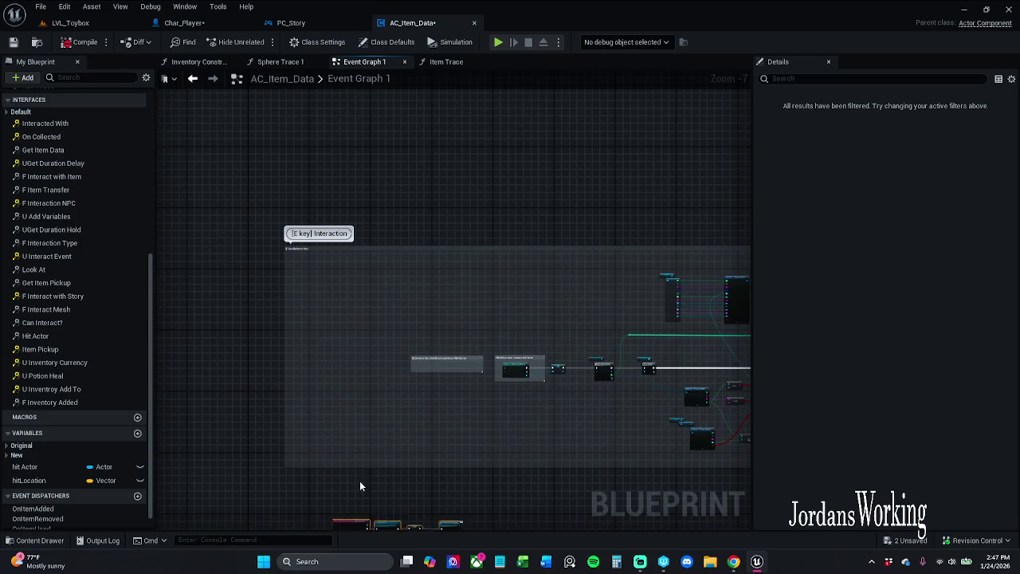
# - Delete the IA_Interaction comment box and select the four interaction chain nodes
pyautogui.scroll(5, 358, 371)
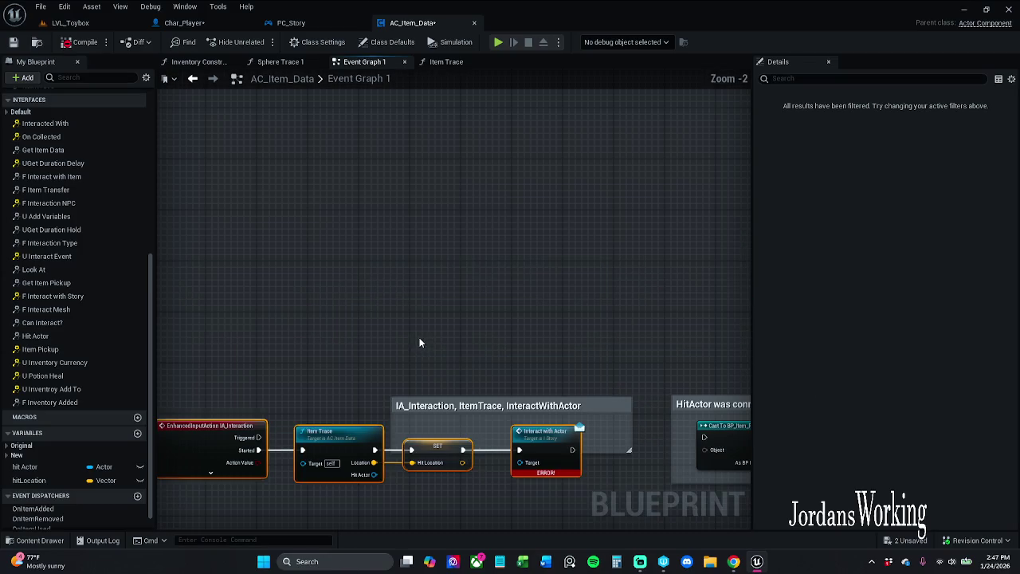
pyautogui.click(484, 415)
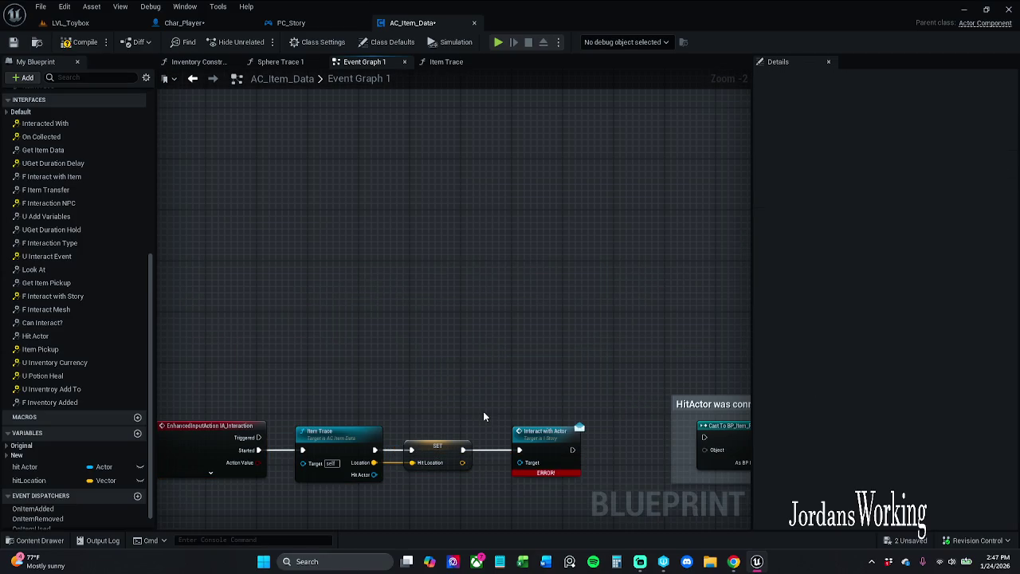
pyautogui.press('Delete')
pyautogui.moveTo(210, 328); pyautogui.dragTo(603, 423)
pyautogui.moveTo(603, 422)
pyautogui.mouseDown()
pyautogui.moveTo(560, 405)
pyautogui.moveTo(544, 378)
pyautogui.moveTo(633, 370)
pyautogui.moveTo(623, 372)
pyautogui.mouseUp()
# - Connect Hit Actor to the cast's Object pin, routed through two reroute points beneath the nodes
pyautogui.moveTo(345, 395)
pyautogui.mouseDown()
pyautogui.moveTo(455, 414)
pyautogui.moveTo(636, 384)
pyautogui.mouseUp()
pyautogui.doubleClick(572, 384)
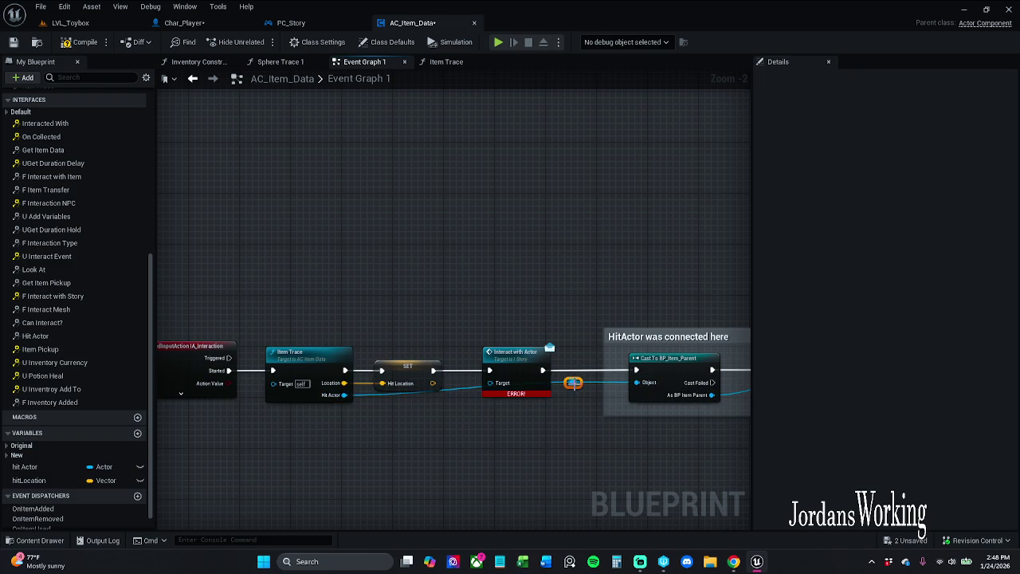
pyautogui.click(329, 401)
pyautogui.moveTo(572, 382); pyautogui.dragTo(567, 421)
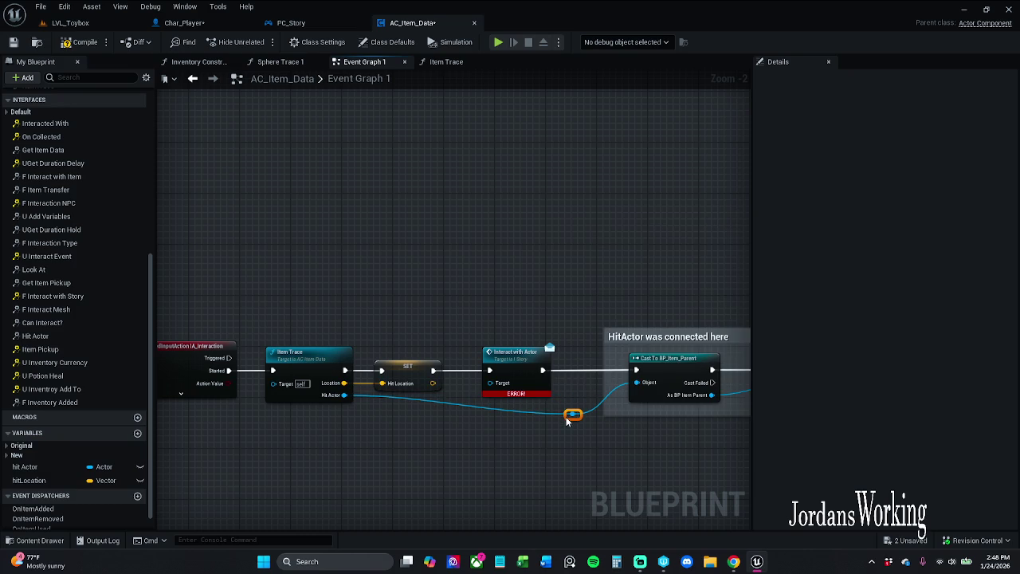
pyautogui.doubleClick(478, 407)
pyautogui.moveTo(478, 406)
pyautogui.mouseDown()
pyautogui.moveTo(409, 430)
pyautogui.moveTo(392, 423)
pyautogui.mouseUp()
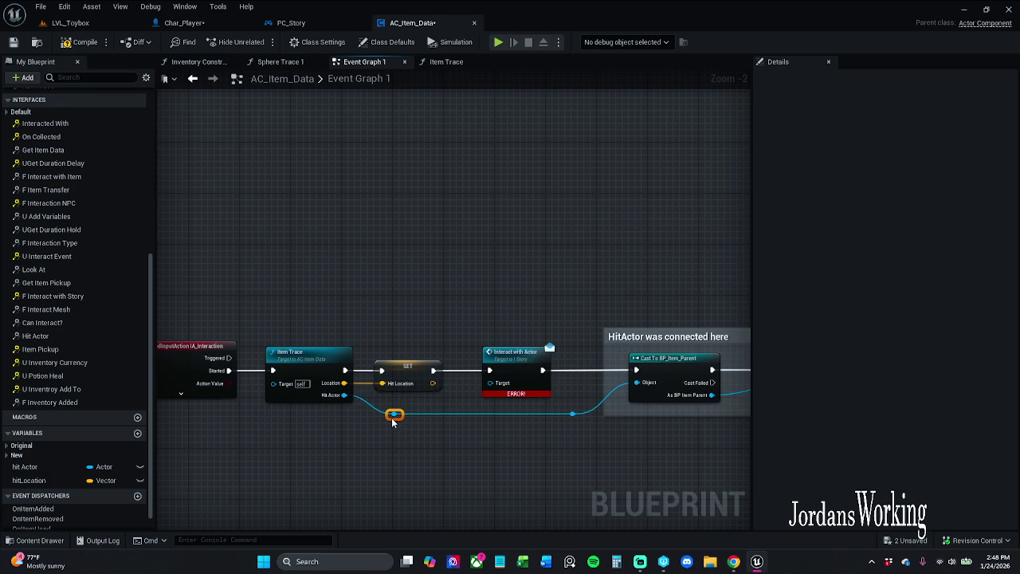
pyautogui.click(600, 426)
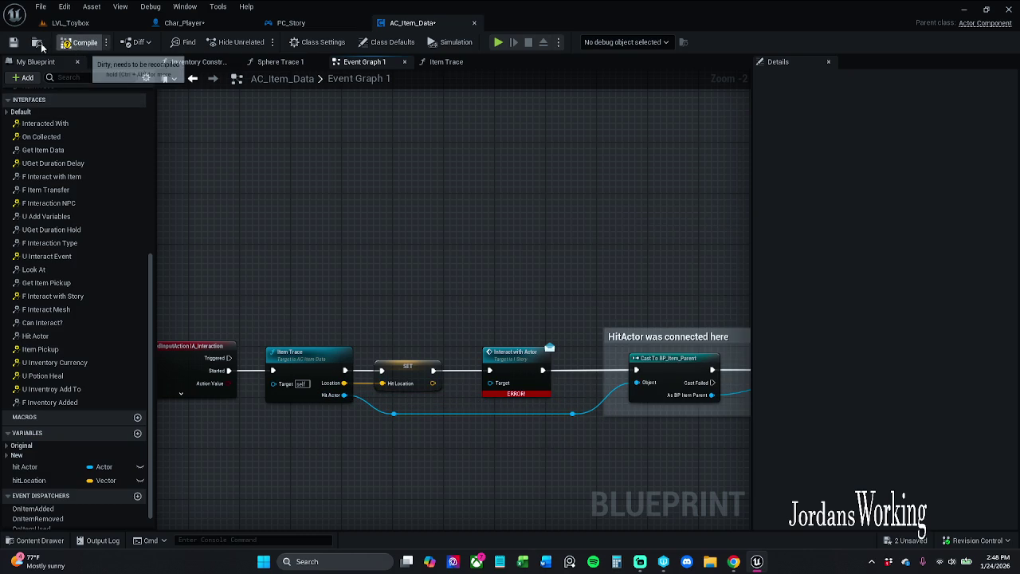
# - Fix the compile error by wiring Hit Actor into Interact with Actor's Target, then compile and save
pyautogui.click(82, 42)
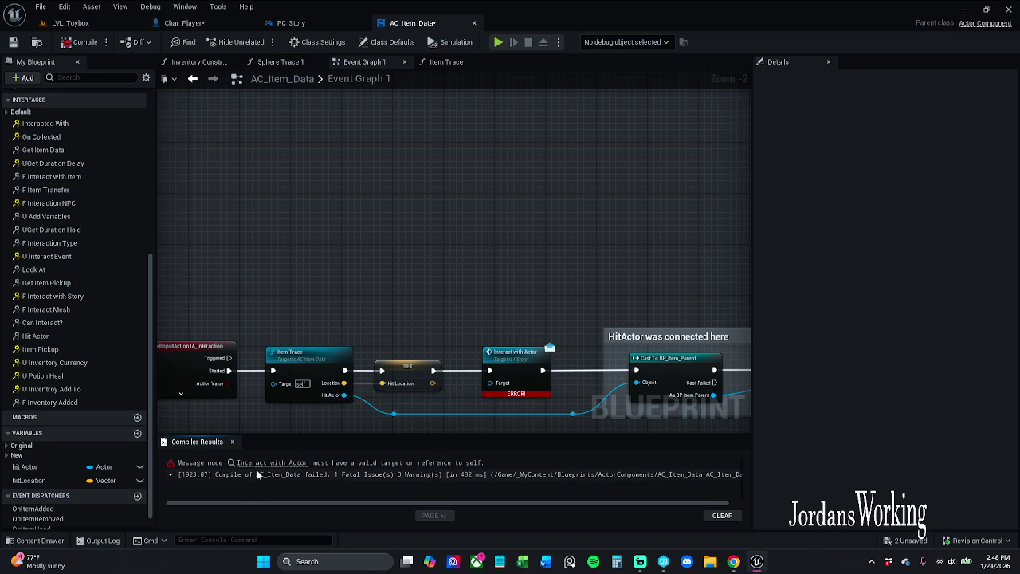
pyautogui.click(265, 463)
pyautogui.click(294, 390)
pyautogui.moveTo(344, 327)
pyautogui.mouseDown()
pyautogui.moveTo(434, 298)
pyautogui.moveTo(416, 324)
pyautogui.moveTo(324, 327)
pyautogui.moveTo(476, 283)
pyautogui.mouseUp()
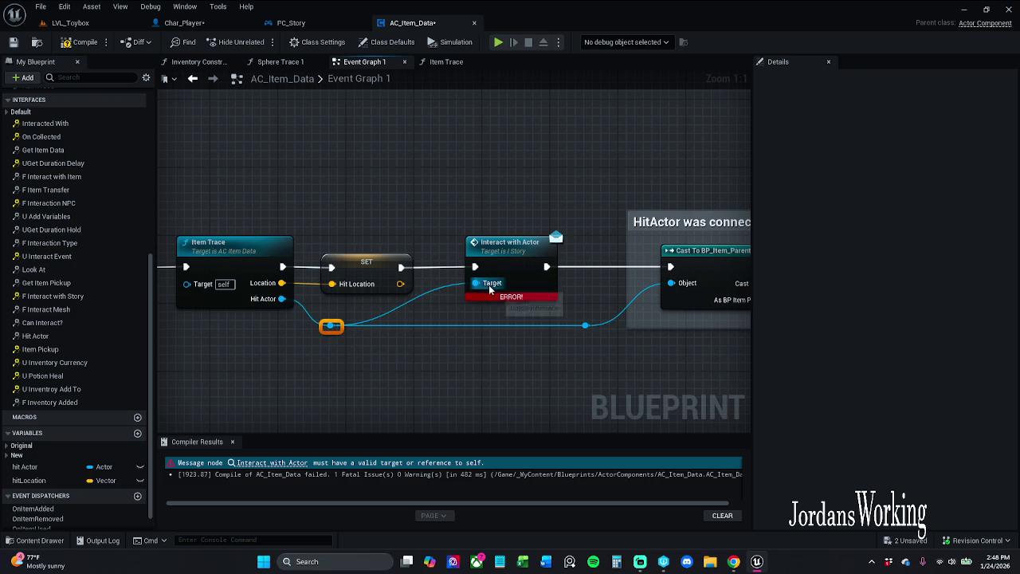
pyautogui.click(13, 43)
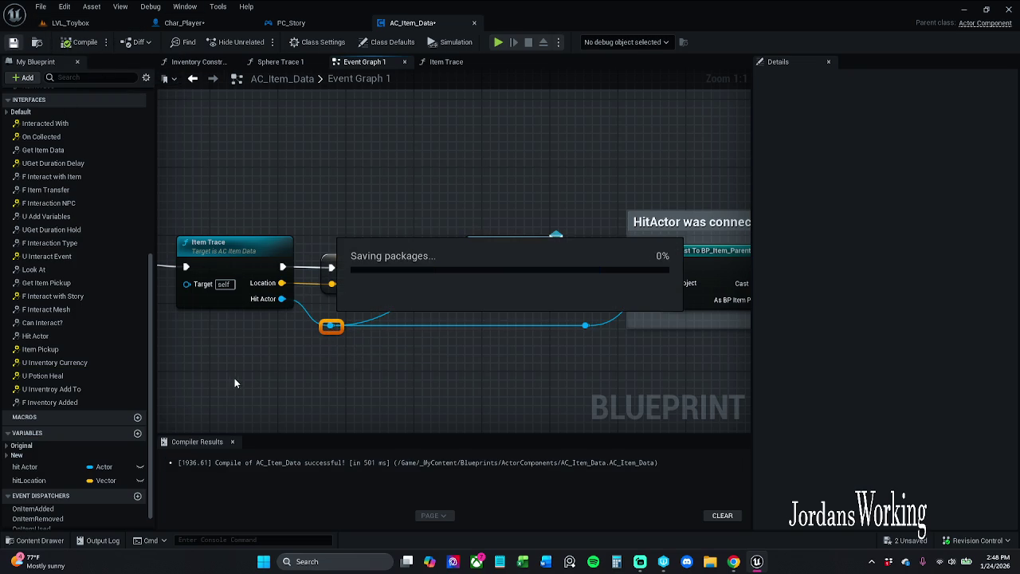
# - Open the Item Trace function graph and frame all its nodes
pyautogui.click(233, 442)
pyautogui.moveTo(233, 443); pyautogui.dragTo(398, 358)
pyautogui.scroll(-1, 388, 334)
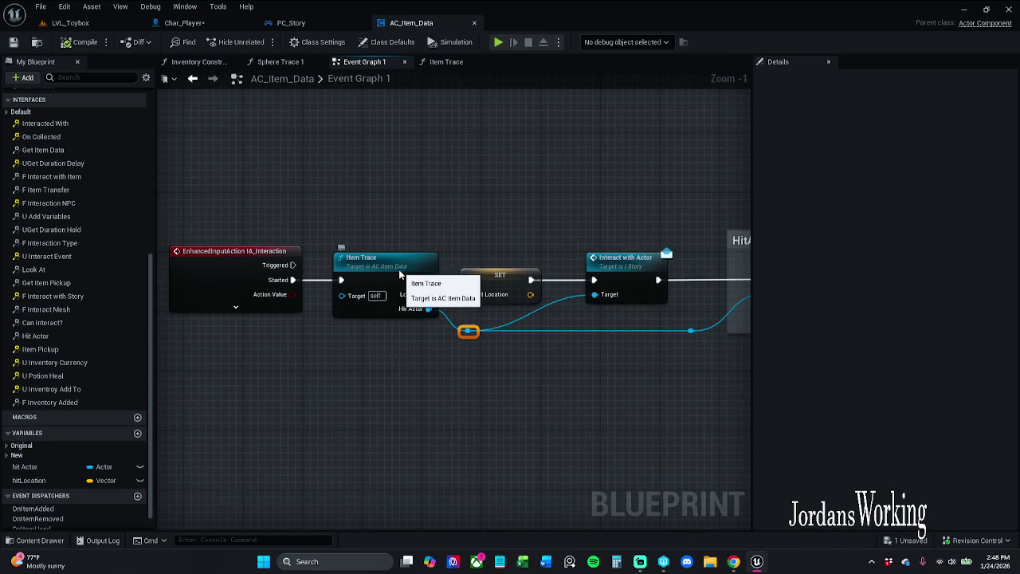
pyautogui.doubleClick(397, 269)
pyautogui.moveTo(397, 269)
pyautogui.mouseDown()
pyautogui.moveTo(515, 274)
pyautogui.moveTo(473, 274)
pyautogui.mouseUp()
# - Keep the sphere trace channel as Visibility and inspect the Sphere Trace 1 graph
pyautogui.click(451, 270)
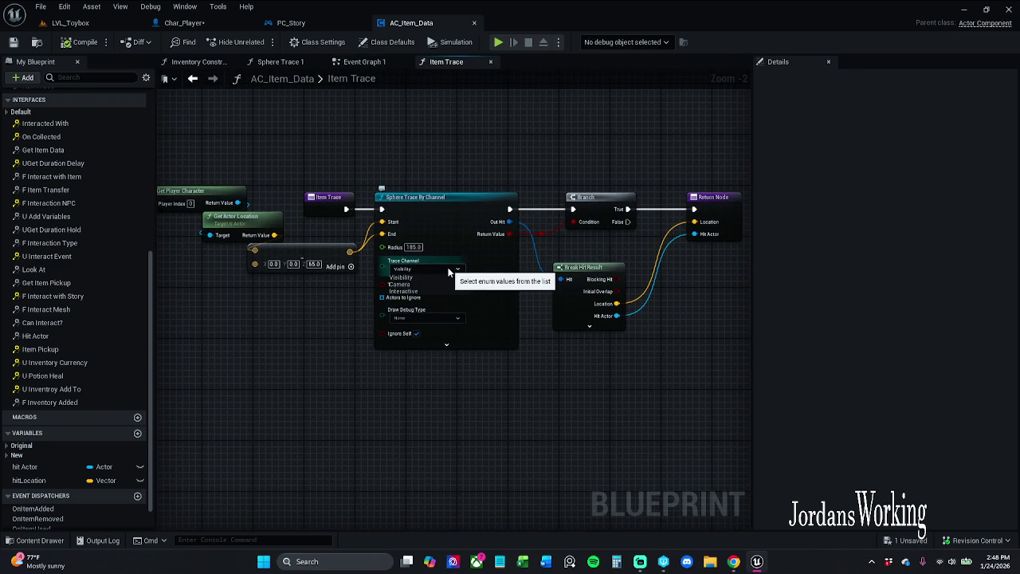
pyautogui.click(401, 277)
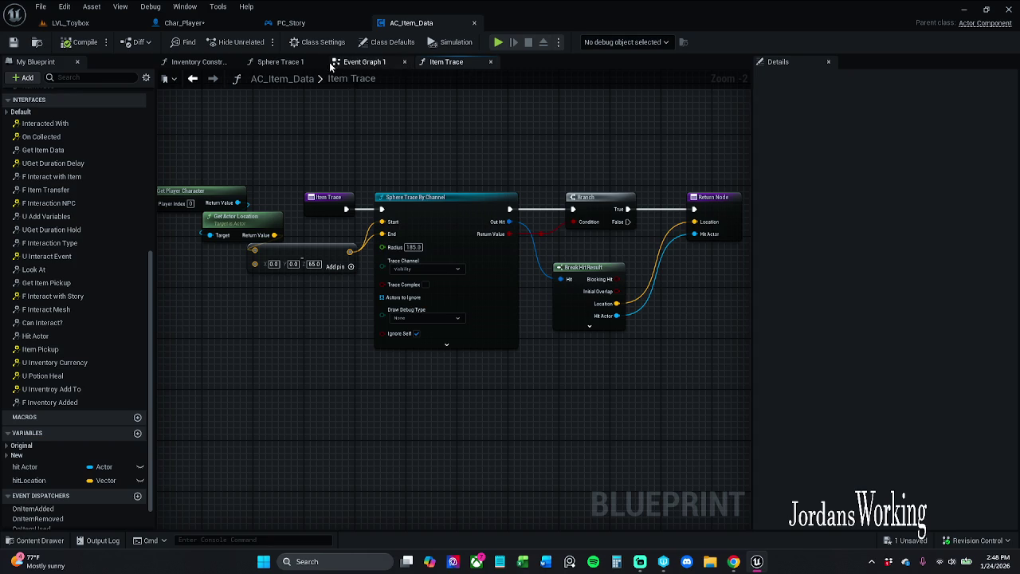
pyautogui.click(280, 61)
pyautogui.moveTo(423, 215)
pyautogui.mouseDown()
pyautogui.moveTo(303, 192)
pyautogui.moveTo(403, 243)
pyautogui.moveTo(119, 207)
pyautogui.mouseUp()
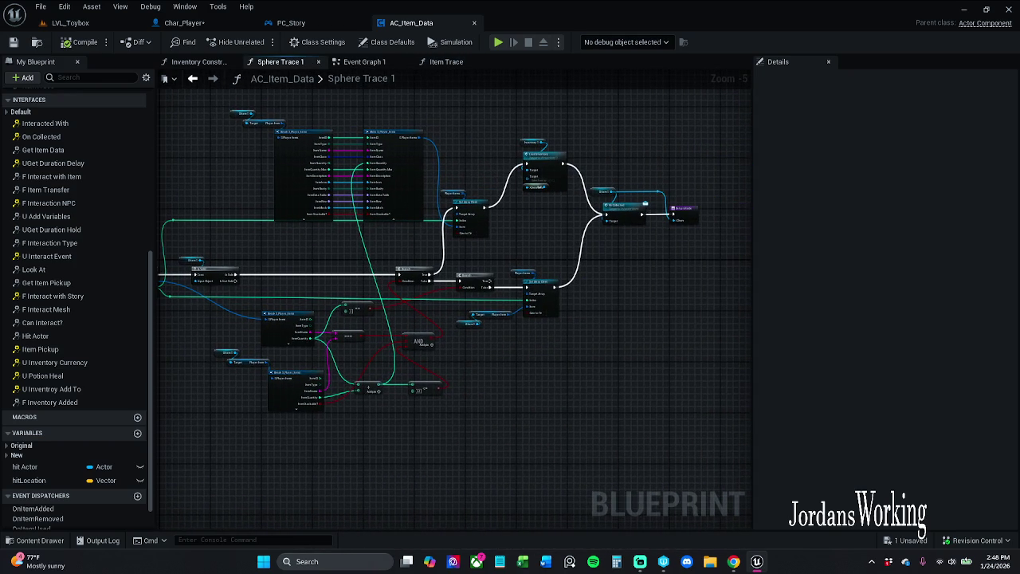
pyautogui.scroll(5, 556, 181)
pyautogui.click(458, 226)
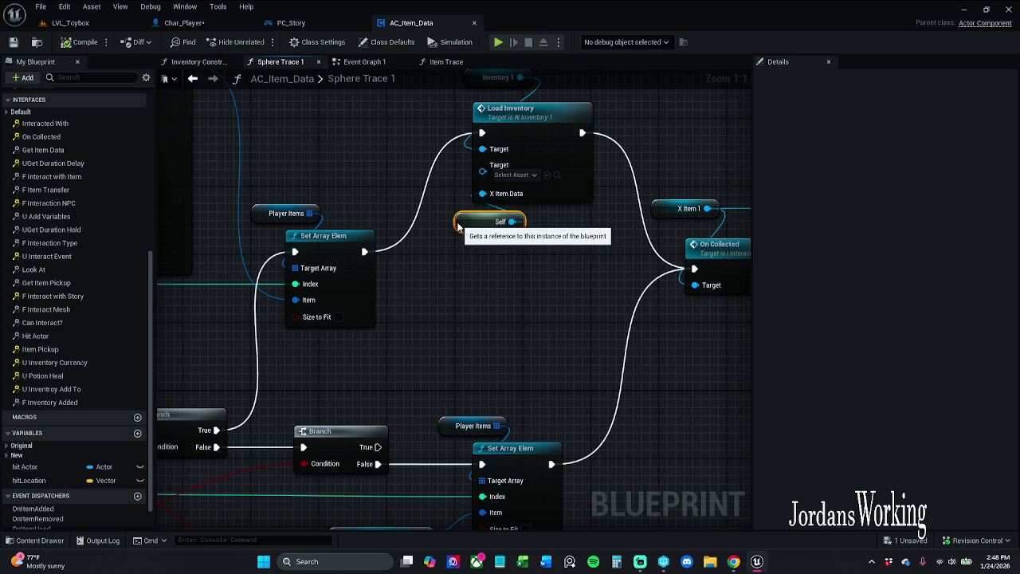
pyautogui.scroll(-1, 471, 246)
pyautogui.moveTo(471, 245); pyautogui.dragTo(461, 342)
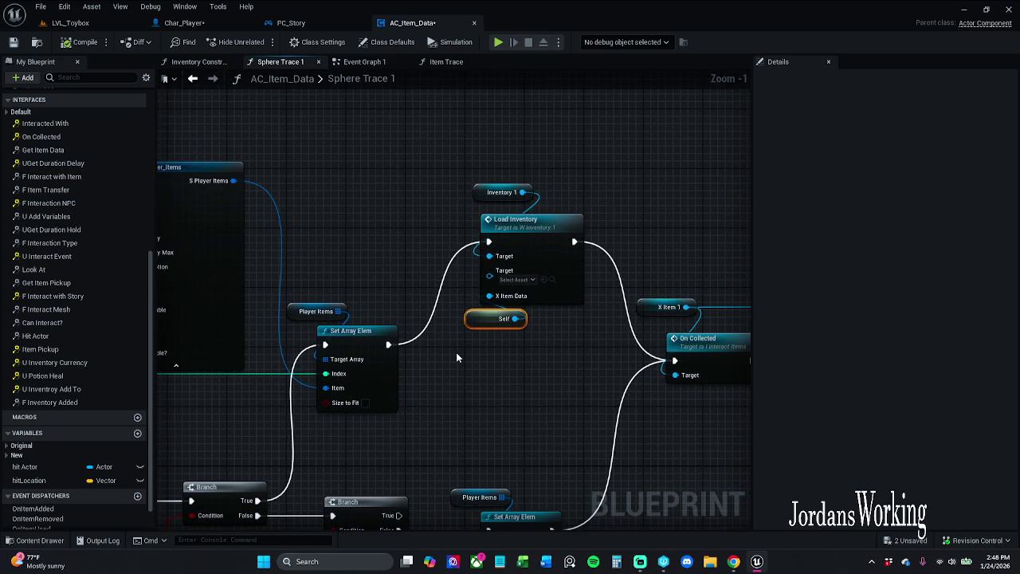
# - Close the Sphere Trace 1 graph, save AC_Item_Data, and switch to the LVL_Toybox level
pyautogui.click(319, 61)
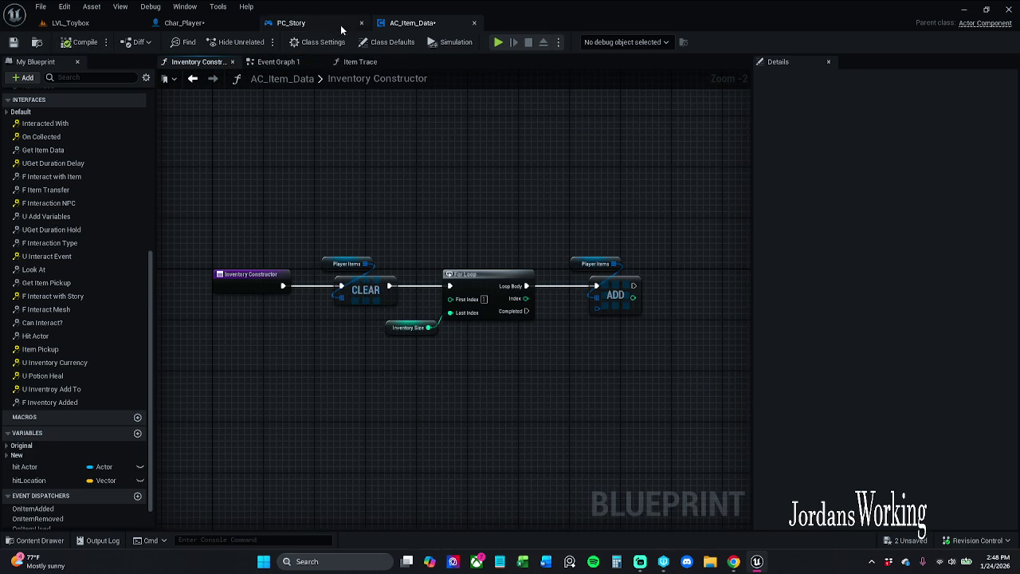
pyautogui.click(13, 41)
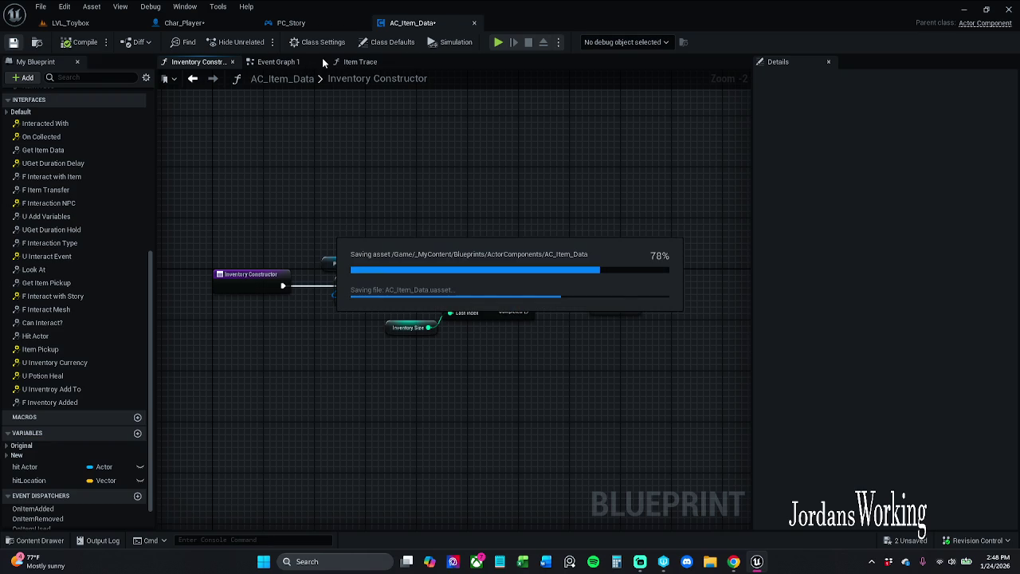
pyautogui.click(360, 63)
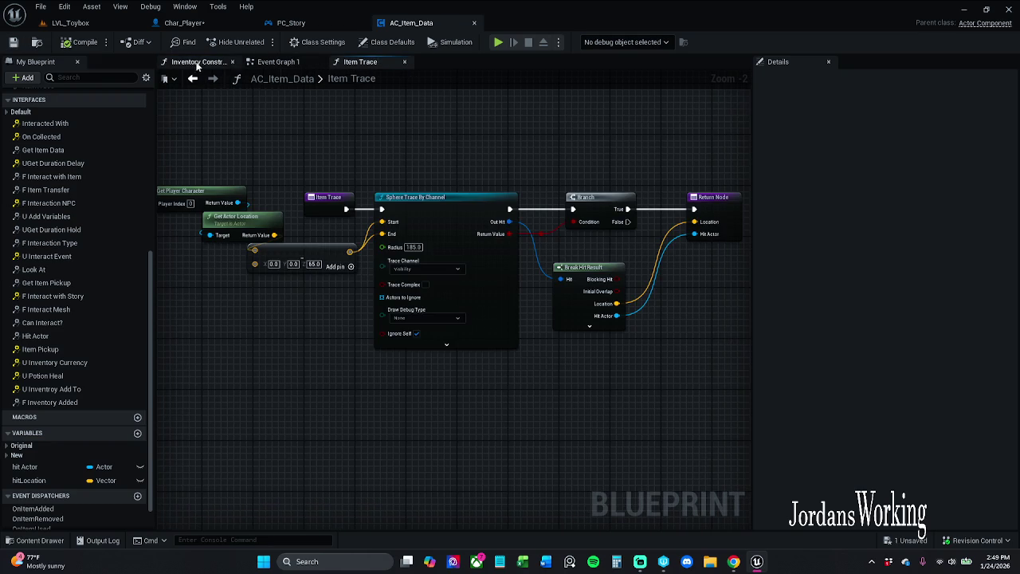
pyautogui.click(195, 63)
pyautogui.moveTo(168, 208); pyautogui.dragTo(629, 369)
pyautogui.click(629, 370)
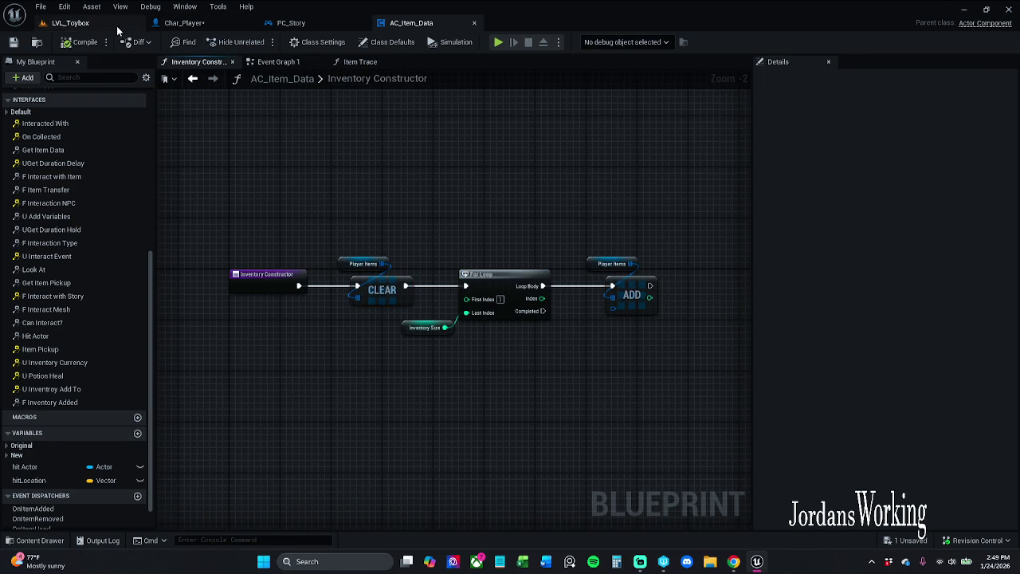
pyautogui.click(116, 23)
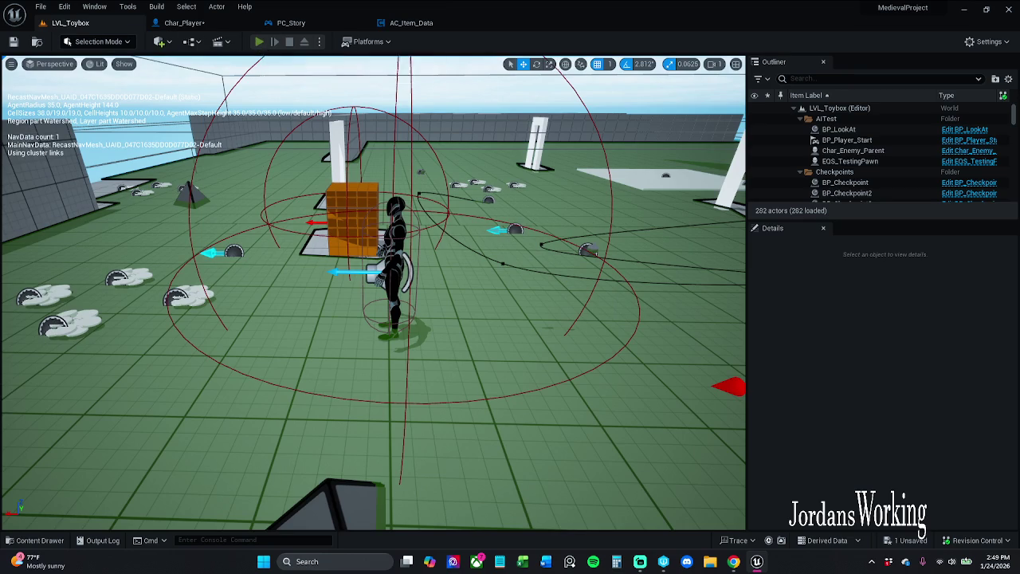
# - Play LVL_Toybox in the editor, open and close the inventory grid with I, then stop
pyautogui.click(261, 44)
pyautogui.press('i')
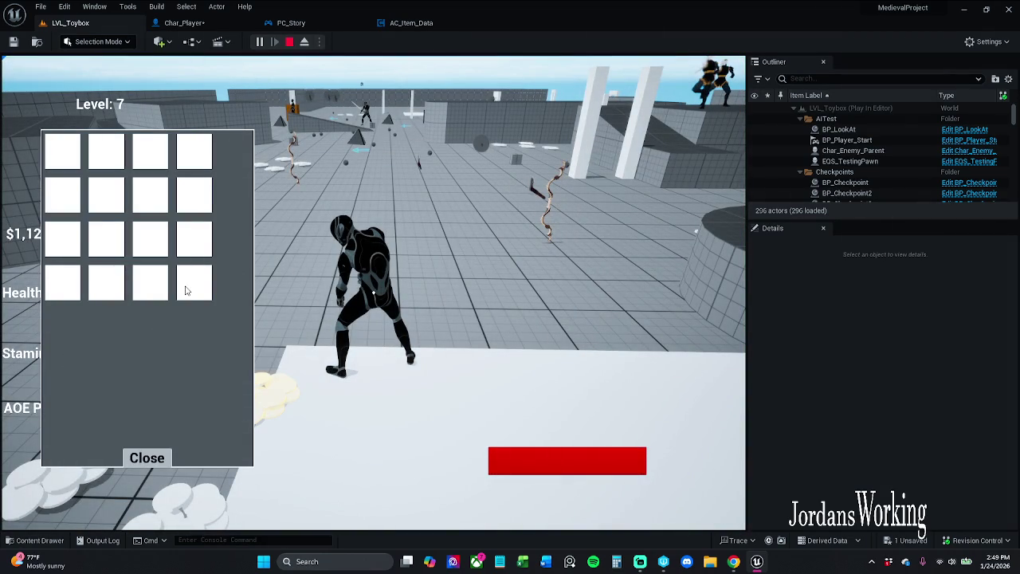
pyautogui.click(163, 468)
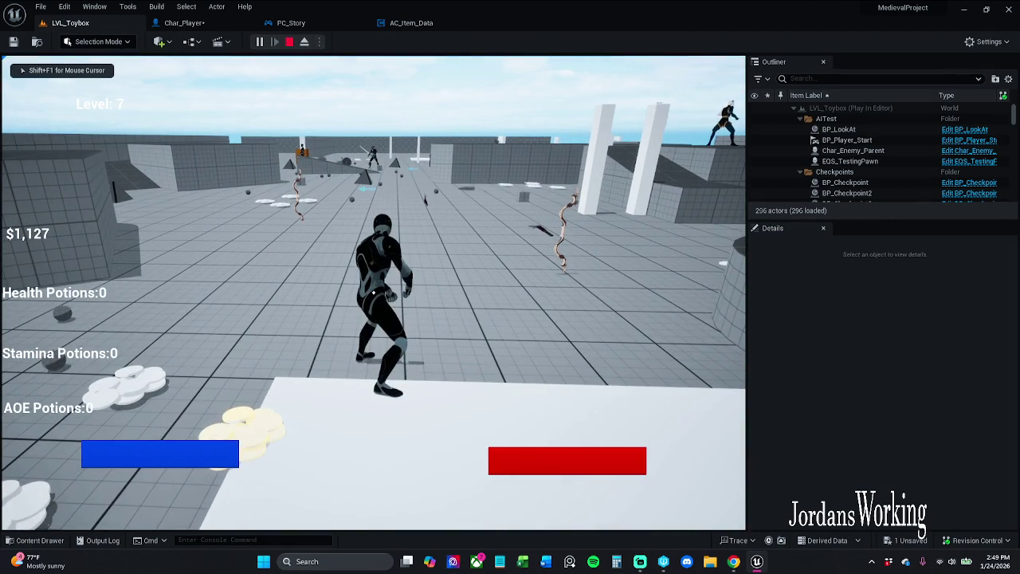
pyautogui.press('Escape')
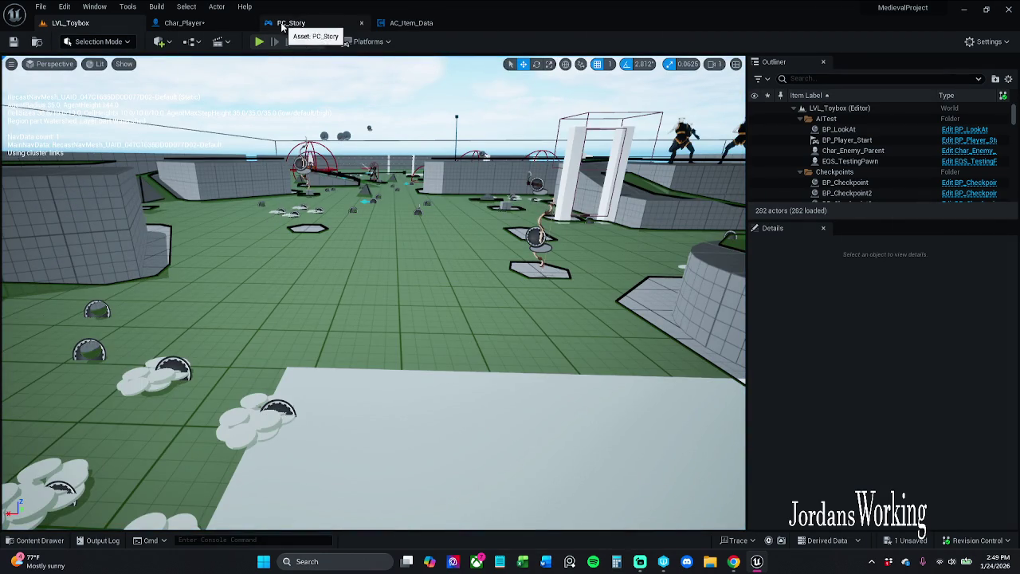
# - Go back through Char_Player to AC_Item_Data's Event Graph 1
pyautogui.click(196, 23)
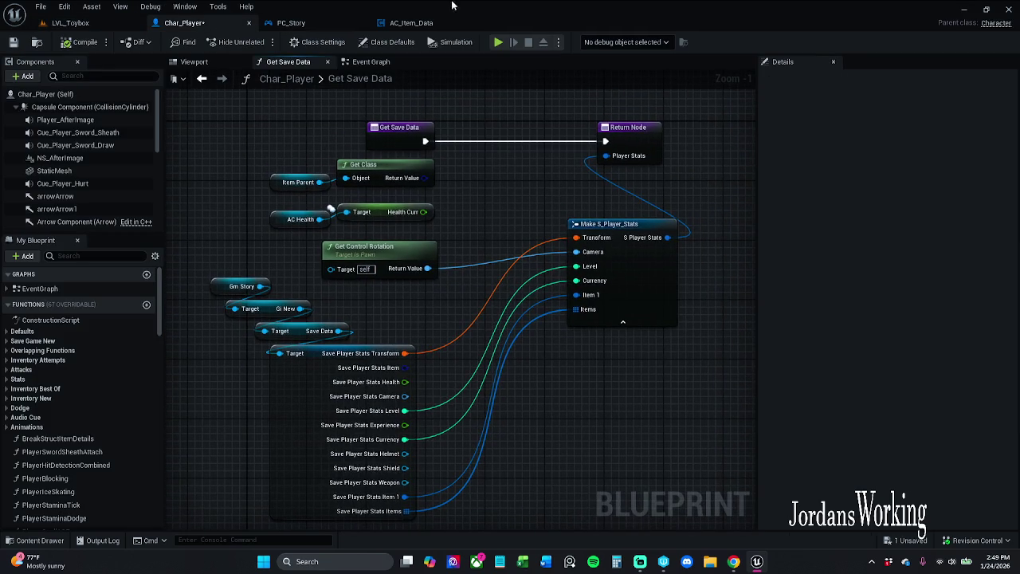
pyautogui.click(415, 24)
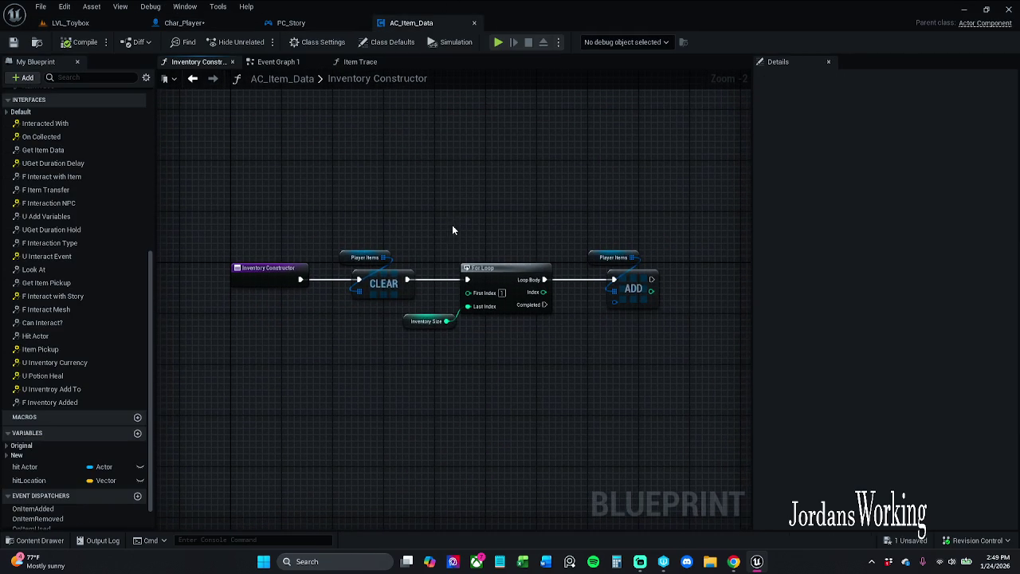
pyautogui.click(353, 63)
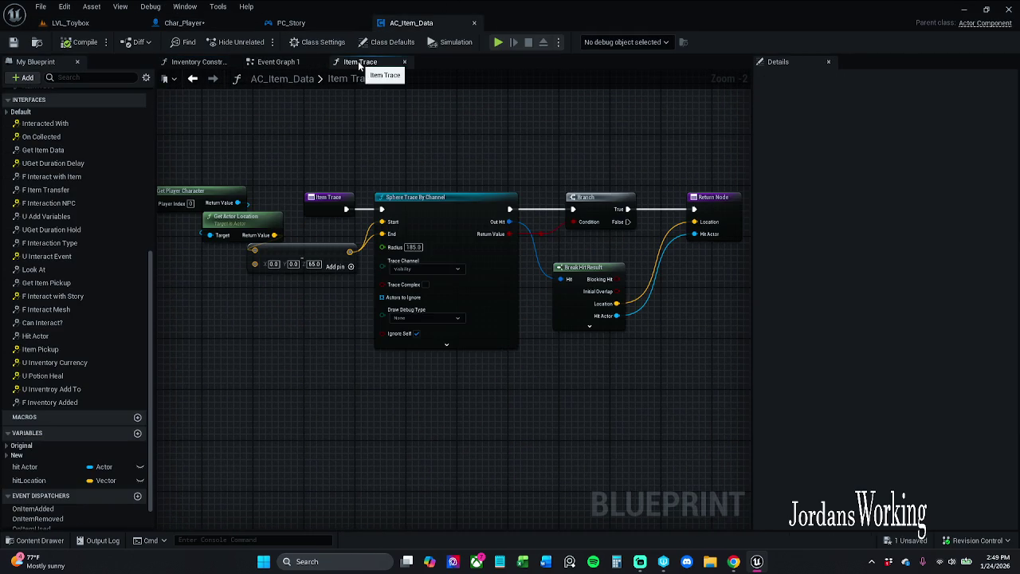
pyautogui.click(275, 64)
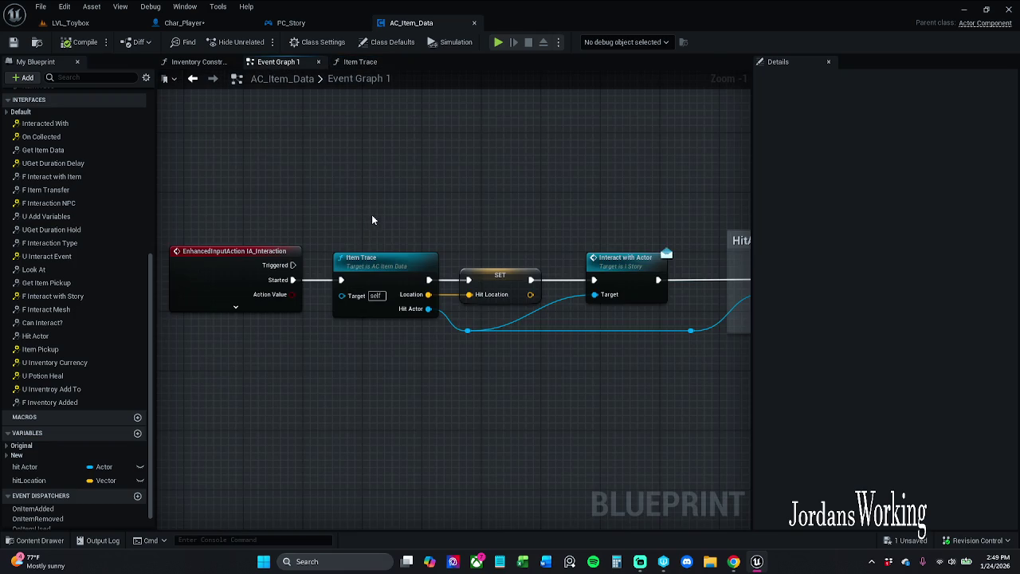
pyautogui.scroll(-5, 371, 220)
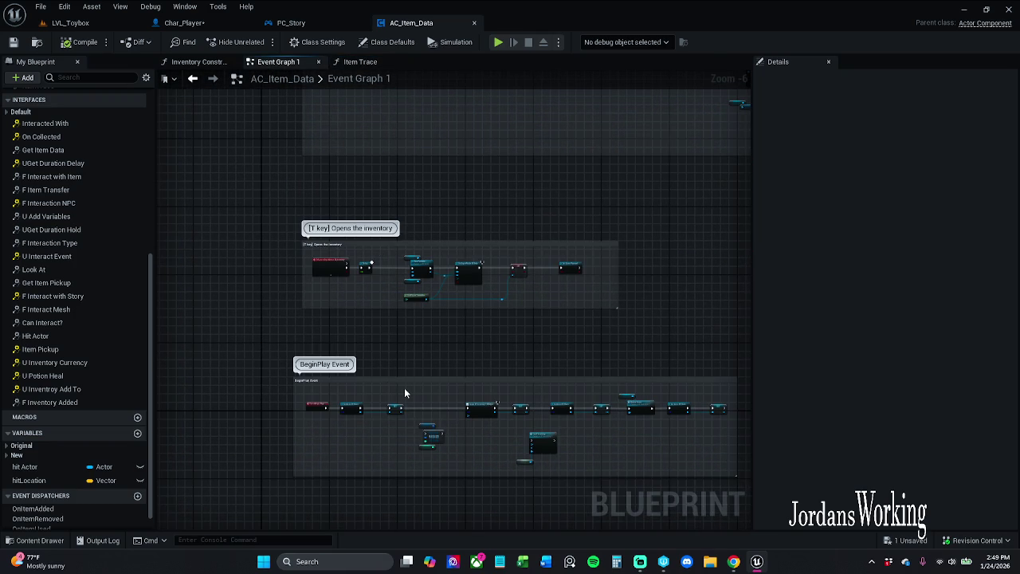
# - Shift the Load Inventory and Self nodes down slightly and save AC_Item_Data with Ctrl+S
pyautogui.scroll(7, 404, 392)
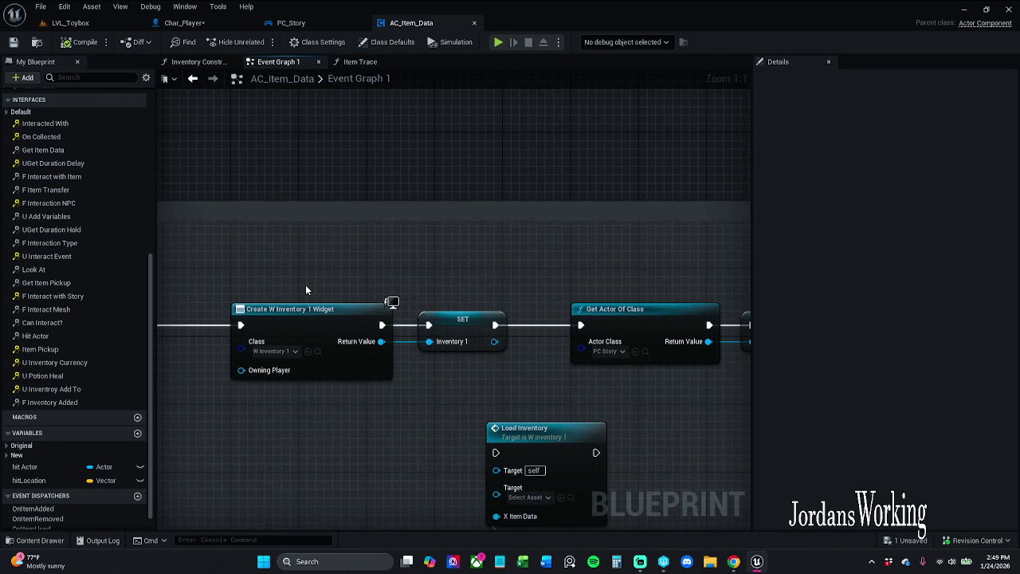
pyautogui.moveTo(305, 289)
pyautogui.mouseDown()
pyautogui.moveTo(321, 258)
pyautogui.moveTo(275, 257)
pyautogui.moveTo(428, 228)
pyautogui.moveTo(369, 221)
pyautogui.moveTo(314, 228)
pyautogui.moveTo(375, 265)
pyautogui.moveTo(571, 264)
pyautogui.mouseUp()
pyautogui.scroll(-2, 331, 224)
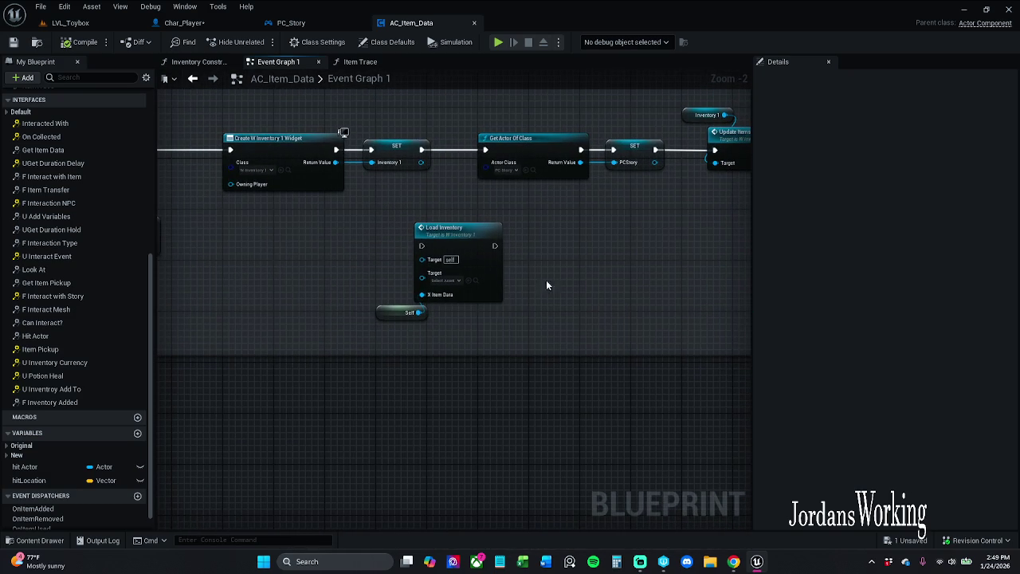
pyautogui.scroll(-1, 584, 293)
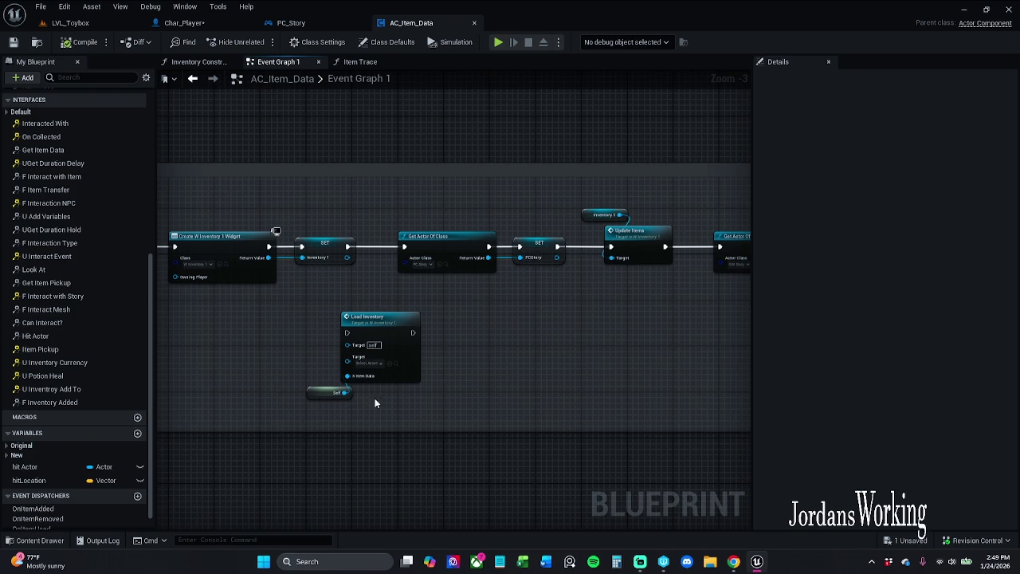
pyautogui.click(373, 363)
pyautogui.press('Escape')
pyautogui.moveTo(300, 432)
pyautogui.mouseDown()
pyautogui.moveTo(400, 349)
pyautogui.moveTo(369, 341)
pyautogui.moveTo(396, 362)
pyautogui.moveTo(400, 346)
pyautogui.mouseUp()
pyautogui.click(474, 303)
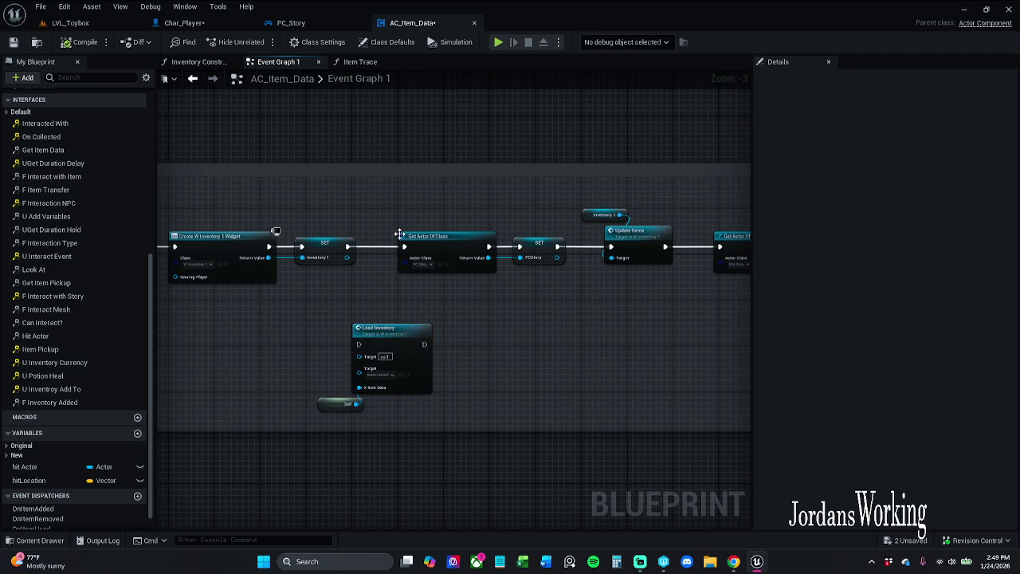
pyautogui.hotkey('ctrl', 's')
# - Inspect the start of the BeginPlay chain, selecting the Player Items and Item Slots nodes
pyautogui.moveTo(637, 298); pyautogui.dragTo(411, 302)
pyautogui.moveTo(543, 289); pyautogui.dragTo(671, 290)
pyautogui.scroll(1, 475, 301)
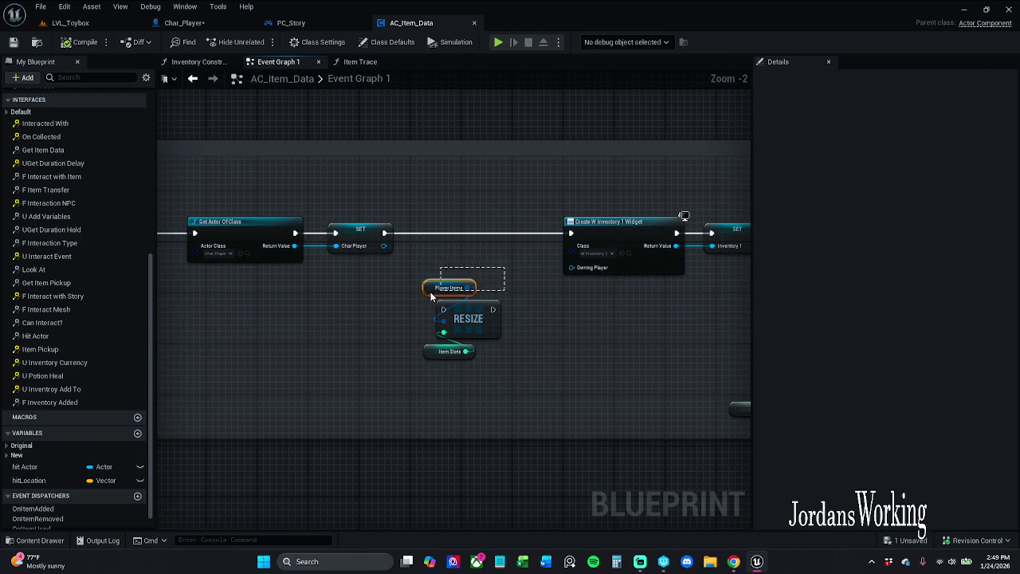
pyautogui.click(475, 285)
pyautogui.moveTo(400, 369)
pyautogui.mouseDown()
pyautogui.moveTo(496, 380)
pyautogui.moveTo(497, 348)
pyautogui.mouseUp()
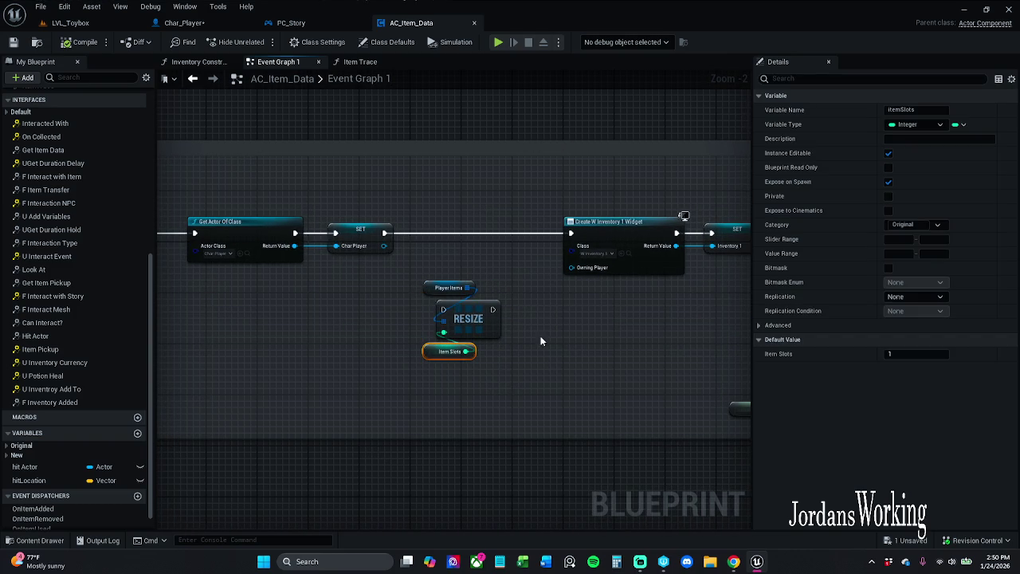
# - Close the Inventory Constructor graph and end back on Event Graph 1
pyautogui.click(363, 61)
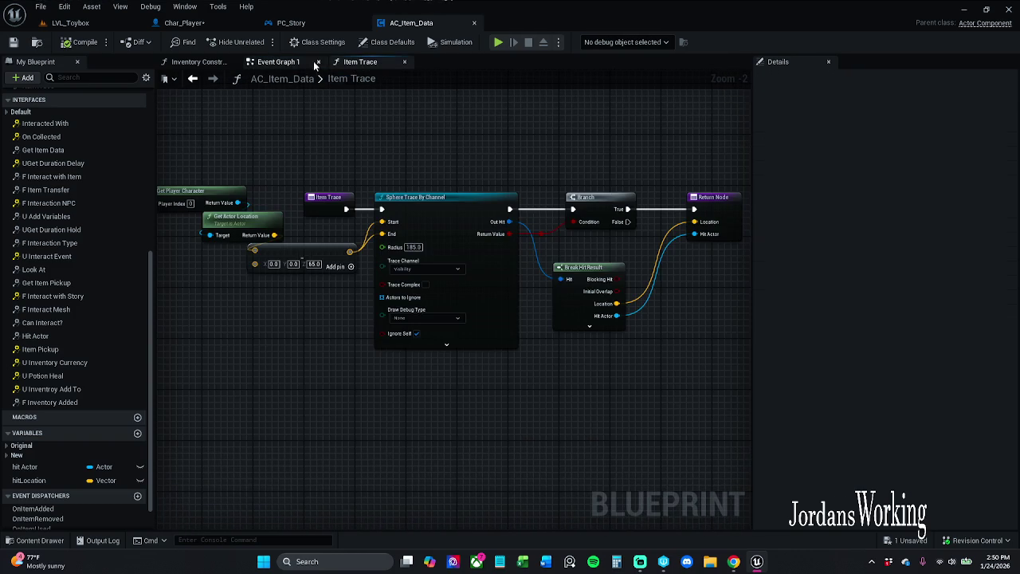
pyautogui.click(311, 62)
pyautogui.click(195, 61)
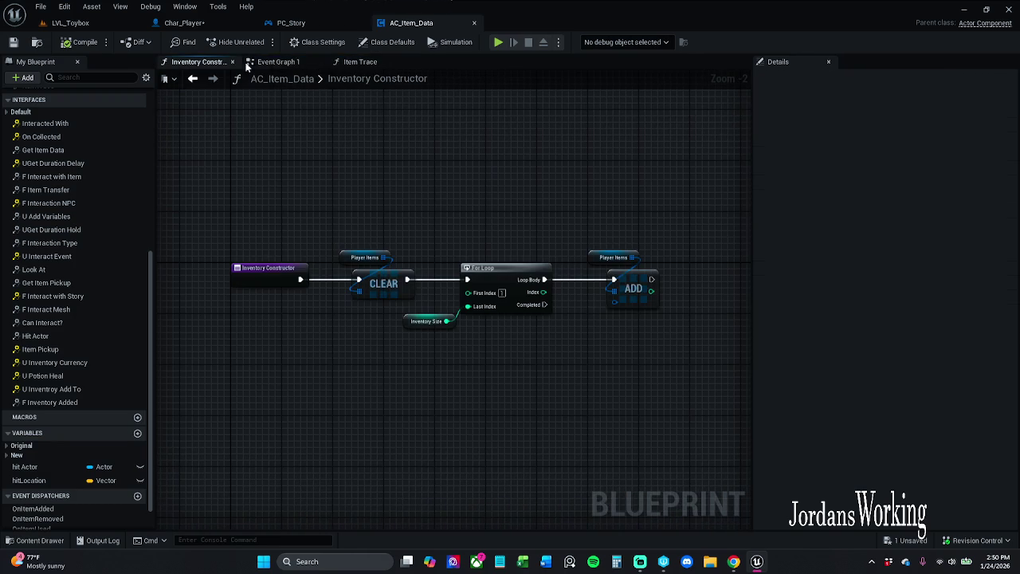
pyautogui.click(231, 63)
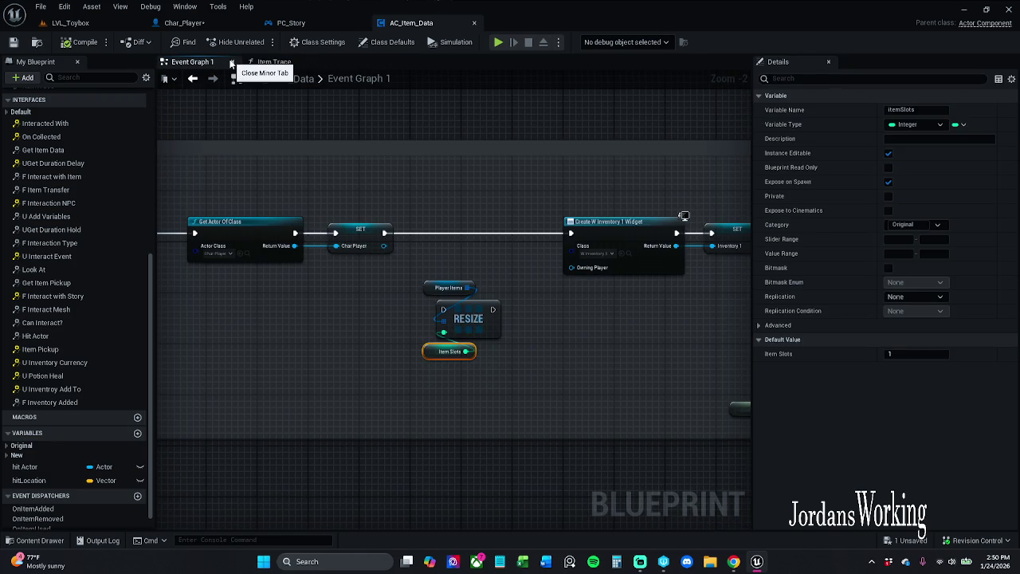
pyautogui.click(275, 63)
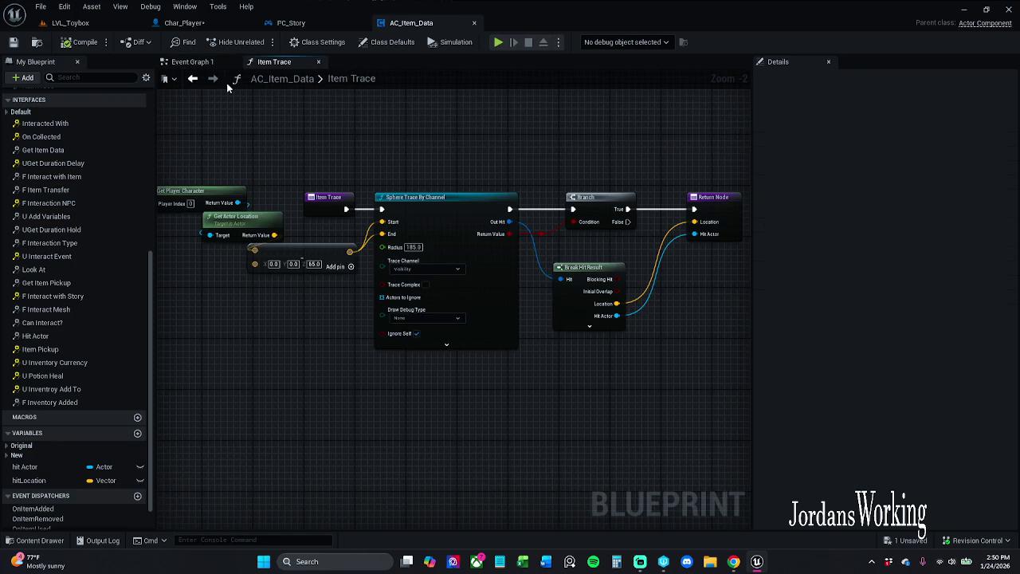
pyautogui.click(192, 78)
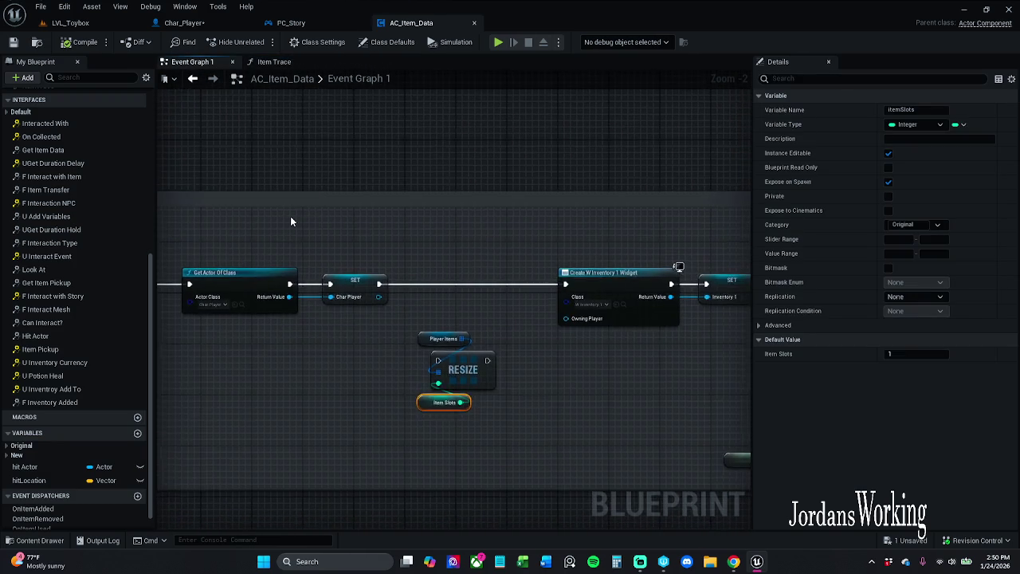
# - Trace the logic from the input action and Item Trace nodes to the item cast's reroute node
pyautogui.scroll(-5, 291, 221)
pyautogui.scroll(2, 316, 157)
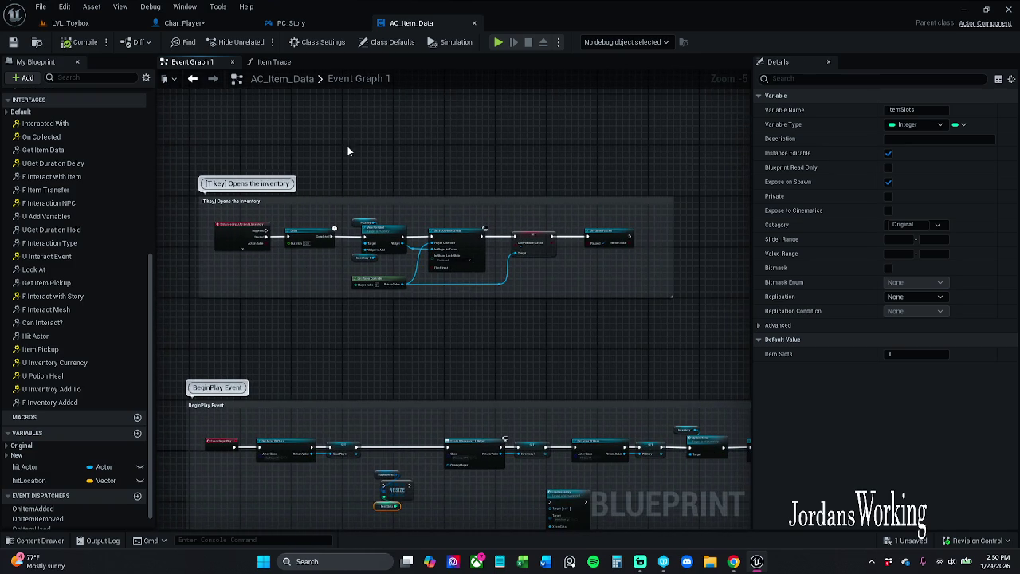
pyautogui.moveTo(321, 170); pyautogui.dragTo(353, 298)
pyautogui.scroll(-1, 353, 378)
pyautogui.scroll(3, 398, 287)
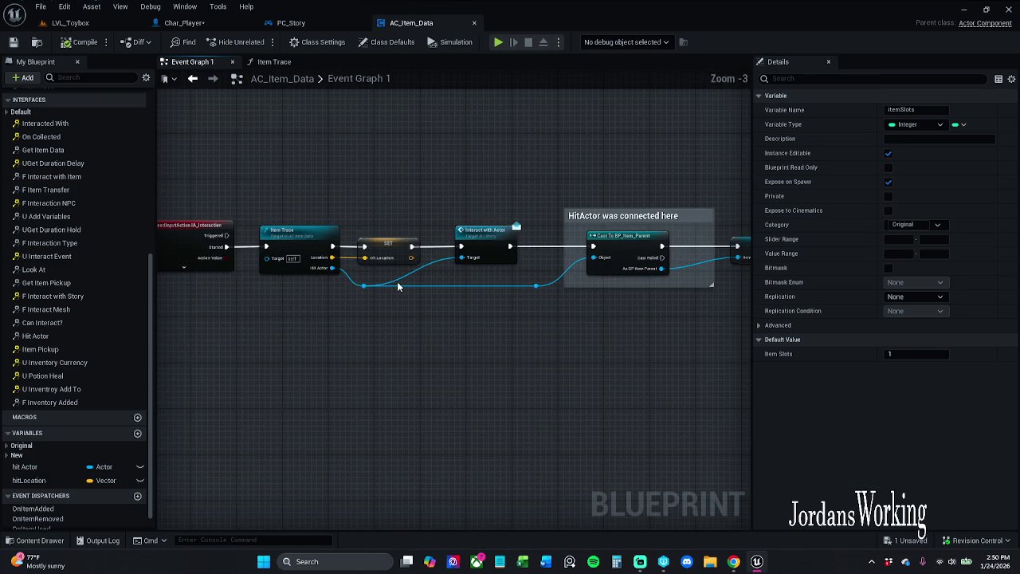
pyautogui.moveTo(201, 215); pyautogui.dragTo(278, 246)
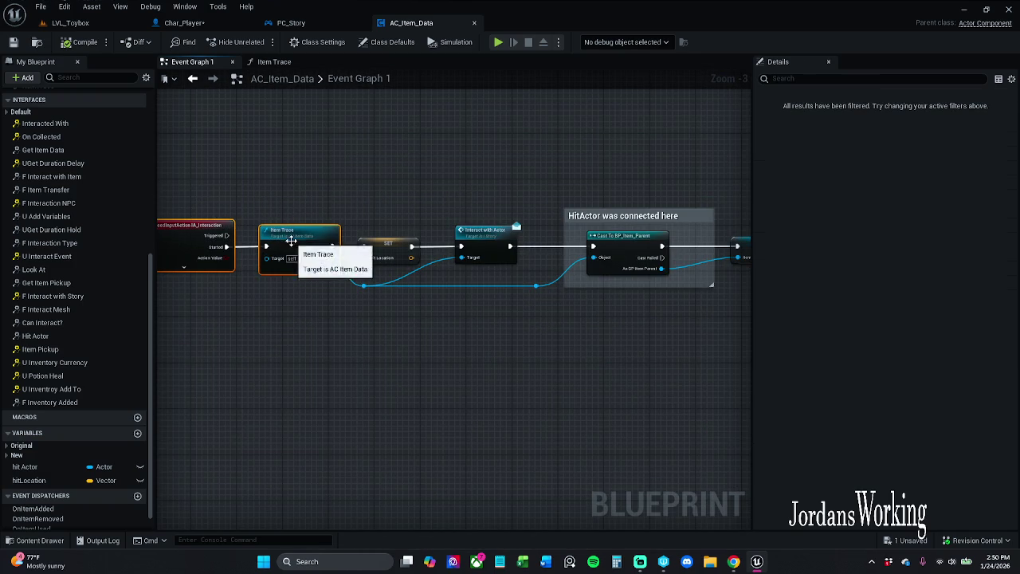
pyautogui.click(405, 318)
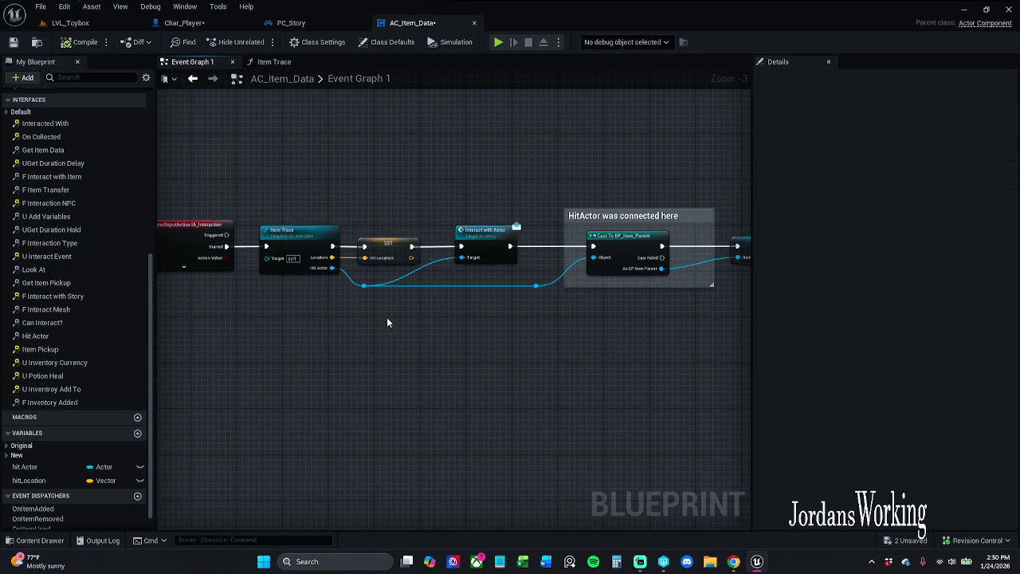
pyautogui.moveTo(364, 154); pyautogui.dragTo(228, 168)
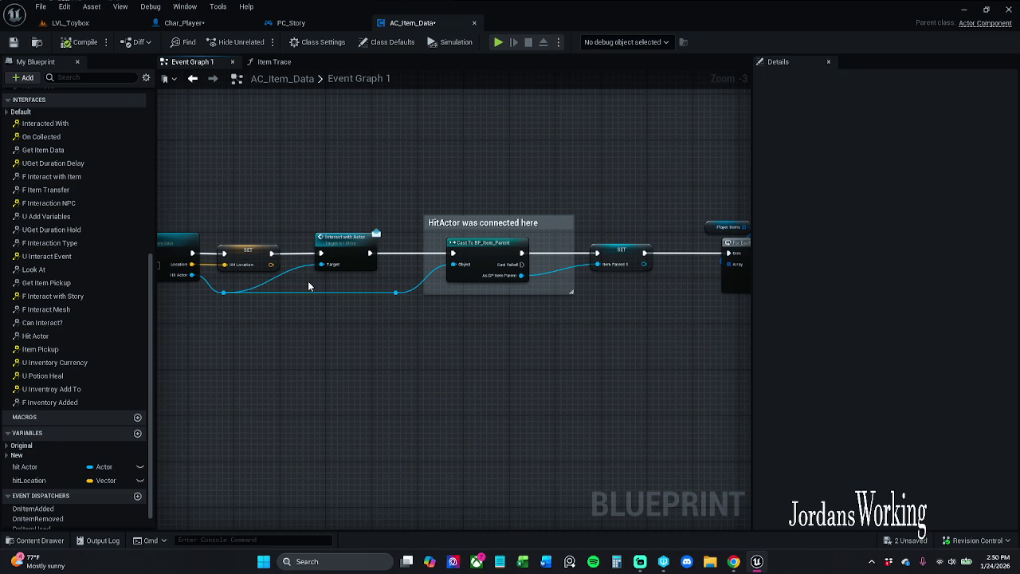
pyautogui.moveTo(213, 289); pyautogui.dragTo(214, 289)
# - Nudge the SET node slightly left and pan on to Is Valid and Break S_Player_Items
pyautogui.moveTo(335, 356); pyautogui.dragTo(287, 361)
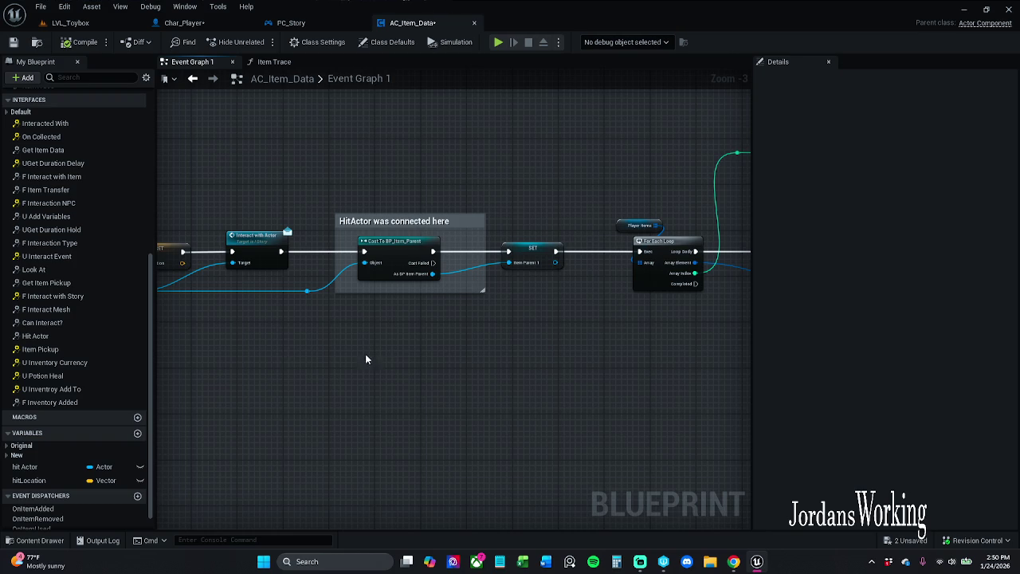
pyautogui.moveTo(337, 358); pyautogui.dragTo(308, 366)
pyautogui.moveTo(458, 267); pyautogui.dragTo(442, 267)
pyautogui.click(471, 347)
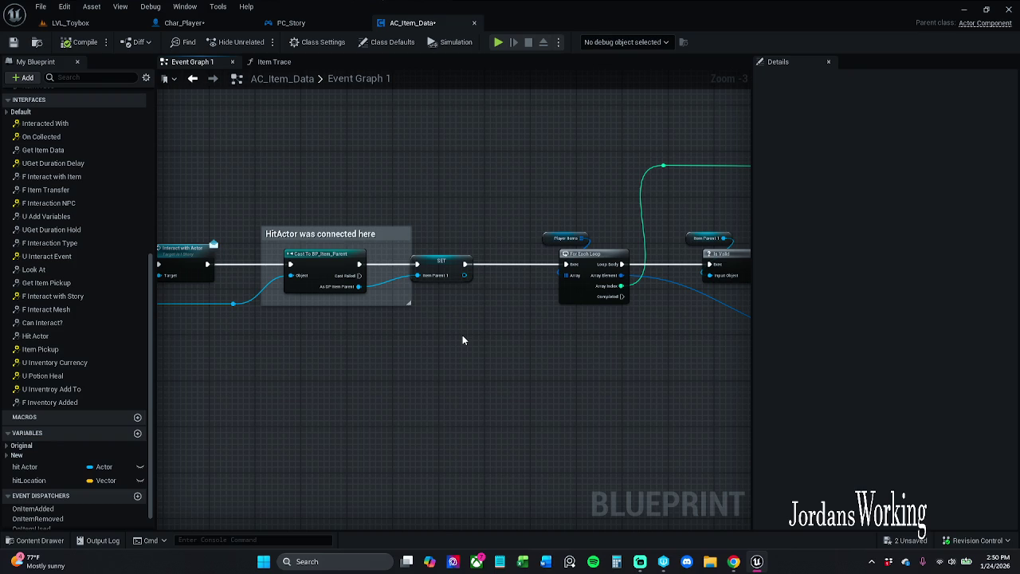
pyautogui.moveTo(462, 340)
pyautogui.mouseDown()
pyautogui.moveTo(373, 343)
pyautogui.moveTo(243, 319)
pyautogui.mouseUp()
pyautogui.moveTo(367, 333)
pyautogui.mouseDown()
pyautogui.moveTo(342, 312)
pyautogui.moveTo(422, 308)
pyautogui.mouseUp()
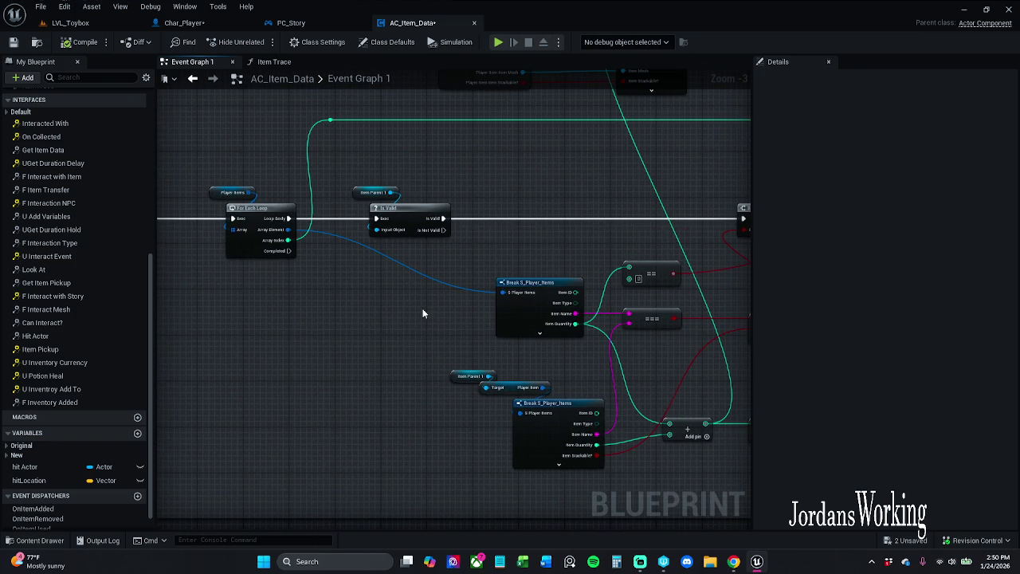
pyautogui.scroll(2, 423, 313)
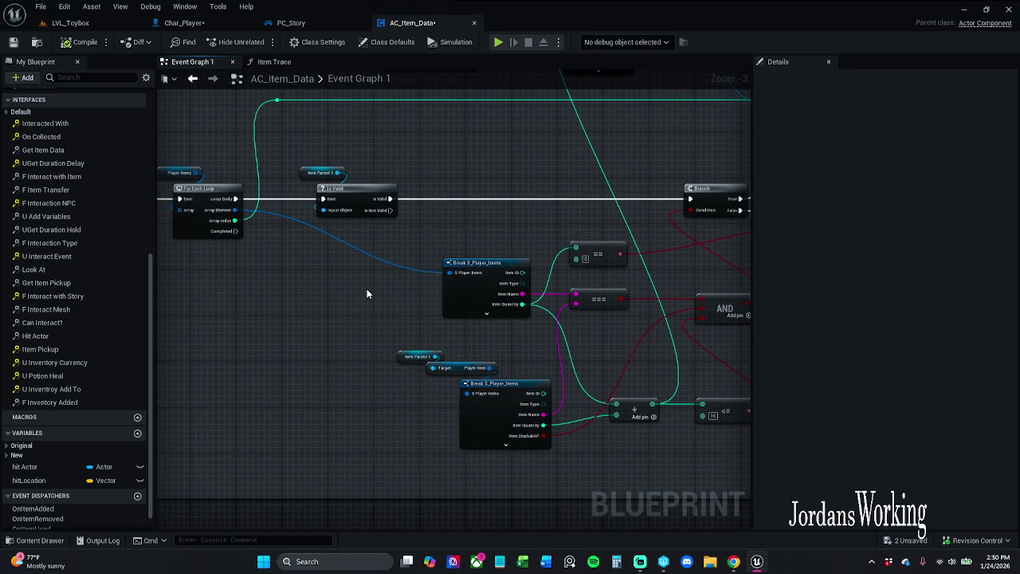
# - Expand the New variable group holding playerItems and itemParent1
pyautogui.scroll(1, 450, 363)
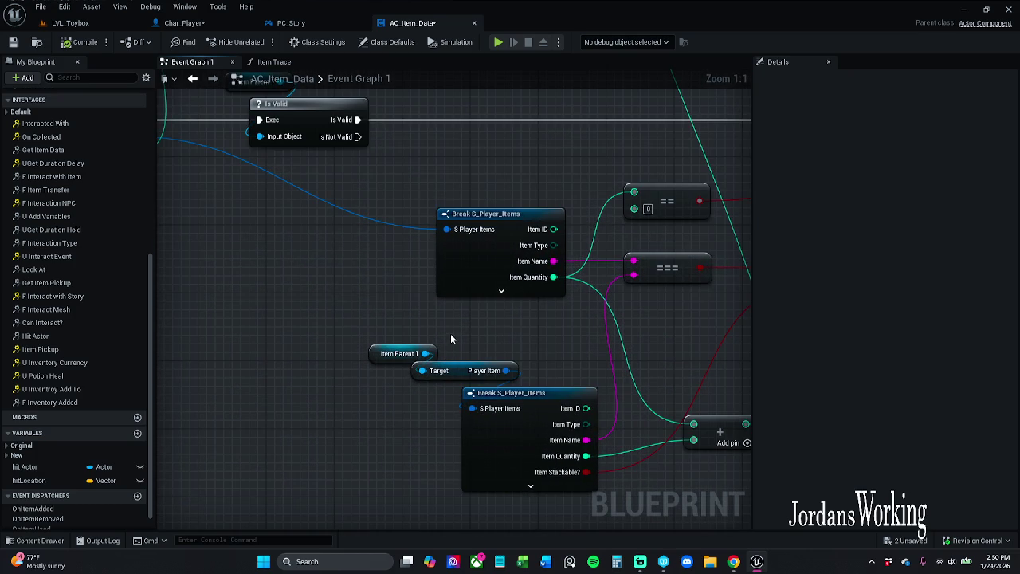
pyautogui.scroll(-1, 453, 337)
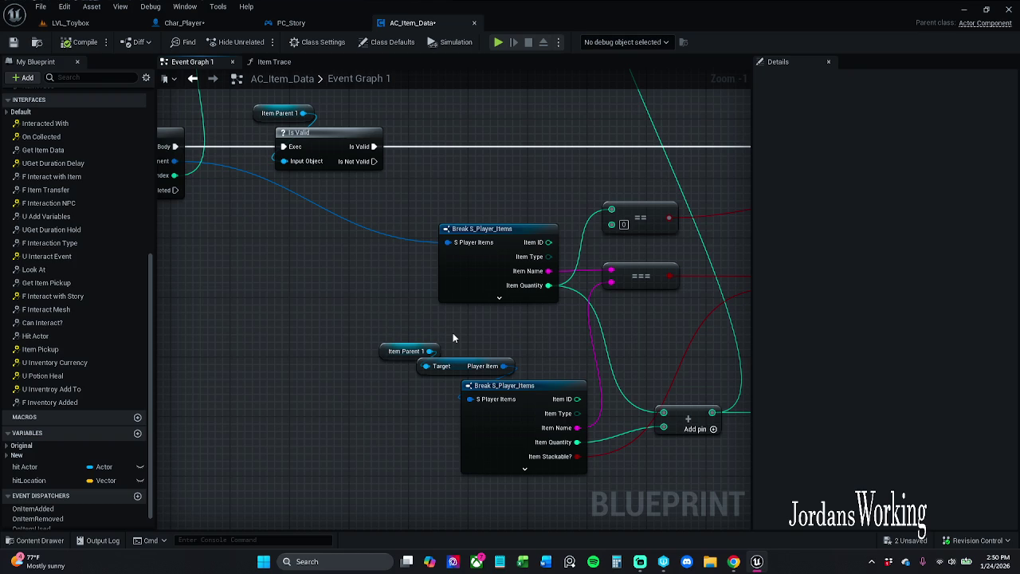
pyautogui.click(408, 351)
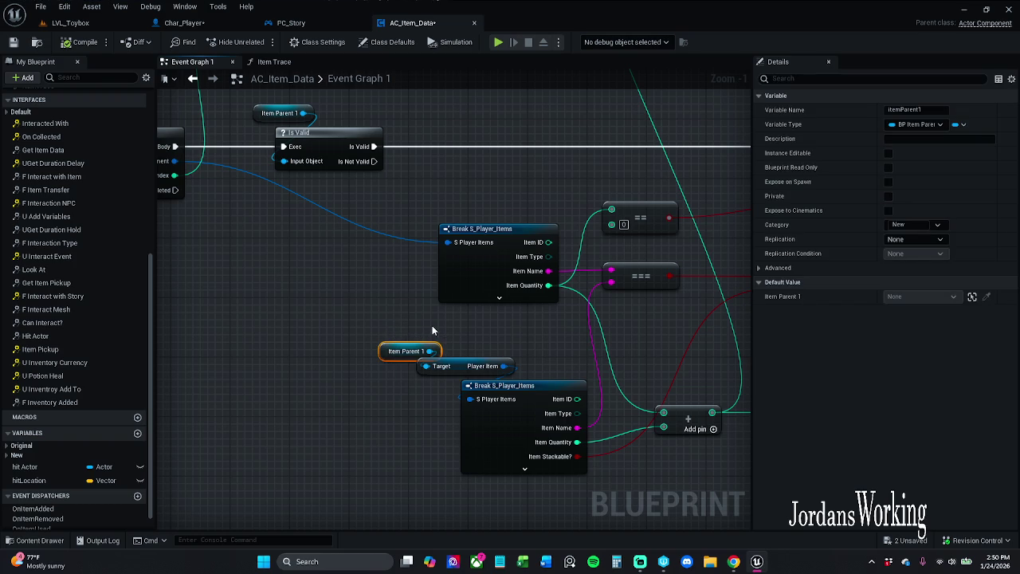
pyautogui.click(415, 324)
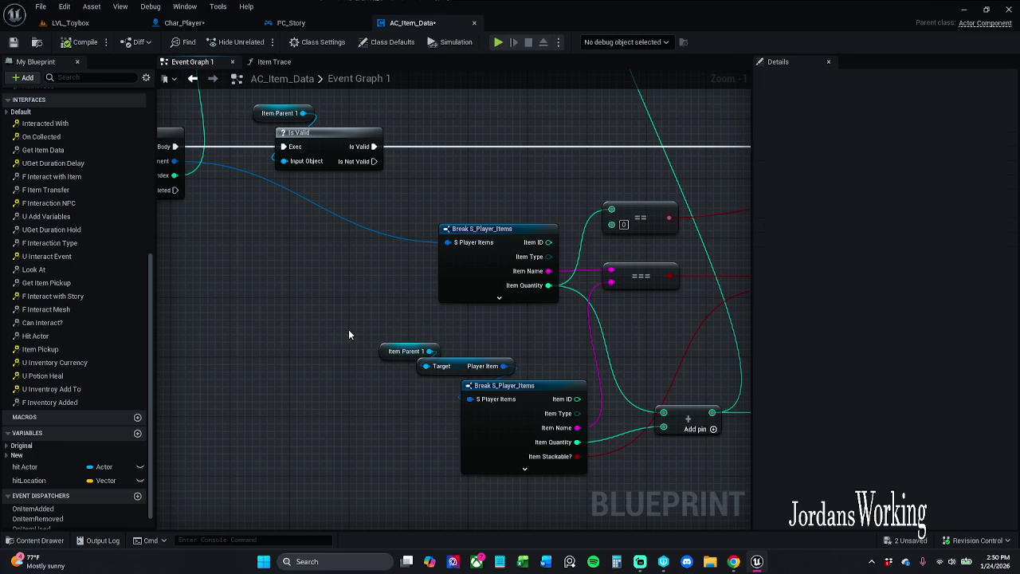
pyautogui.scroll(3, 346, 253)
pyautogui.scroll(-3, 369, 266)
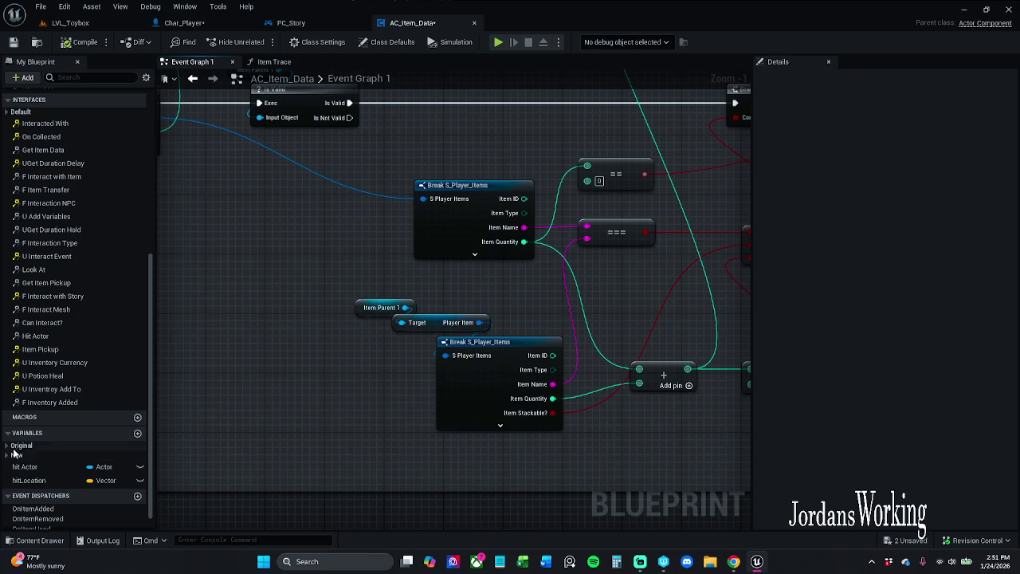
pyautogui.click(7, 456)
pyautogui.scroll(-2, 32, 477)
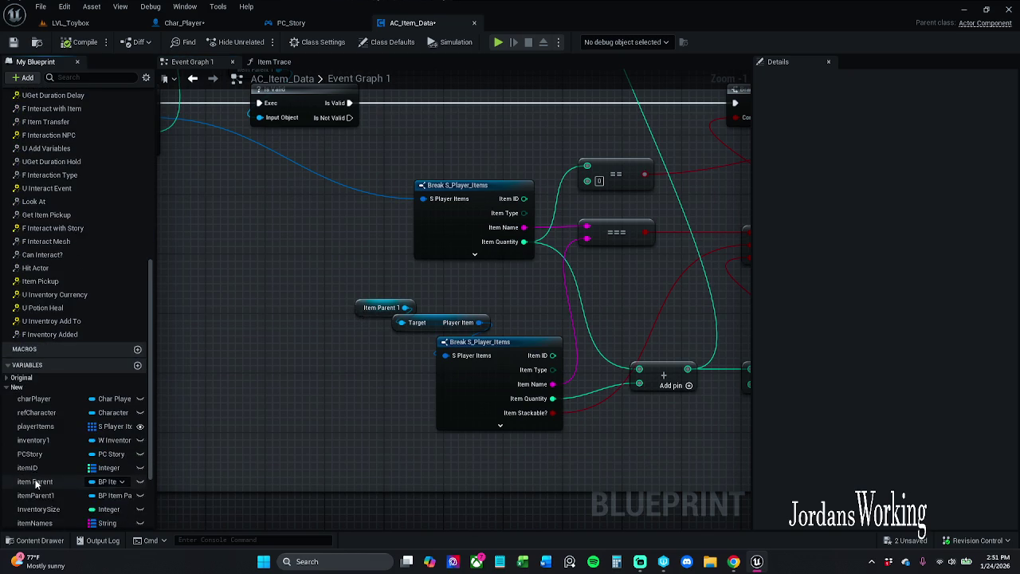
pyautogui.scroll(-1, 46, 472)
pyautogui.moveTo(371, 288)
pyautogui.mouseDown()
pyautogui.moveTo(422, 340)
pyautogui.moveTo(374, 331)
pyautogui.mouseUp()
pyautogui.click(449, 303)
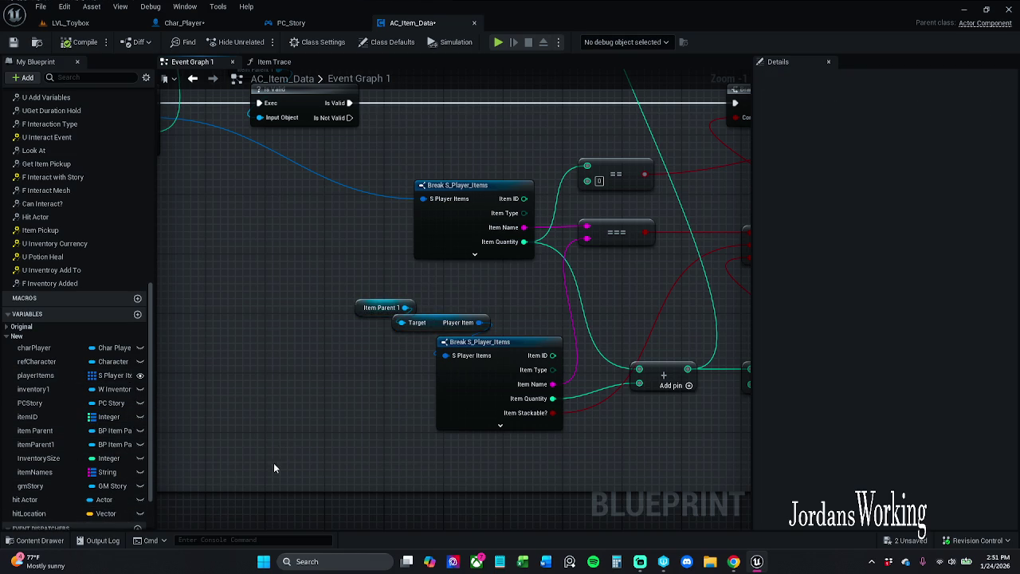
# - Expand the Original variable group and widen the list so types like S Player Items show
pyautogui.click(8, 327)
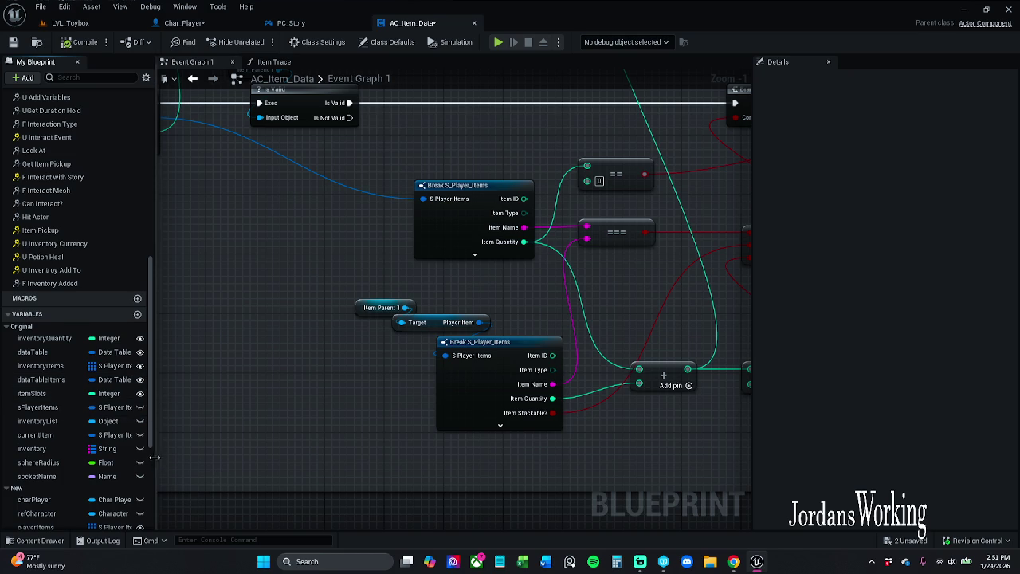
pyautogui.scroll(-5, 151, 459)
pyautogui.scroll(3, 141, 446)
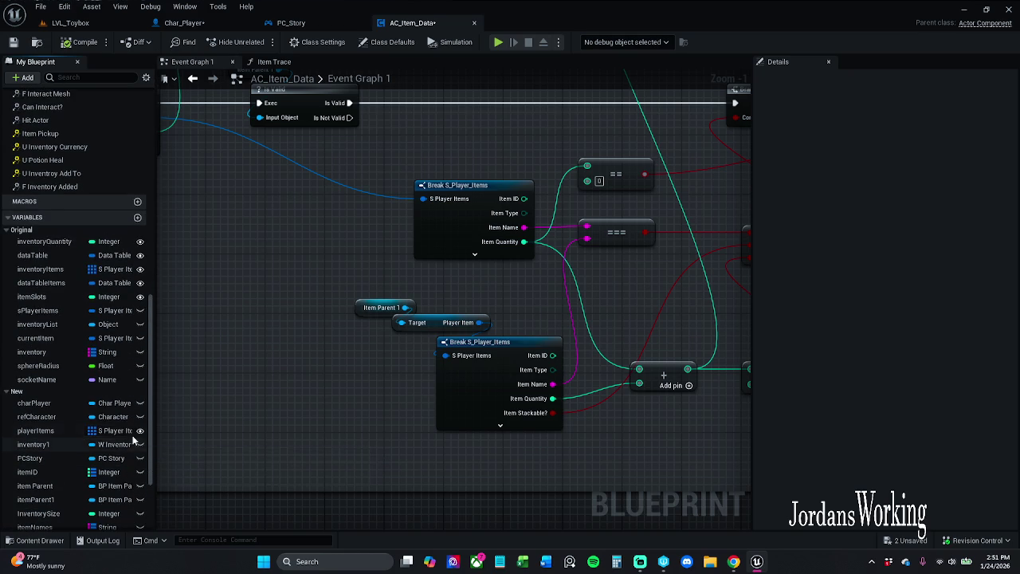
pyautogui.moveTo(154, 417); pyautogui.dragTo(268, 415)
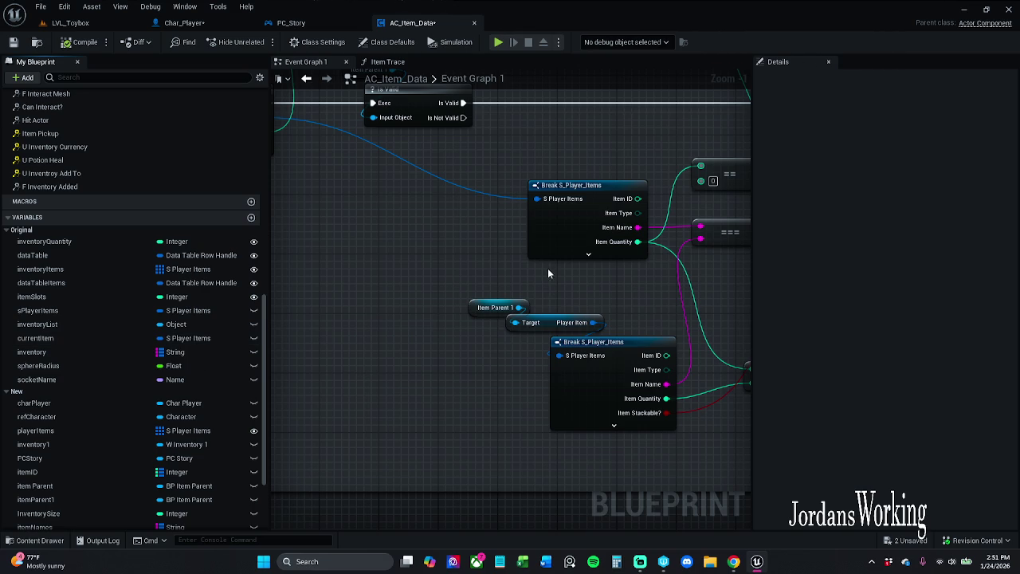
# - Place an S Player Items getter found by searching 'get playerI'
pyautogui.scroll(-2, 546, 268)
pyautogui.moveTo(420, 246)
pyautogui.mouseDown()
pyautogui.moveTo(601, 256)
pyautogui.moveTo(526, 157)
pyautogui.moveTo(526, 134)
pyautogui.mouseUp()
pyautogui.rightClick(403, 303)
pyautogui.write('get player')
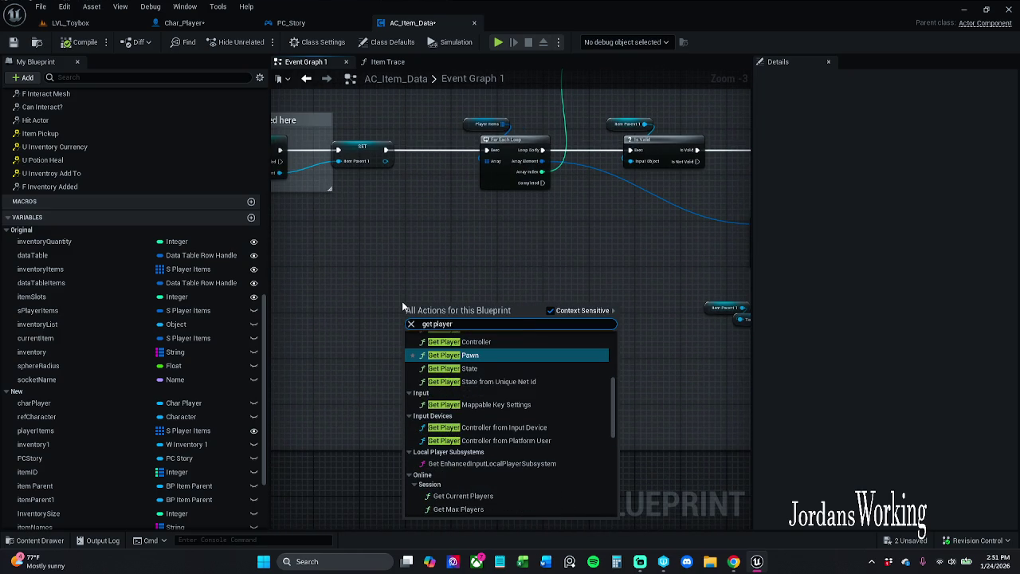
pyautogui.write('I')
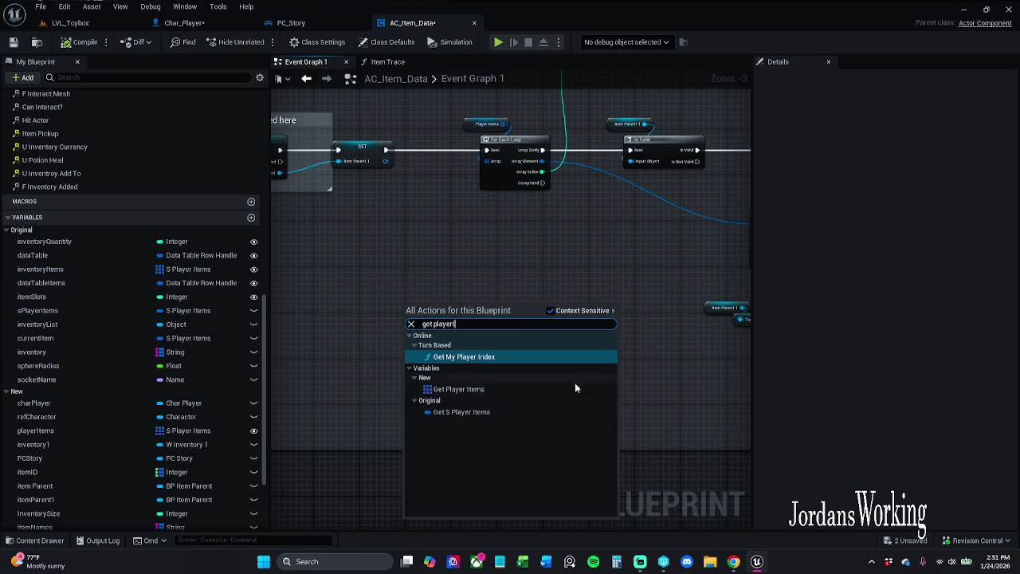
pyautogui.click(478, 412)
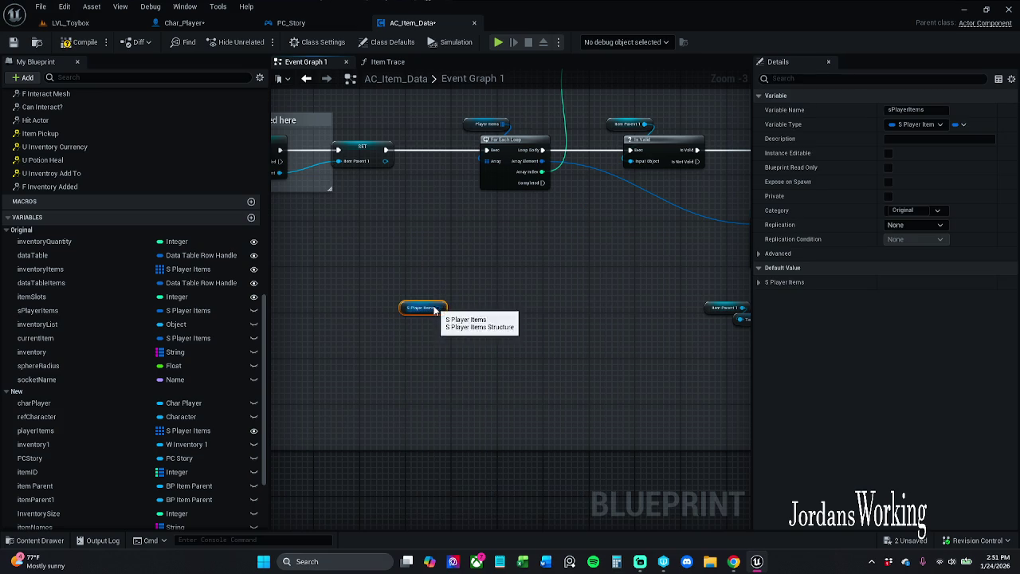
pyautogui.click(757, 282)
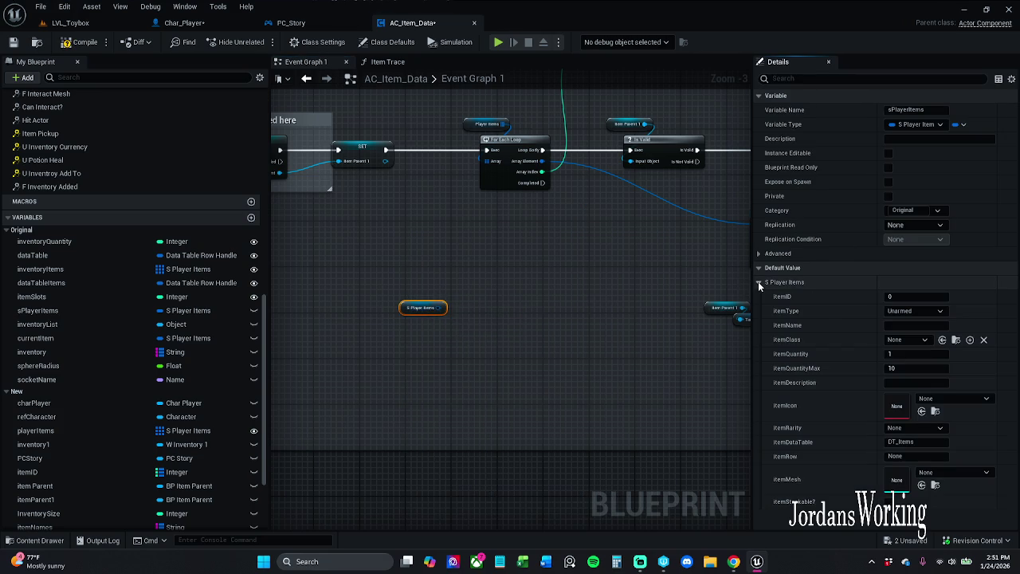
pyautogui.click(758, 282)
# - Move the getter beside the lower Break S_Player_Items node and wire it in
pyautogui.moveTo(428, 282)
pyautogui.mouseDown()
pyautogui.moveTo(307, 280)
pyautogui.moveTo(360, 283)
pyautogui.mouseUp()
pyautogui.click(317, 303)
pyautogui.moveTo(323, 319); pyautogui.dragTo(581, 360)
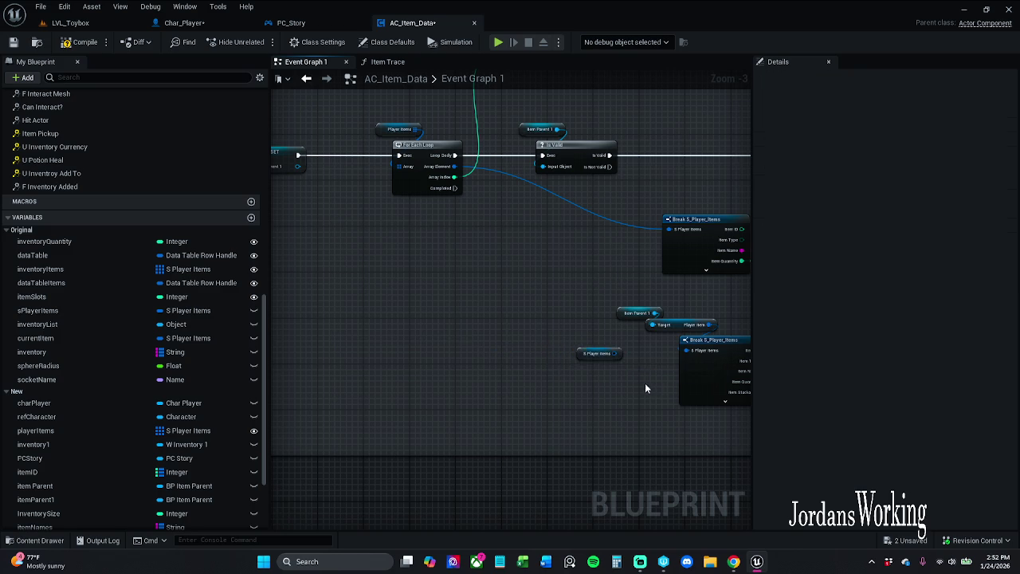
pyautogui.moveTo(648, 387); pyautogui.dragTo(571, 387)
pyautogui.moveTo(542, 351)
pyautogui.mouseDown()
pyautogui.moveTo(638, 348)
pyautogui.moveTo(624, 351)
pyautogui.mouseUp()
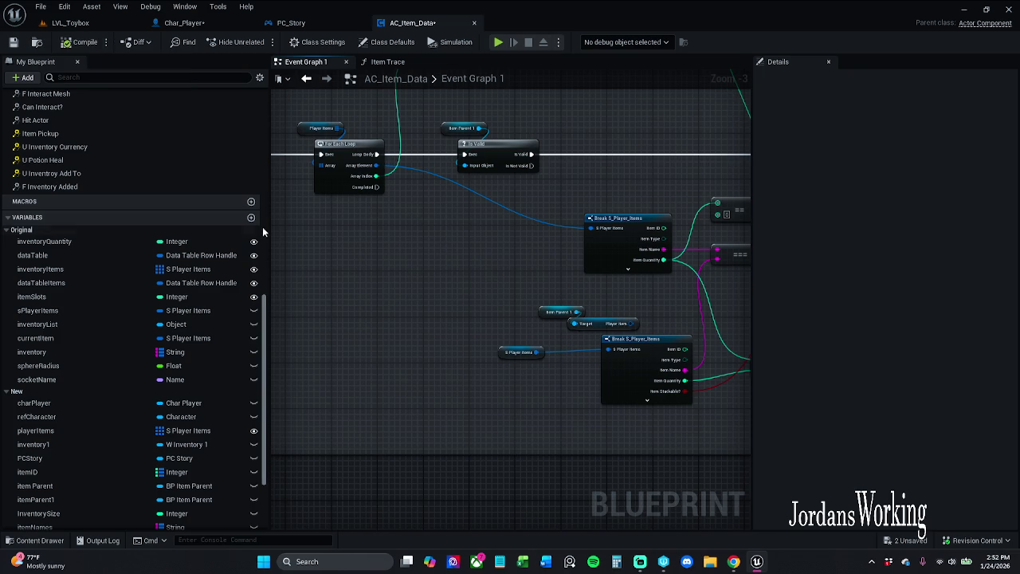
pyautogui.moveTo(271, 224)
pyautogui.mouseDown()
pyautogui.moveTo(196, 221)
pyautogui.moveTo(410, 378)
pyautogui.moveTo(521, 307)
pyautogui.moveTo(453, 486)
pyautogui.mouseUp()
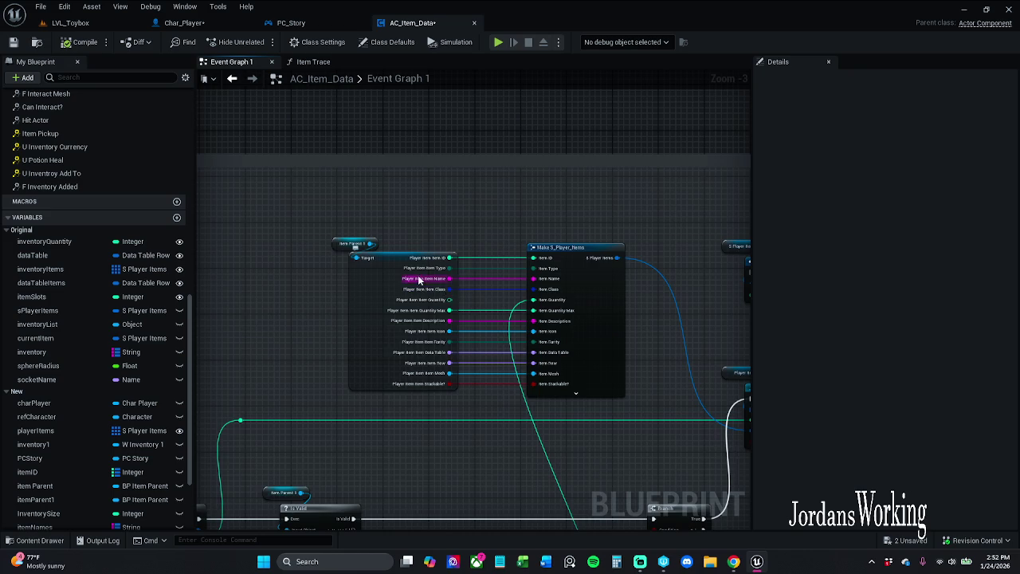
# - Drop sPlayerItems into the graph as a Get node left of Item Parent 1
pyautogui.scroll(2, 410, 273)
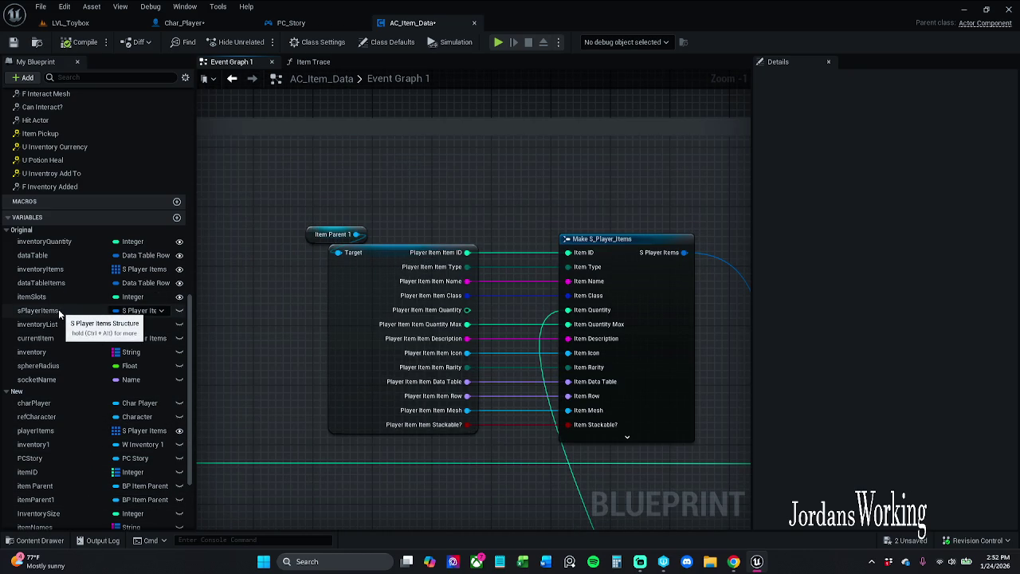
pyautogui.moveTo(59, 313); pyautogui.dragTo(348, 257)
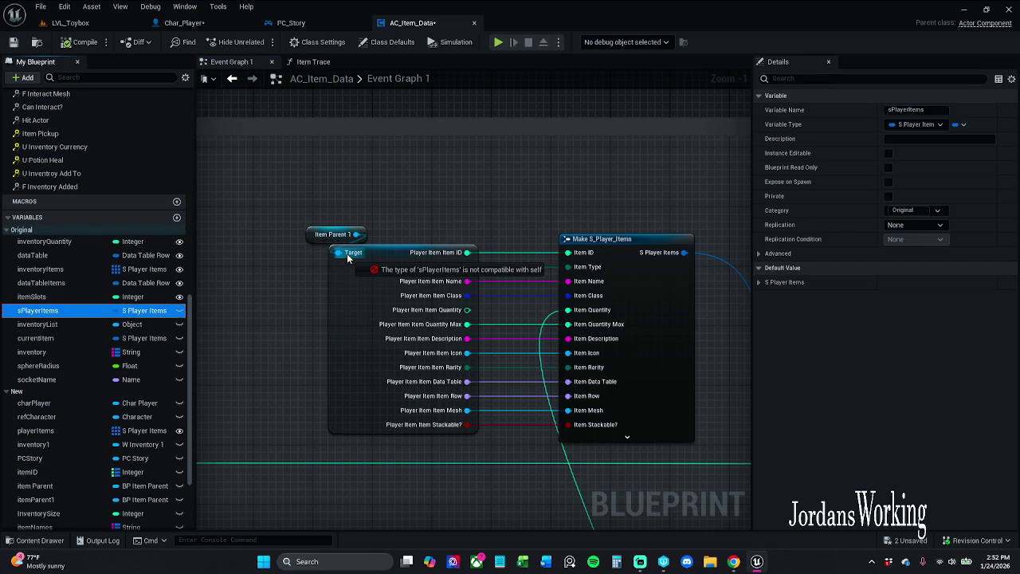
pyautogui.moveTo(347, 256); pyautogui.dragTo(343, 253)
pyautogui.moveTo(57, 315); pyautogui.dragTo(239, 259)
pyautogui.click(255, 280)
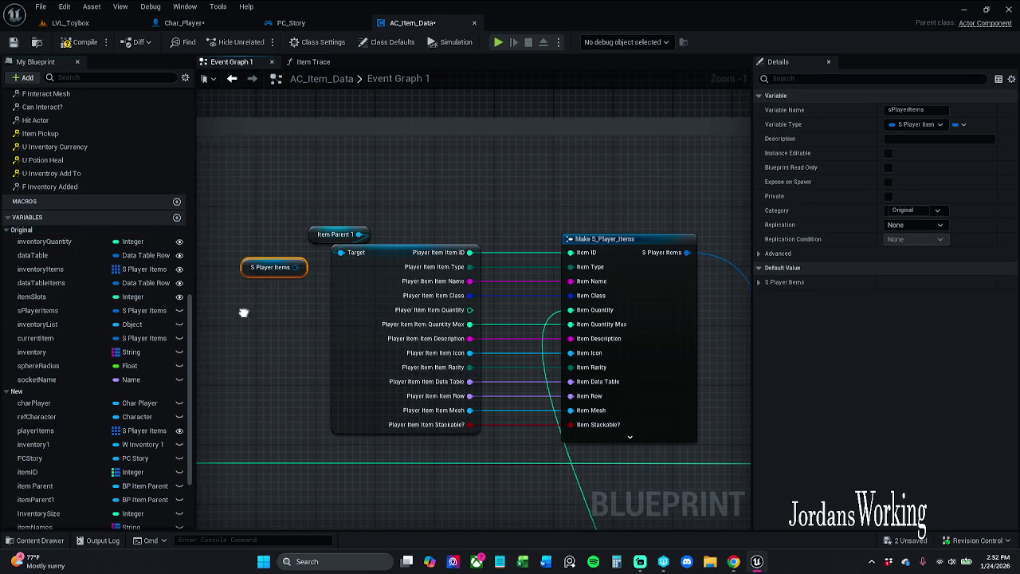
pyautogui.moveTo(240, 317); pyautogui.dragTo(378, 309)
pyautogui.moveTo(386, 265); pyautogui.dragTo(302, 261)
# - Split the getter's S Player Items output into its separate member pins
pyautogui.rightClick(348, 258)
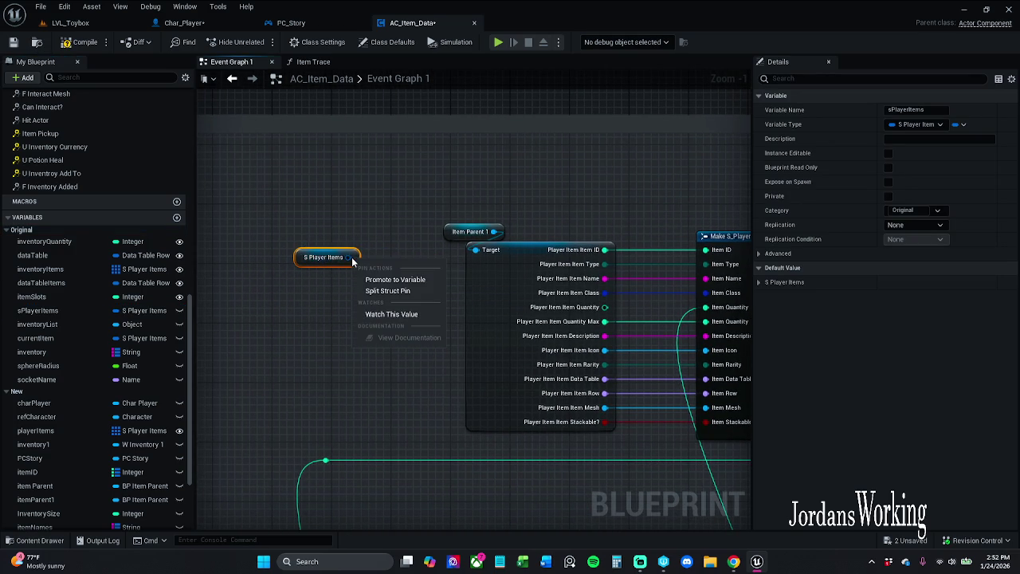
pyautogui.click(394, 290)
pyautogui.moveTo(313, 292); pyautogui.dragTo(283, 257)
pyautogui.moveTo(438, 209); pyautogui.dragTo(506, 278)
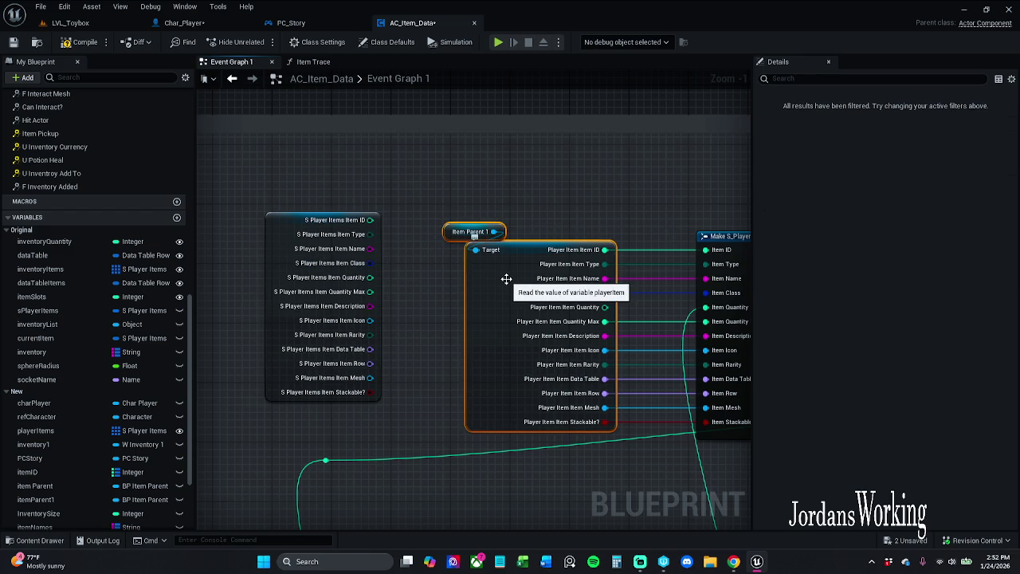
pyautogui.scroll(2, 506, 278)
pyautogui.scroll(-4, 510, 329)
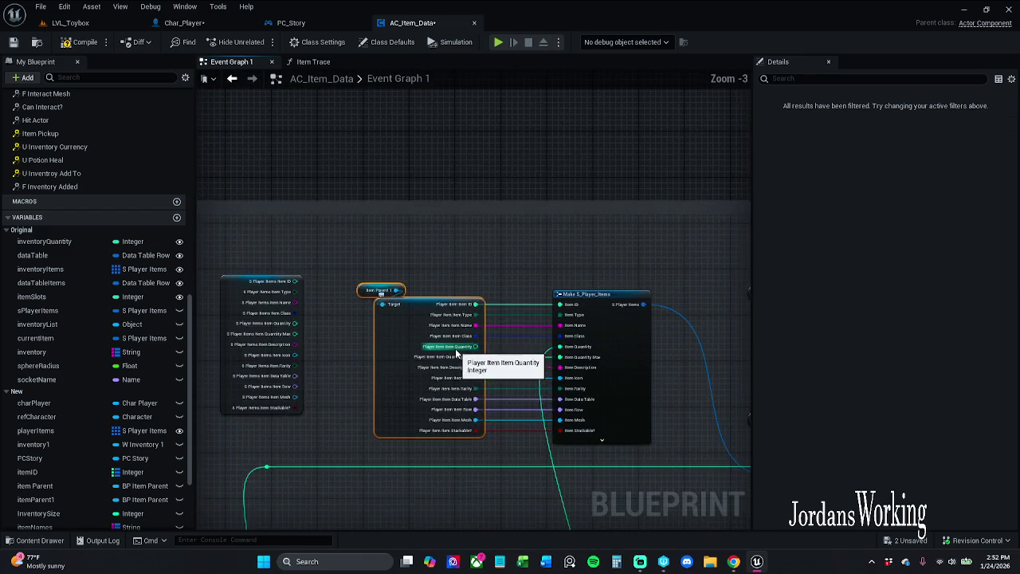
pyautogui.moveTo(510, 328); pyautogui.dragTo(508, 371)
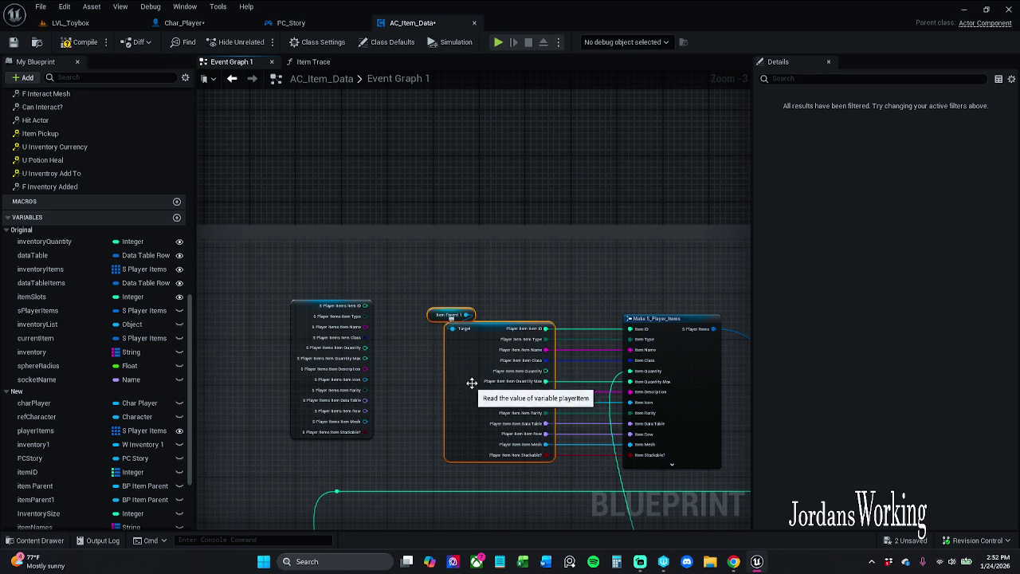
pyautogui.moveTo(598, 356); pyautogui.dragTo(485, 306)
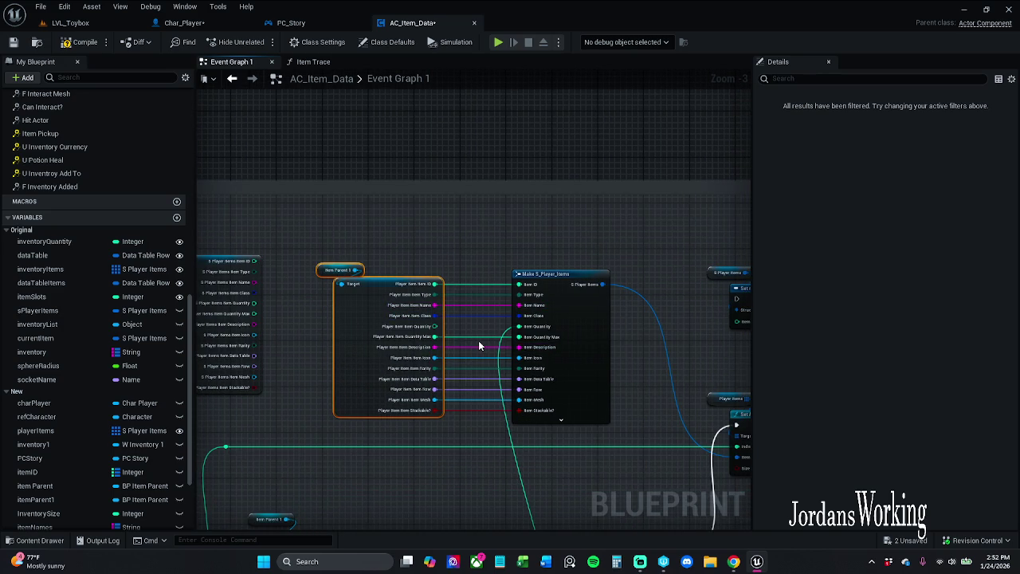
pyautogui.scroll(2, 478, 340)
pyautogui.scroll(-1, 462, 331)
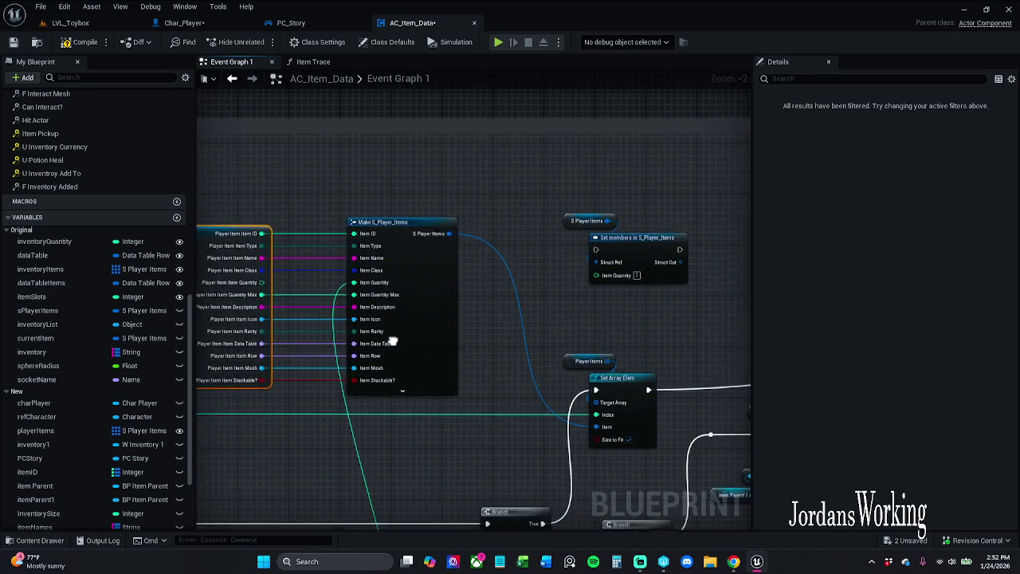
pyautogui.moveTo(548, 321); pyautogui.dragTo(639, 316)
pyautogui.scroll(-2, 621, 342)
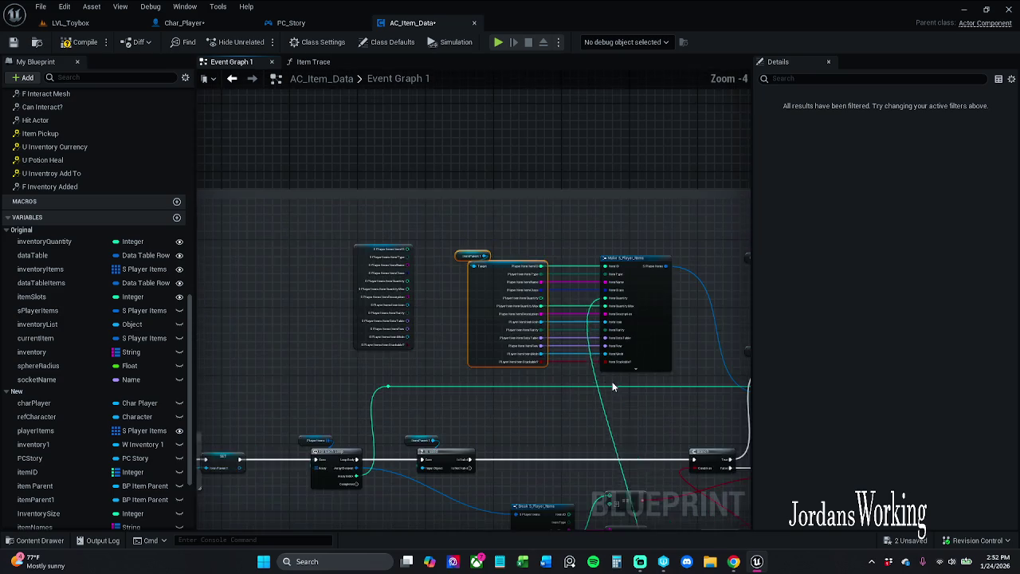
pyautogui.moveTo(567, 357)
pyautogui.mouseDown()
pyautogui.moveTo(548, 354)
pyautogui.moveTo(567, 379)
pyautogui.moveTo(645, 381)
pyautogui.mouseUp()
pyautogui.scroll(3, 554, 347)
pyautogui.scroll(-1, 554, 348)
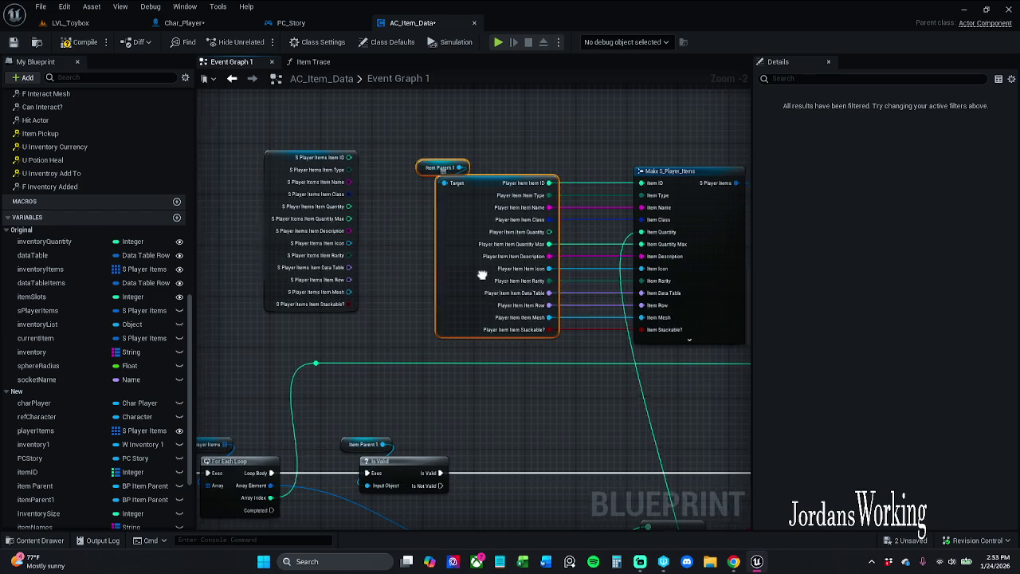
pyautogui.scroll(-2, 485, 275)
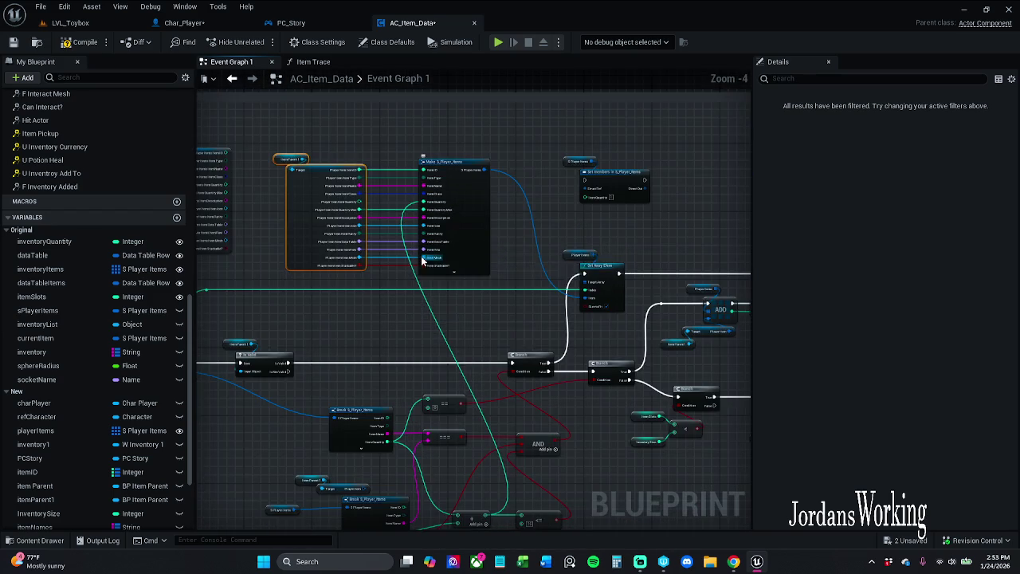
pyautogui.scroll(-1, 422, 259)
pyautogui.moveTo(414, 321); pyautogui.dragTo(544, 311)
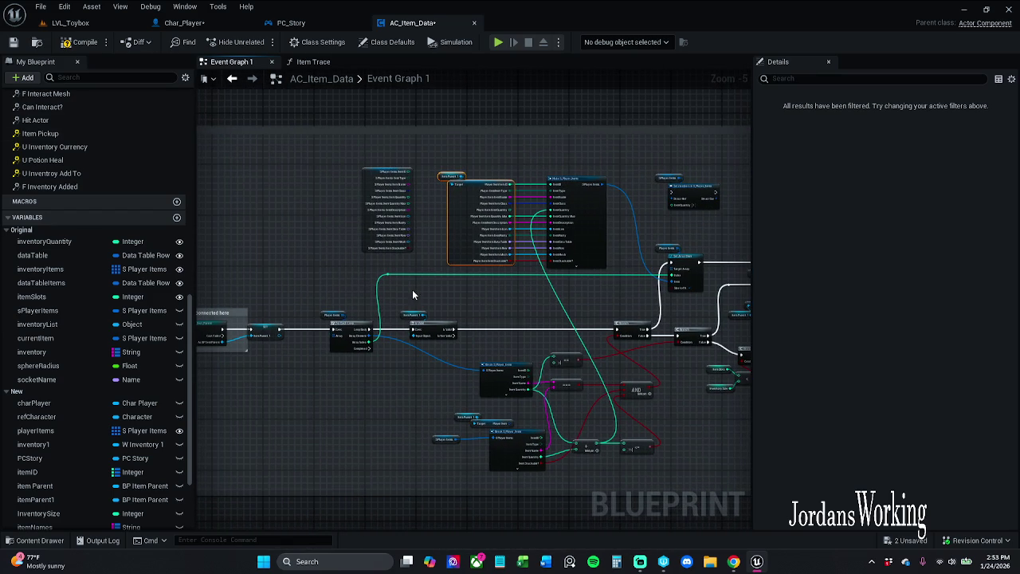
pyautogui.scroll(5, 475, 251)
pyautogui.moveTo(478, 232); pyautogui.dragTo(449, 255)
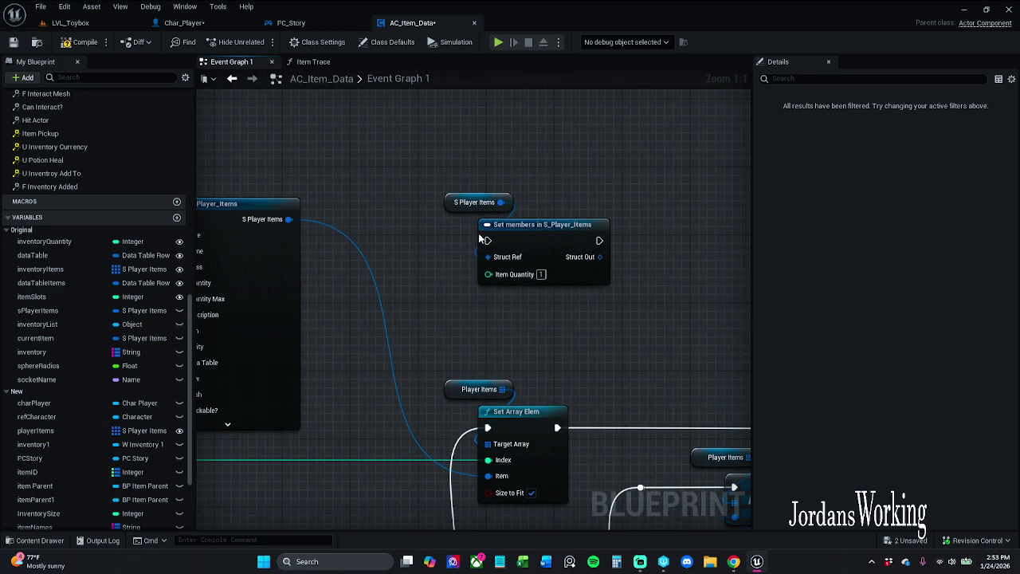
pyautogui.click(534, 256)
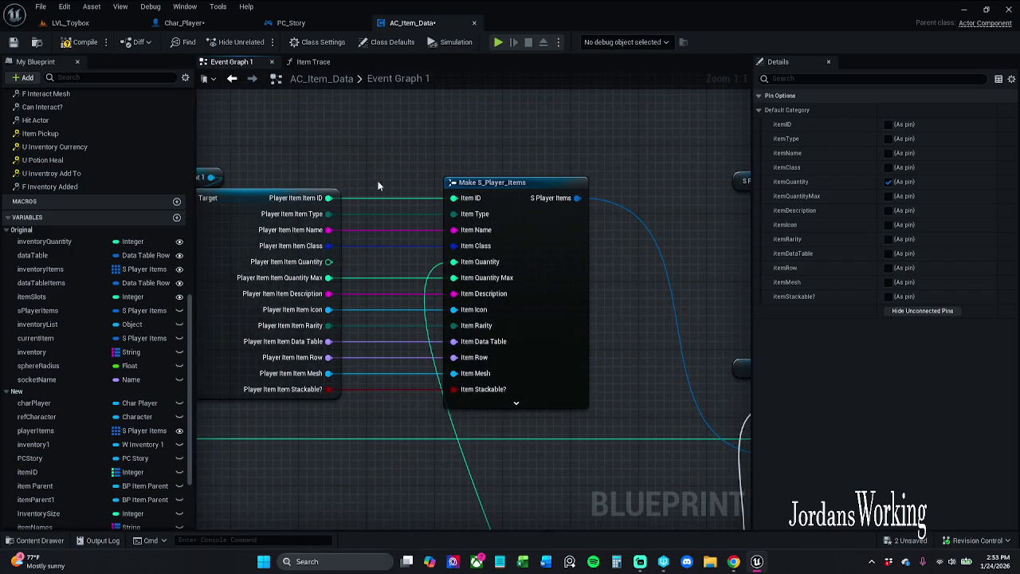
pyautogui.scroll(-1, 378, 186)
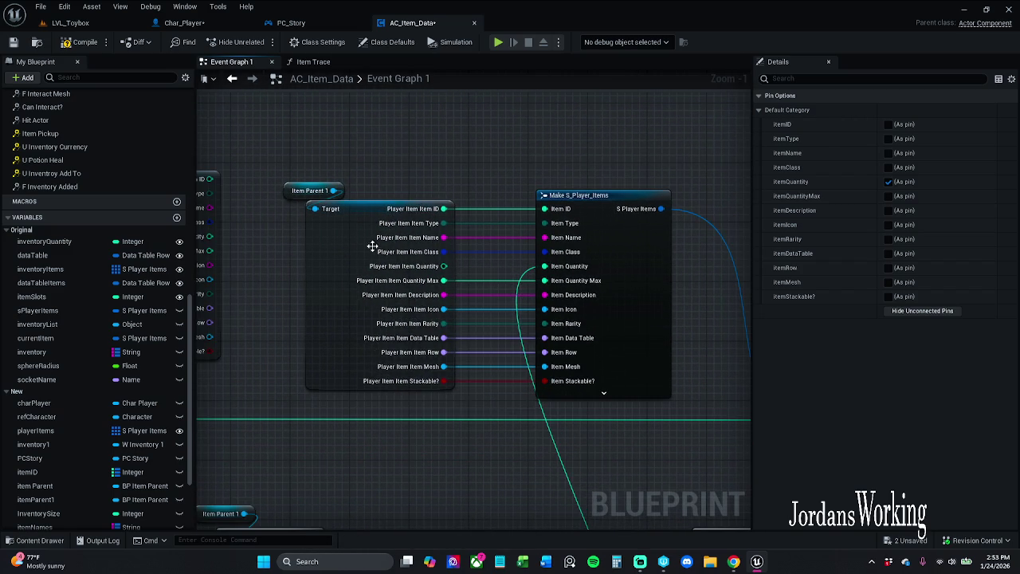
pyautogui.scroll(-2, 540, 164)
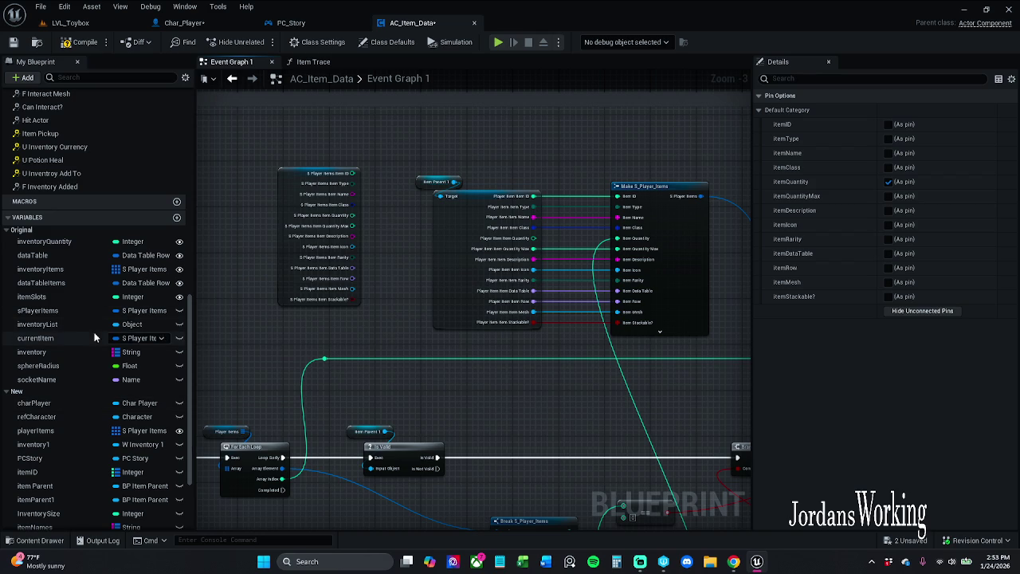
pyautogui.doubleClick(77, 311)
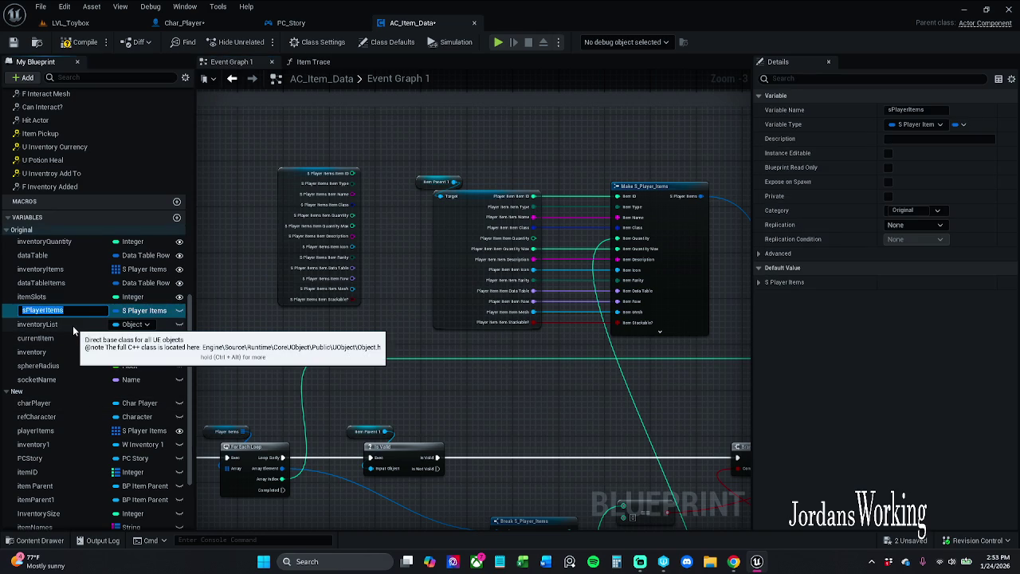
# - Delete inventoryList, rename sPlayerItems to playerItem, and save AC_Item_Data
pyautogui.click(73, 325)
pyautogui.press('Delete')
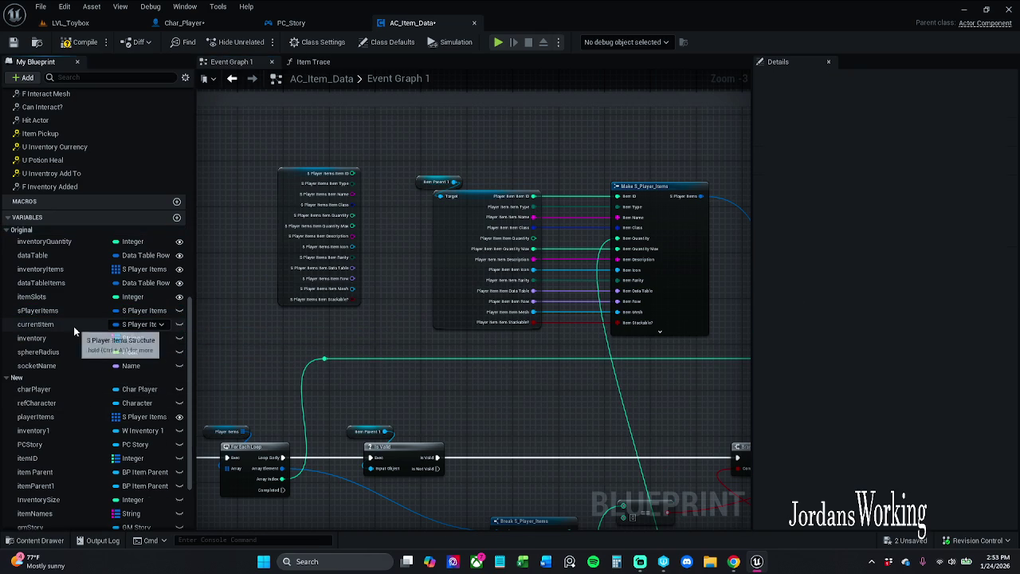
pyautogui.click(68, 310)
pyautogui.press('F2')
pyautogui.press('End')
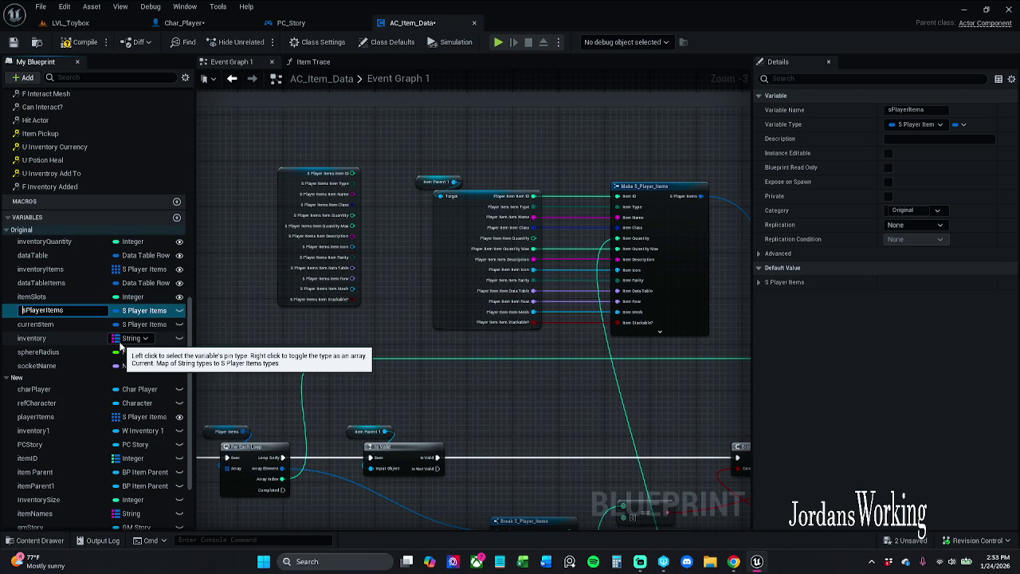
pyautogui.press('Home')
pyautogui.press('Delete')
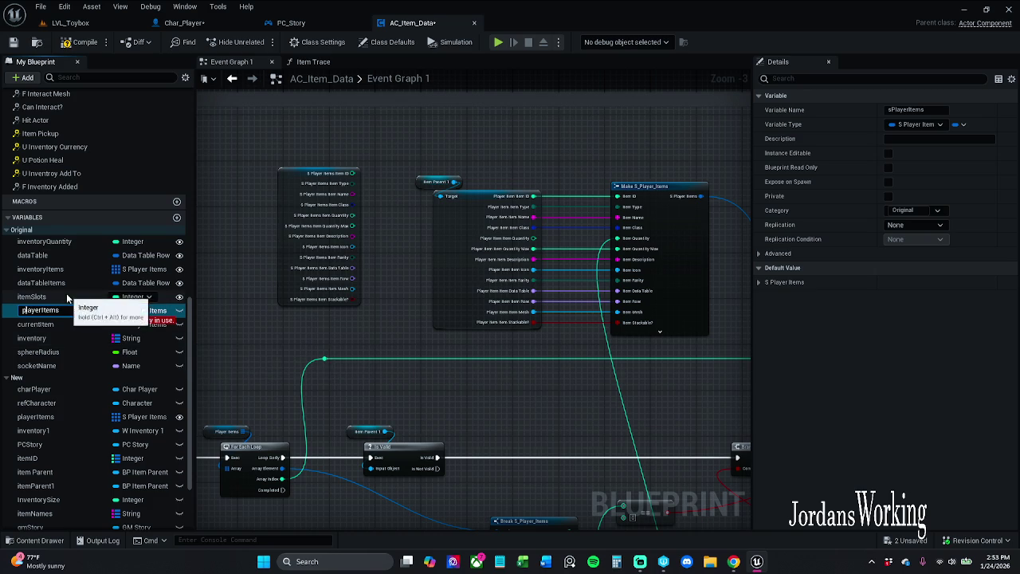
pyautogui.scroll(-1, 67, 299)
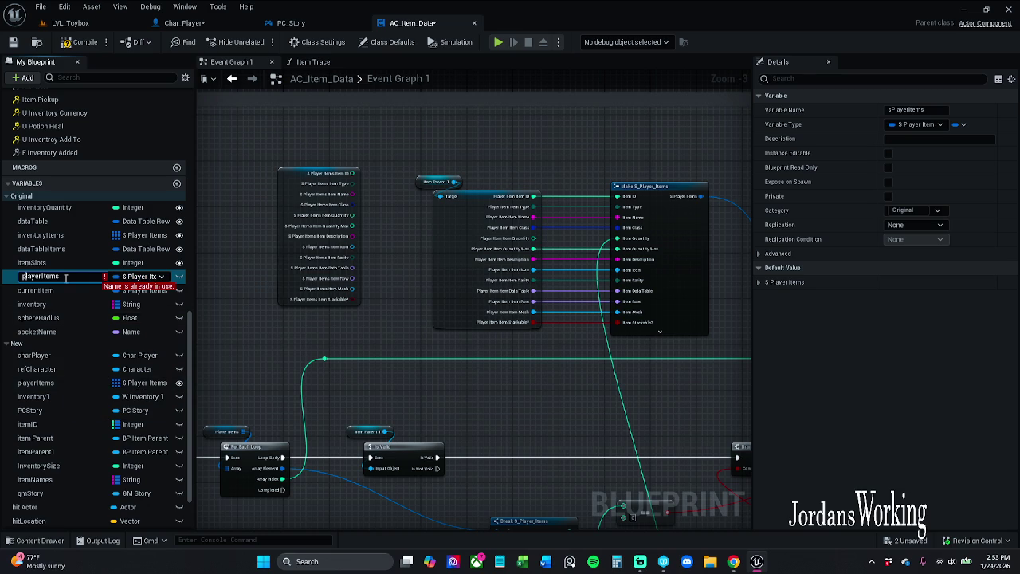
pyautogui.press('BackSpace')
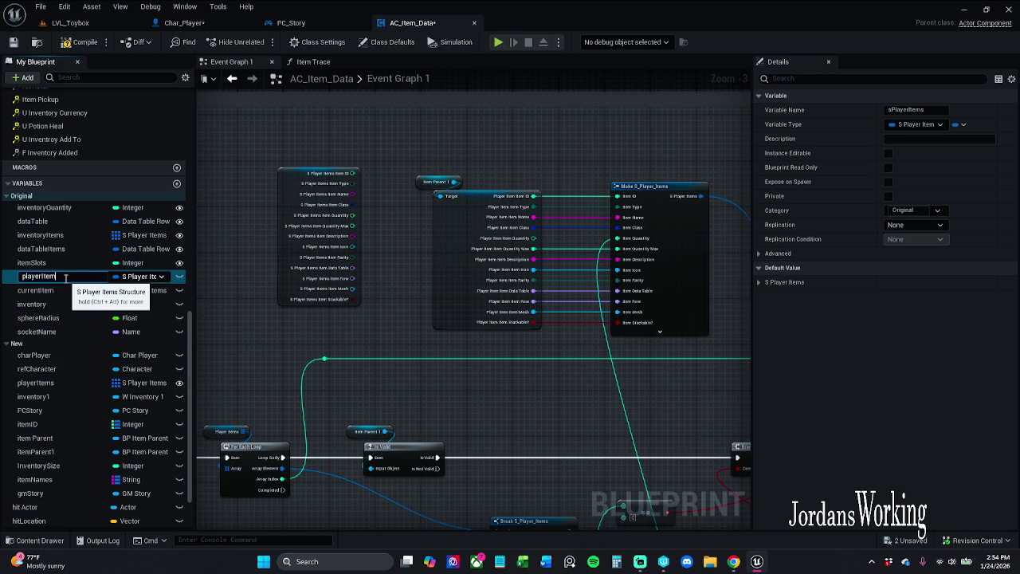
pyautogui.press('Return')
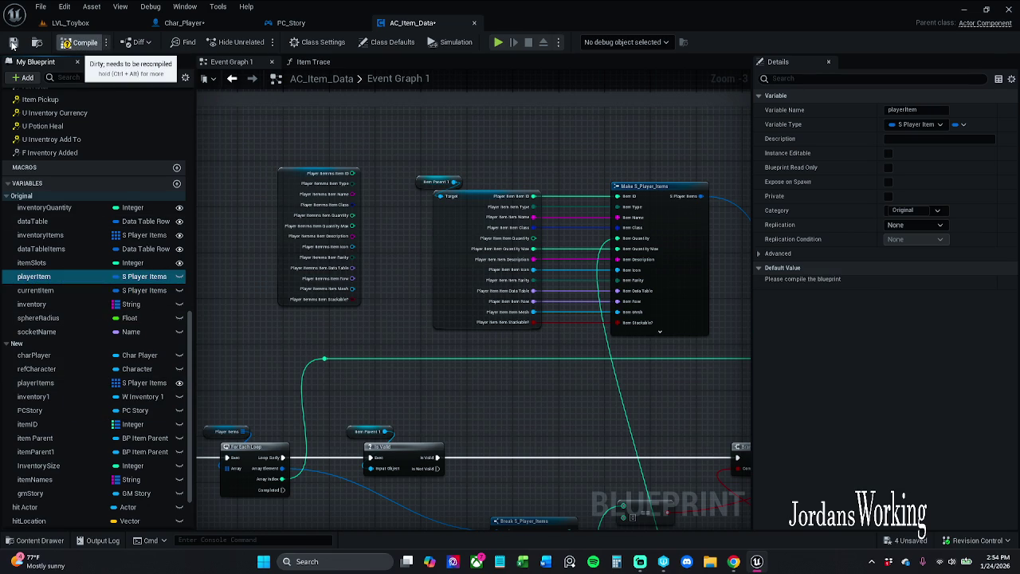
pyautogui.click(12, 44)
# - End the frozen UnrealEditor process in Task Manager and confirm closing it
pyautogui.hotkey('ctrl', 'shift', 'Escape')
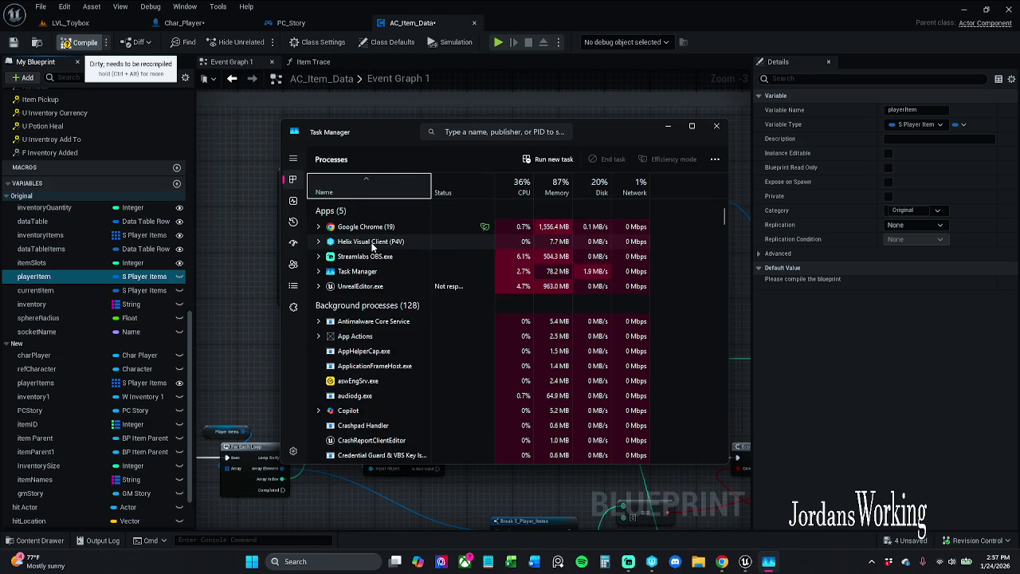
pyautogui.rightClick(386, 288)
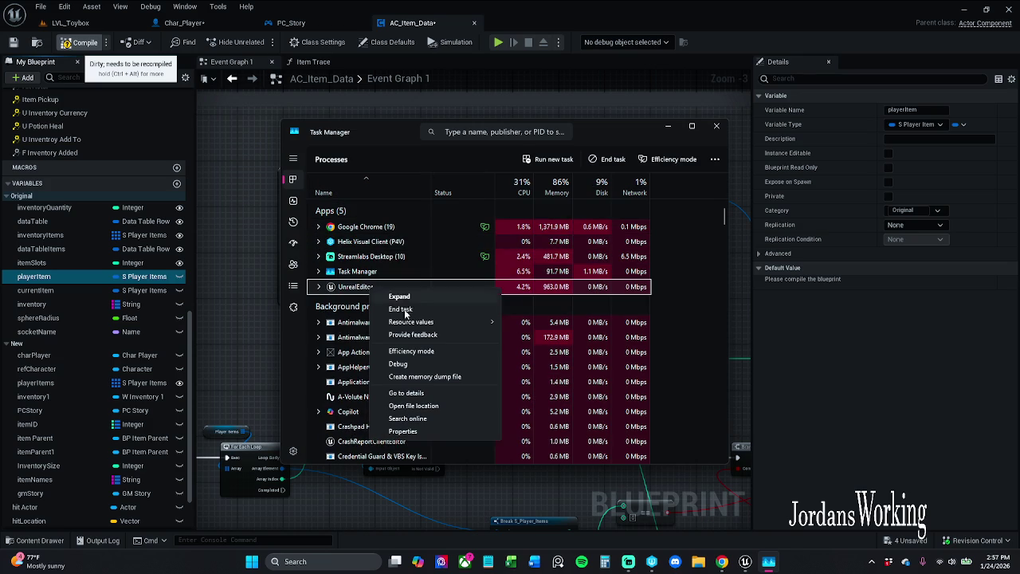
pyautogui.click(420, 313)
pyautogui.click(716, 125)
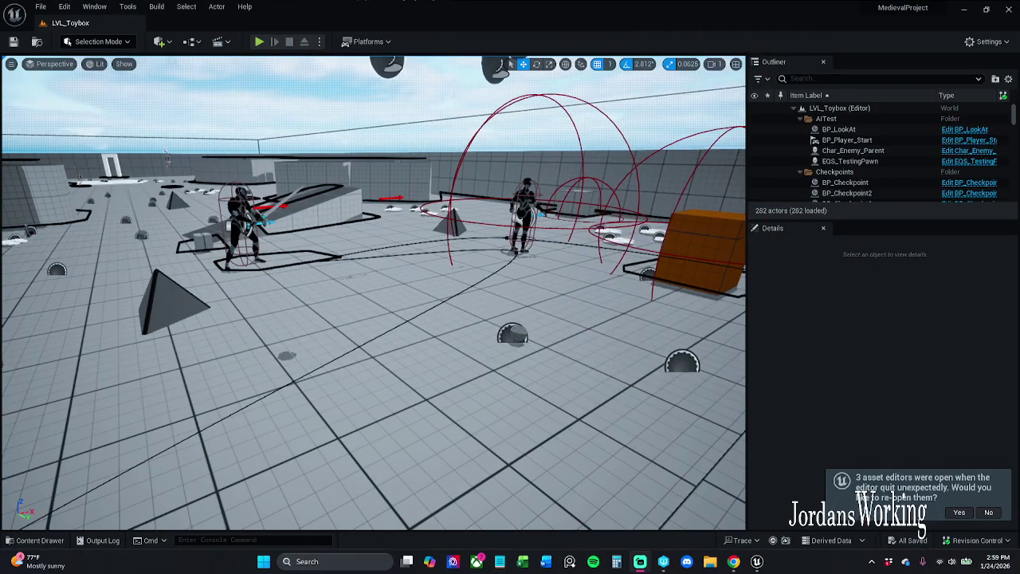
# - Restore the Char_Player, PC_Story and AC_Item_Data editors and show AC_Item_Data's Item Trace function
pyautogui.press('p')
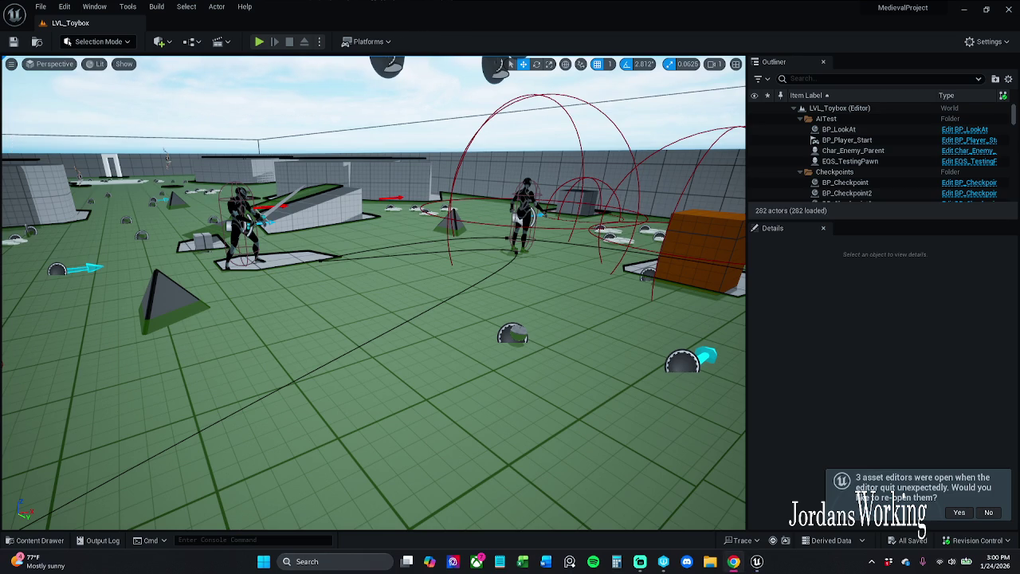
pyautogui.click(963, 512)
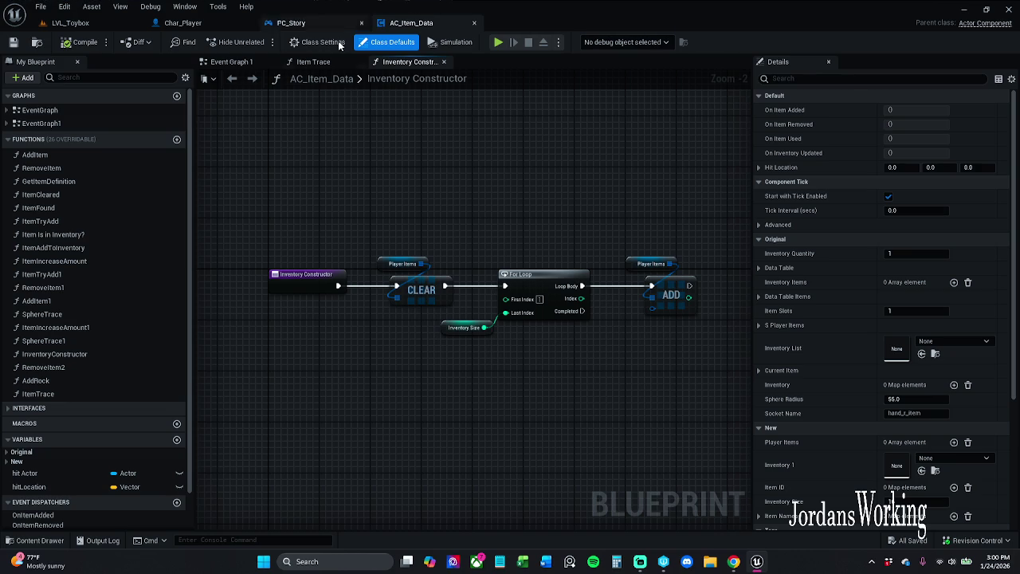
pyautogui.click(313, 63)
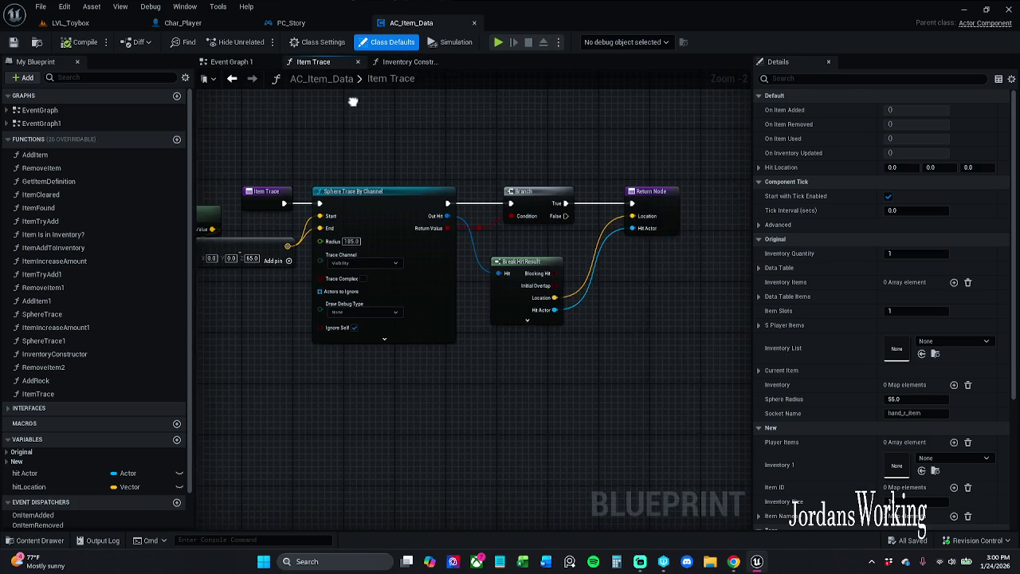
# - Back in Event Graph 1, delete the 'HitActor was connected here' comment near the For Each Loop
pyautogui.click(239, 63)
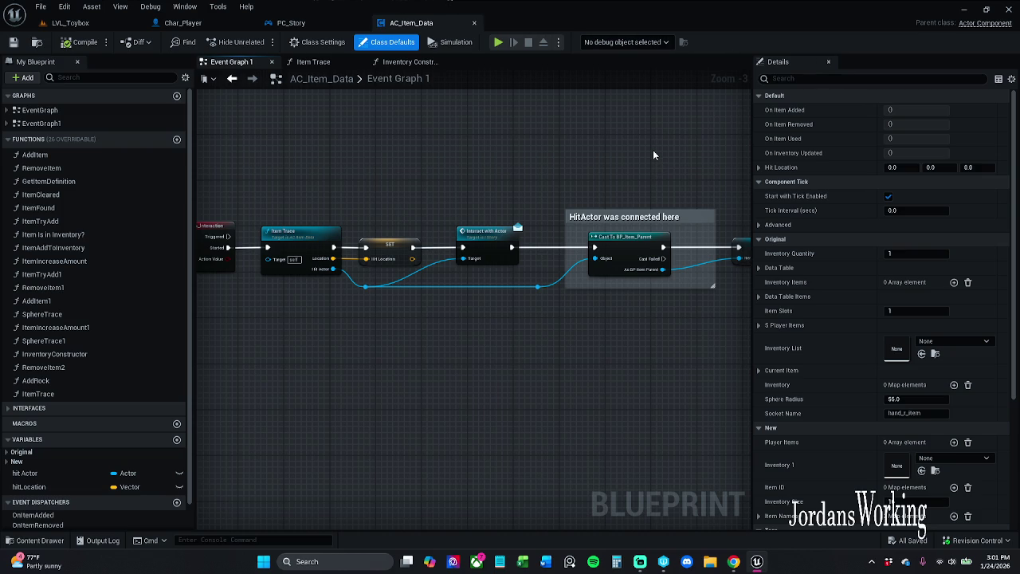
pyautogui.moveTo(643, 152); pyautogui.dragTo(538, 149)
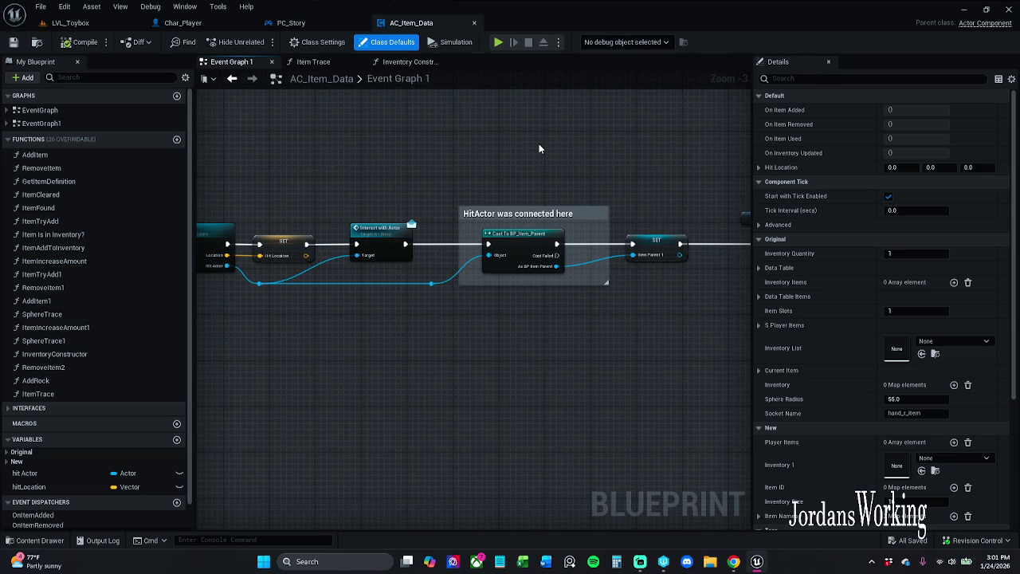
pyautogui.moveTo(540, 160)
pyautogui.mouseDown()
pyautogui.moveTo(603, 137)
pyautogui.moveTo(387, 138)
pyautogui.mouseUp()
pyautogui.click(481, 196)
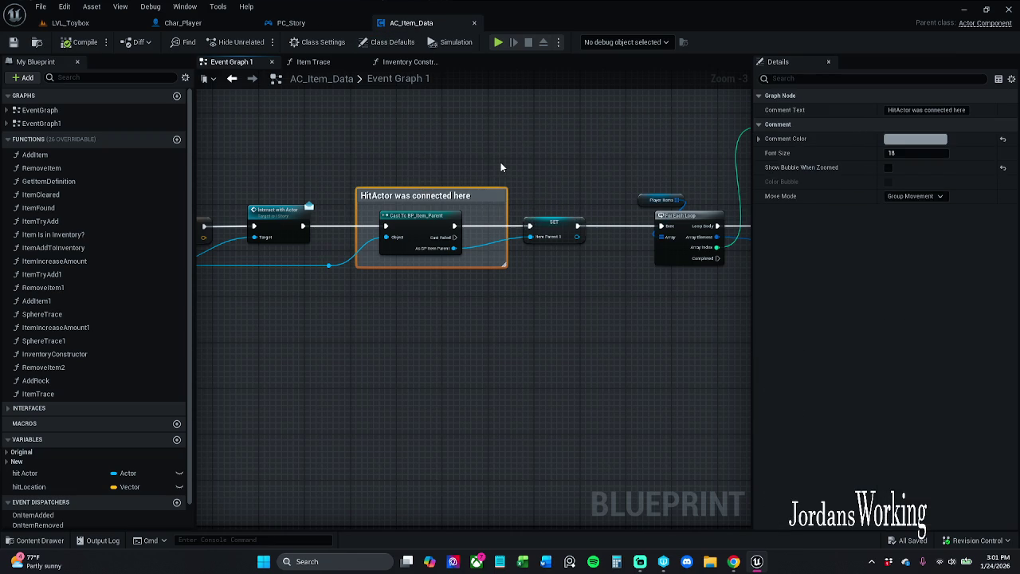
pyautogui.press('Delete')
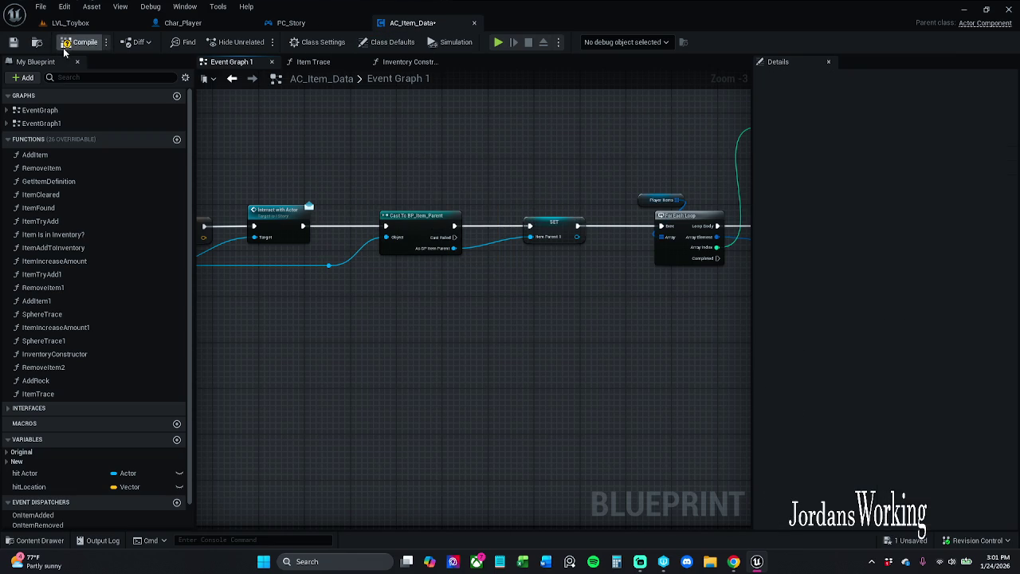
pyautogui.moveTo(414, 162)
pyautogui.mouseDown()
pyautogui.moveTo(365, 155)
pyautogui.moveTo(592, 180)
pyautogui.moveTo(534, 182)
pyautogui.moveTo(637, 177)
pyautogui.mouseUp()
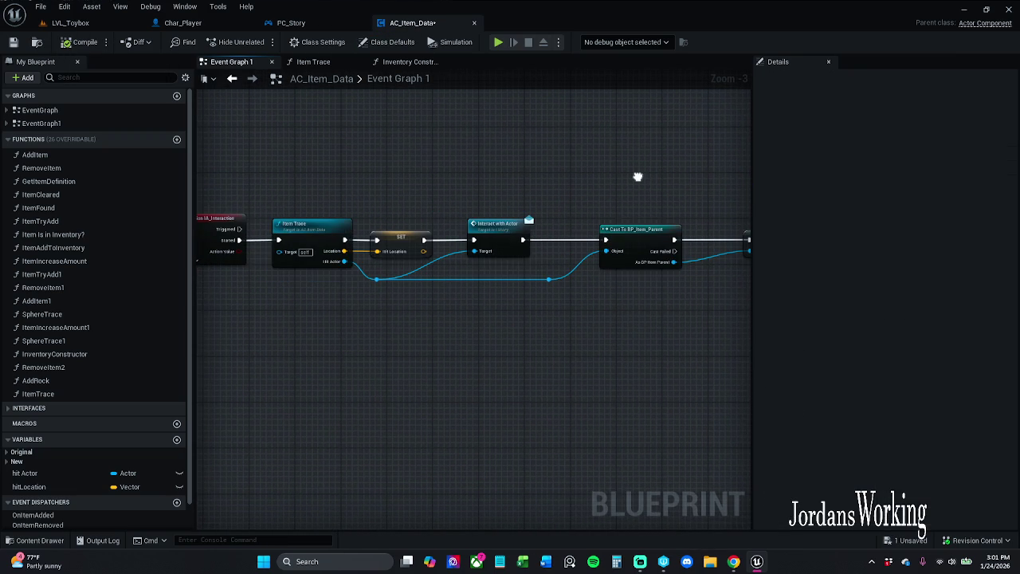
pyautogui.moveTo(635, 196); pyautogui.dragTo(446, 188)
pyautogui.click(552, 231)
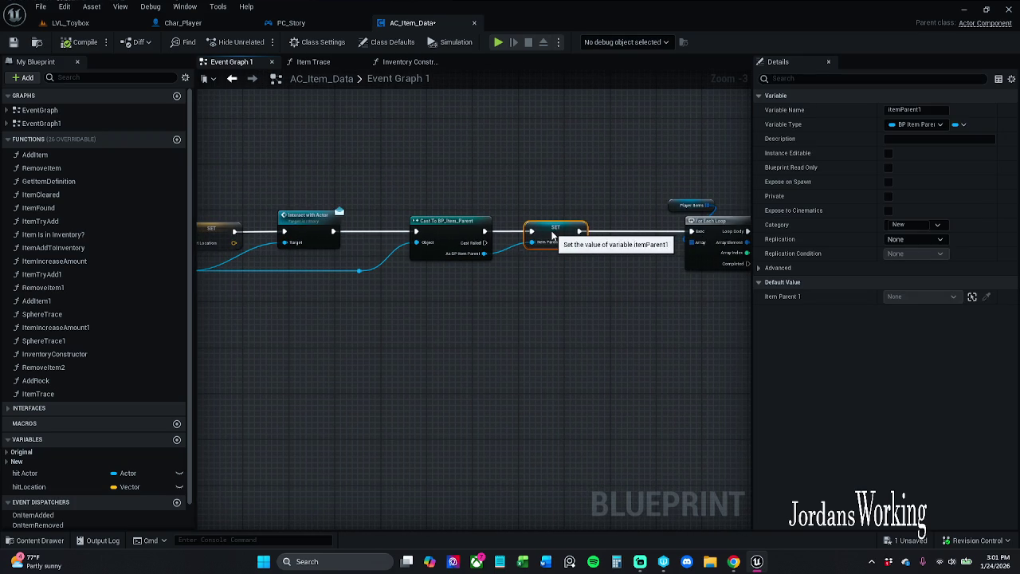
pyautogui.click(301, 279)
pyautogui.moveTo(263, 207); pyautogui.dragTo(471, 213)
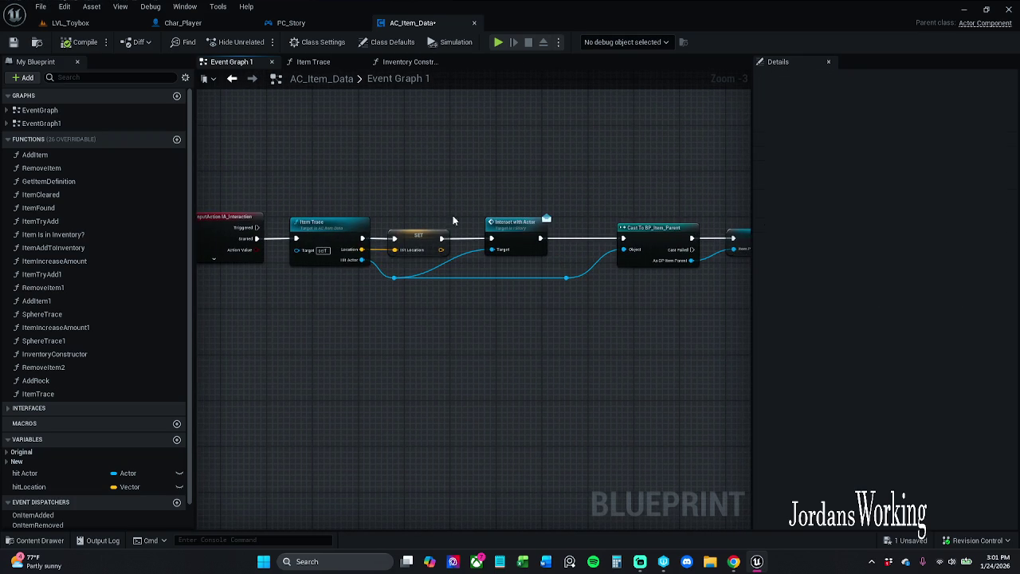
pyautogui.moveTo(362, 259); pyautogui.dragTo(398, 384)
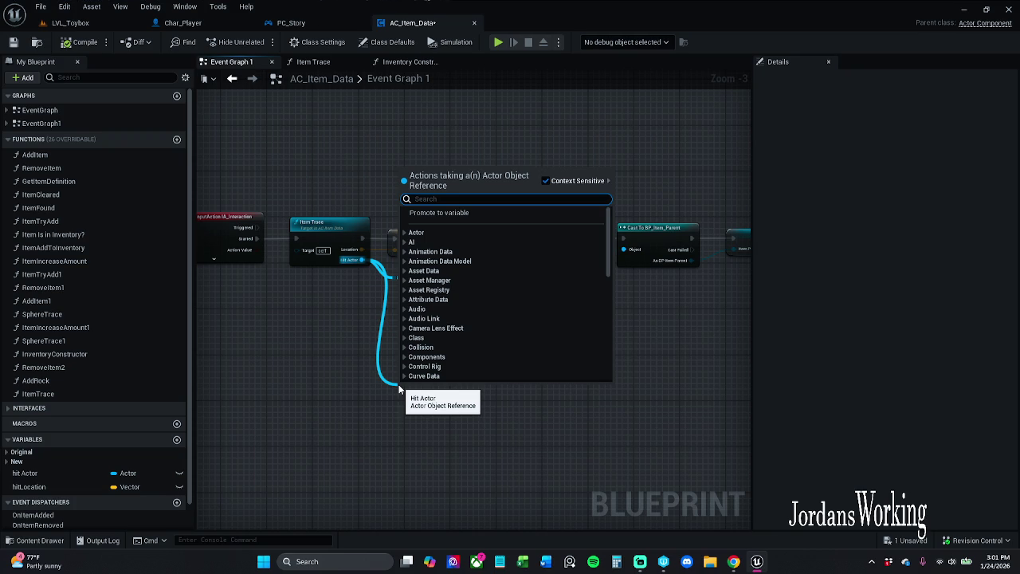
pyautogui.click(338, 392)
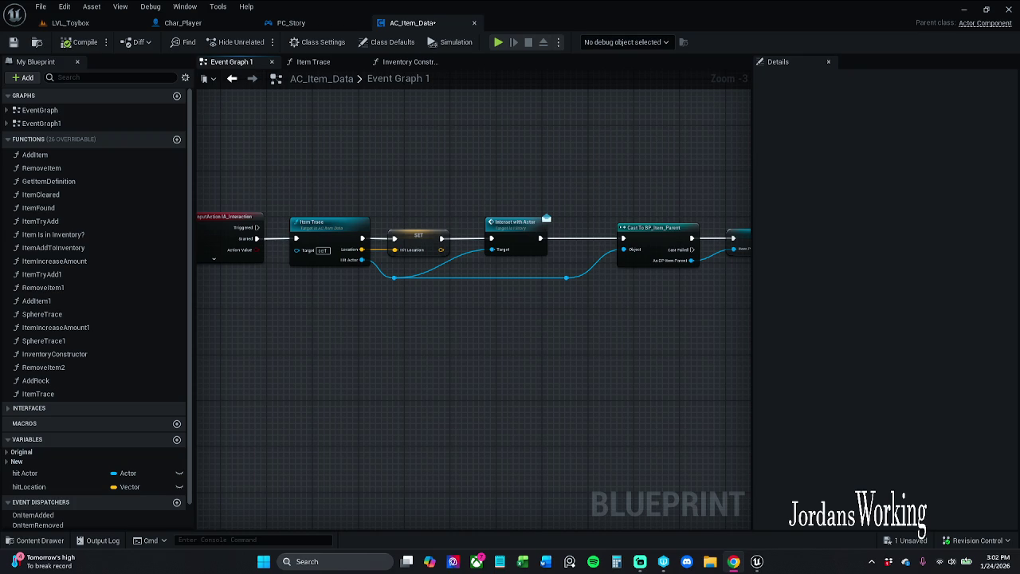
pyautogui.scroll(2, 354, 272)
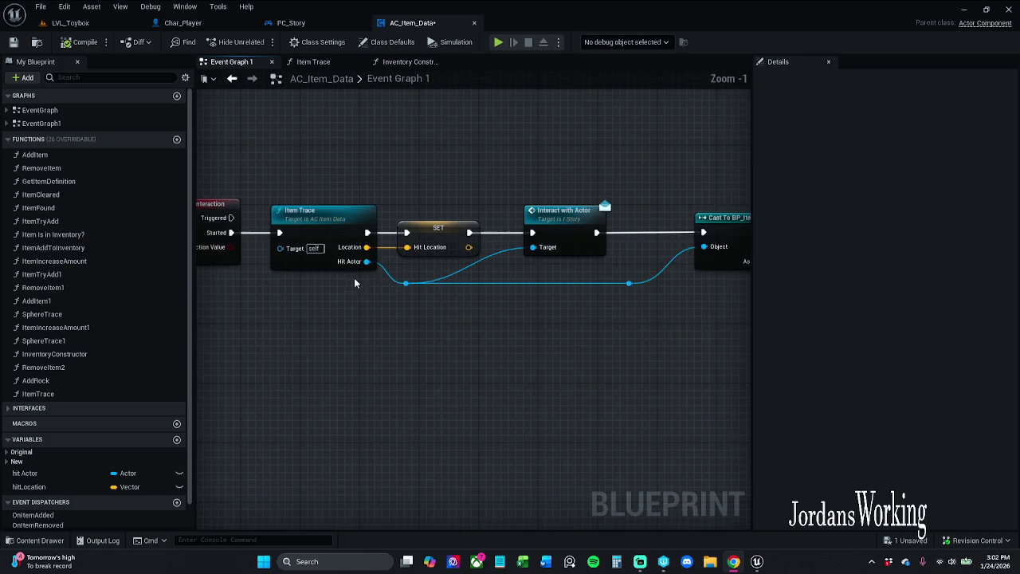
# - Center the Item Parent and Make S_Player_Items nodes and expand the Original variables showing sPlayerItems
pyautogui.moveTo(373, 263)
pyautogui.mouseDown()
pyautogui.moveTo(407, 289)
pyautogui.moveTo(395, 349)
pyautogui.mouseUp()
pyautogui.click(342, 348)
pyautogui.moveTo(510, 366)
pyautogui.mouseDown()
pyautogui.moveTo(483, 380)
pyautogui.moveTo(628, 371)
pyautogui.moveTo(603, 351)
pyautogui.moveTo(393, 374)
pyautogui.mouseUp()
pyautogui.moveTo(519, 343)
pyautogui.mouseDown()
pyautogui.moveTo(512, 303)
pyautogui.moveTo(417, 444)
pyautogui.moveTo(409, 327)
pyautogui.moveTo(306, 324)
pyautogui.mouseUp()
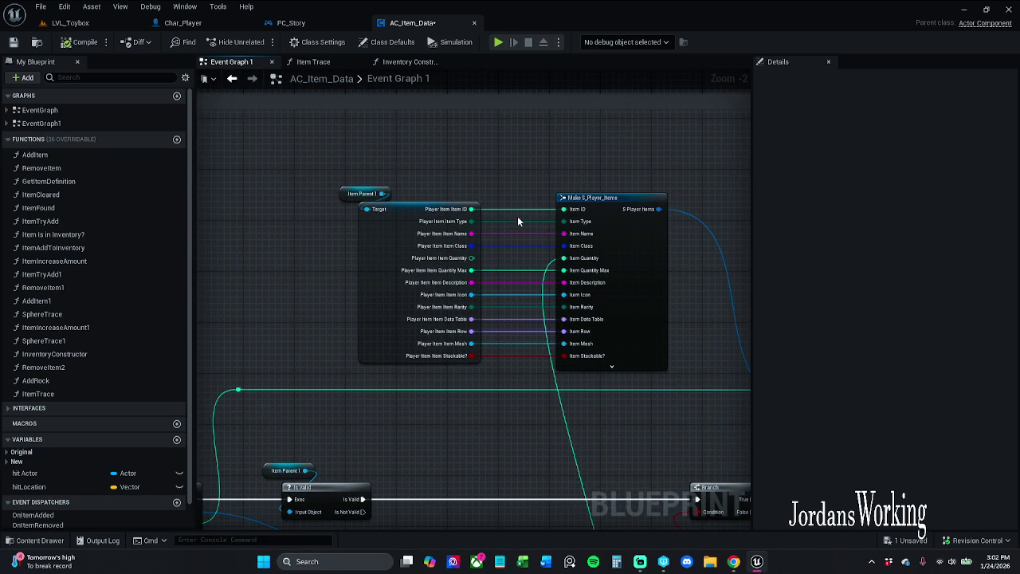
pyautogui.moveTo(345, 251); pyautogui.dragTo(386, 348)
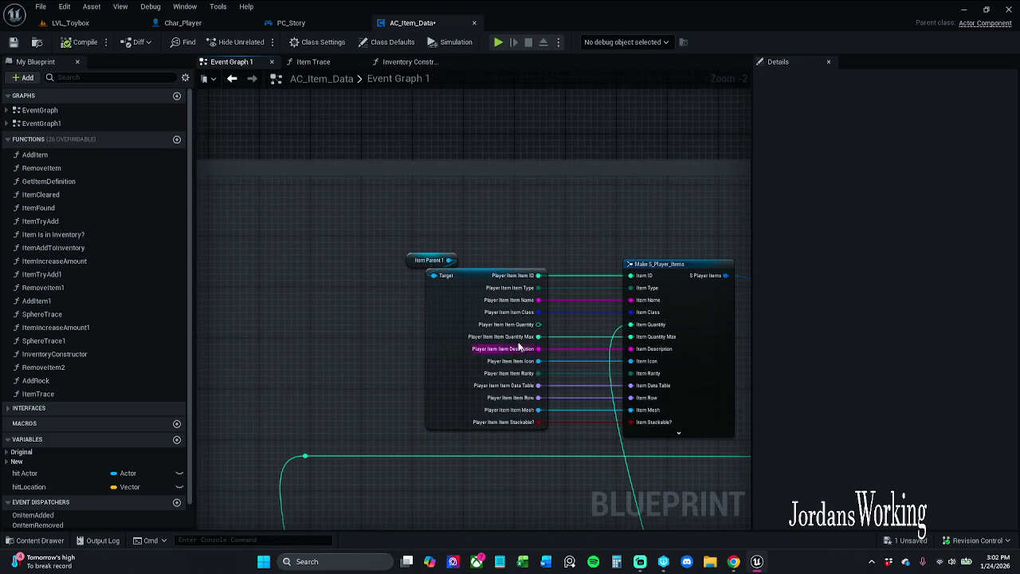
pyautogui.scroll(3, 342, 271)
pyautogui.scroll(-4, 410, 221)
pyautogui.scroll(1, 410, 221)
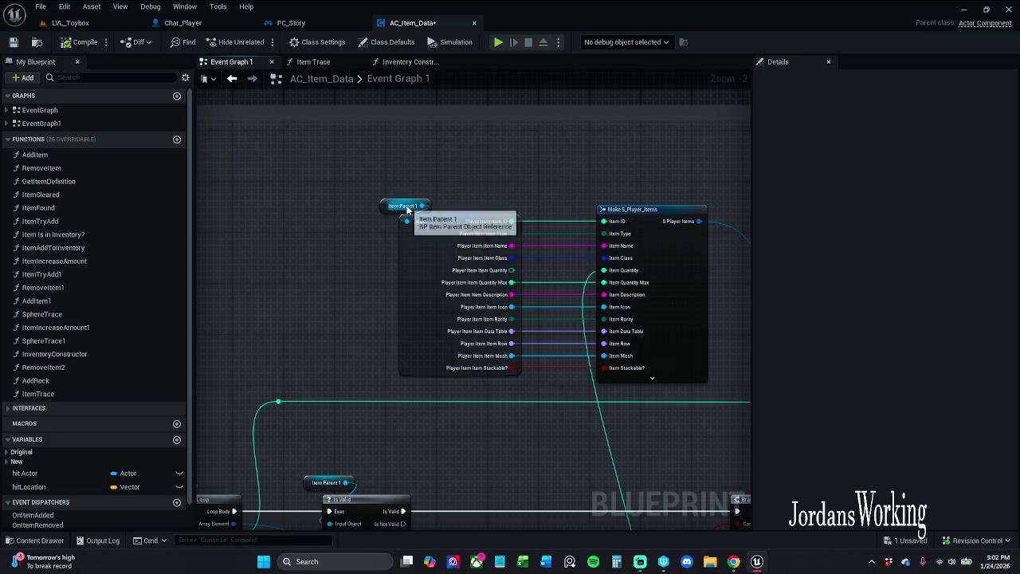
pyautogui.click(10, 451)
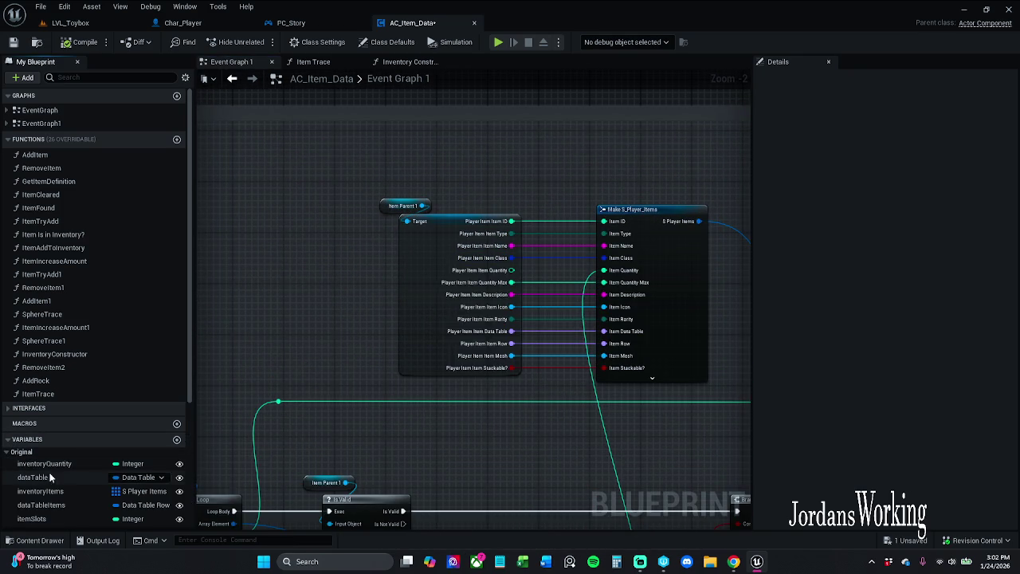
pyautogui.scroll(-3, 52, 462)
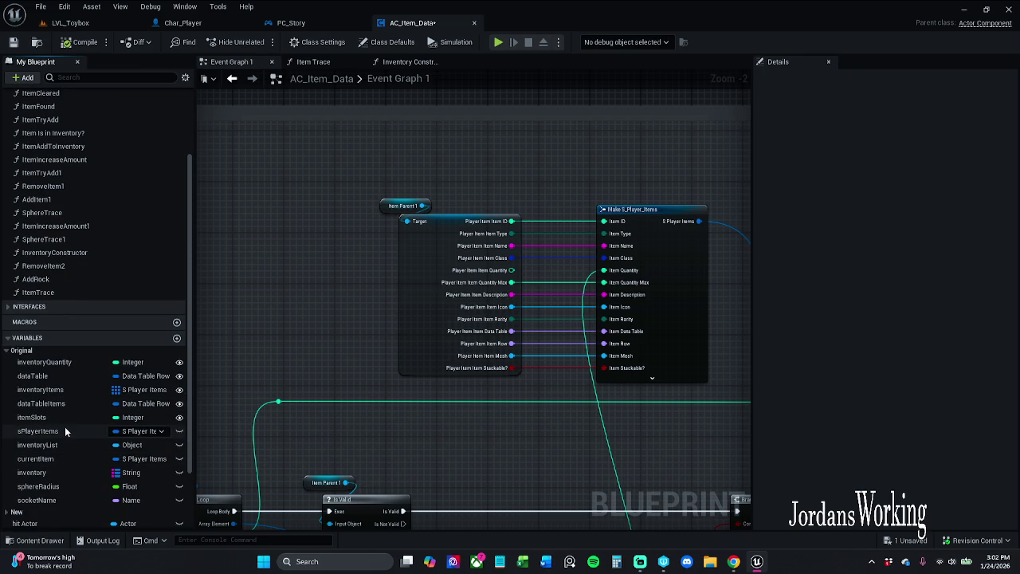
# - Rename the sPlayerItems variable to playerItem
pyautogui.click(64, 430)
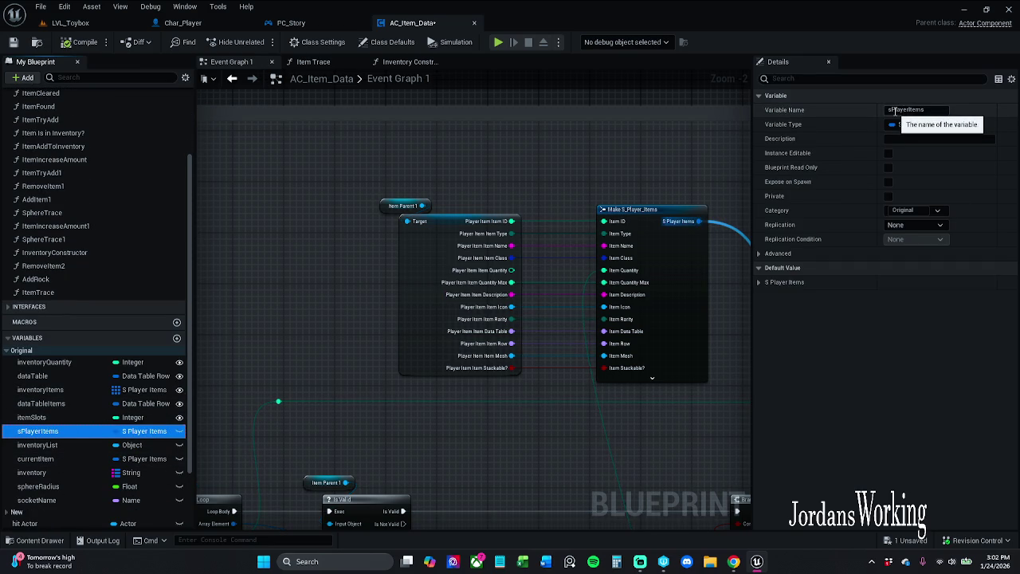
pyautogui.click(893, 111)
pyautogui.press('BackSpace')
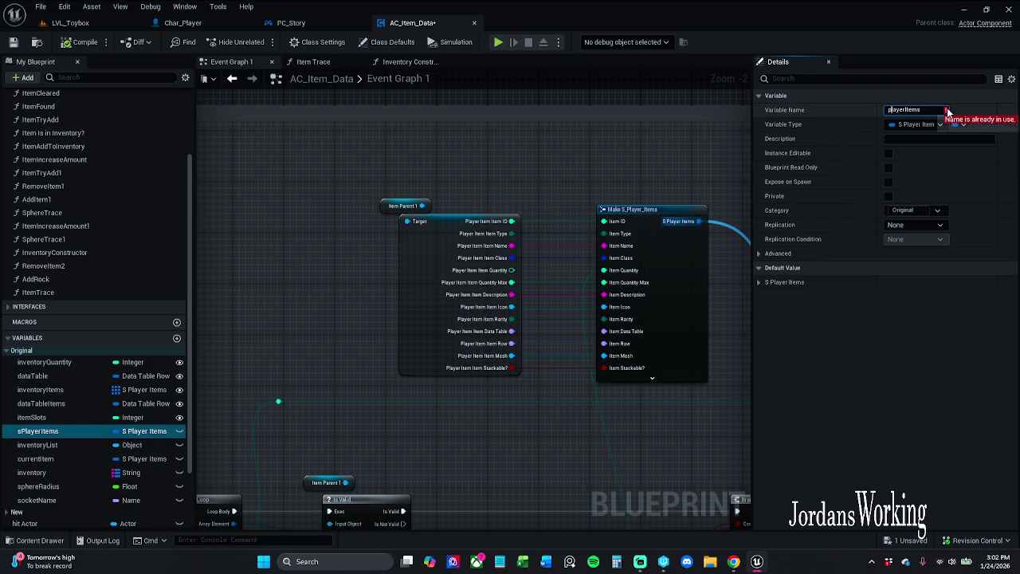
pyautogui.press('BackSpace')
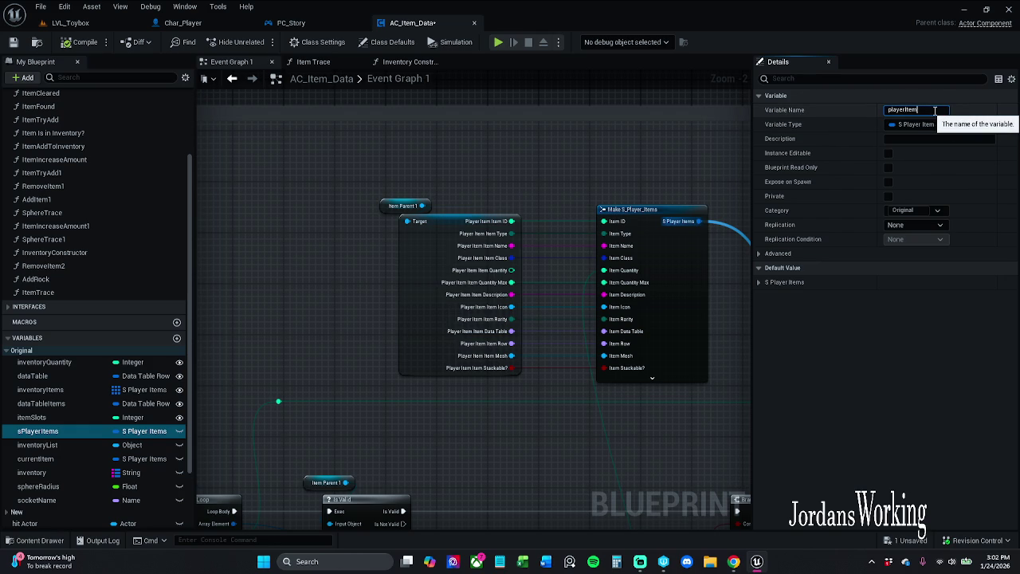
pyautogui.press('Return')
# - Move the playerItem variable into a category named 'new'
pyautogui.scroll(-2, 128, 446)
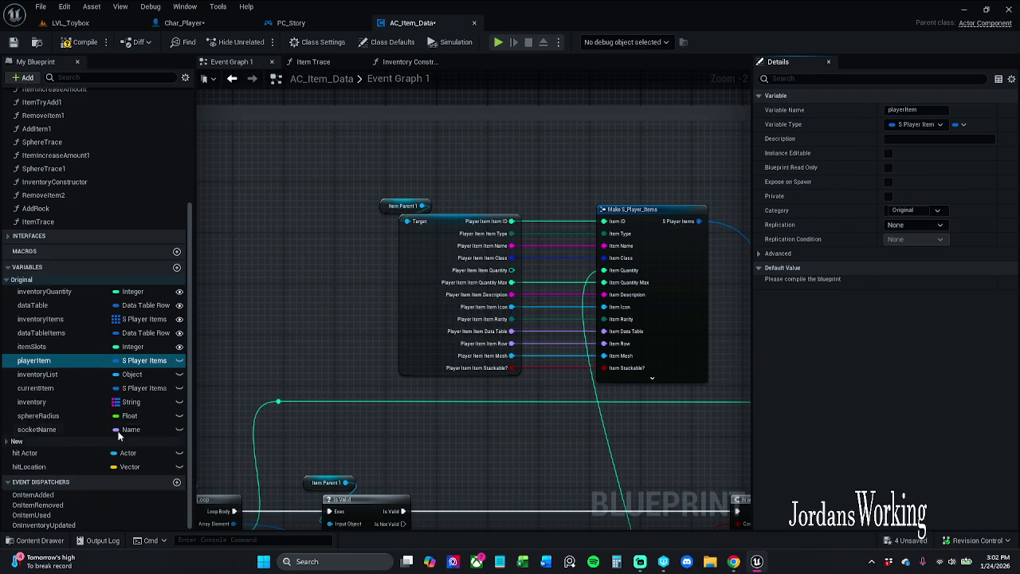
pyautogui.click(903, 209)
pyautogui.write('new')
pyautogui.press('Return')
pyautogui.scroll(-3, 112, 414)
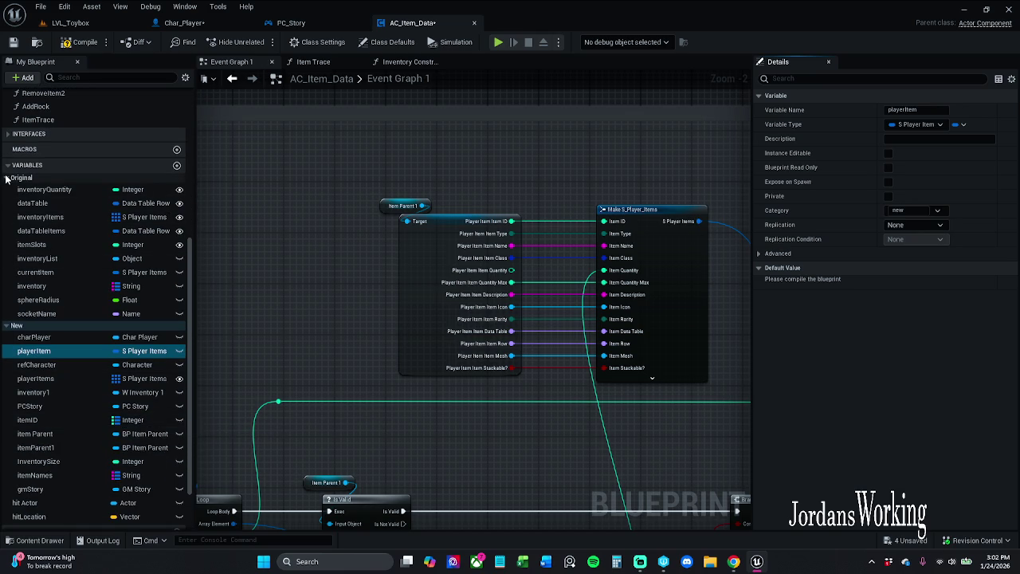
# - Collapse the Original category, check hit Actor's references, and delete the unused hit Actor variable
pyautogui.click(6, 178)
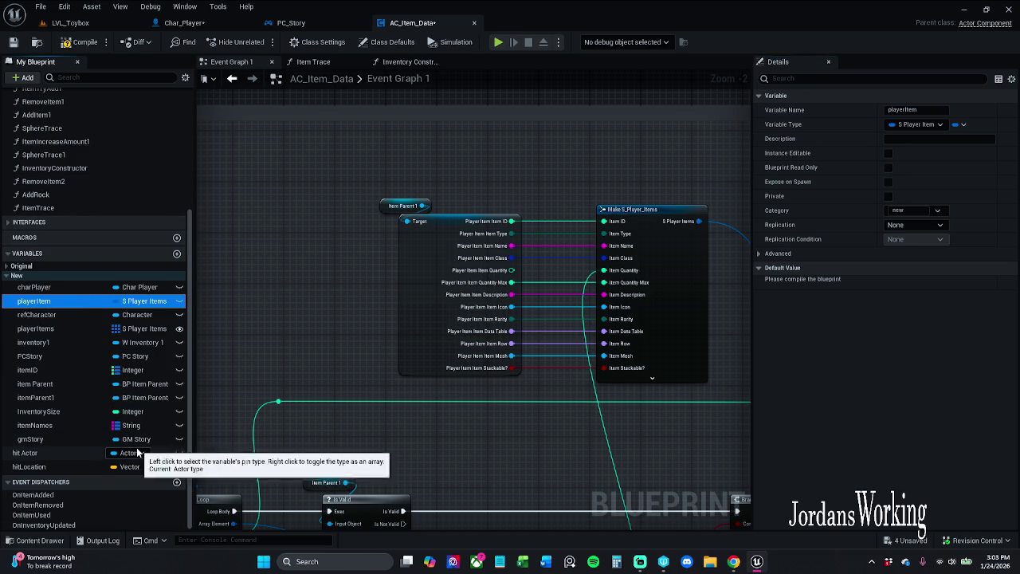
pyautogui.moveTo(292, 442)
pyautogui.mouseDown()
pyautogui.moveTo(519, 209)
pyautogui.moveTo(380, 228)
pyautogui.moveTo(367, 179)
pyautogui.moveTo(454, 171)
pyautogui.moveTo(398, 171)
pyautogui.mouseUp()
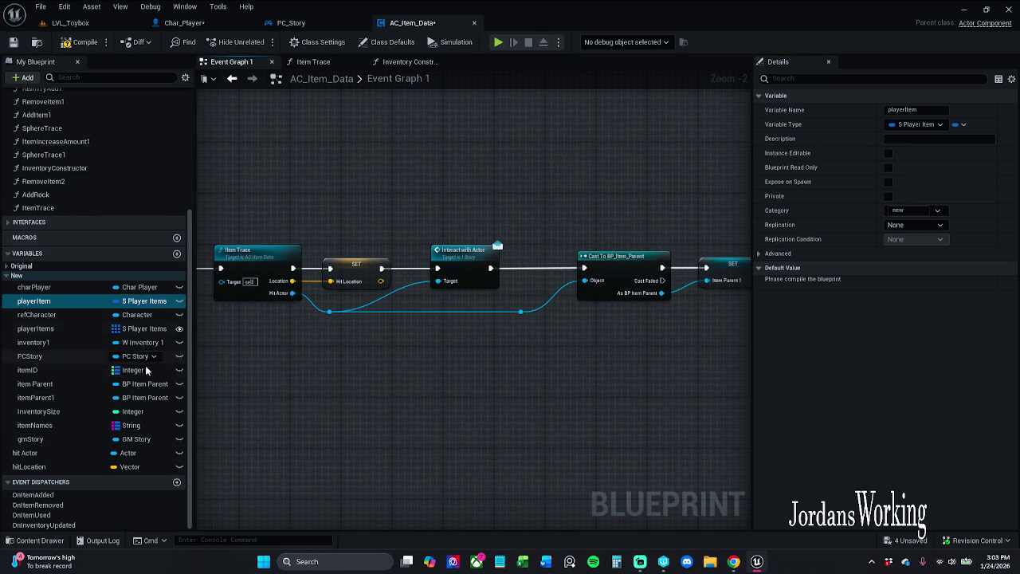
pyautogui.rightClick(66, 453)
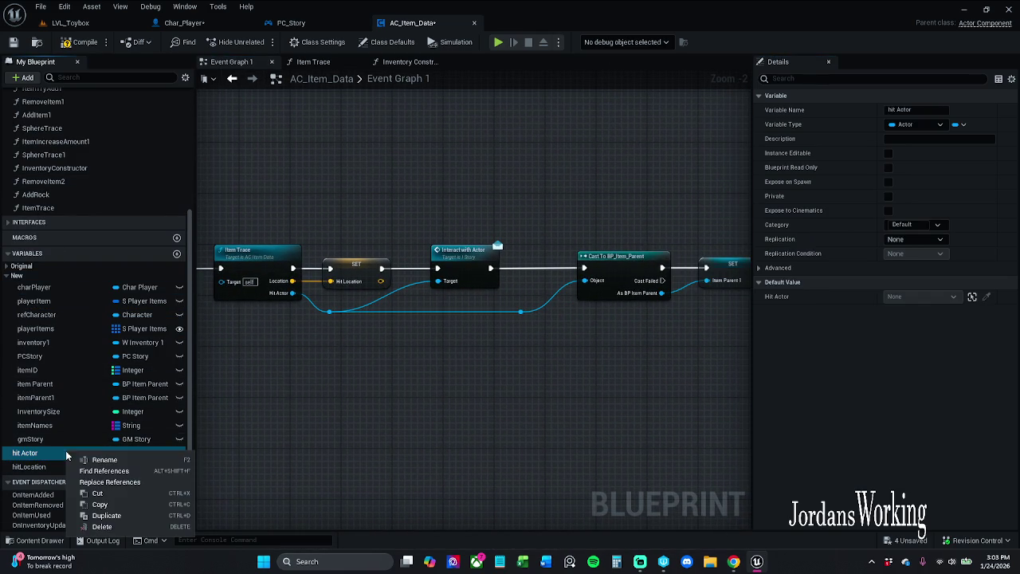
pyautogui.click(120, 472)
pyautogui.click(271, 441)
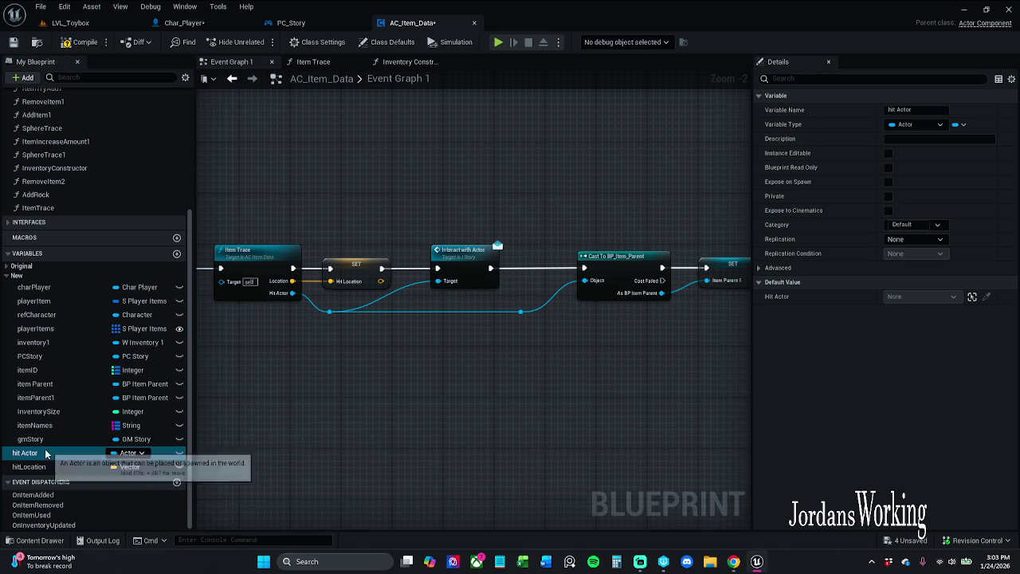
pyautogui.press('Delete')
# - Compile and save the AC_Item_Data blueprint
pyautogui.click(66, 42)
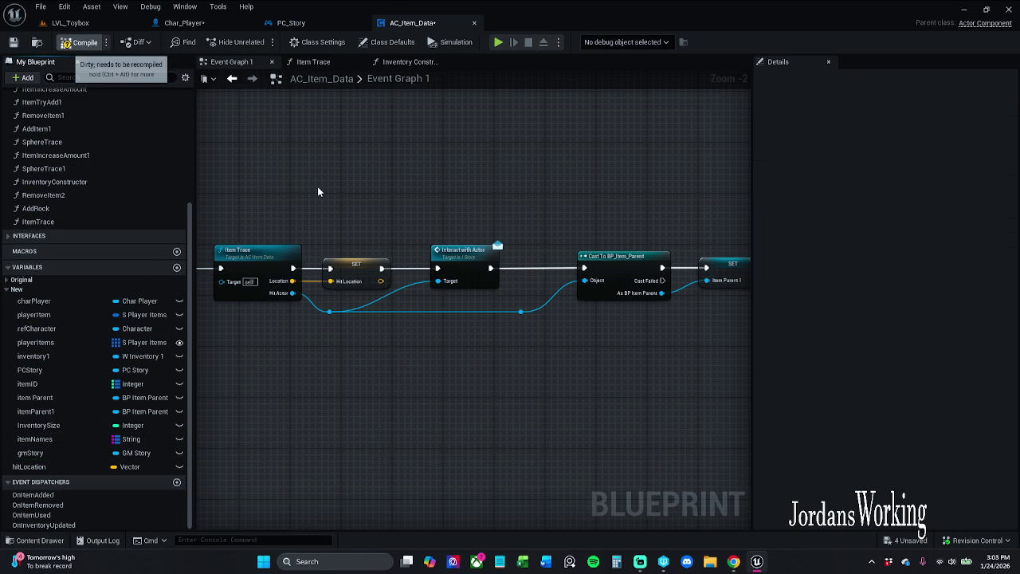
pyautogui.moveTo(314, 194)
pyautogui.mouseDown()
pyautogui.moveTo(333, 191)
pyautogui.moveTo(345, 170)
pyautogui.moveTo(366, 175)
pyautogui.mouseUp()
pyautogui.click(12, 42)
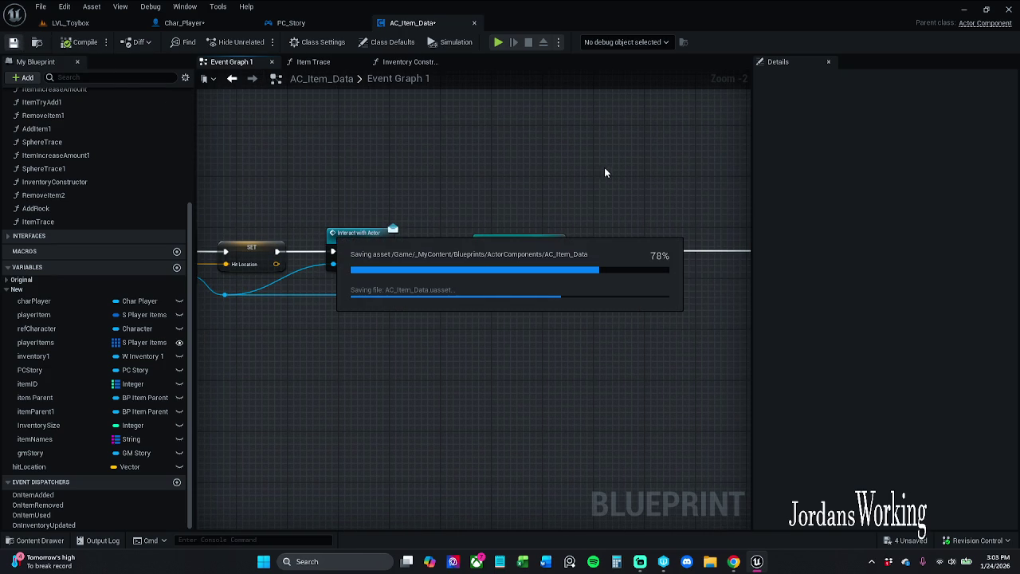
# - Move the Item Parent 1 getter and its break node higher up the graph
pyautogui.scroll(-2, 615, 157)
pyautogui.moveTo(615, 156); pyautogui.dragTo(475, 204)
pyautogui.scroll(-2, 416, 222)
pyautogui.scroll(4, 415, 222)
pyautogui.scroll(-1, 416, 209)
pyautogui.moveTo(419, 289)
pyautogui.mouseDown()
pyautogui.moveTo(556, 221)
pyautogui.moveTo(419, 269)
pyautogui.moveTo(375, 371)
pyautogui.mouseUp()
pyautogui.moveTo(387, 321); pyautogui.dragTo(510, 240)
pyautogui.moveTo(441, 348)
pyautogui.mouseDown()
pyautogui.moveTo(383, 73)
pyautogui.moveTo(392, 107)
pyautogui.moveTo(379, 128)
pyautogui.mouseUp()
pyautogui.click(390, 270)
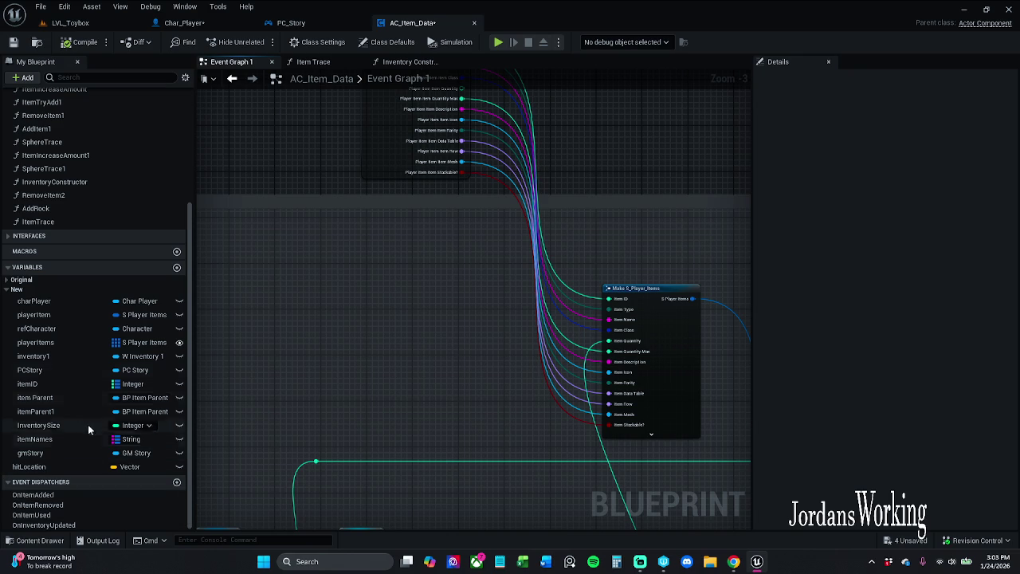
# - Add a playerItem getter node and review the nearby Item Parent, Set members and Set Array Elem nodes
pyautogui.moveTo(68, 315)
pyautogui.mouseDown()
pyautogui.moveTo(372, 309)
pyautogui.moveTo(356, 319)
pyautogui.mouseUp()
pyautogui.click(399, 329)
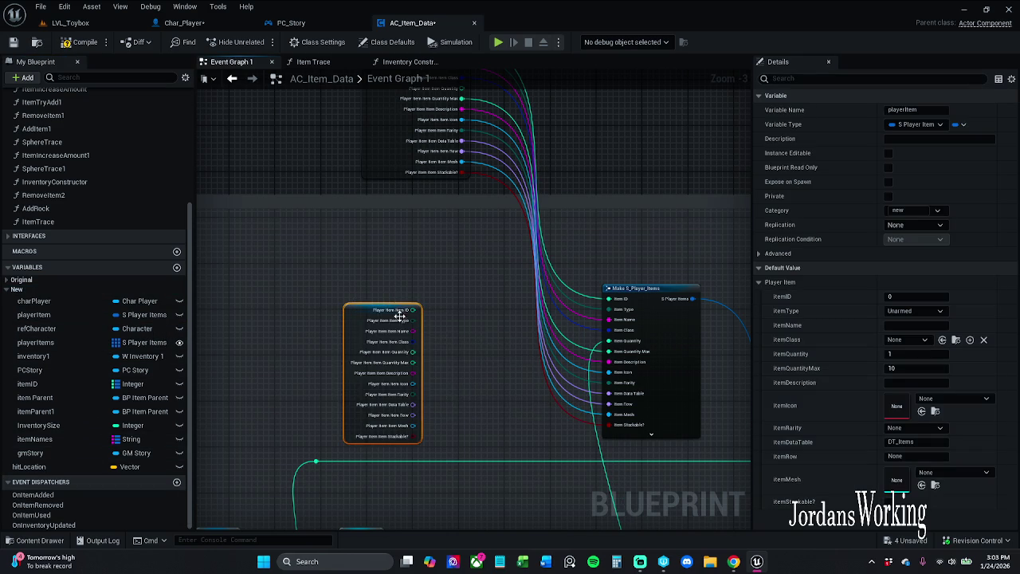
pyautogui.moveTo(391, 323); pyautogui.dragTo(429, 157)
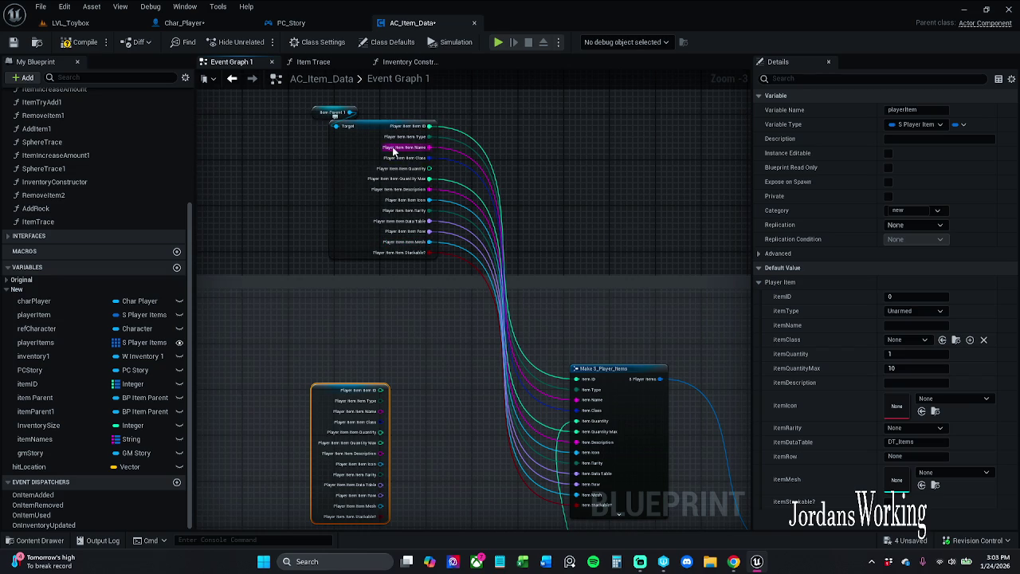
pyautogui.moveTo(424, 325)
pyautogui.mouseDown()
pyautogui.moveTo(396, 277)
pyautogui.moveTo(457, 357)
pyautogui.moveTo(458, 263)
pyautogui.mouseUp()
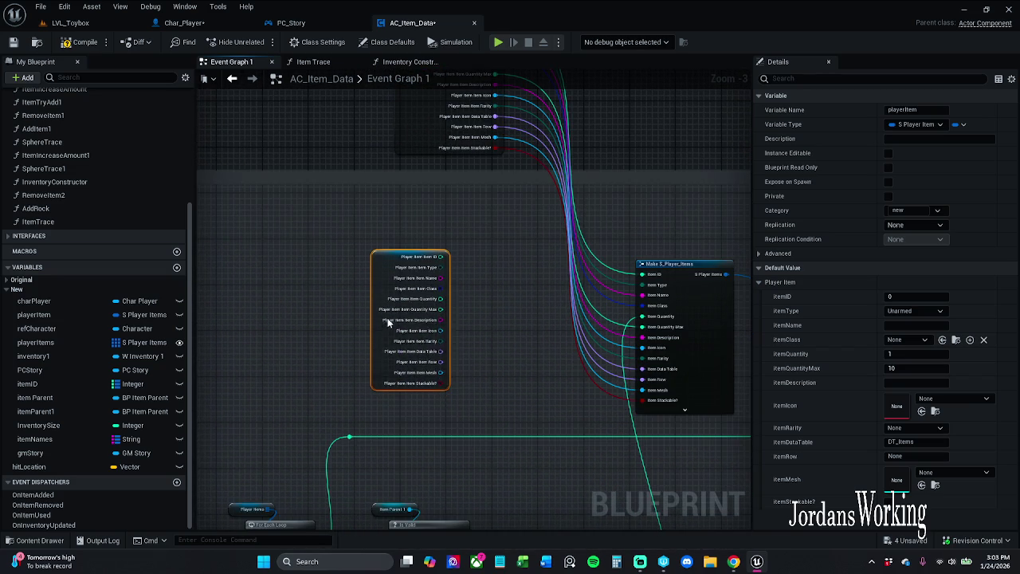
pyautogui.moveTo(519, 294); pyautogui.dragTo(431, 417)
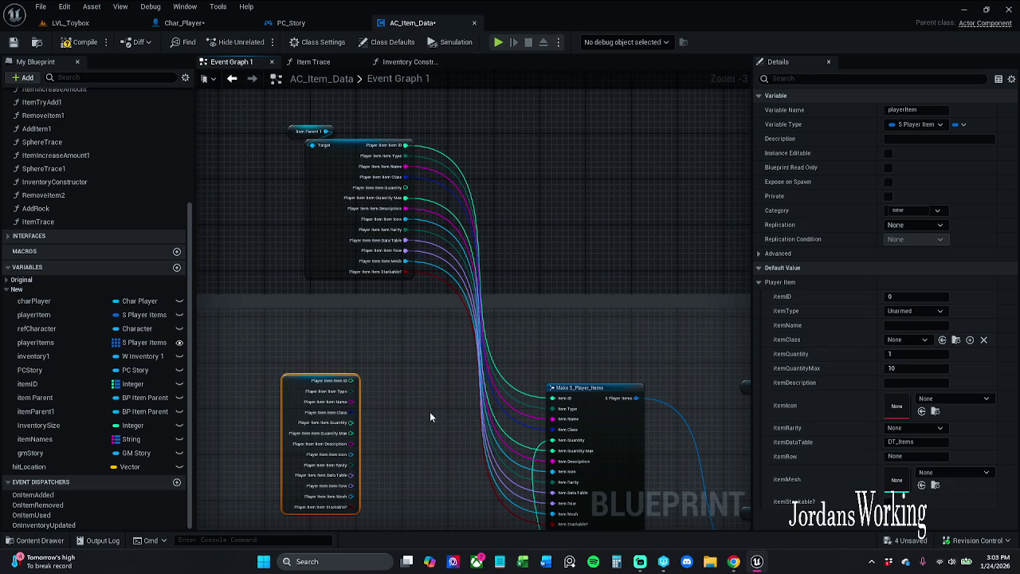
pyautogui.click(319, 135)
pyautogui.moveTo(479, 204); pyautogui.dragTo(477, 130)
pyautogui.scroll(2, 558, 279)
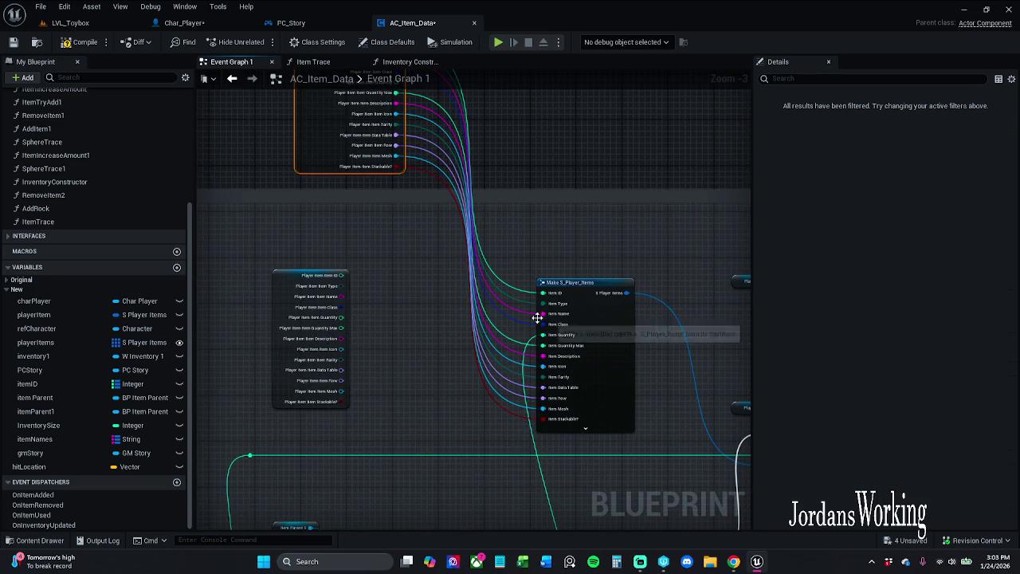
pyautogui.scroll(-2, 457, 333)
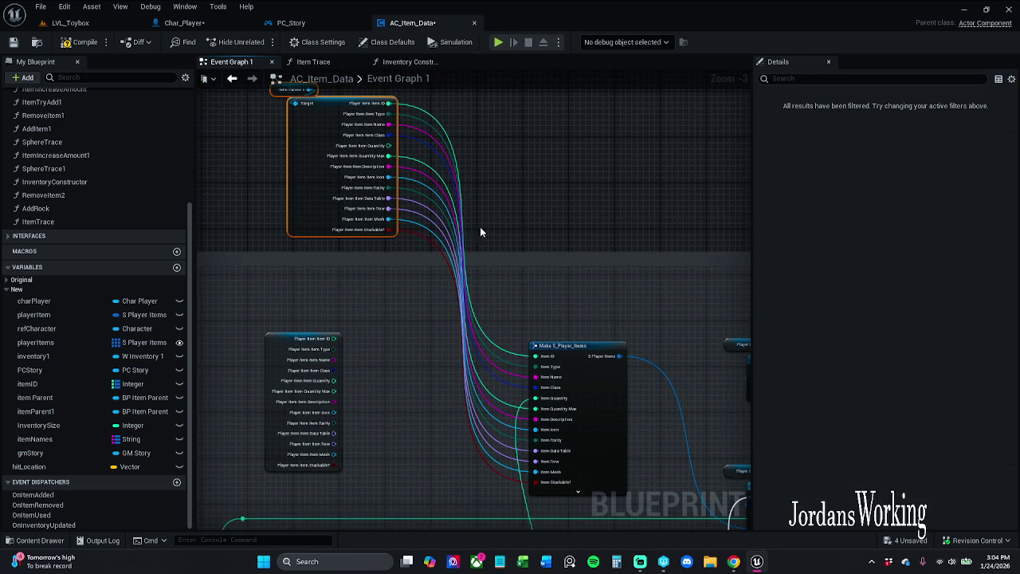
pyautogui.moveTo(578, 345)
pyautogui.mouseDown()
pyautogui.moveTo(420, 283)
pyautogui.moveTo(481, 294)
pyautogui.mouseUp()
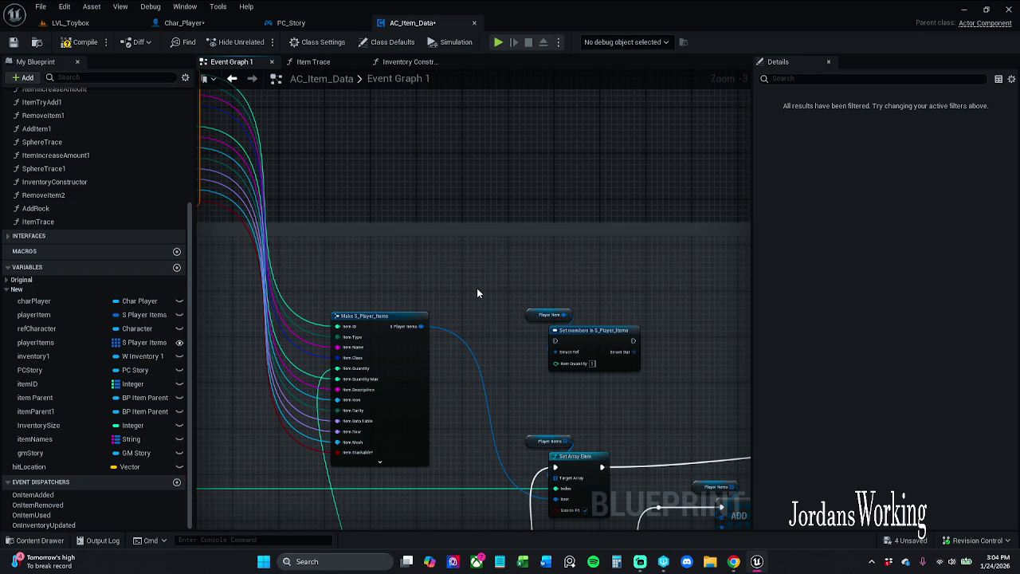
pyautogui.moveTo(476, 288); pyautogui.dragTo(545, 170)
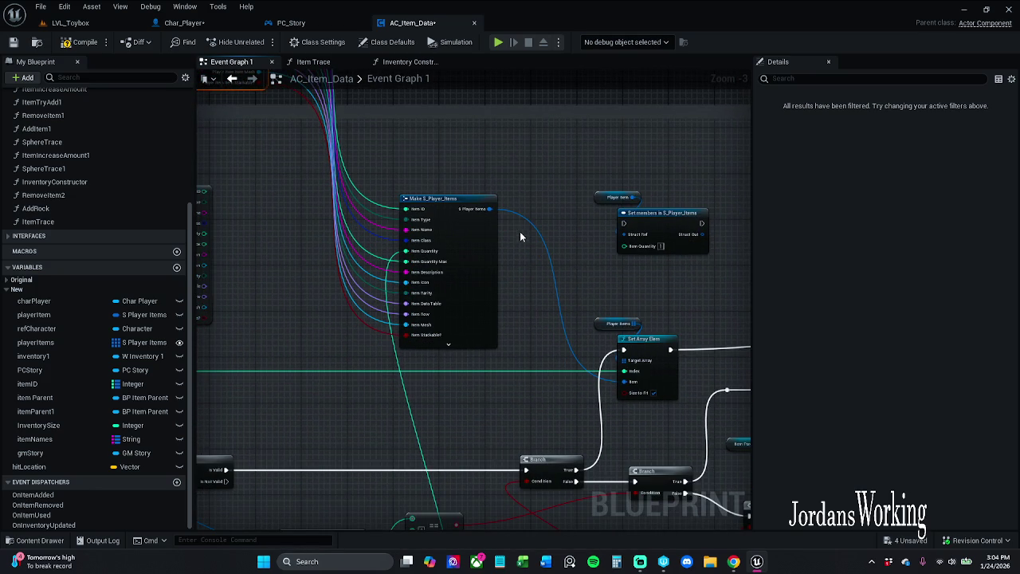
pyautogui.moveTo(505, 223); pyautogui.dragTo(489, 170)
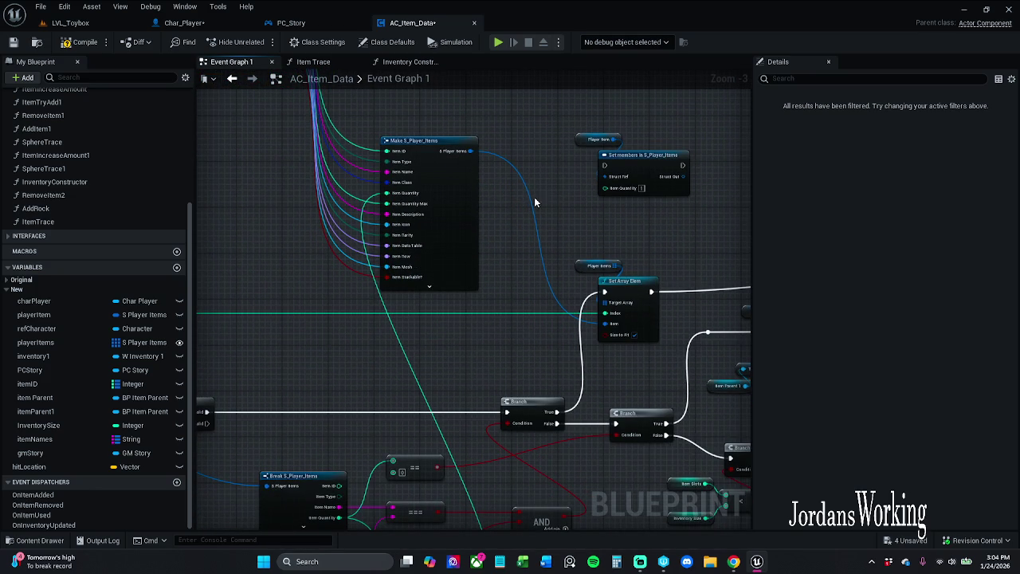
pyautogui.moveTo(533, 202); pyautogui.dragTo(527, 171)
pyautogui.scroll(-1, 527, 170)
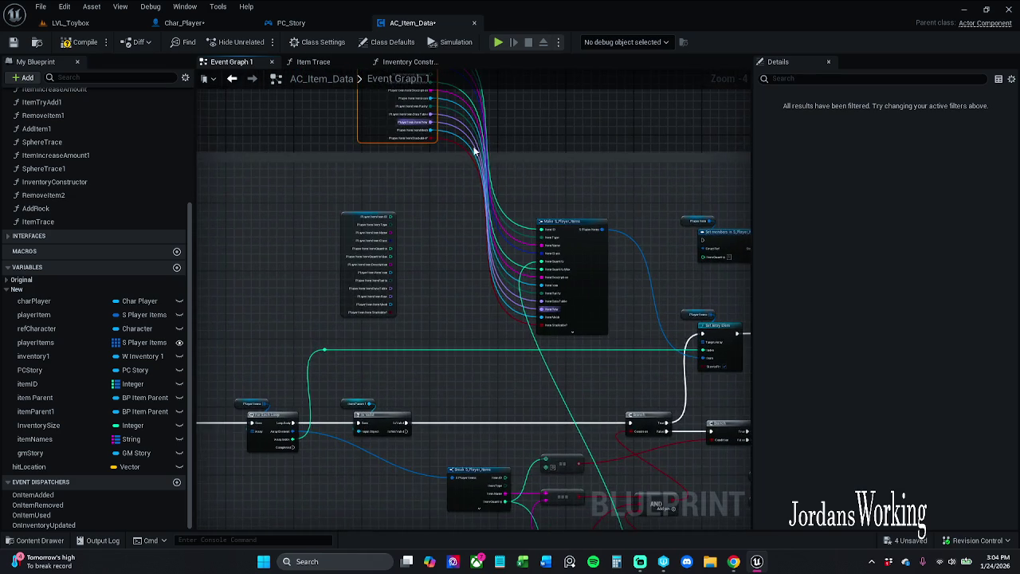
pyautogui.moveTo(476, 152); pyautogui.dragTo(542, 282)
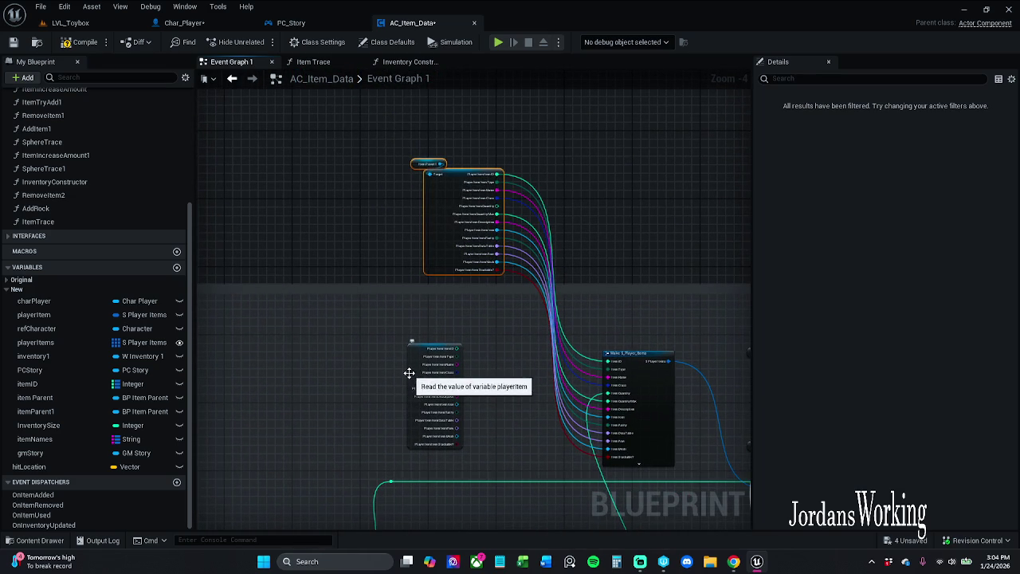
pyautogui.scroll(2, 426, 196)
# - Break all links on the playerItem node and connect its Target to Item Parent 1
pyautogui.click(430, 197)
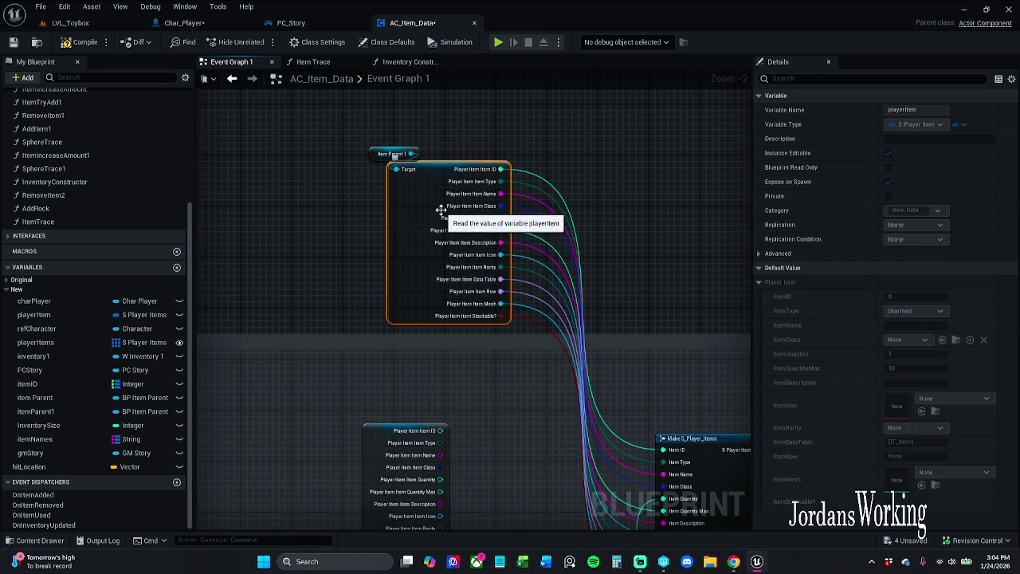
pyautogui.rightClick(442, 210)
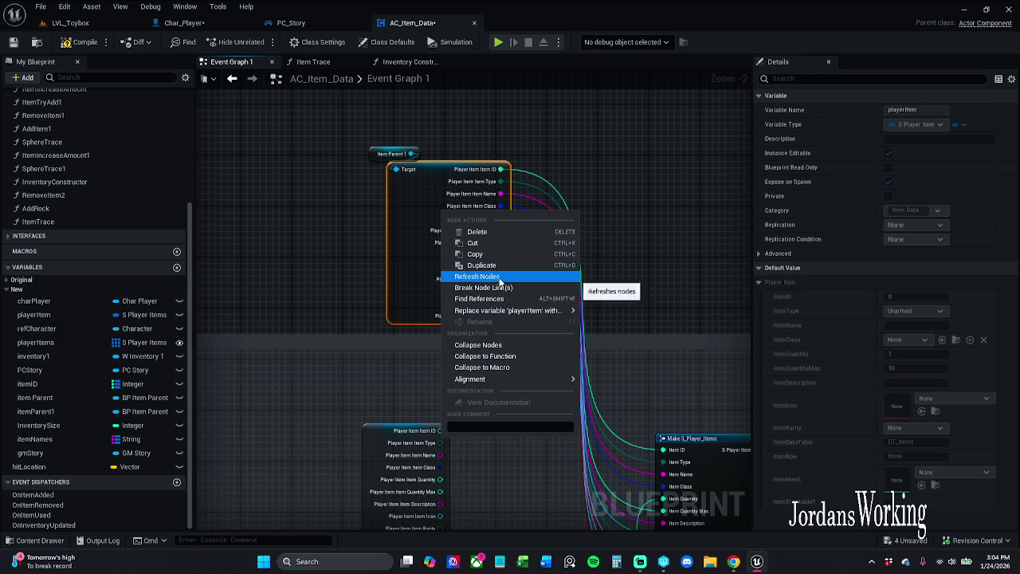
pyautogui.click(496, 287)
pyautogui.moveTo(397, 171); pyautogui.dragTo(413, 154)
pyautogui.click(438, 124)
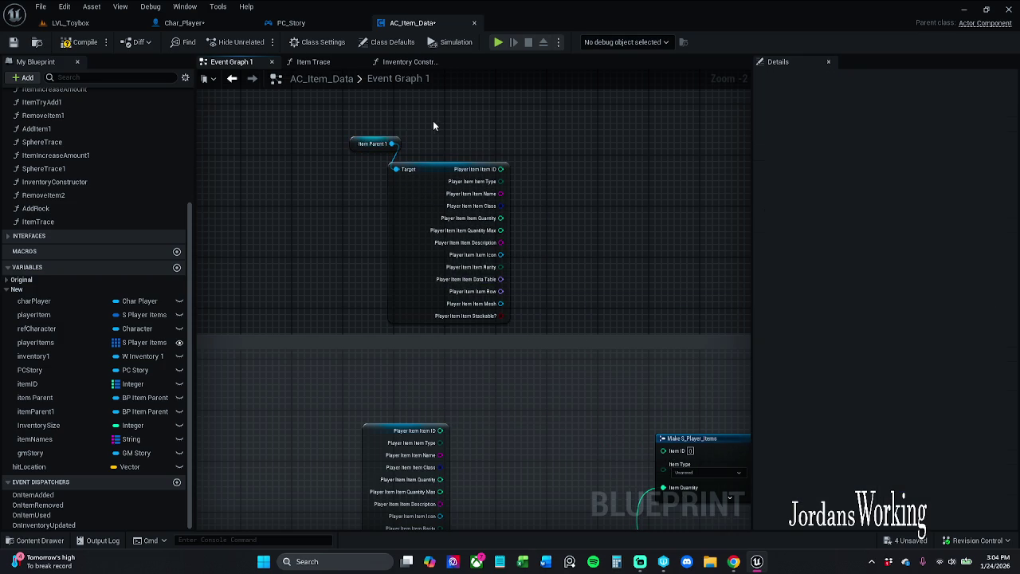
# - Wire Item Row and Item Rarity from the playerItem getter, removing Make S_Player_Items' Item Data Table pin
pyautogui.scroll(-2, 439, 303)
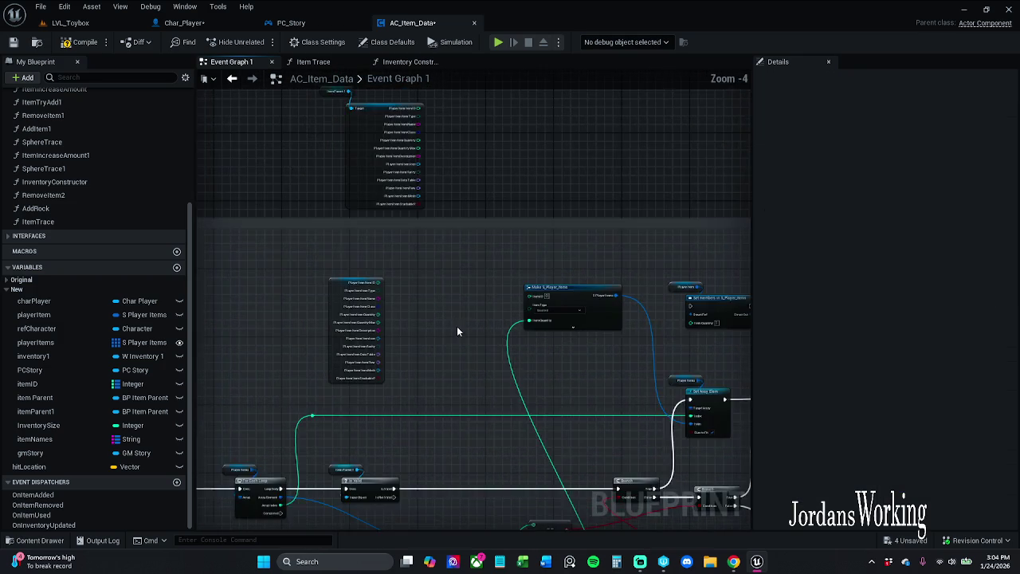
pyautogui.click(510, 248)
pyautogui.scroll(2, 343, 260)
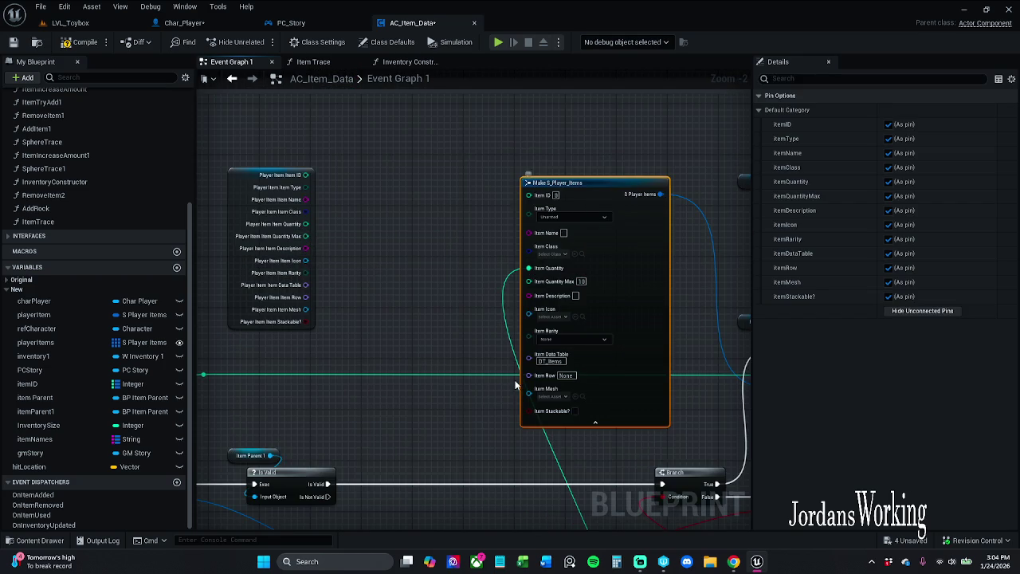
pyautogui.moveTo(533, 381); pyautogui.dragTo(304, 299)
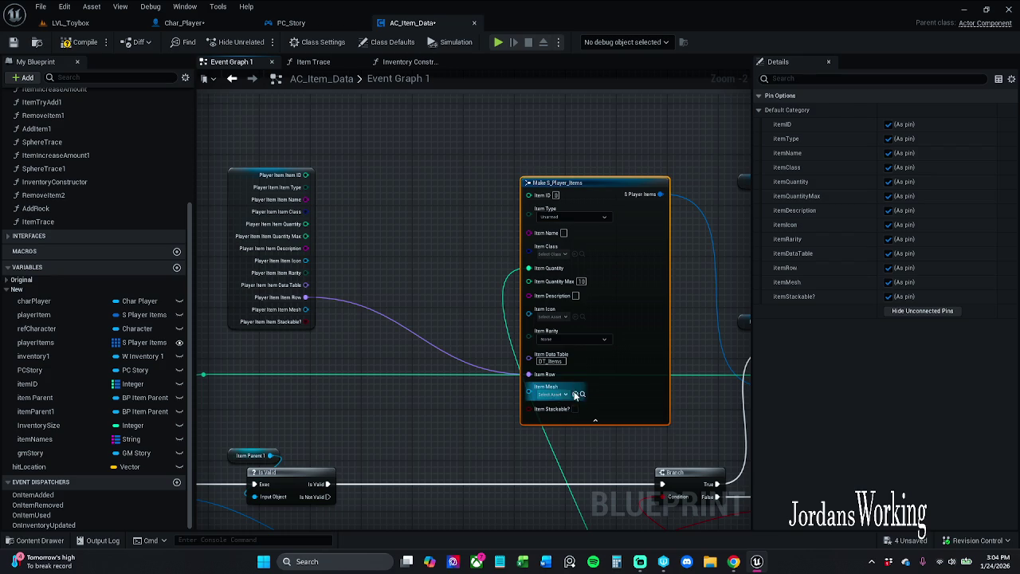
pyautogui.click(888, 254)
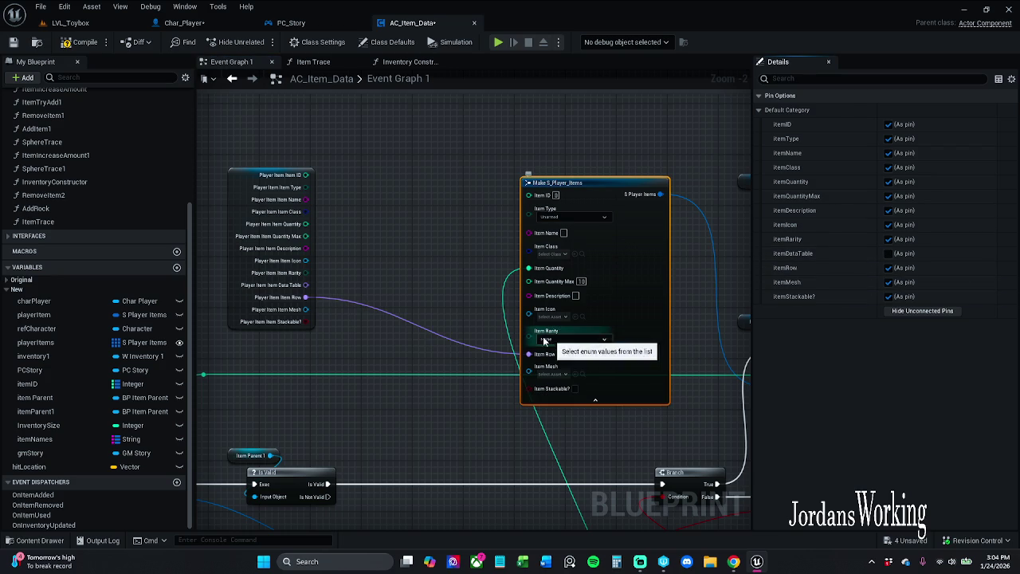
pyautogui.moveTo(532, 337)
pyautogui.mouseDown()
pyautogui.moveTo(327, 290)
pyautogui.moveTo(304, 275)
pyautogui.mouseUp()
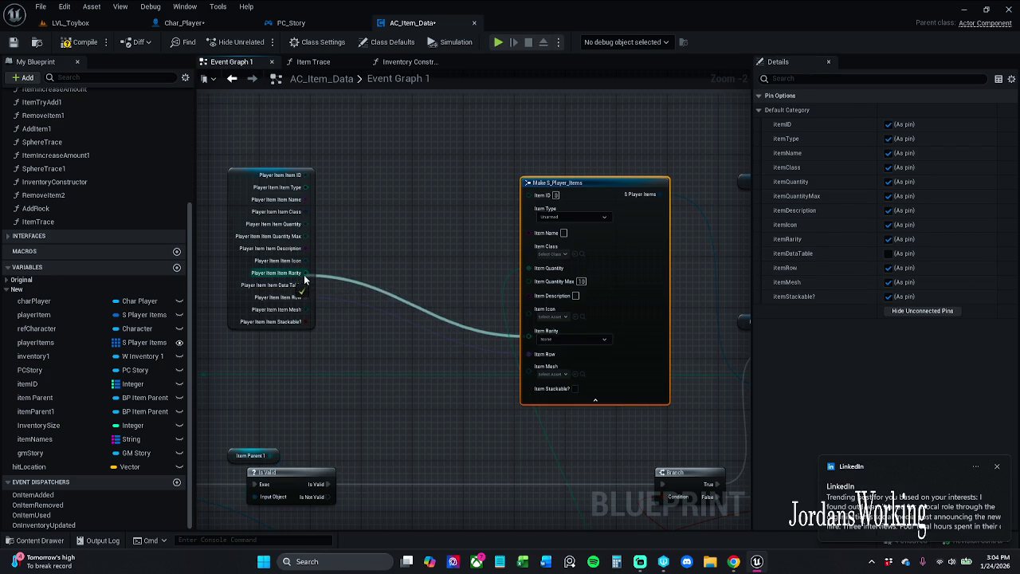
pyautogui.click(994, 465)
# - Wire Item Stackable? from the playerItem getter into Make S_Player_Items
pyautogui.moveTo(529, 377)
pyautogui.mouseDown()
pyautogui.moveTo(300, 324)
pyautogui.moveTo(532, 359)
pyautogui.mouseUp()
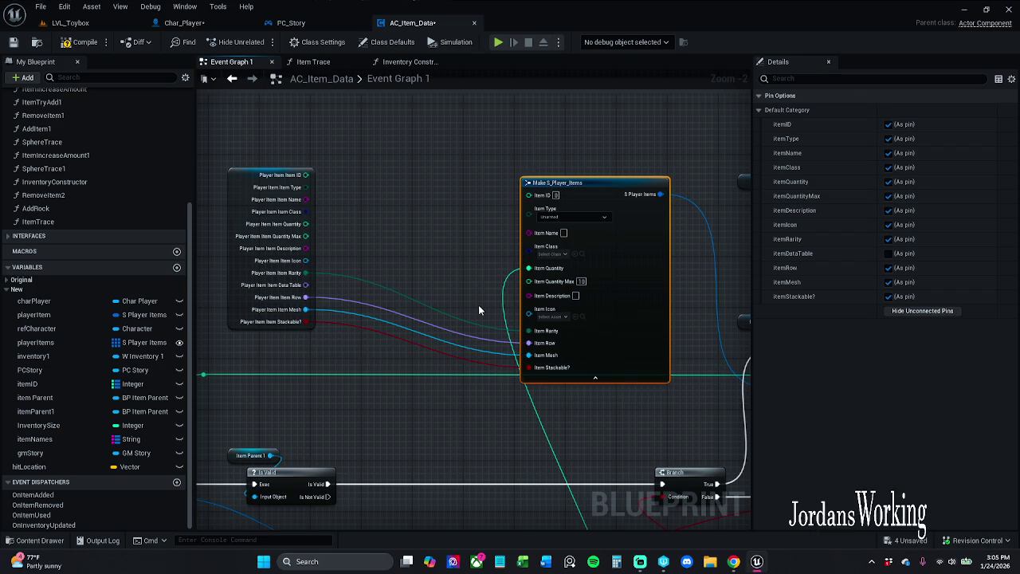
pyautogui.scroll(-2, 478, 305)
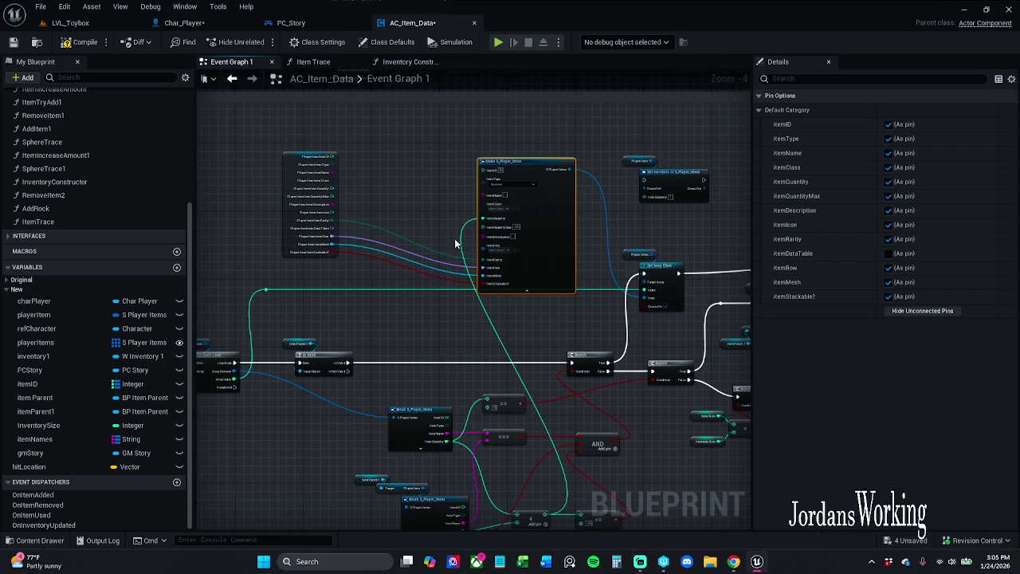
pyautogui.scroll(2, 444, 210)
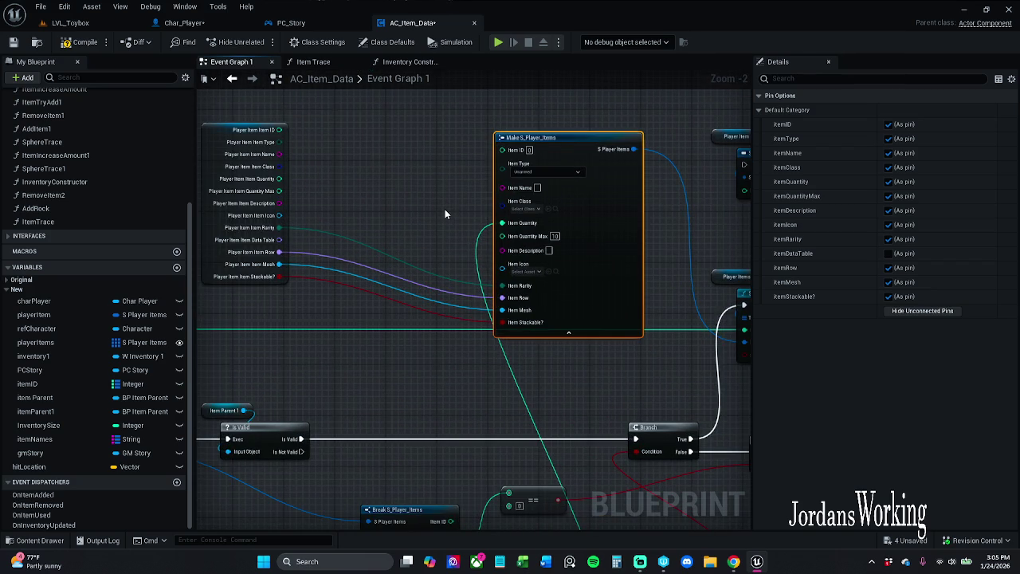
pyautogui.scroll(-1, 445, 214)
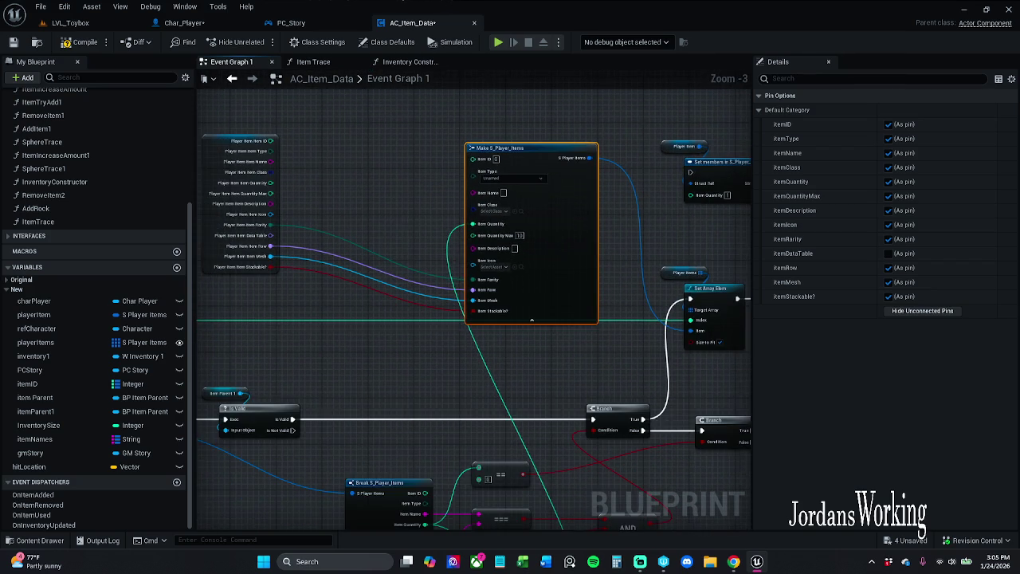
pyautogui.moveTo(395, 220); pyautogui.dragTo(447, 213)
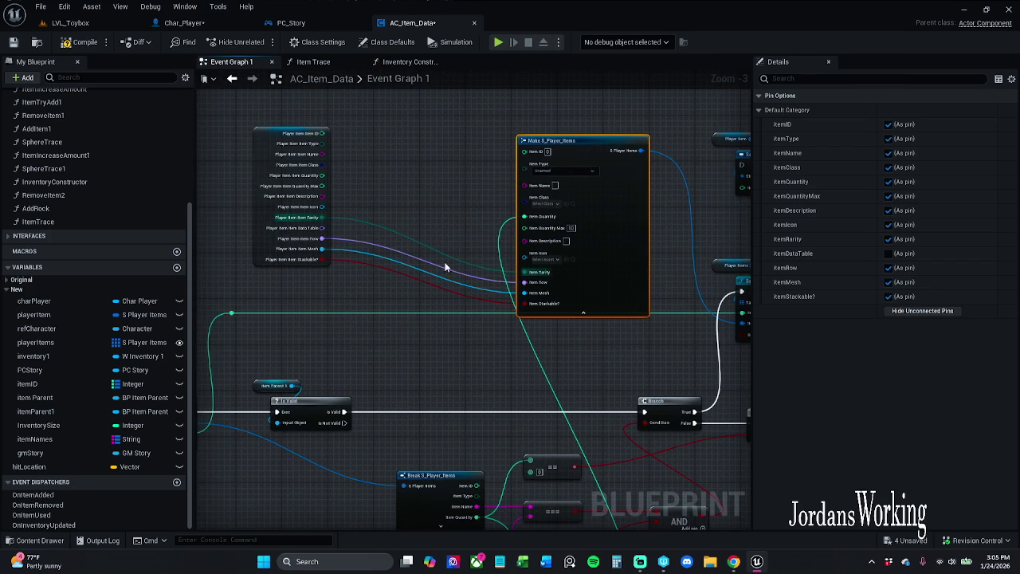
pyautogui.moveTo(425, 275)
pyautogui.mouseDown()
pyautogui.moveTo(590, 203)
pyautogui.moveTo(496, 290)
pyautogui.mouseUp()
pyautogui.scroll(-2, 473, 228)
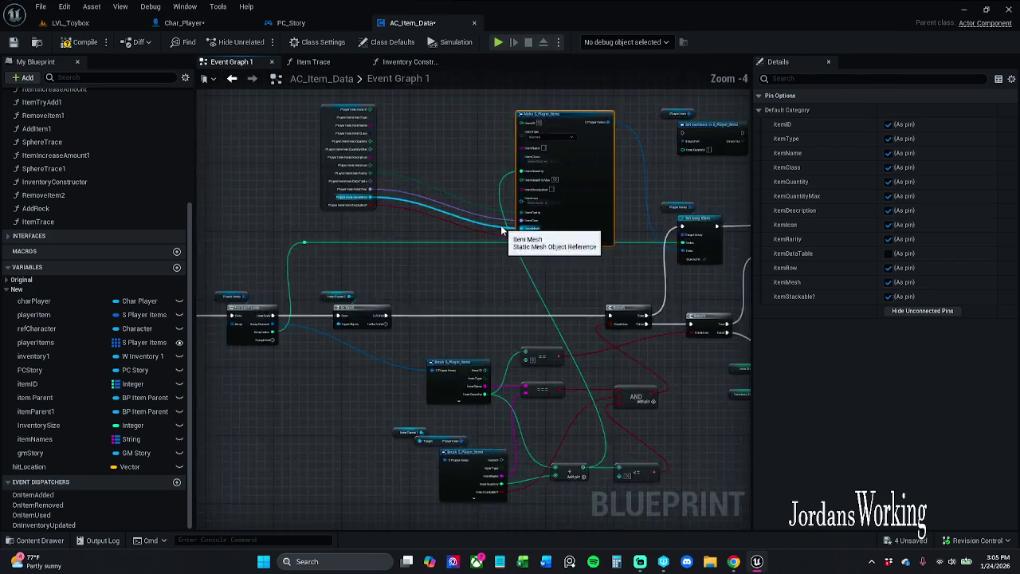
pyautogui.scroll(2, 484, 177)
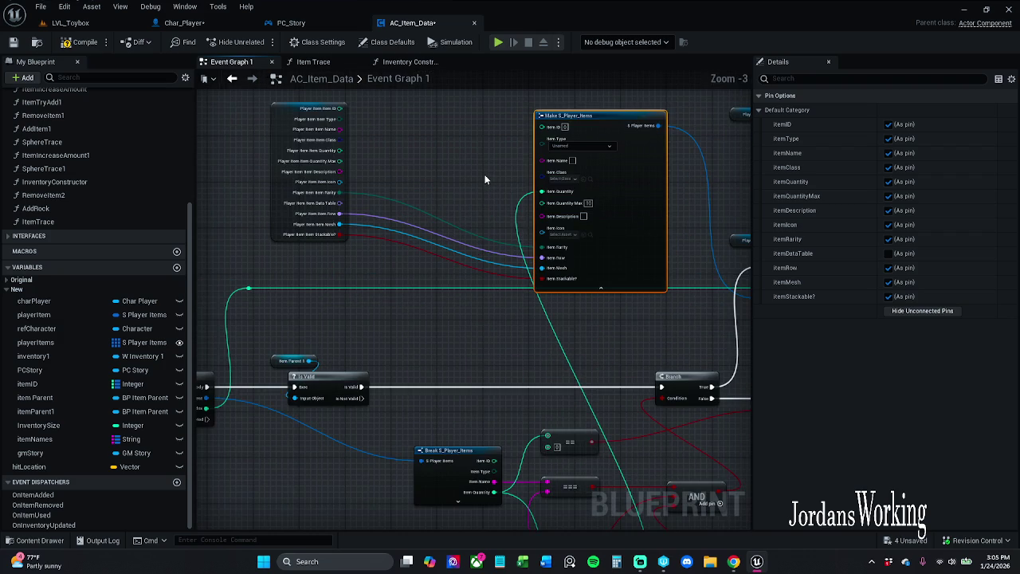
pyautogui.moveTo(484, 180); pyautogui.dragTo(442, 200)
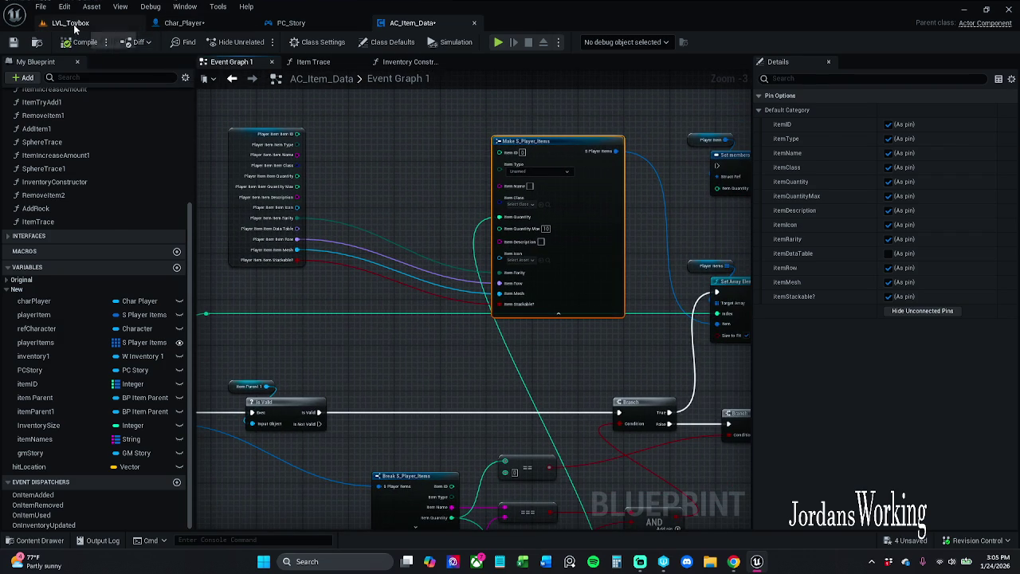
# - Play LVL_Toybox, check the inventory grid twice while walking, then stop and go to Char_Player
pyautogui.click(79, 23)
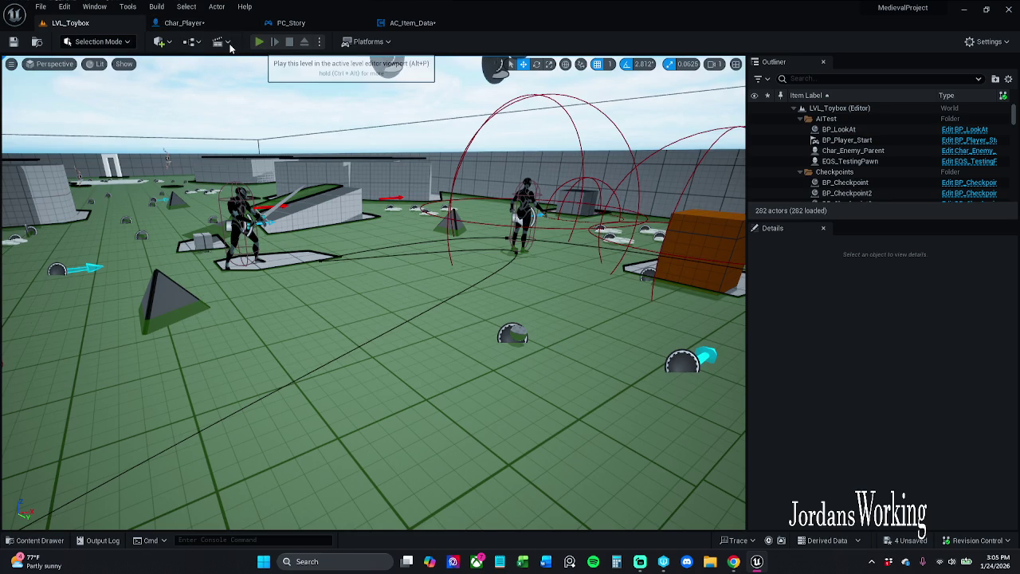
pyautogui.click(259, 41)
pyautogui.press('i')
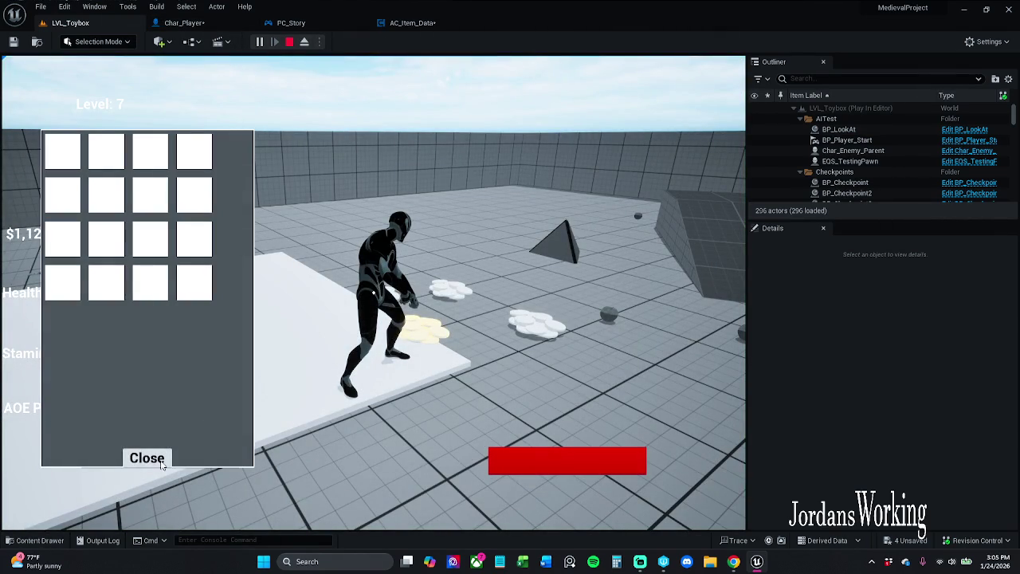
pyautogui.click(147, 458)
pyautogui.press('w')
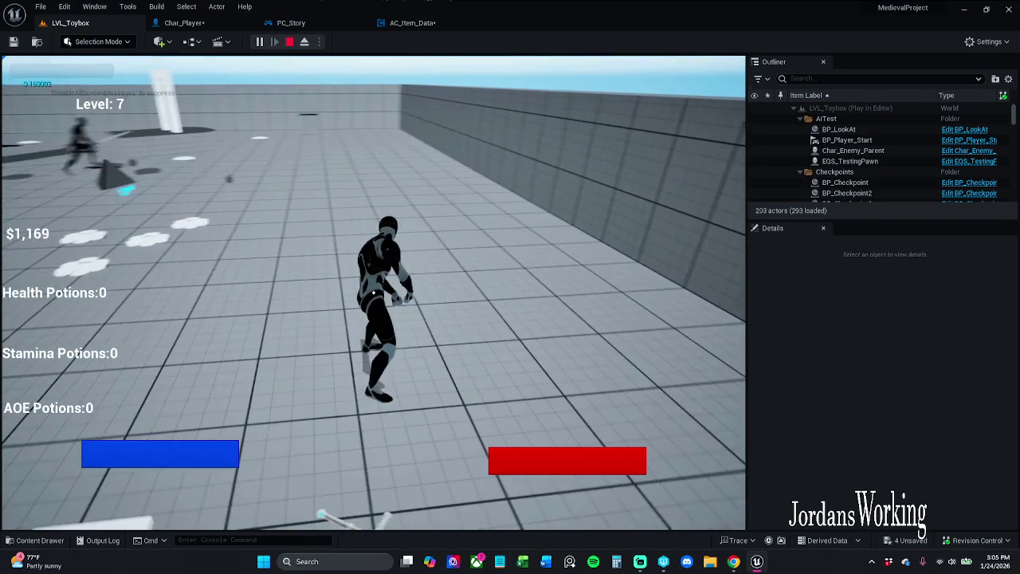
pyautogui.press('i')
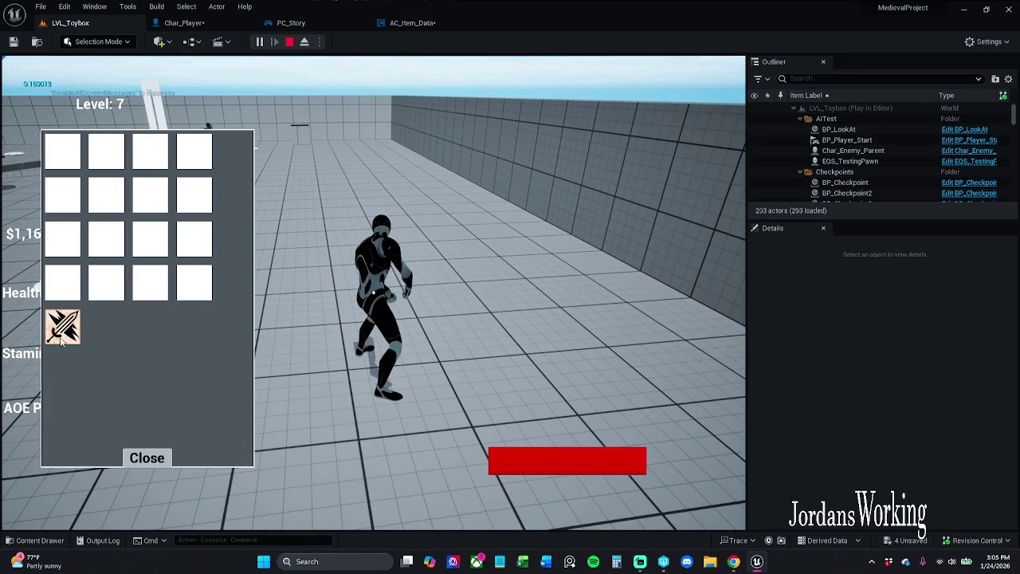
pyautogui.click(147, 458)
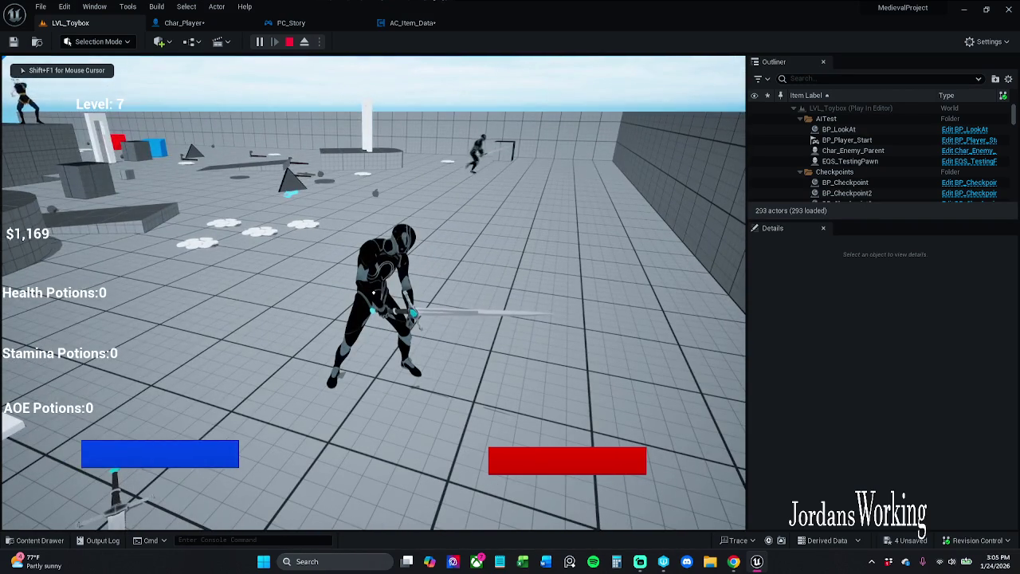
pyautogui.press('i')
pyautogui.press('Escape')
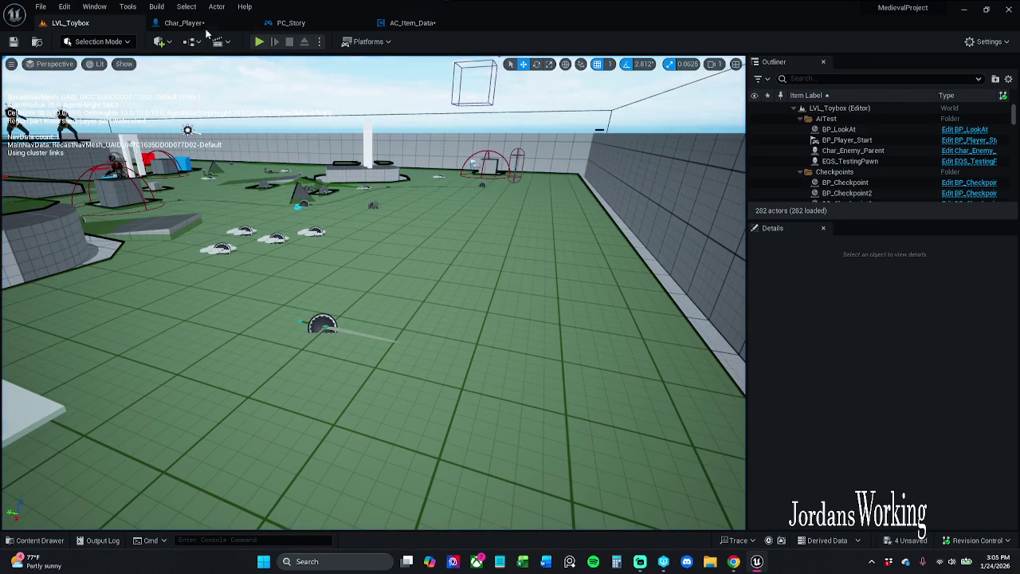
pyautogui.click(184, 23)
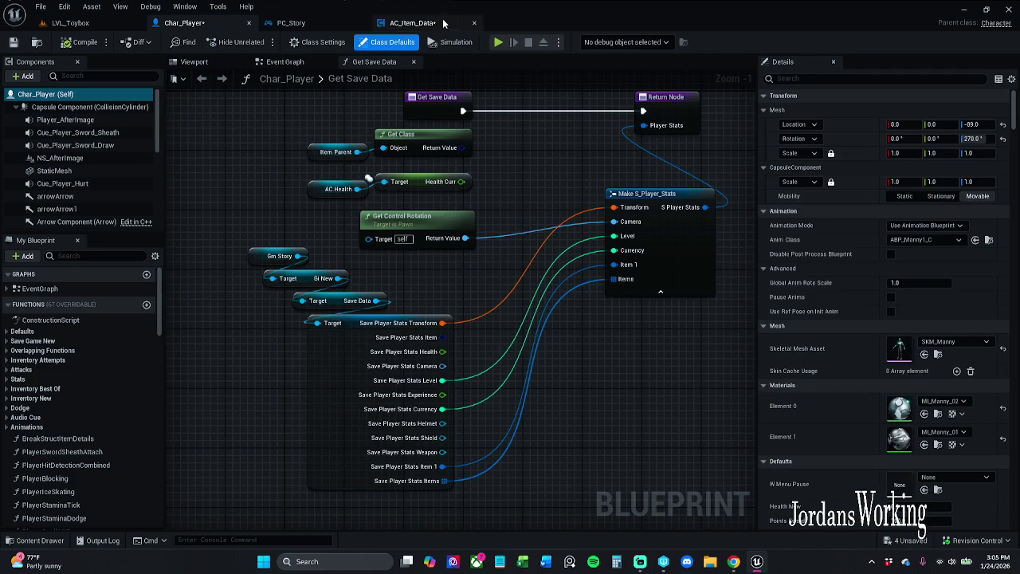
# - Unhook Make S_Player_Items' Rarity, Row, Mesh, Stackable? and output wires, then compile and save AC_Item_Data
pyautogui.click(412, 22)
pyautogui.moveTo(478, 232); pyautogui.dragTo(459, 220)
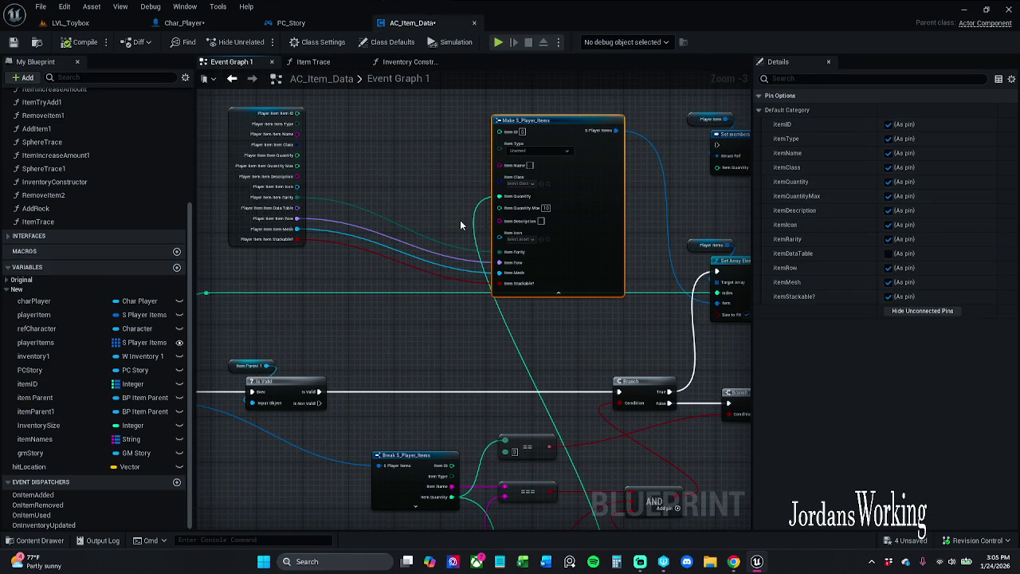
pyautogui.keyDown('alt'); pyautogui.click(502, 253); pyautogui.keyUp('alt')
pyautogui.keyDown('alt'); pyautogui.click(501, 273); pyautogui.keyUp('alt')
pyautogui.keyDown('alt'); pyautogui.click(500, 285); pyautogui.keyUp('alt')
pyautogui.keyDown('alt'); pyautogui.click(500, 303); pyautogui.keyUp('alt')
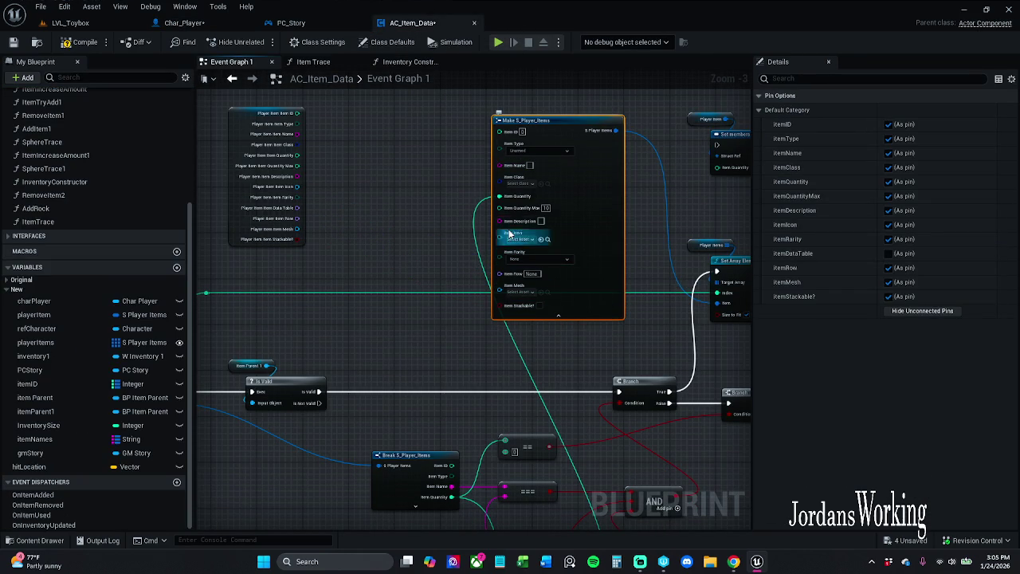
pyautogui.keyDown('alt'); pyautogui.click(614, 131); pyautogui.keyUp('alt')
pyautogui.moveTo(707, 285); pyautogui.dragTo(609, 263)
pyautogui.moveTo(503, 273)
pyautogui.mouseDown()
pyautogui.moveTo(562, 323)
pyautogui.moveTo(569, 263)
pyautogui.mouseUp()
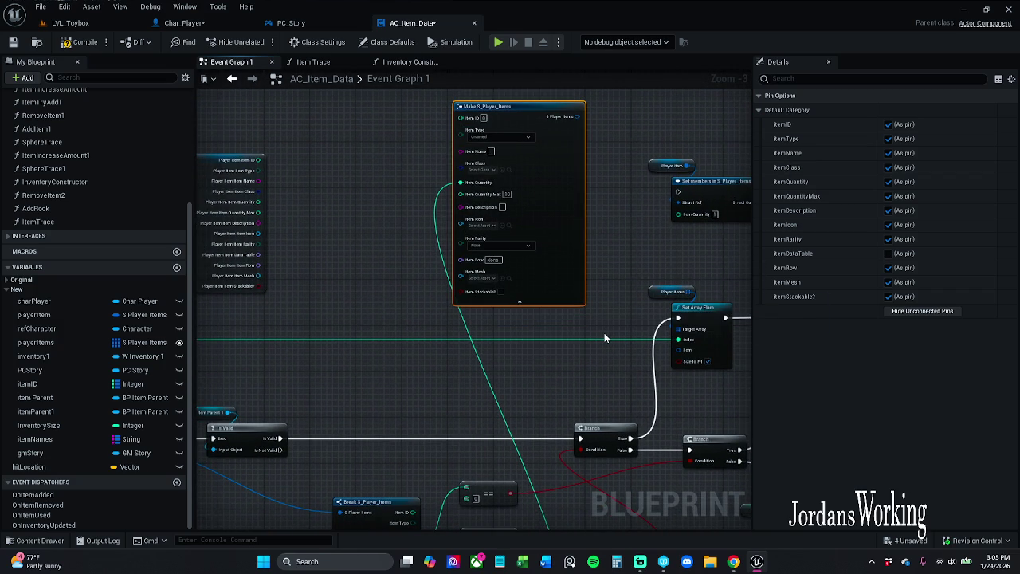
pyautogui.click(84, 41)
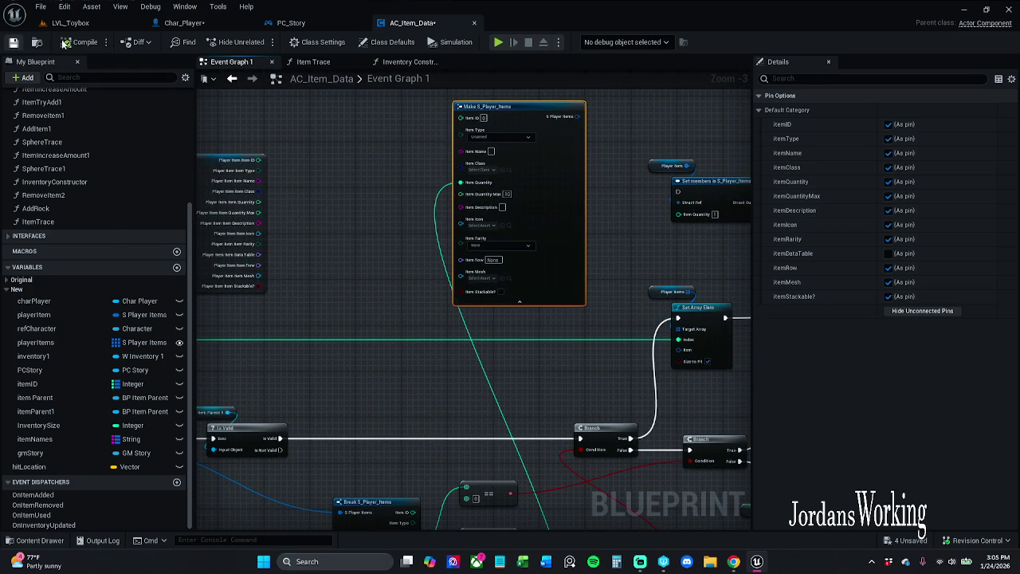
pyautogui.click(205, 23)
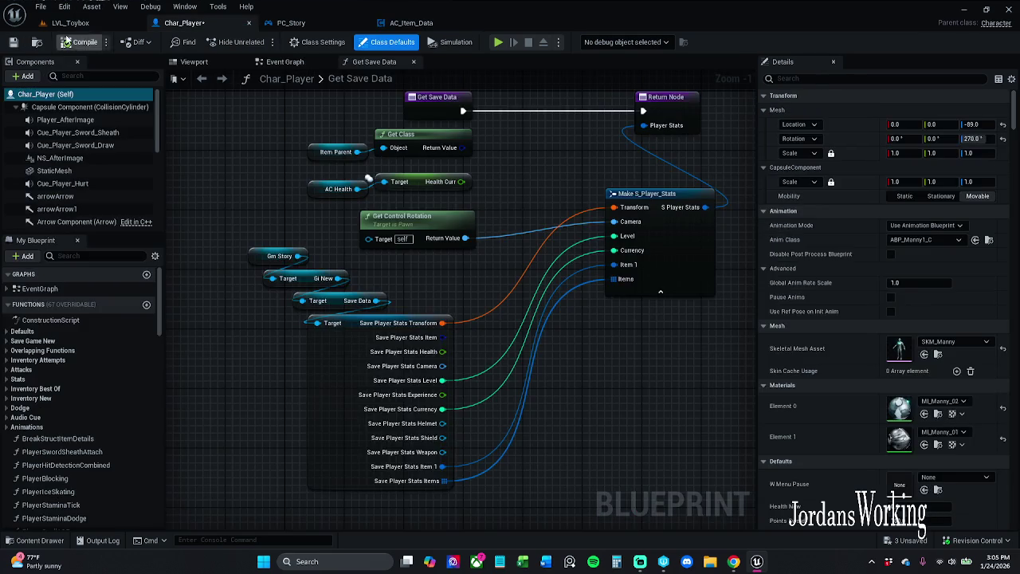
# - Replay LVL_Toybox, walk forward, and check the inventory grid before stopping play
pyautogui.click(88, 23)
pyautogui.click(258, 42)
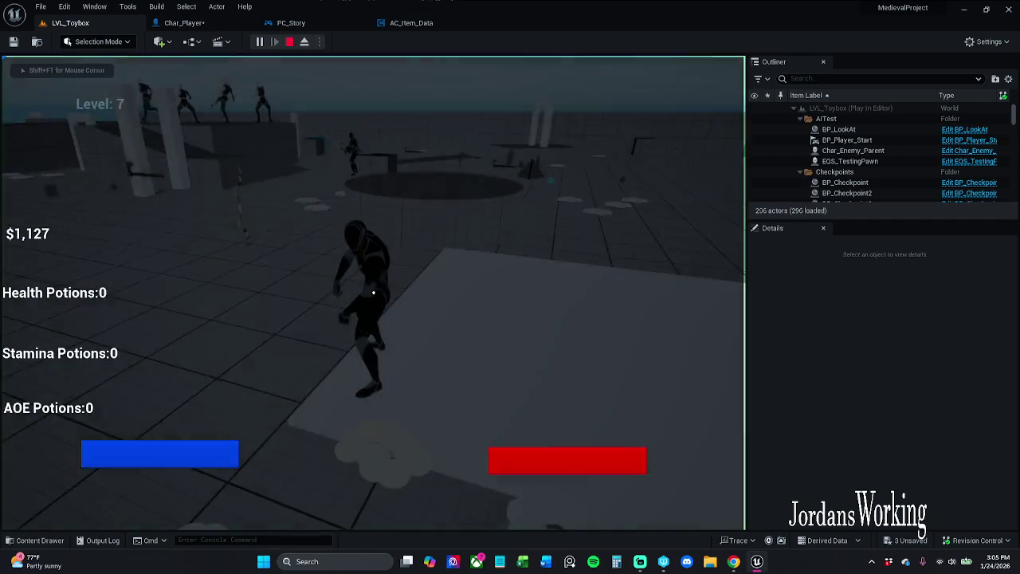
pyautogui.press('w')
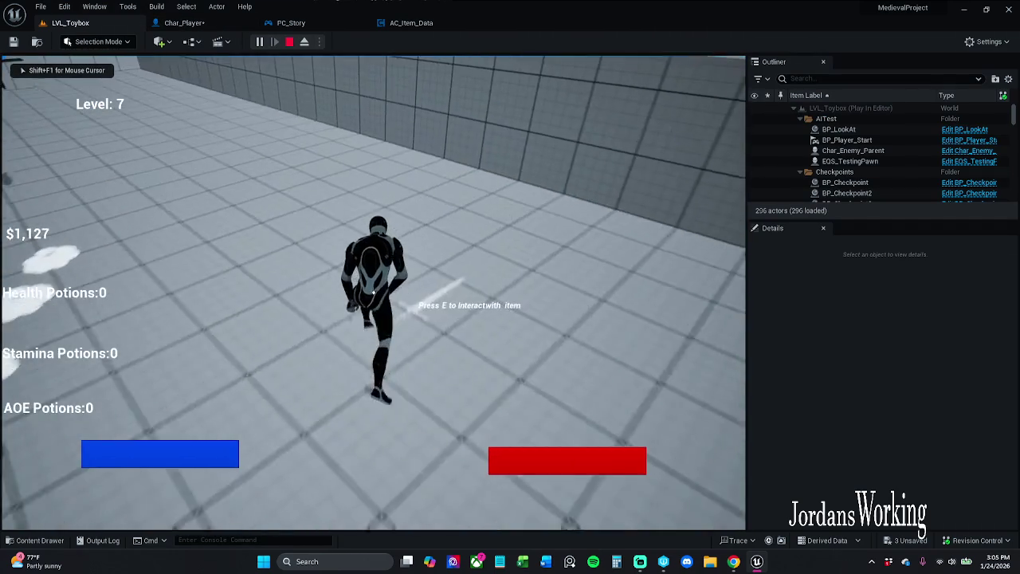
pyautogui.press('i')
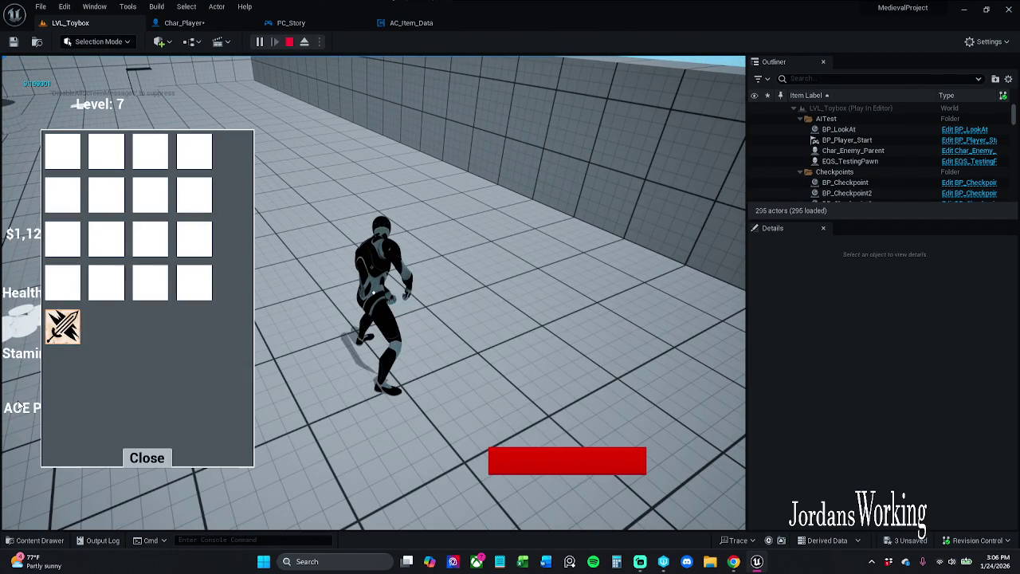
pyautogui.click(147, 458)
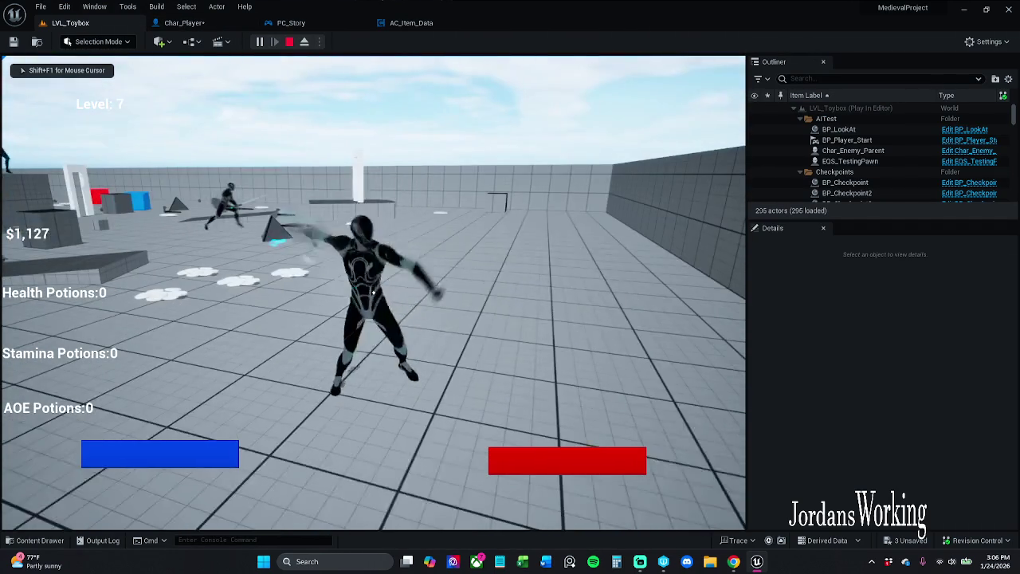
pyautogui.press('Escape')
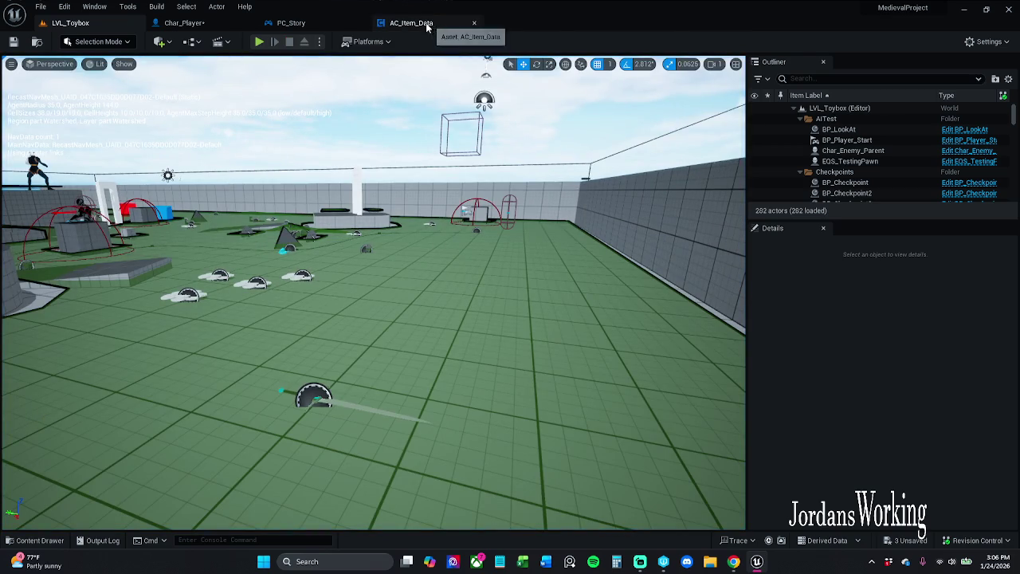
# - In AC_Item_Data, pull a link from Set Array Elem's Item input and reposition Make S_Player_Items
pyautogui.click(427, 24)
pyautogui.scroll(-1, 411, 283)
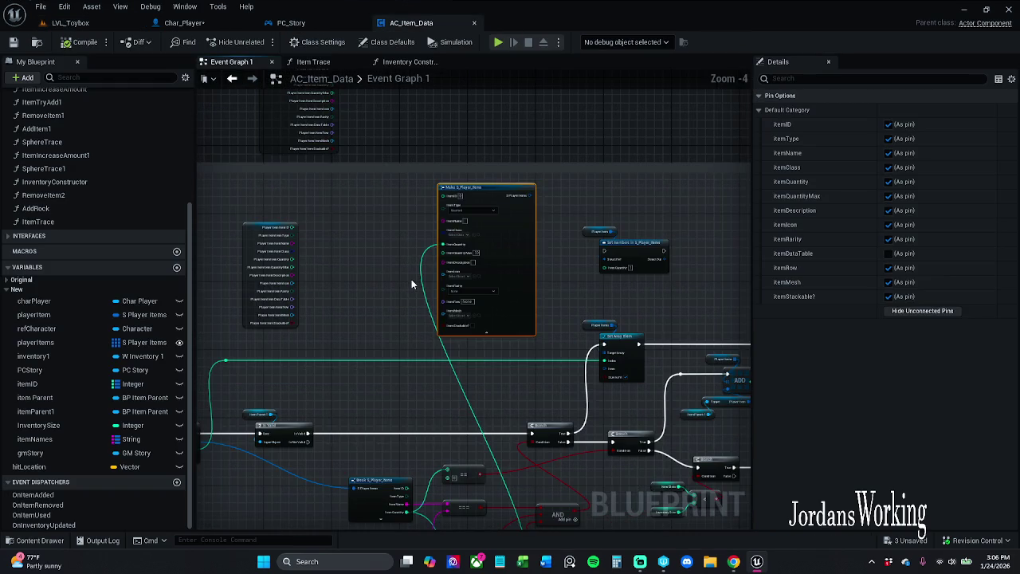
pyautogui.scroll(1, 411, 280)
pyautogui.scroll(-1, 414, 283)
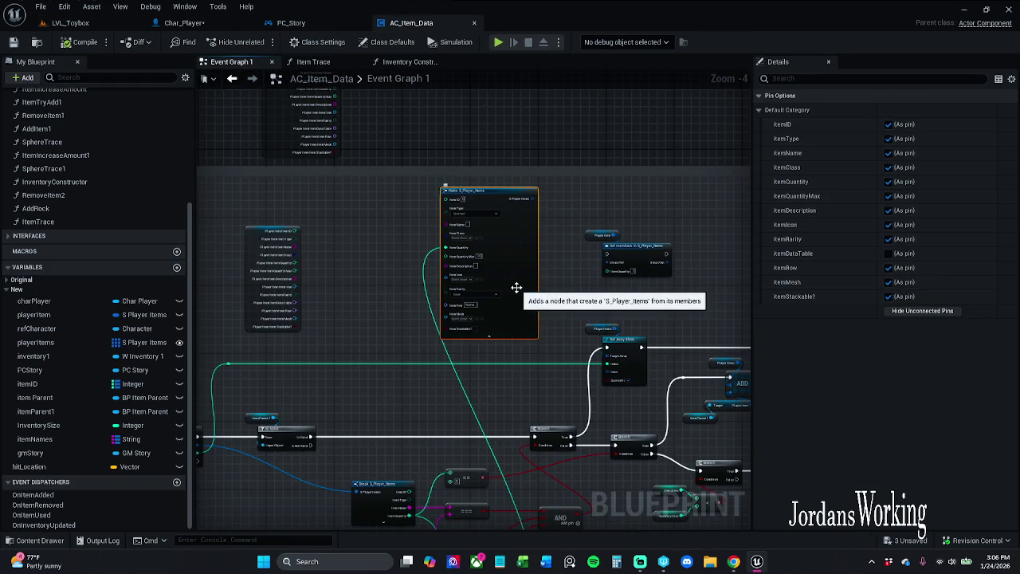
pyautogui.scroll(1, 517, 287)
pyautogui.moveTo(516, 287)
pyautogui.mouseDown()
pyautogui.moveTo(528, 290)
pyautogui.moveTo(511, 340)
pyautogui.mouseUp()
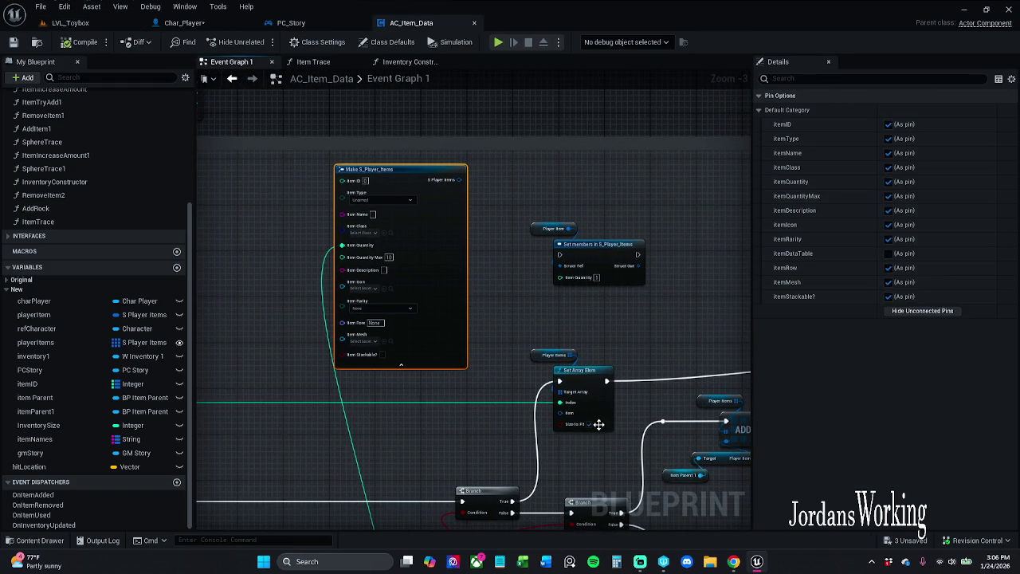
pyautogui.moveTo(562, 413)
pyautogui.mouseDown()
pyautogui.moveTo(469, 285)
pyautogui.moveTo(457, 183)
pyautogui.moveTo(529, 322)
pyautogui.moveTo(449, 277)
pyautogui.moveTo(457, 248)
pyautogui.moveTo(470, 257)
pyautogui.mouseUp()
pyautogui.click(526, 163)
# - Undo and redo until every pin link into Make S_Player_Items is back, then select those nodes to refresh them
pyautogui.scroll(-2, 539, 261)
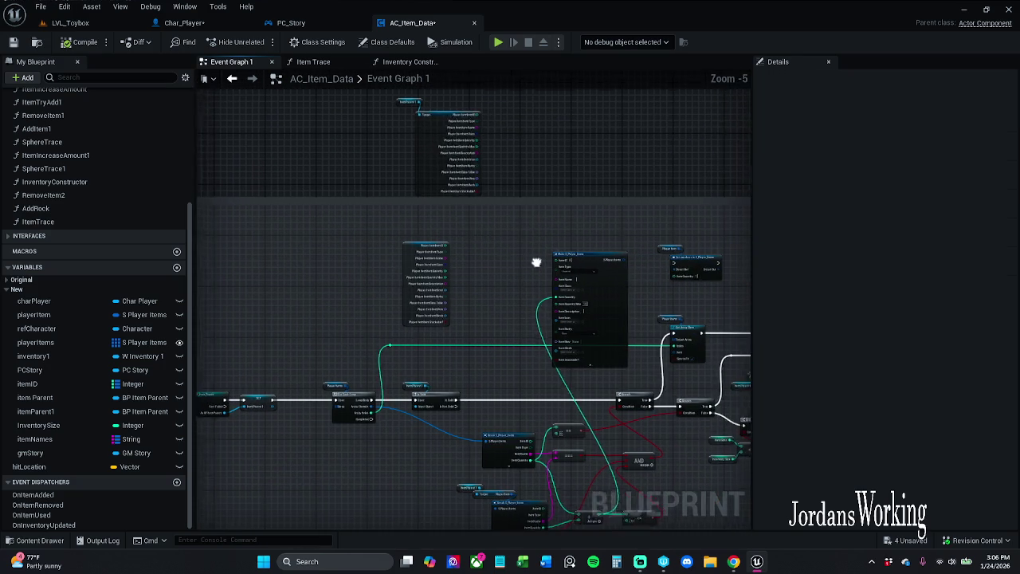
pyautogui.hotkey('ctrl', 'z')
pyautogui.hotkey('ctrl', 'y')
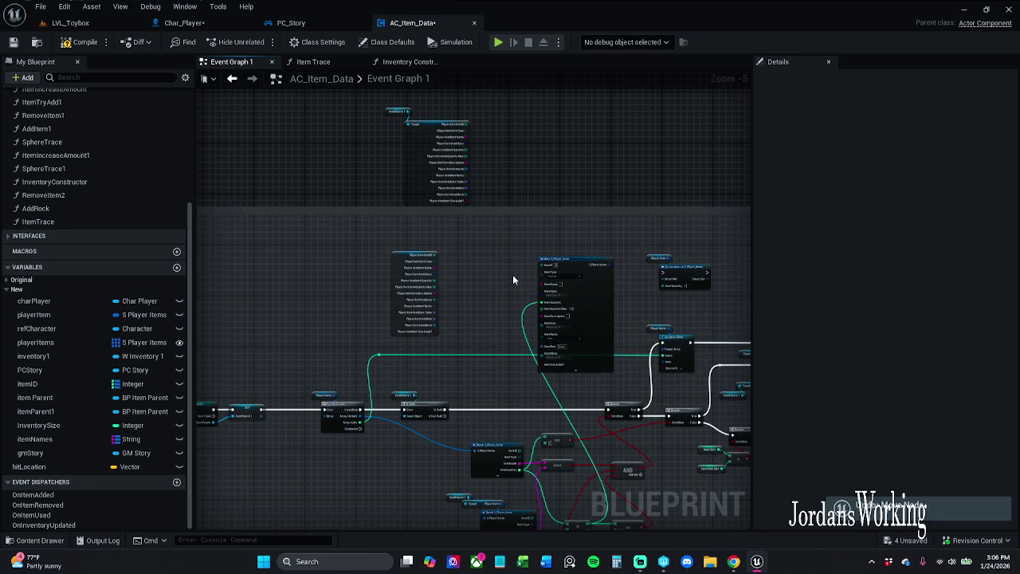
pyautogui.hotkey('ctrl', 'z')
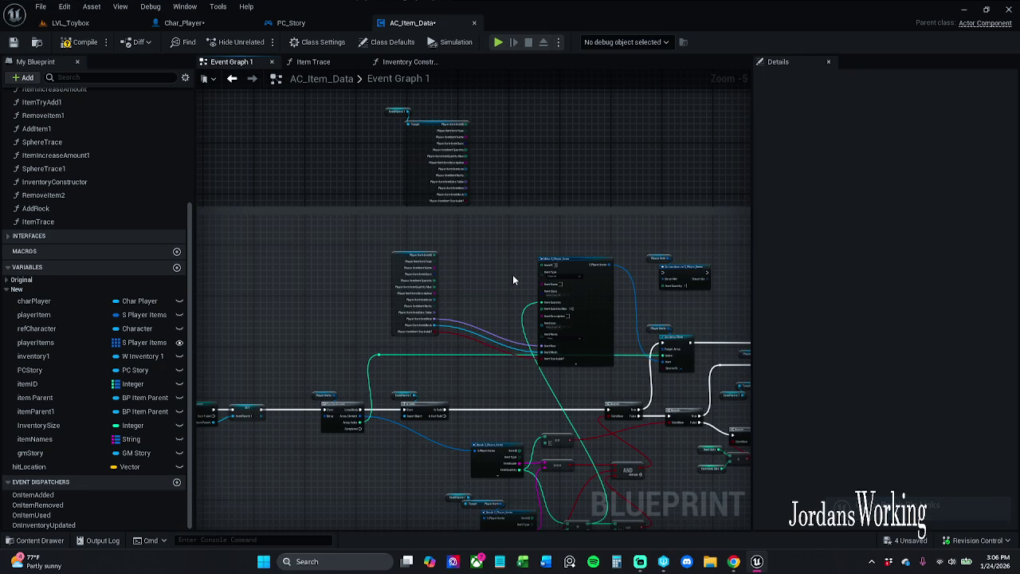
pyautogui.hotkey('ctrl', 'z')
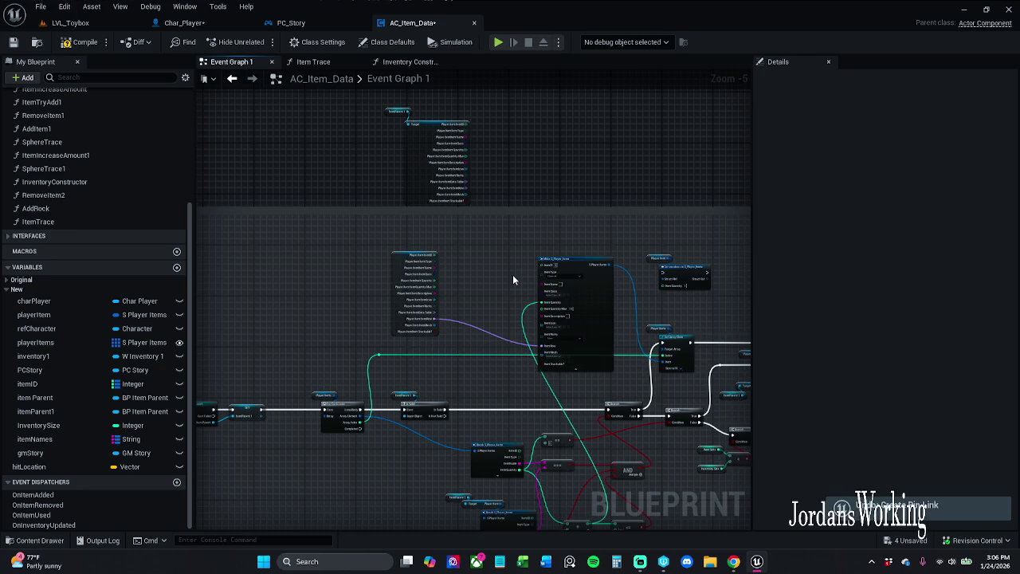
pyautogui.hotkey('ctrl', 'z')
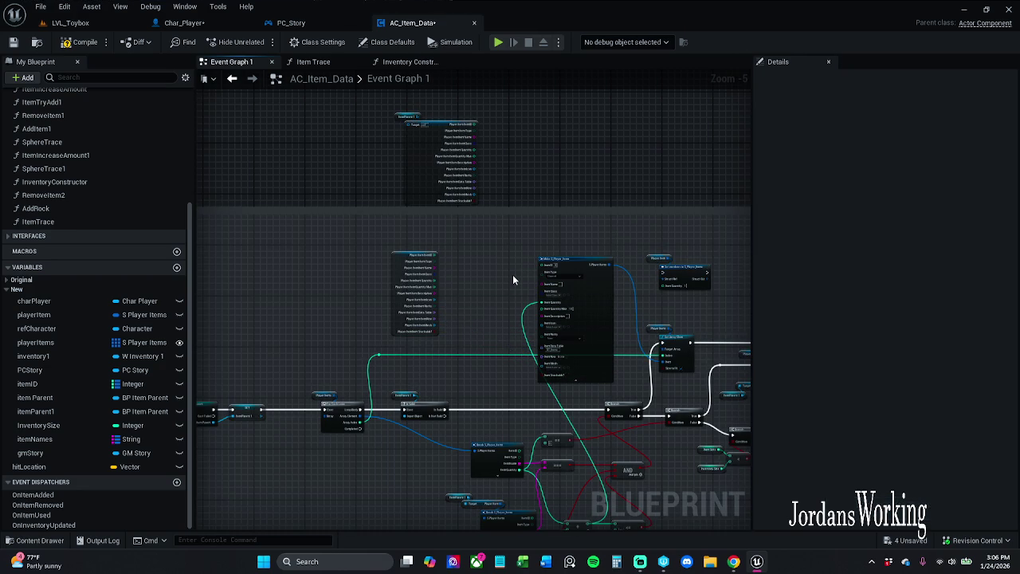
pyautogui.hotkey('ctrl', 'z')
pyautogui.moveTo(377, 103)
pyautogui.mouseDown()
pyautogui.moveTo(566, 282)
pyautogui.moveTo(569, 300)
pyautogui.mouseUp()
pyautogui.rightClick(569, 299)
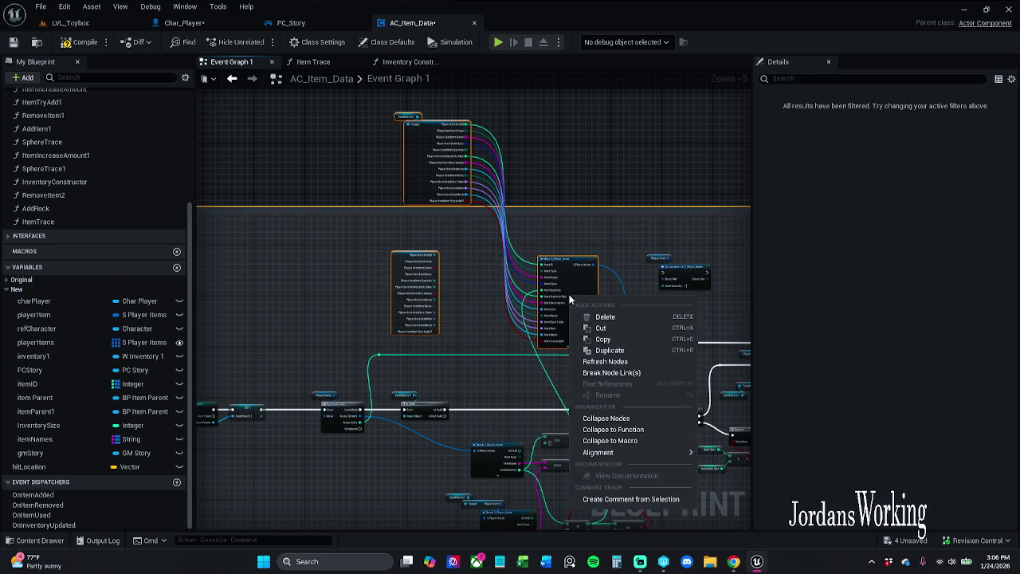
pyautogui.click(618, 361)
pyautogui.scroll(-4, 596, 273)
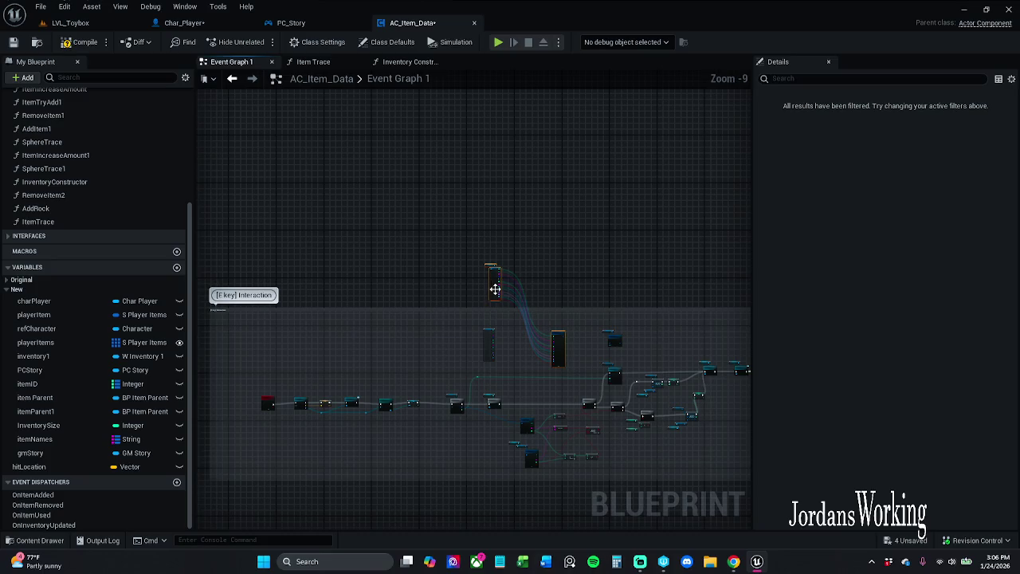
pyautogui.moveTo(496, 290)
pyautogui.mouseDown()
pyautogui.moveTo(505, 209)
pyautogui.moveTo(558, 237)
pyautogui.mouseUp()
pyautogui.scroll(3, 550, 196)
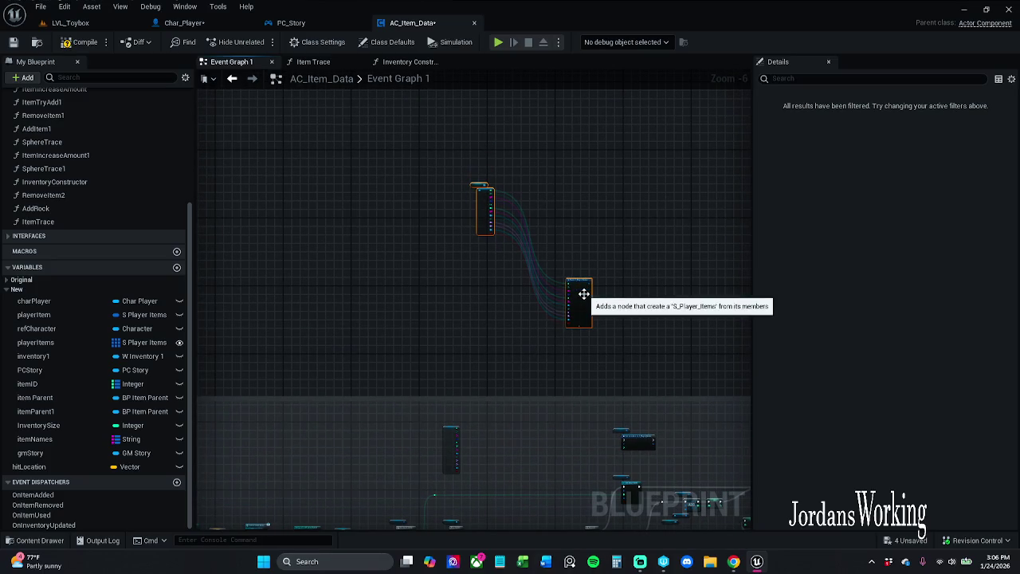
pyautogui.moveTo(482, 221)
pyautogui.mouseDown()
pyautogui.moveTo(498, 298)
pyautogui.moveTo(521, 296)
pyautogui.mouseUp()
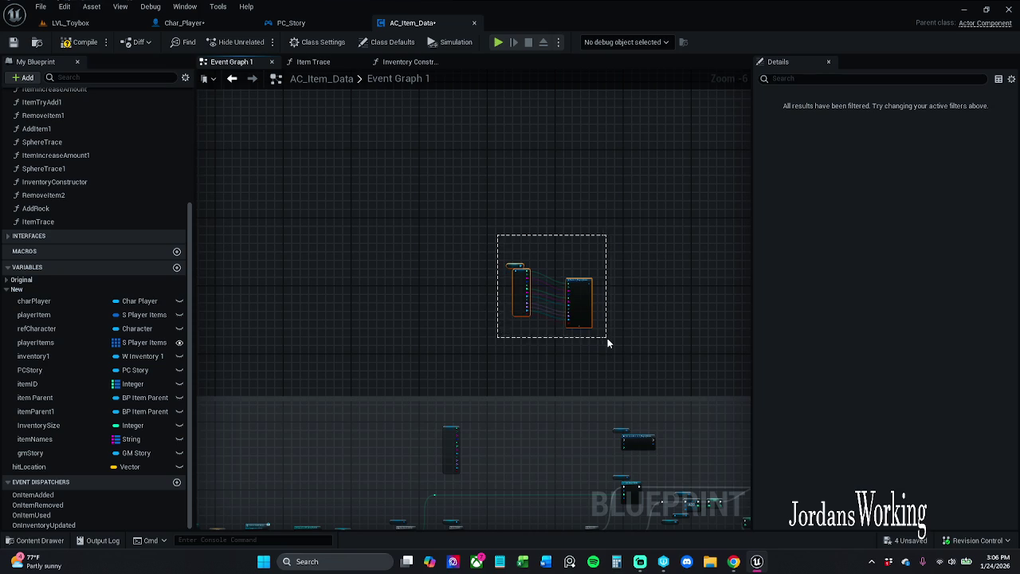
pyautogui.press('c')
pyautogui.moveTo(619, 341)
pyautogui.mouseDown()
pyautogui.moveTo(635, 269)
pyautogui.moveTo(590, 283)
pyautogui.mouseUp()
pyautogui.scroll(4, 591, 283)
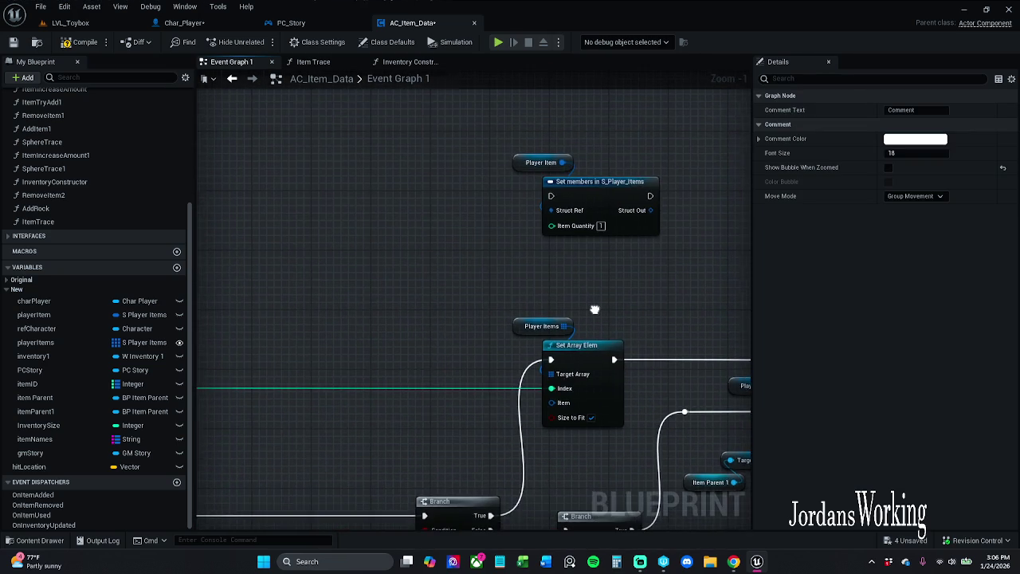
pyautogui.scroll(-1, 594, 305)
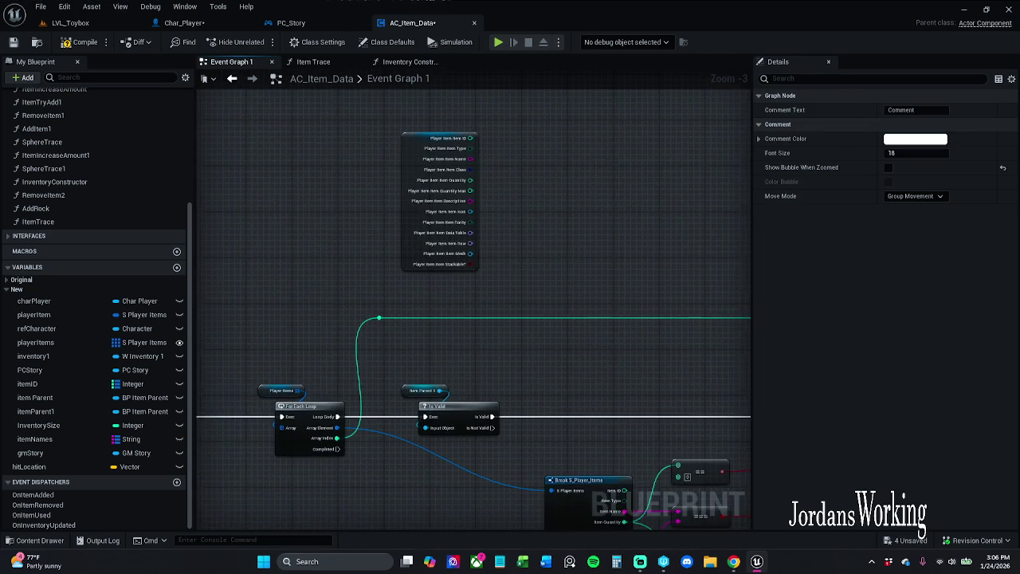
pyautogui.moveTo(685, 524)
pyautogui.mouseDown()
pyautogui.moveTo(667, 531)
pyautogui.moveTo(540, 380)
pyautogui.moveTo(567, 136)
pyautogui.moveTo(595, 129)
pyautogui.mouseUp()
pyautogui.scroll(-1, 582, 133)
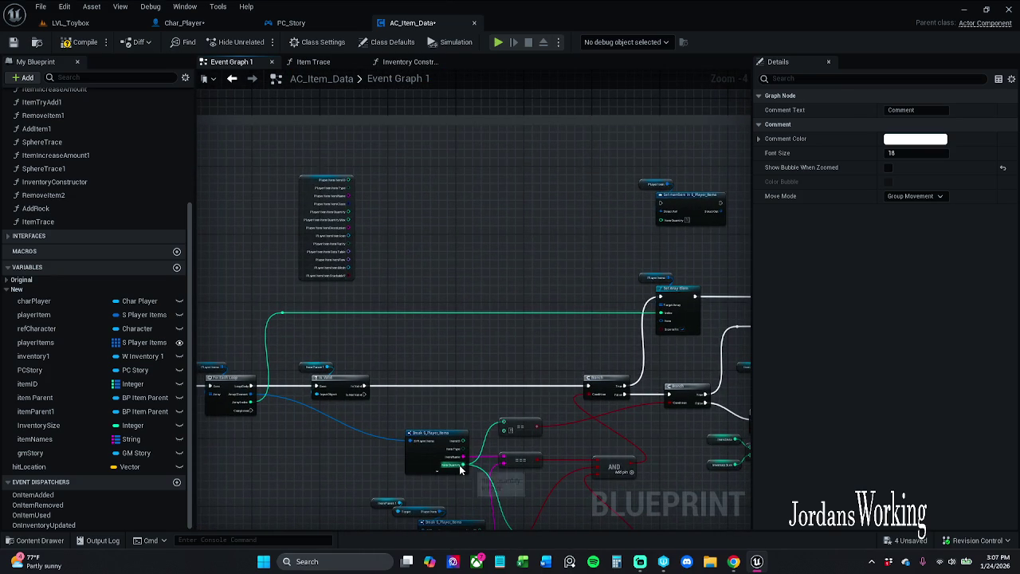
pyautogui.moveTo(525, 440); pyautogui.dragTo(541, 375)
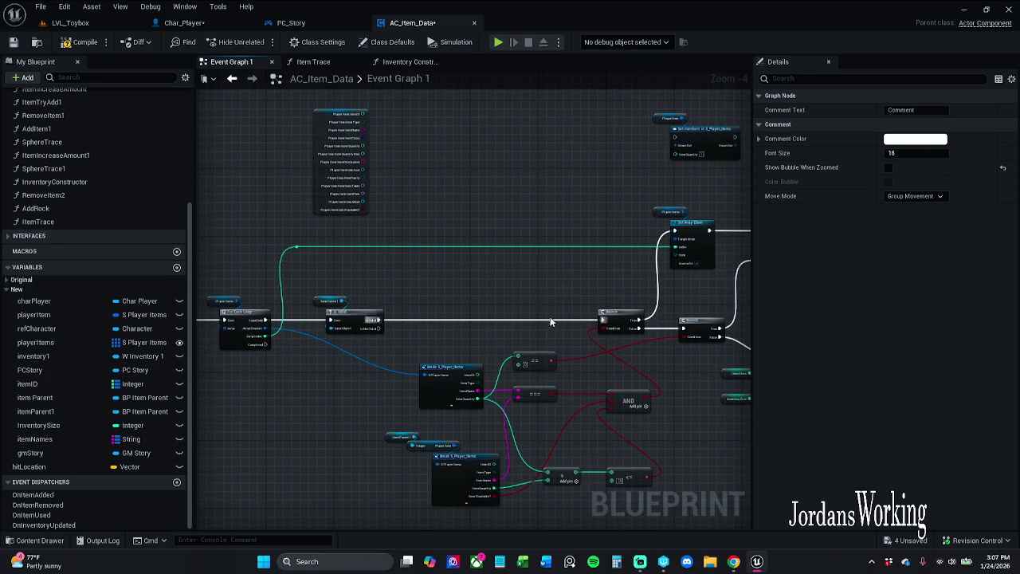
# - Frame the comment box and drag its edges so it snugly wraps Item Parent 1 and Make S_Player_Items
pyautogui.hotkey('alt', 'Left')
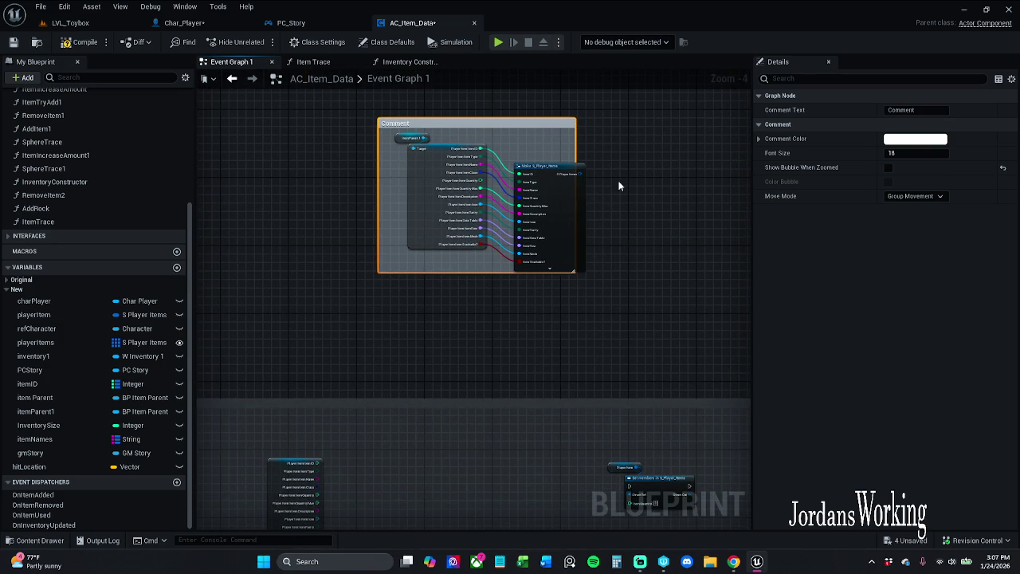
pyautogui.click(620, 131)
pyautogui.moveTo(574, 118); pyautogui.dragTo(682, 137)
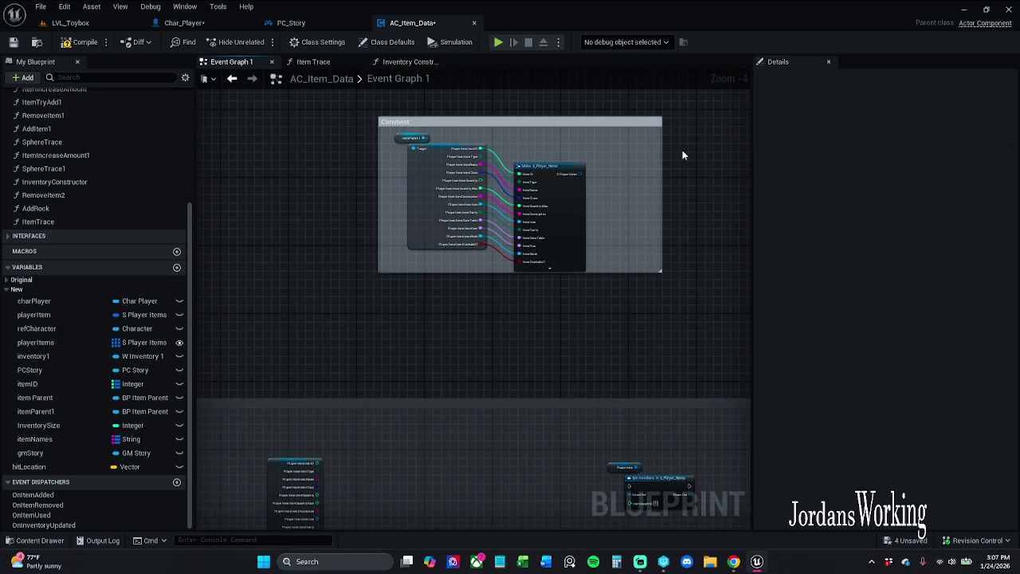
pyautogui.moveTo(661, 277); pyautogui.dragTo(623, 291)
pyautogui.moveTo(531, 117); pyautogui.dragTo(533, 109)
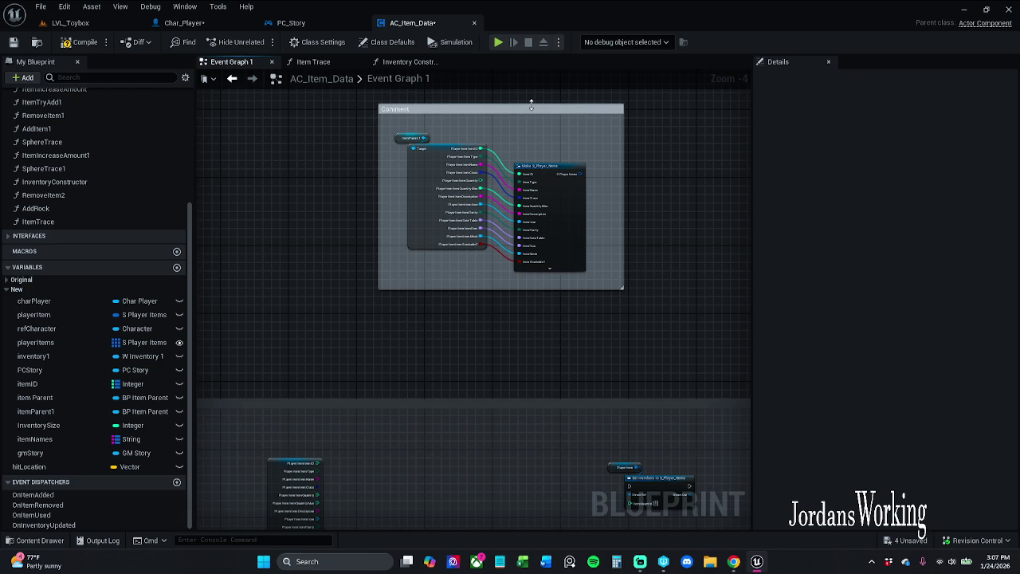
pyautogui.click(540, 144)
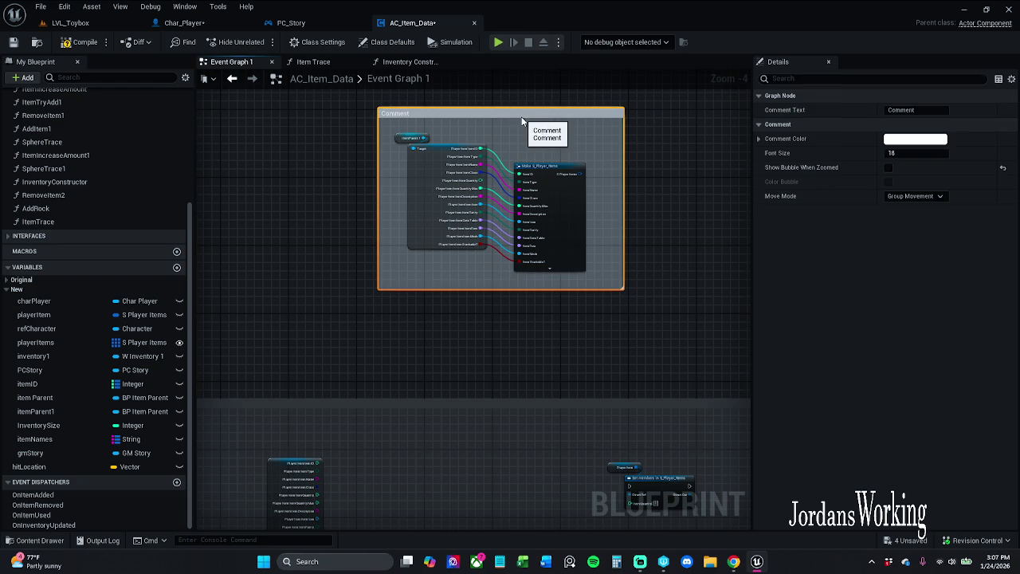
# - Pan and zoom the graph back to the quantity-check nodes in the item loop
pyautogui.moveTo(728, 295); pyautogui.dragTo(676, 47)
pyautogui.moveTo(474, 318); pyautogui.dragTo(515, 276)
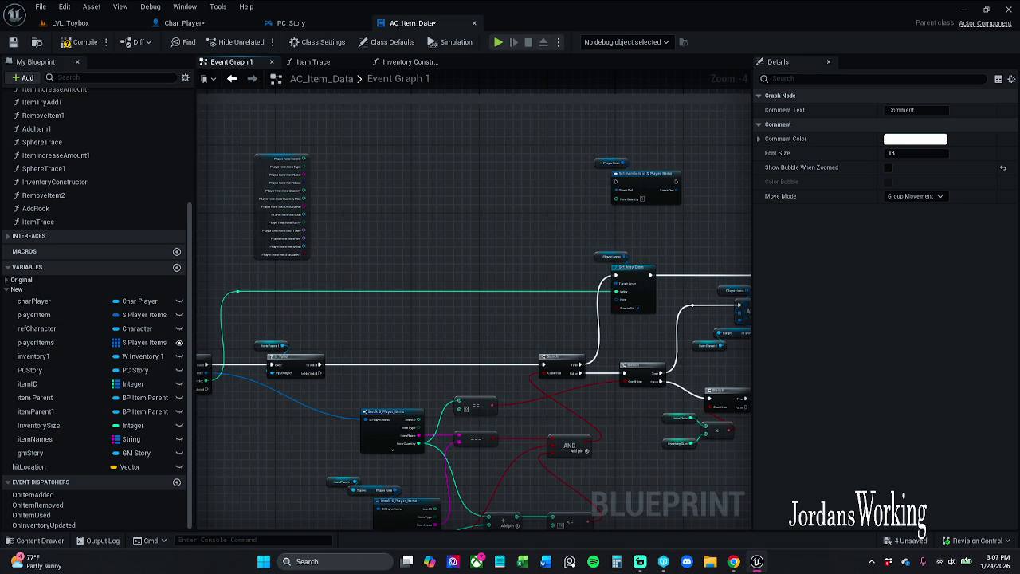
pyautogui.moveTo(515, 276); pyautogui.dragTo(547, 201)
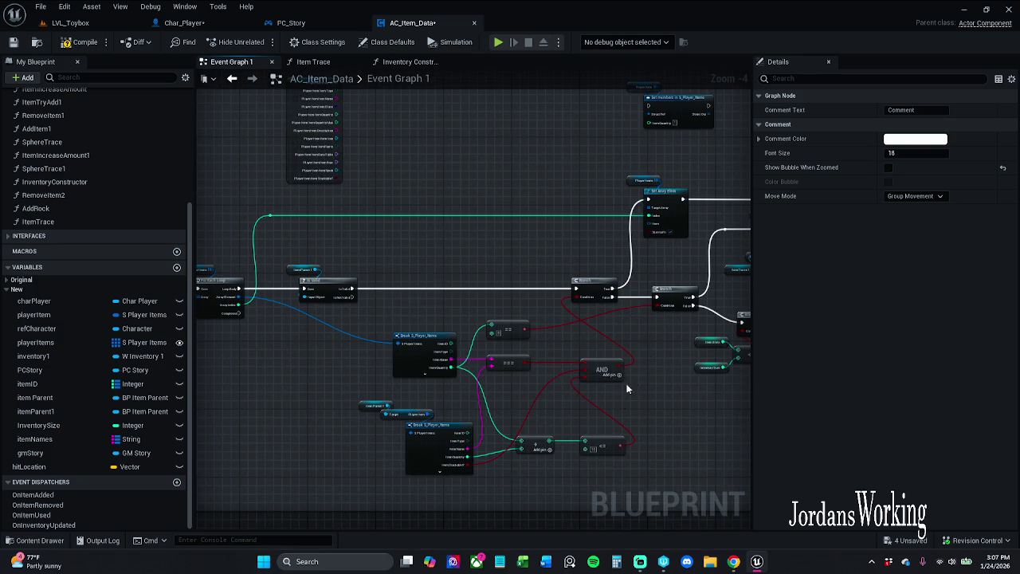
pyautogui.scroll(5, 605, 462)
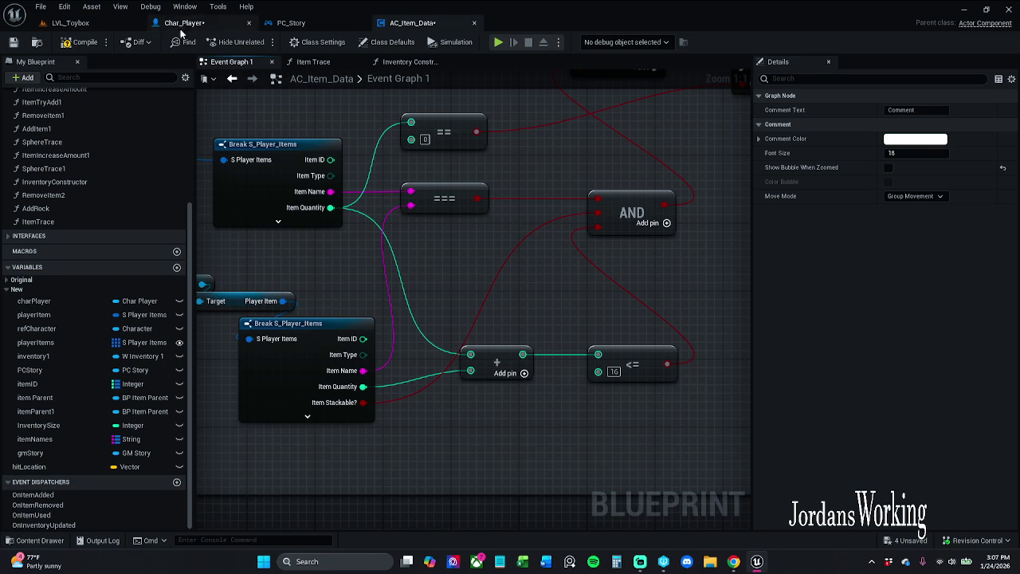
# - In LVL_Toybox, filter the Outliner for 'hea' and focus on the first health potion
pyautogui.click(94, 23)
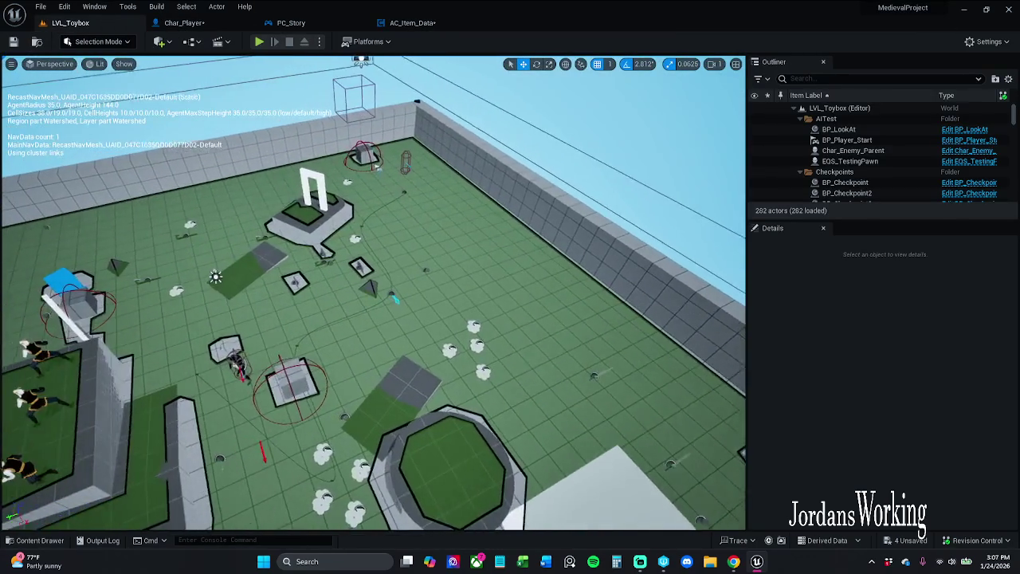
pyautogui.click(888, 78)
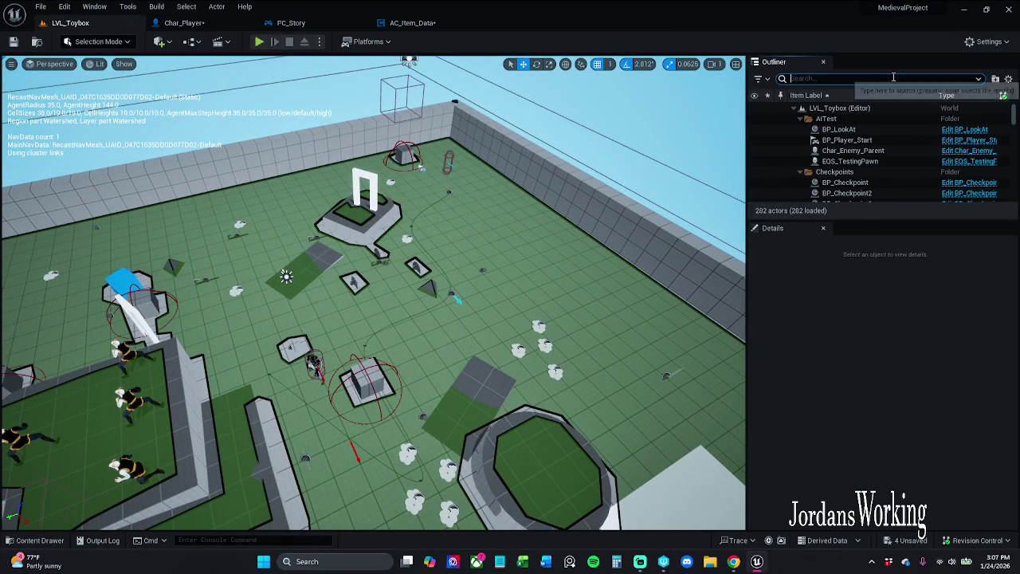
pyautogui.write('ap')
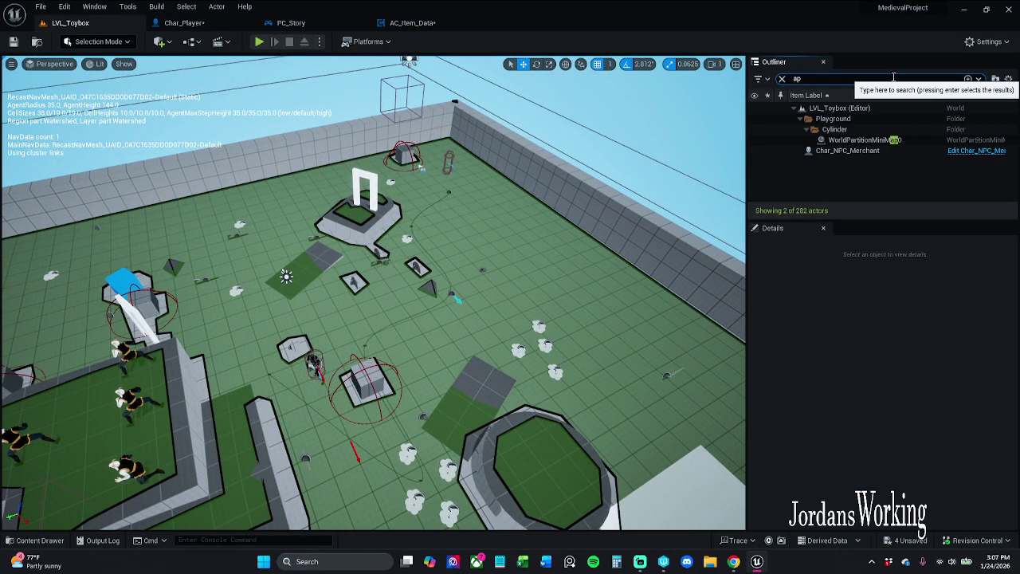
pyautogui.press('BackSpace')
pyautogui.press('BackSpace')
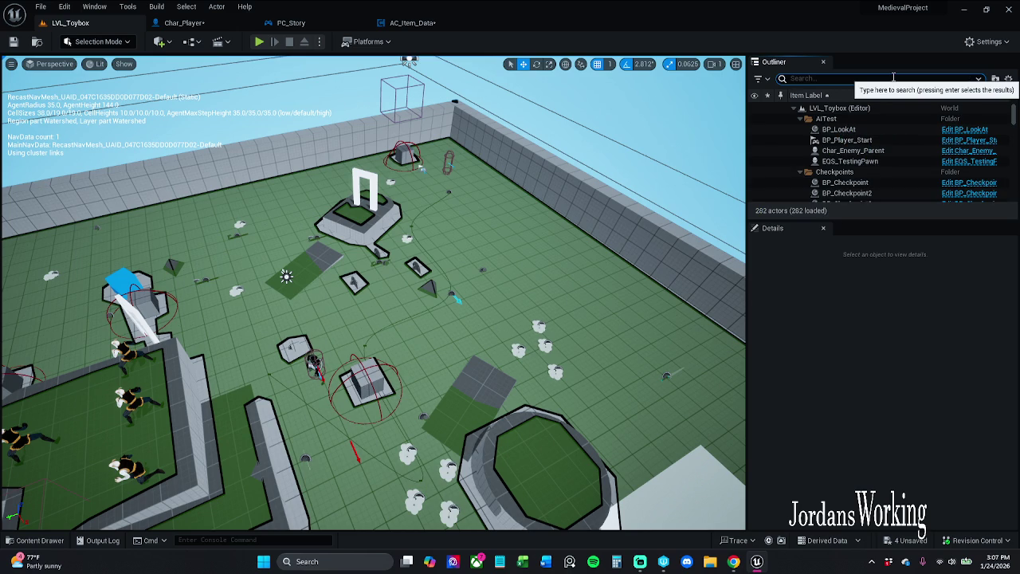
pyautogui.write('he')
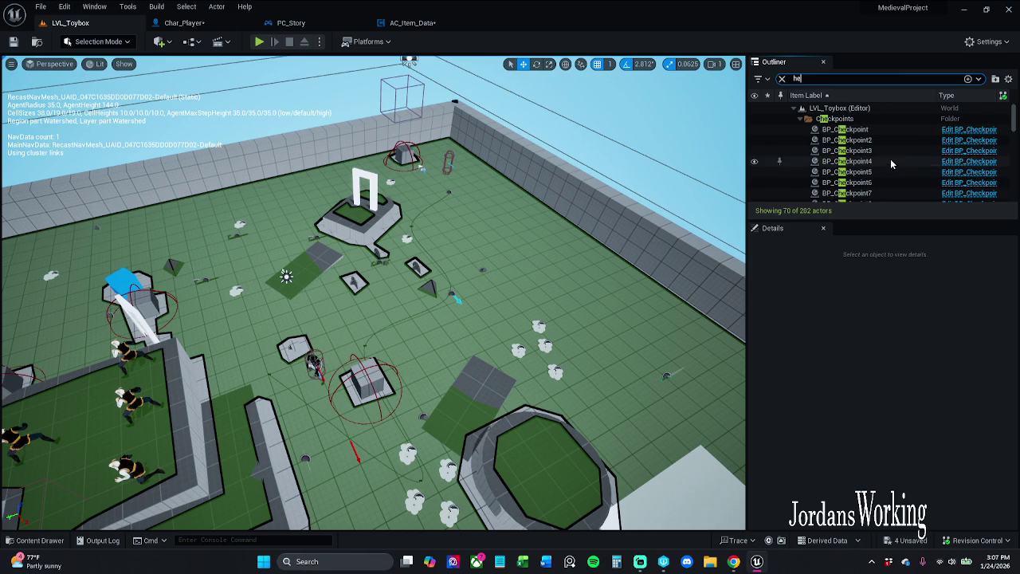
pyautogui.write('alth')
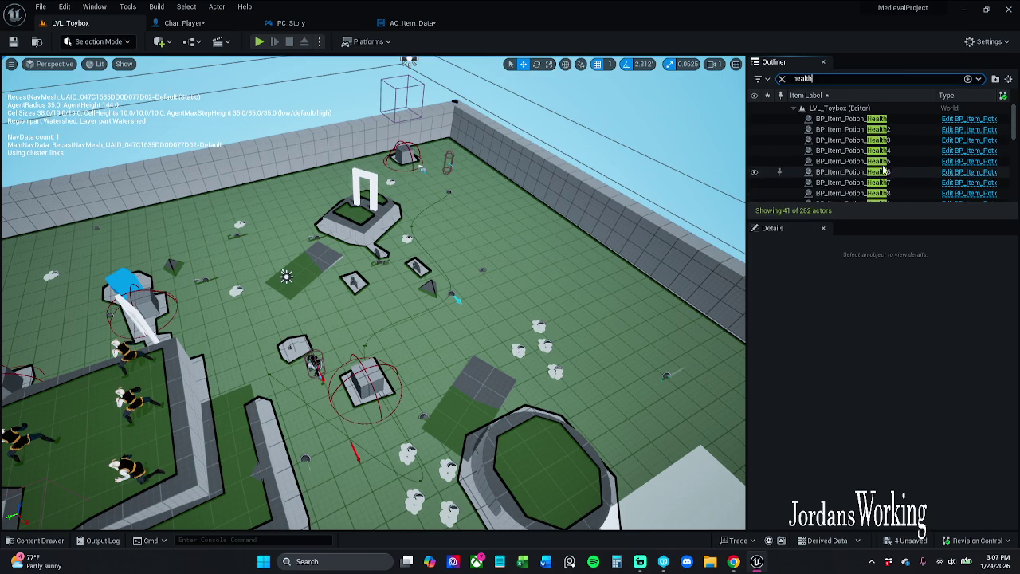
pyautogui.doubleClick(845, 119)
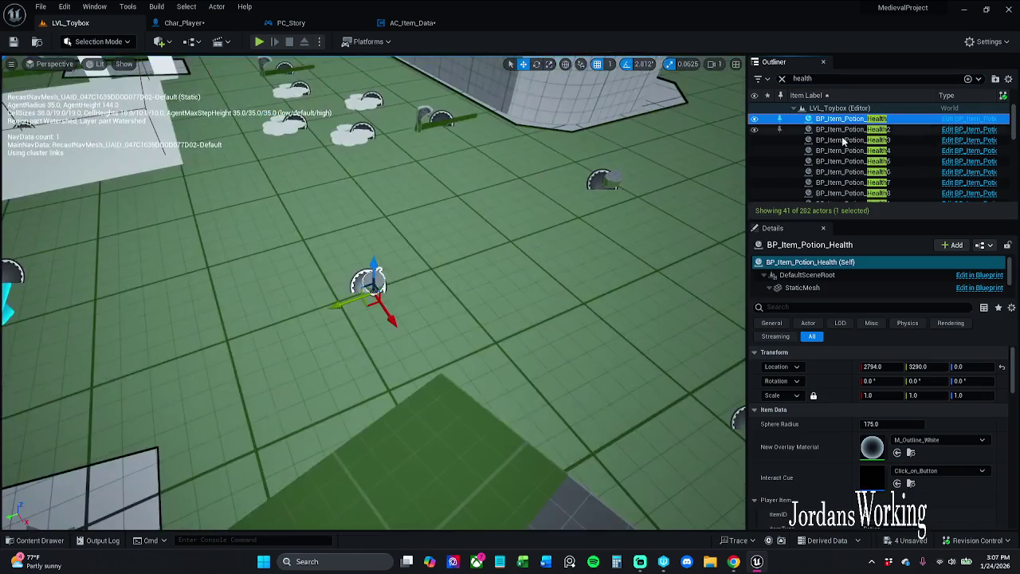
# - Select five BP_Item_Potion_Health pickups and Alt-drag them to place duplicates nearby
pyautogui.scroll(-10, 506, 288)
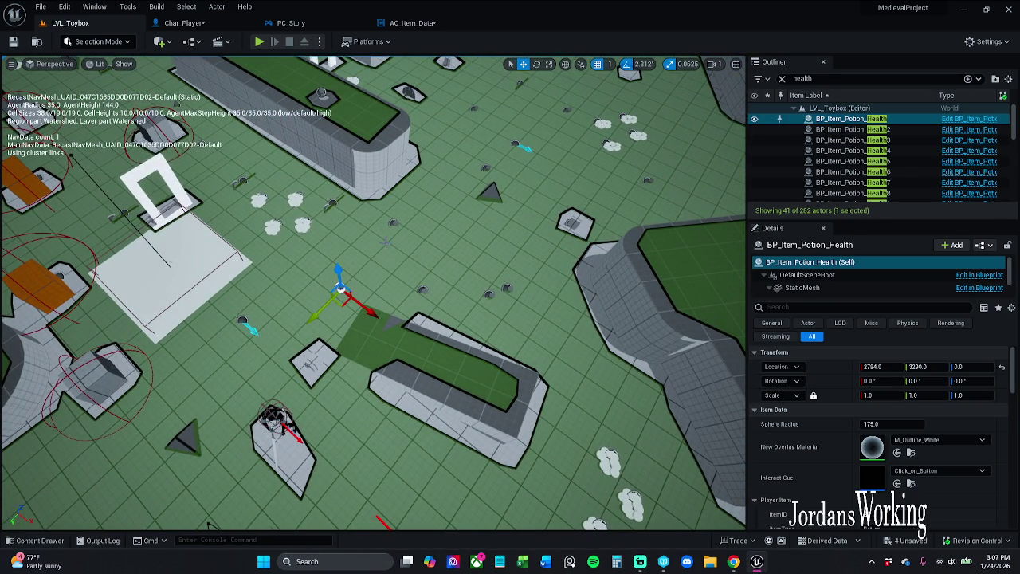
pyautogui.keyDown('shift'); pyautogui.click(901, 162); pyautogui.keyUp('shift')
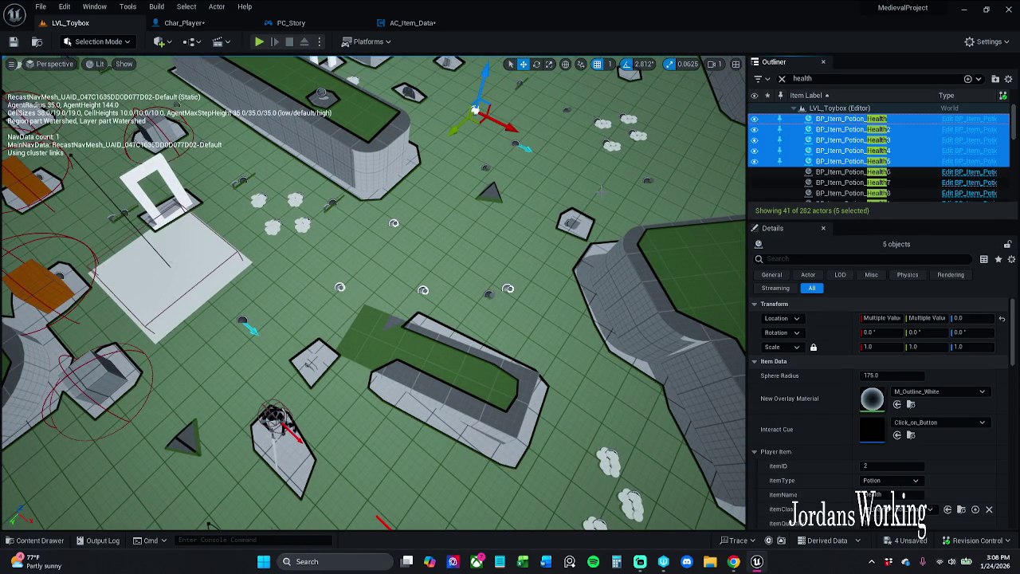
pyautogui.keyDown('ctrl'); pyautogui.click(903, 163); pyautogui.keyUp('ctrl')
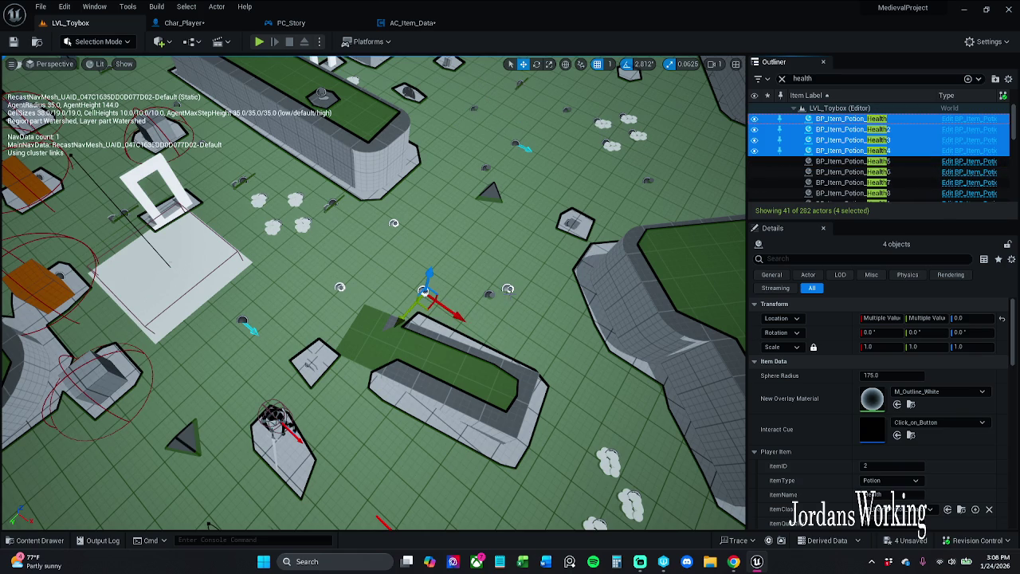
pyautogui.keyDown('ctrl'); pyautogui.click(508, 288); pyautogui.keyUp('ctrl')
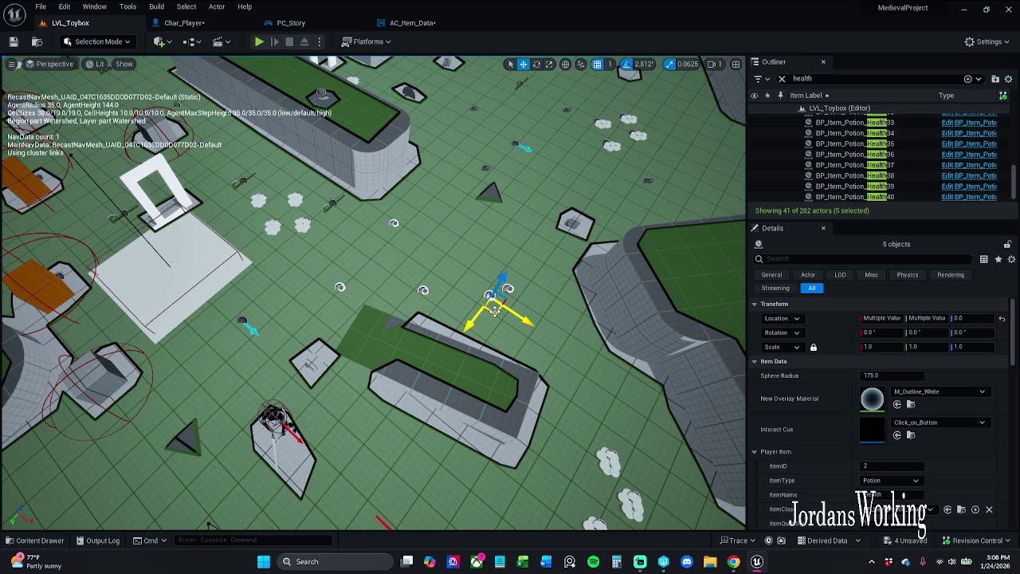
pyautogui.moveTo(494, 311)
pyautogui.mouseDown()
pyautogui.moveTo(526, 295)
pyautogui.moveTo(545, 263)
pyautogui.moveTo(462, 344)
pyautogui.moveTo(404, 337)
pyautogui.moveTo(423, 305)
pyautogui.moveTo(427, 327)
pyautogui.moveTo(507, 319)
pyautogui.mouseUp()
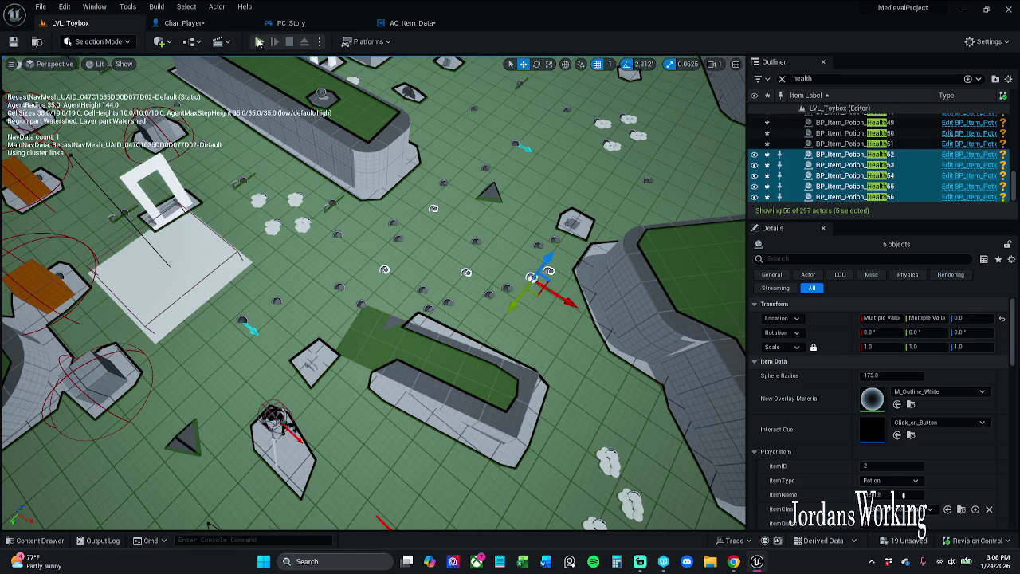
# - Playtest LVL_Toybox, picking up potions with E until Health Potions shows 5, view the inventory, then stop
pyautogui.click(261, 42)
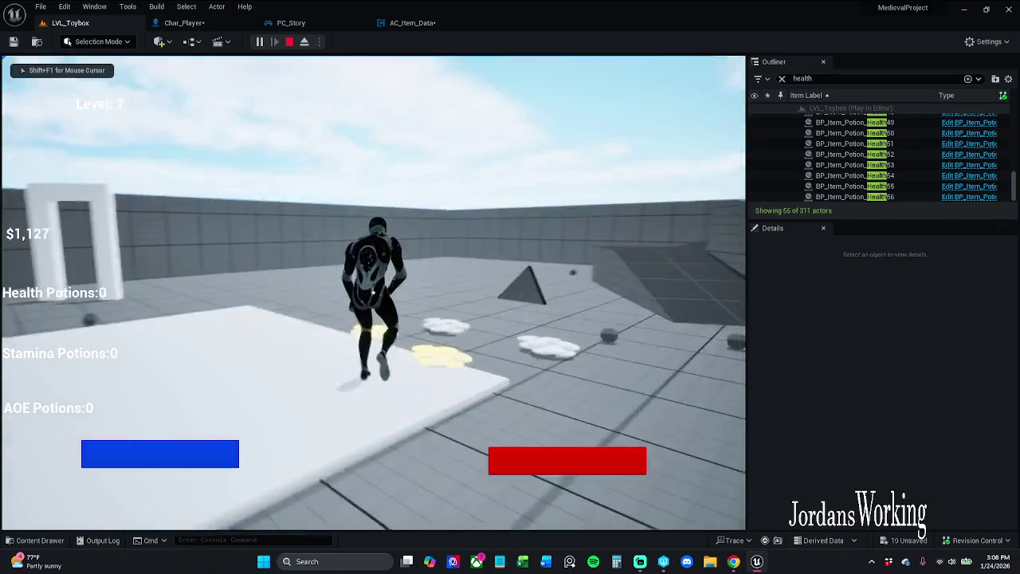
pyautogui.press('w')
pyautogui.press('e')
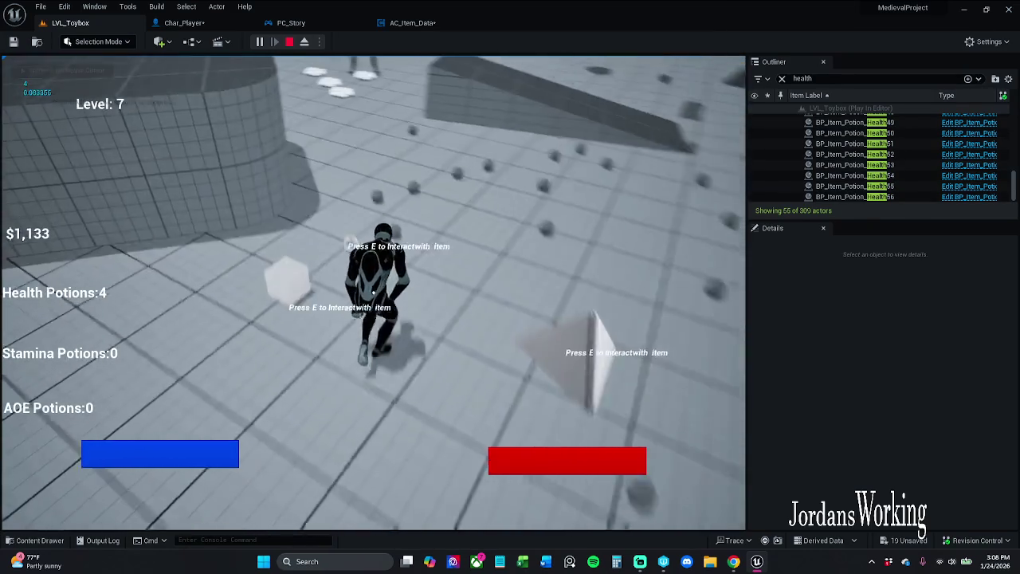
pyautogui.press('e')
pyautogui.press('w')
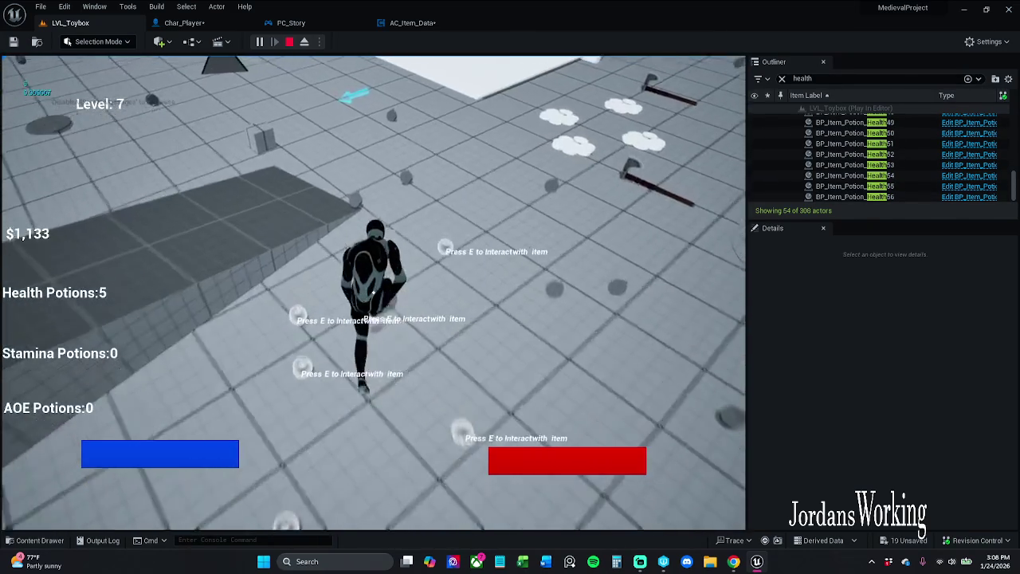
pyautogui.press('w')
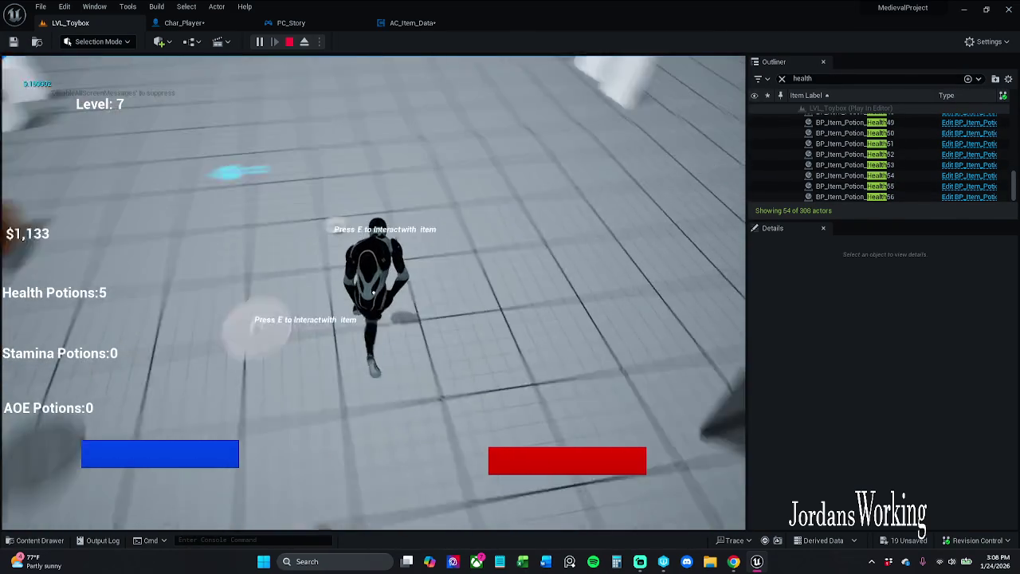
pyautogui.press('i')
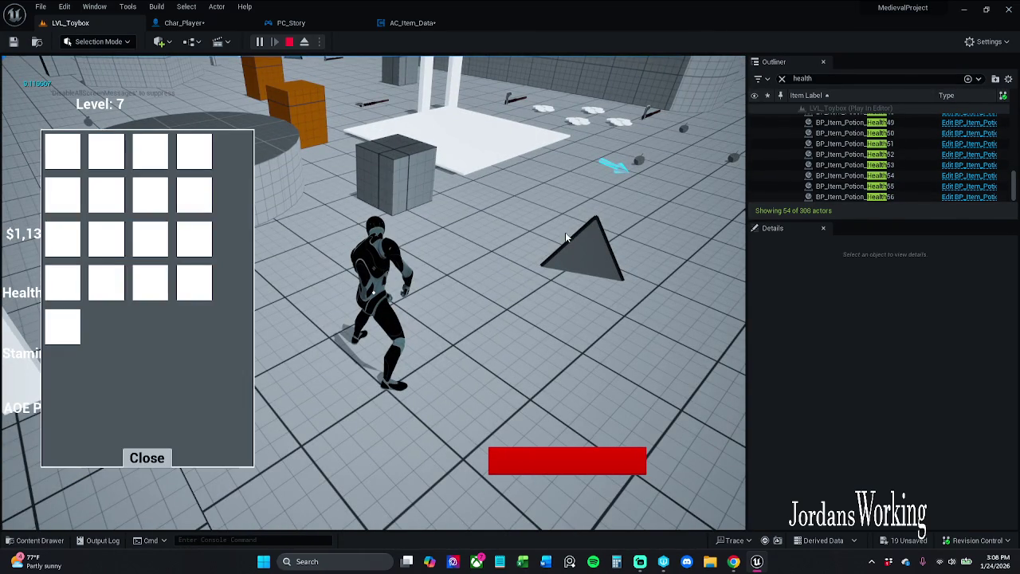
pyautogui.click(147, 458)
pyautogui.press('Escape')
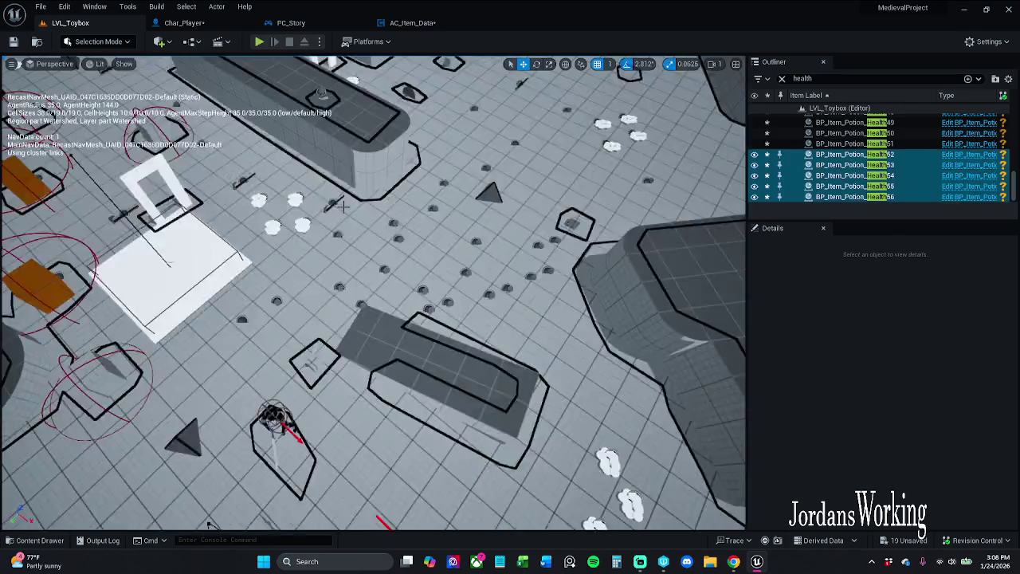
# - Wire the Make S_Player_Items output into Set Array Elem's Item input, then return to LVL_Toybox
pyautogui.click(426, 26)
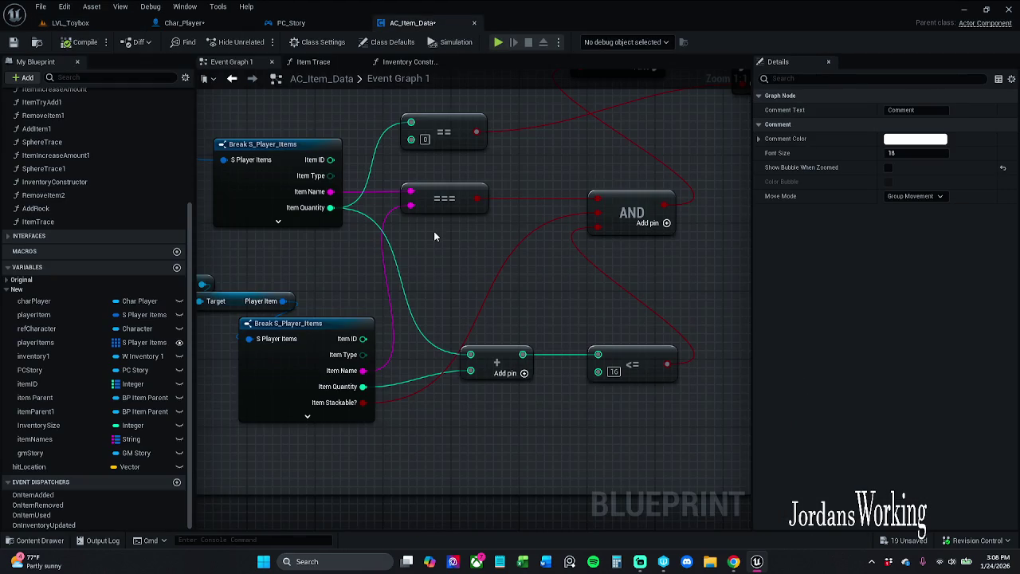
pyautogui.scroll(-5, 475, 387)
pyautogui.moveTo(585, 255); pyautogui.dragTo(520, 257)
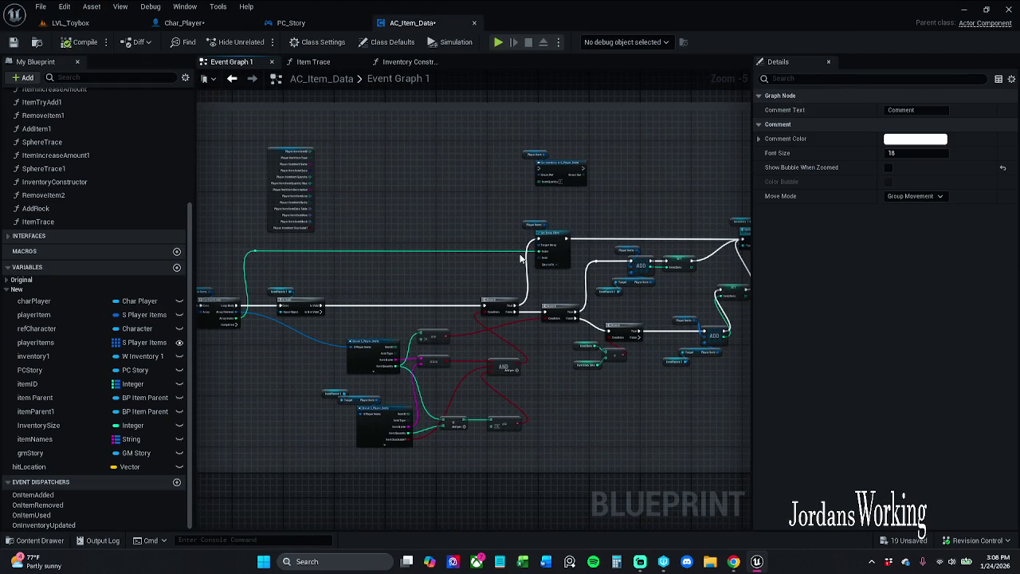
pyautogui.moveTo(470, 222)
pyautogui.mouseDown()
pyautogui.moveTo(467, 314)
pyautogui.moveTo(480, 312)
pyautogui.mouseUp()
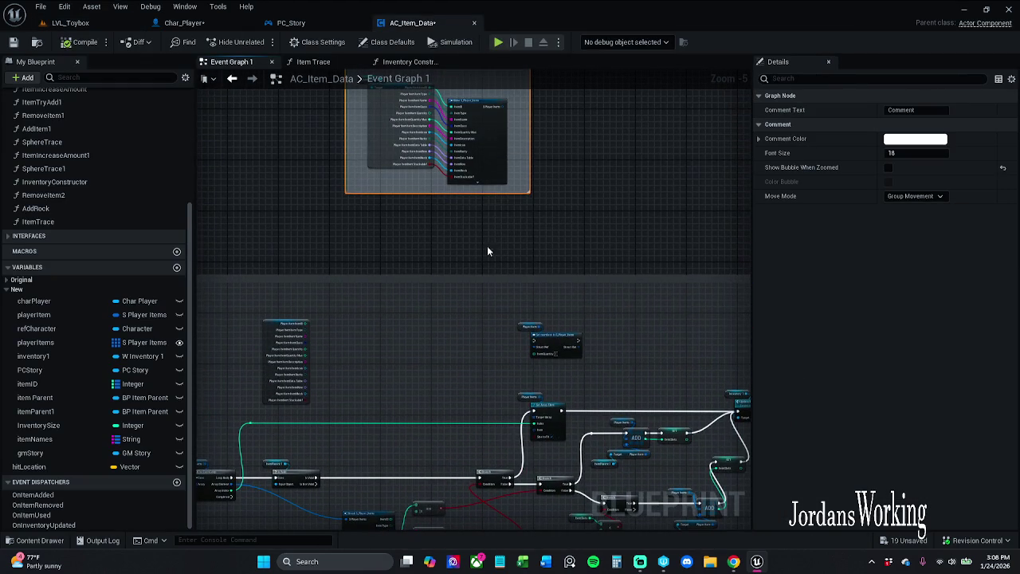
pyautogui.moveTo(505, 106)
pyautogui.mouseDown()
pyautogui.moveTo(542, 159)
pyautogui.moveTo(548, 466)
pyautogui.moveTo(539, 433)
pyautogui.mouseUp()
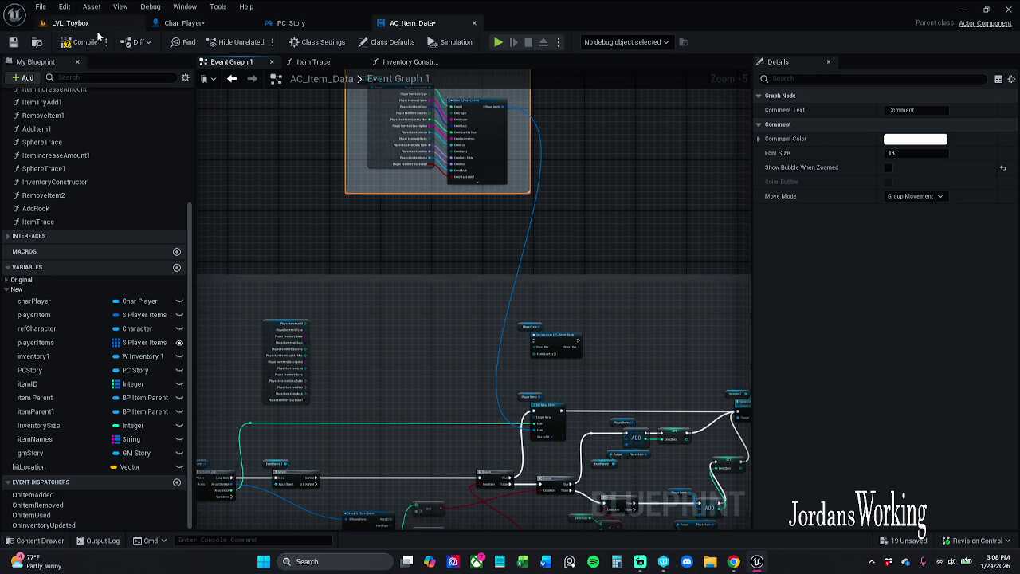
pyautogui.click(70, 22)
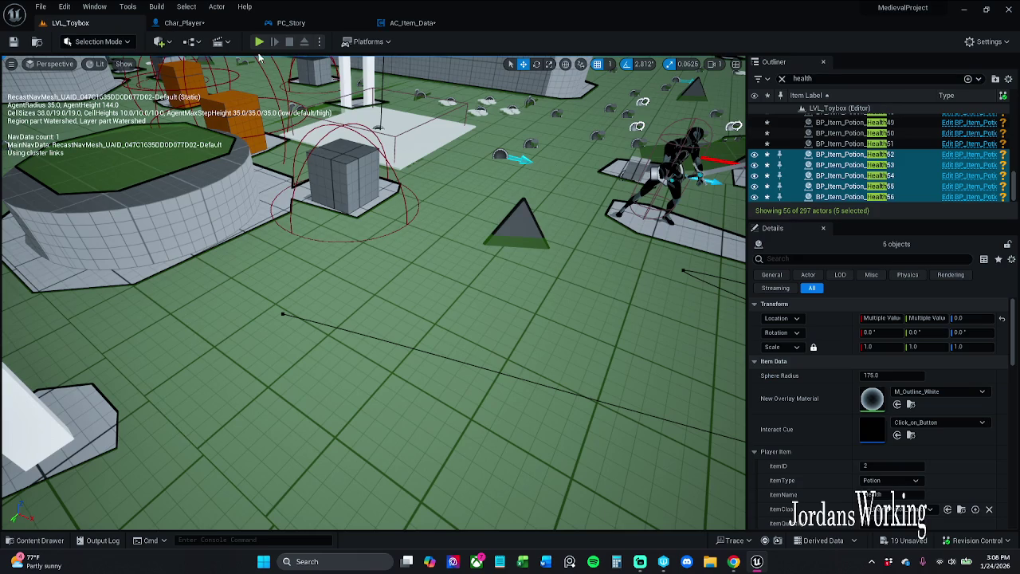
# - Start and restart a playtest, collect health potions with E, and check the inventory grid
pyautogui.hotkey('alt', 'p')
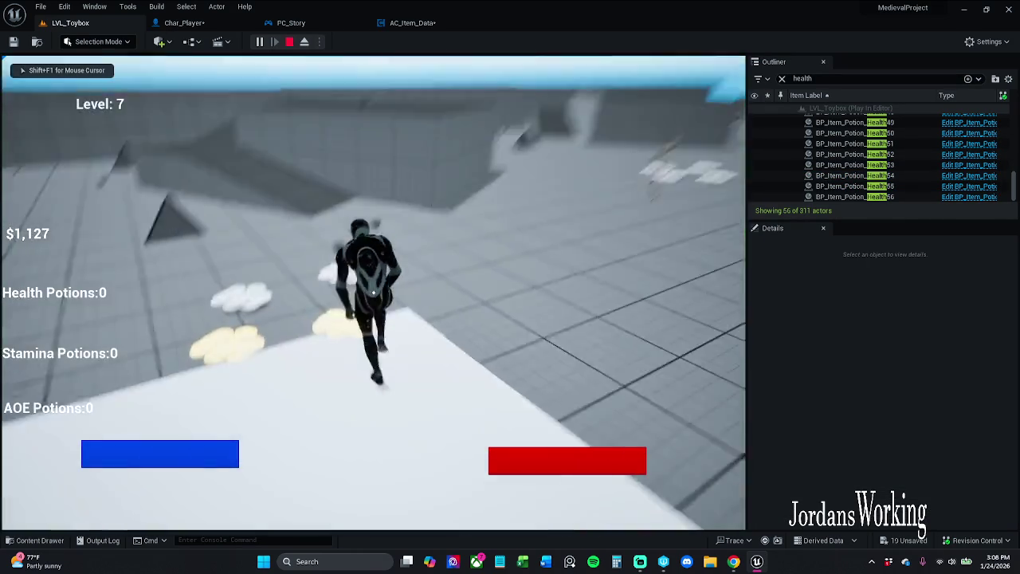
pyautogui.press('space')
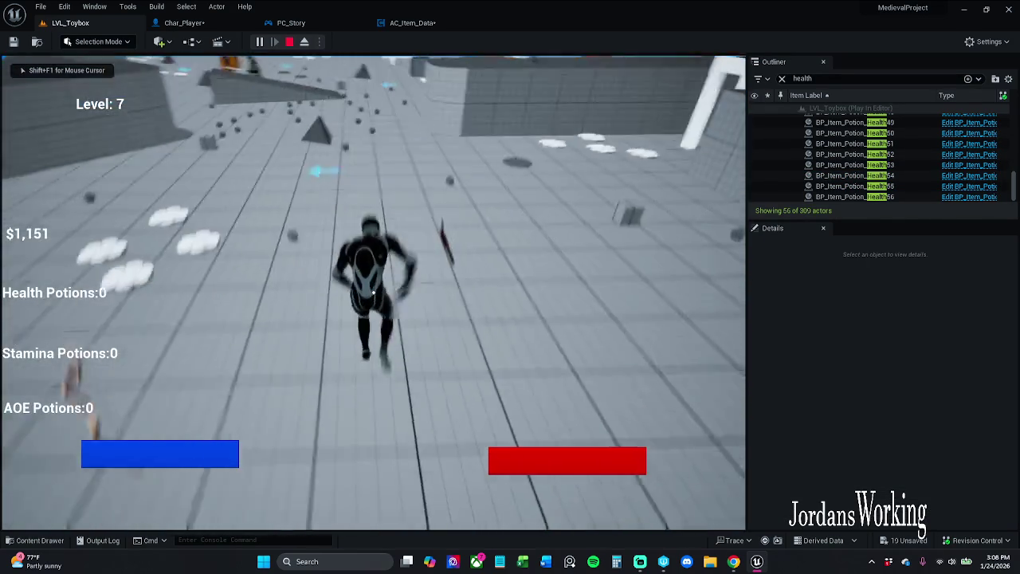
pyautogui.press('e')
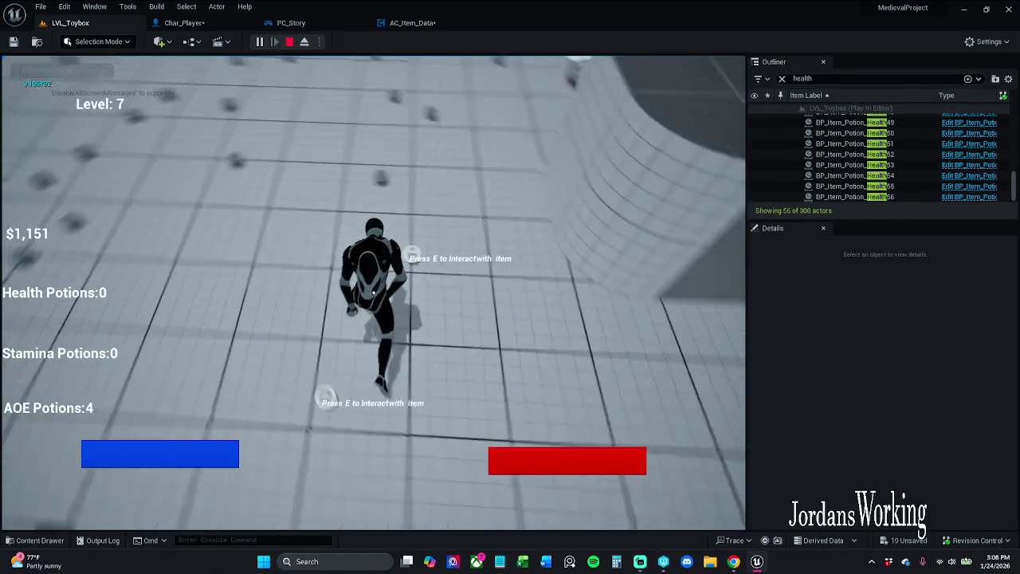
pyautogui.press('Escape')
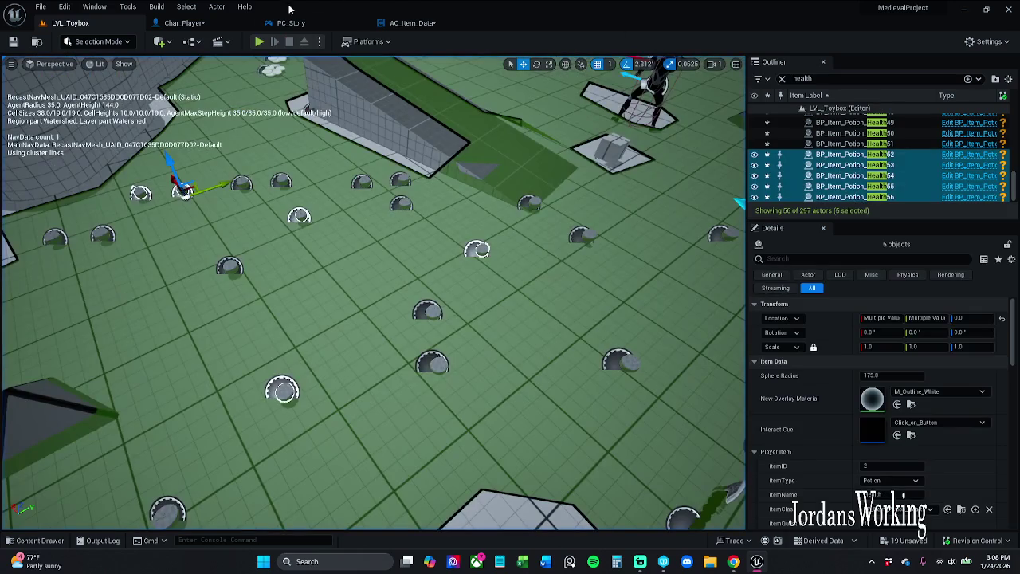
pyautogui.click(259, 42)
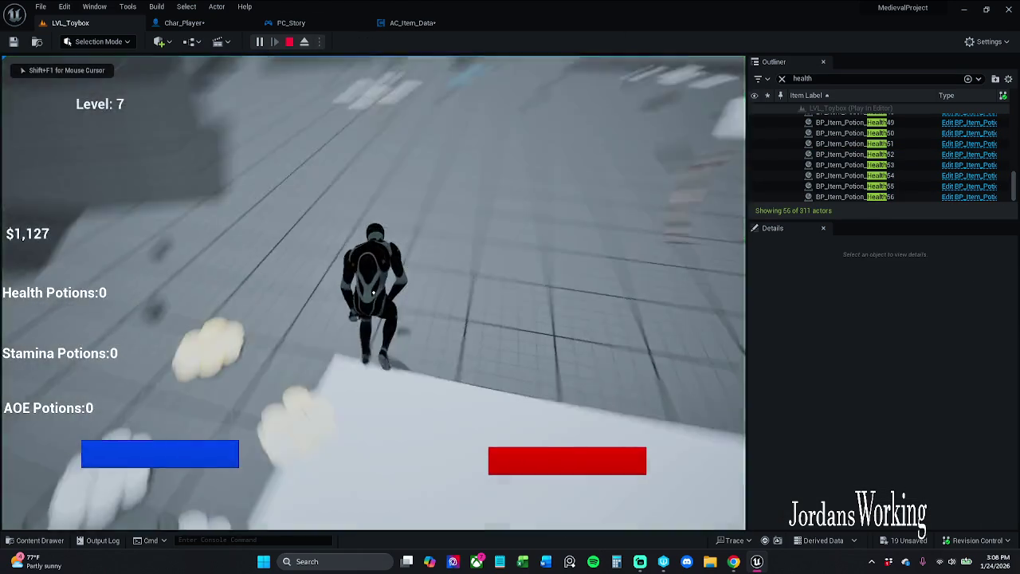
pyautogui.press('w')
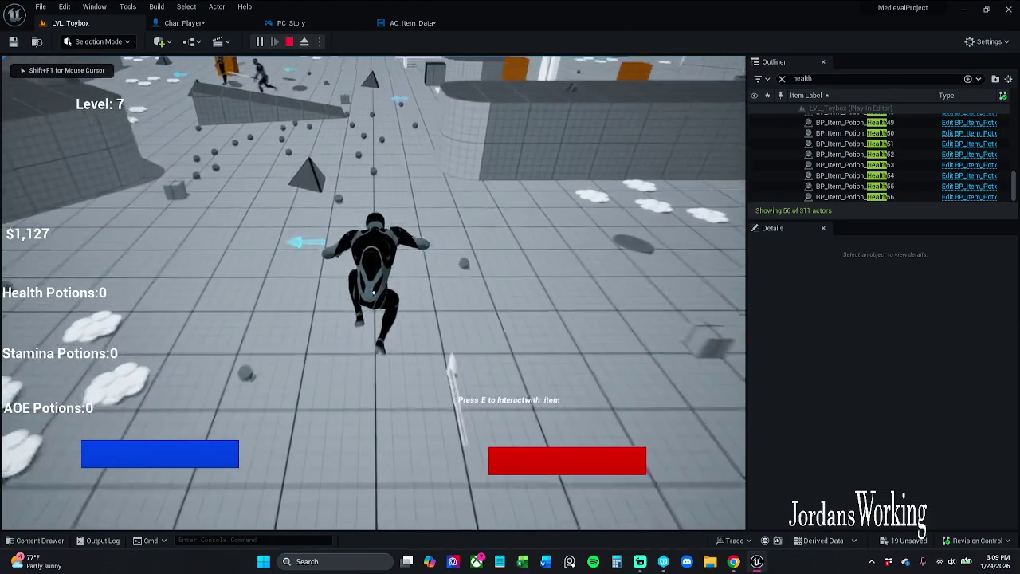
pyautogui.press('w')
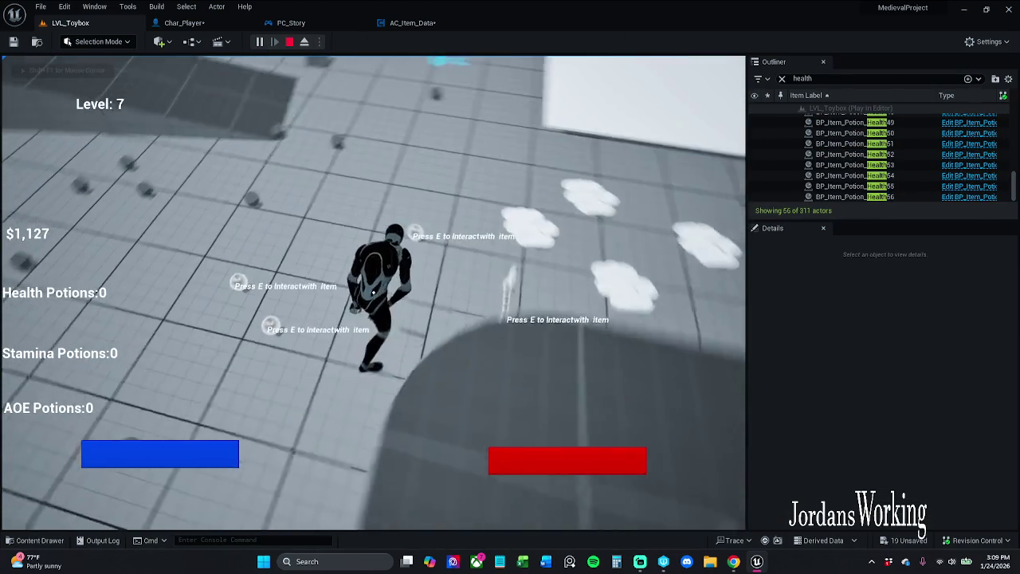
pyautogui.press('w')
pyautogui.press('e')
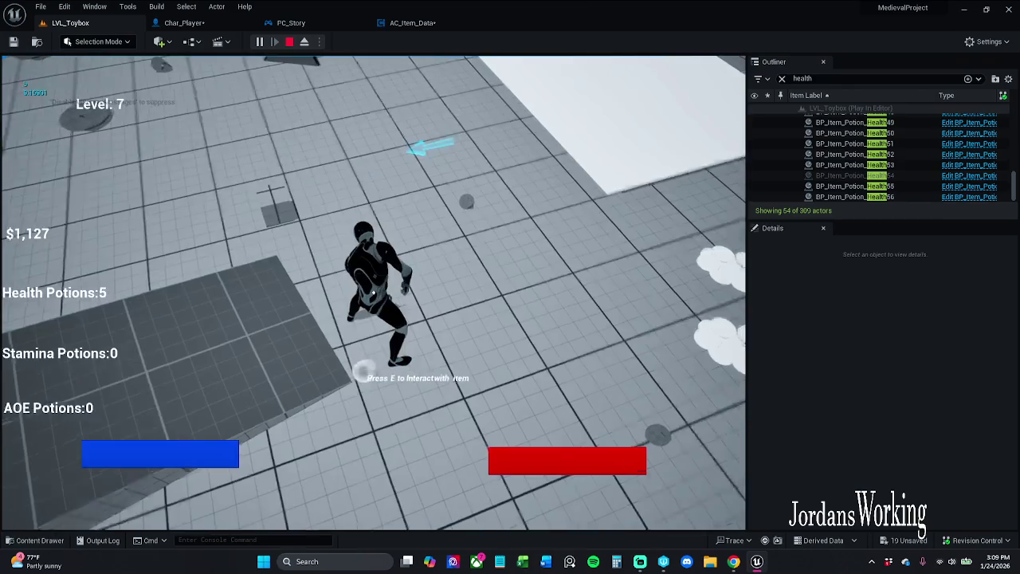
pyautogui.press('w')
pyautogui.press('e')
pyautogui.press('i')
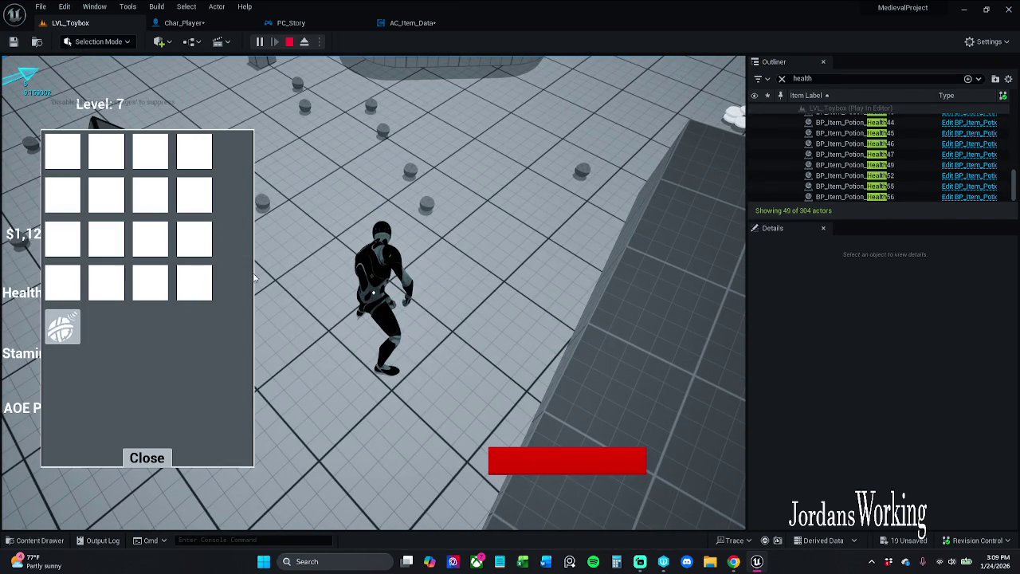
pyautogui.click(147, 457)
# - Collect more potions until the count shows 5, recheck the inventory, stop play and return to AC_Item_Data
pyautogui.press('w')
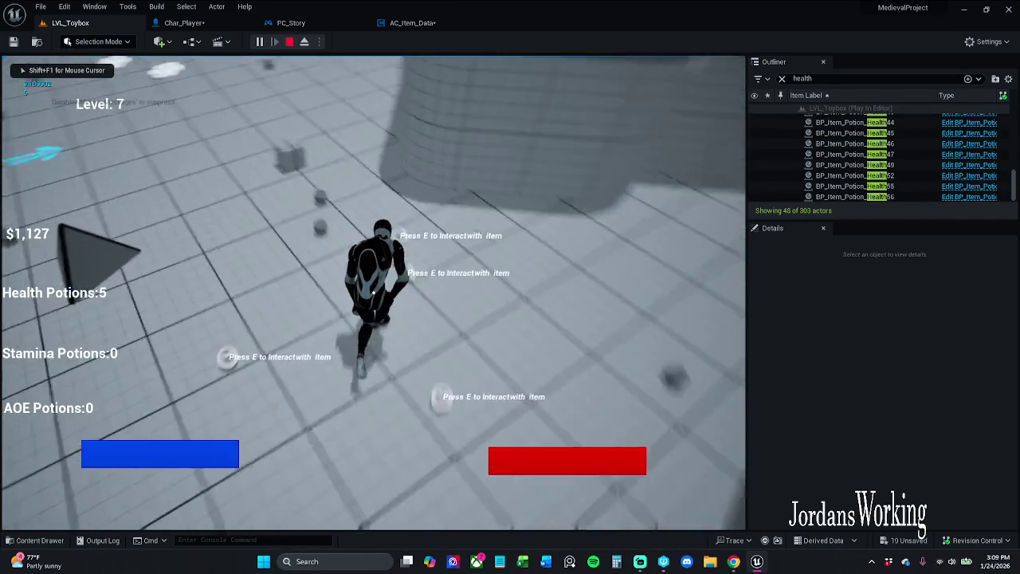
pyautogui.press('w')
pyautogui.press('e')
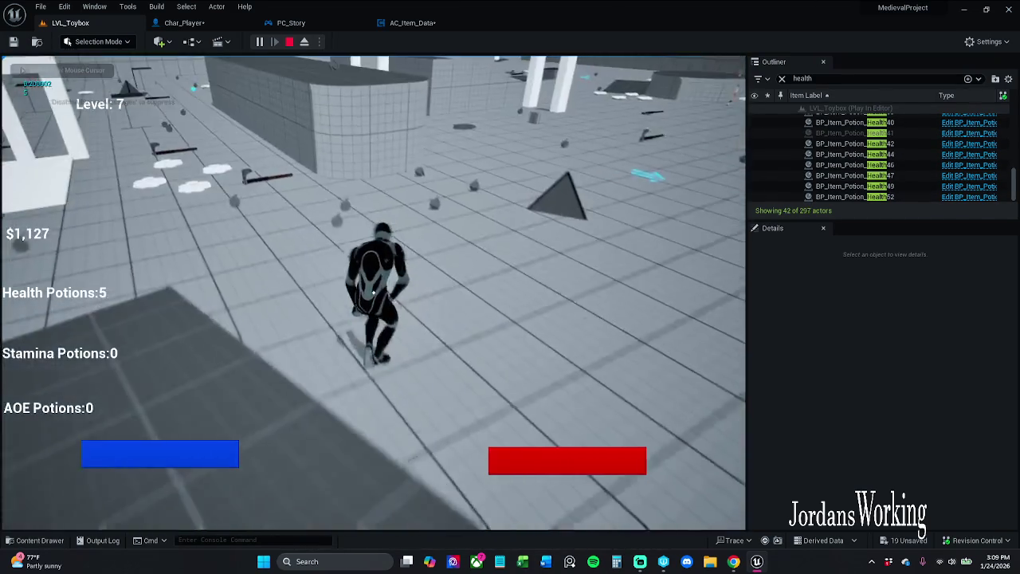
pyautogui.press('w')
pyautogui.press('e')
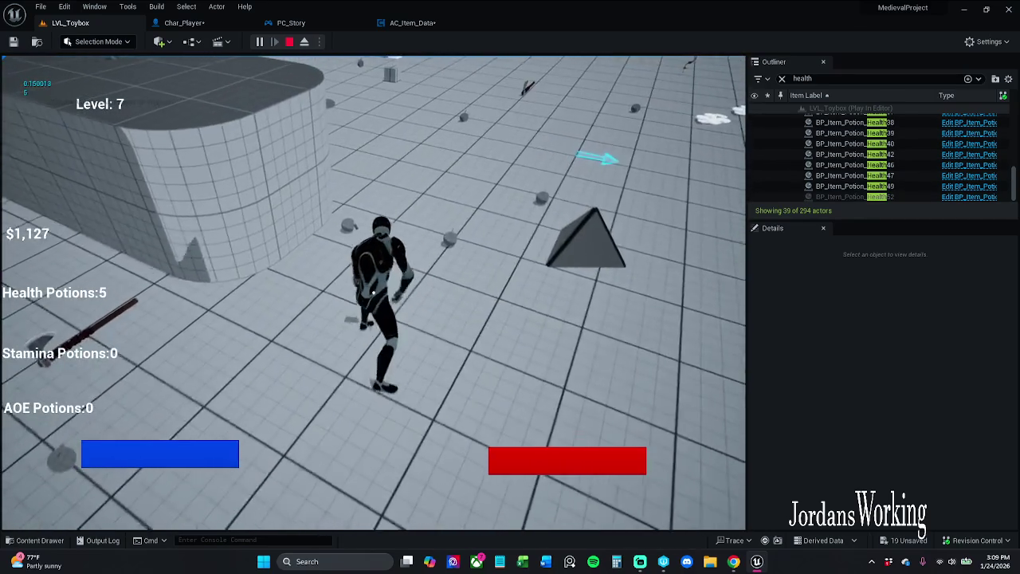
pyautogui.press('w')
pyautogui.press('e')
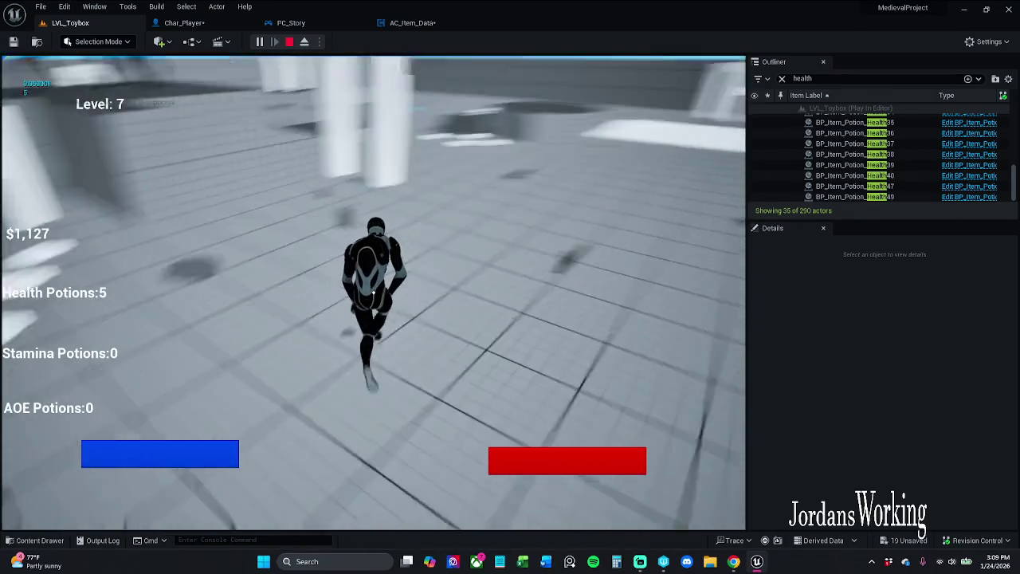
pyautogui.press('w')
pyautogui.press('i')
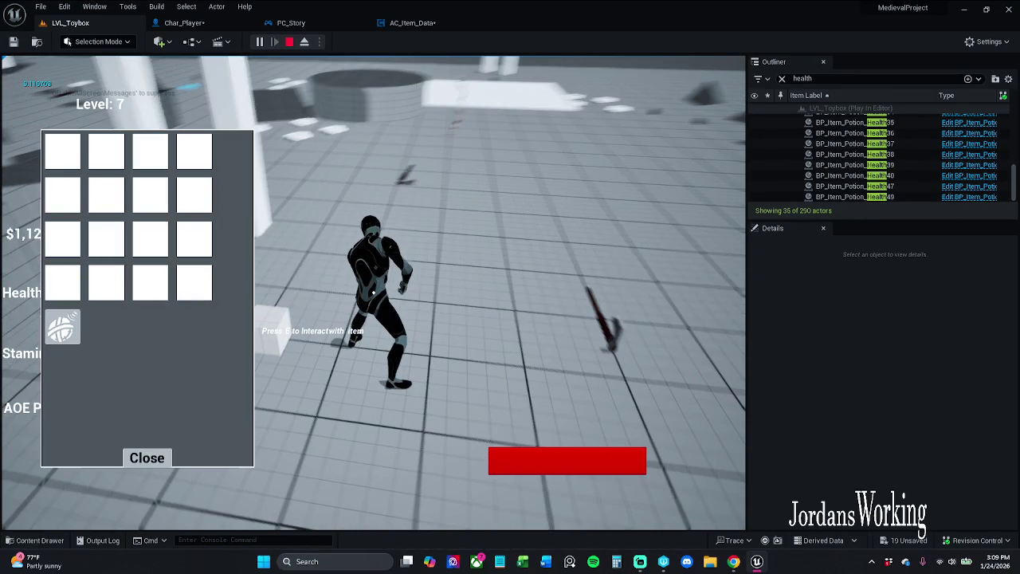
pyautogui.press('Escape')
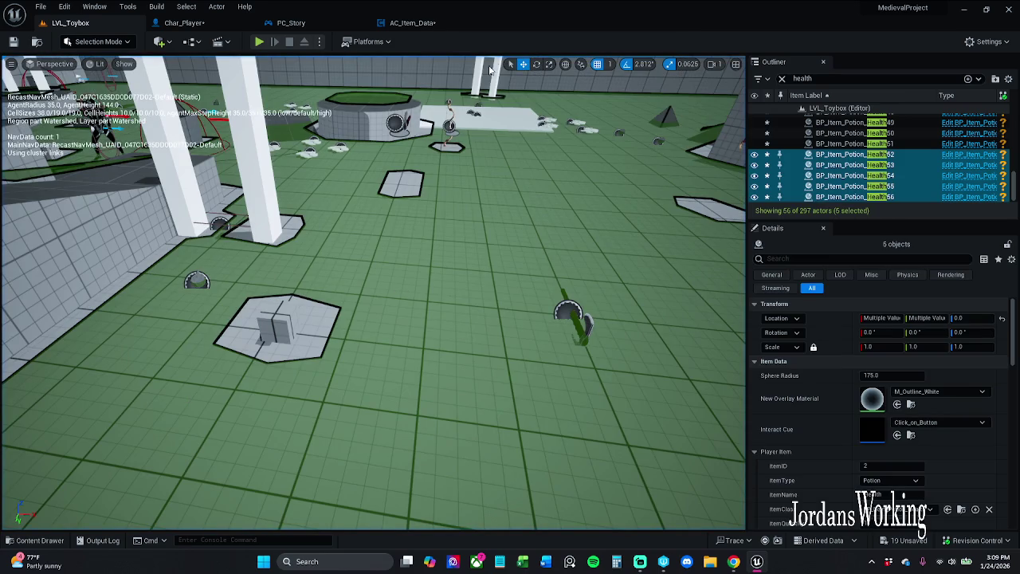
pyautogui.click(424, 26)
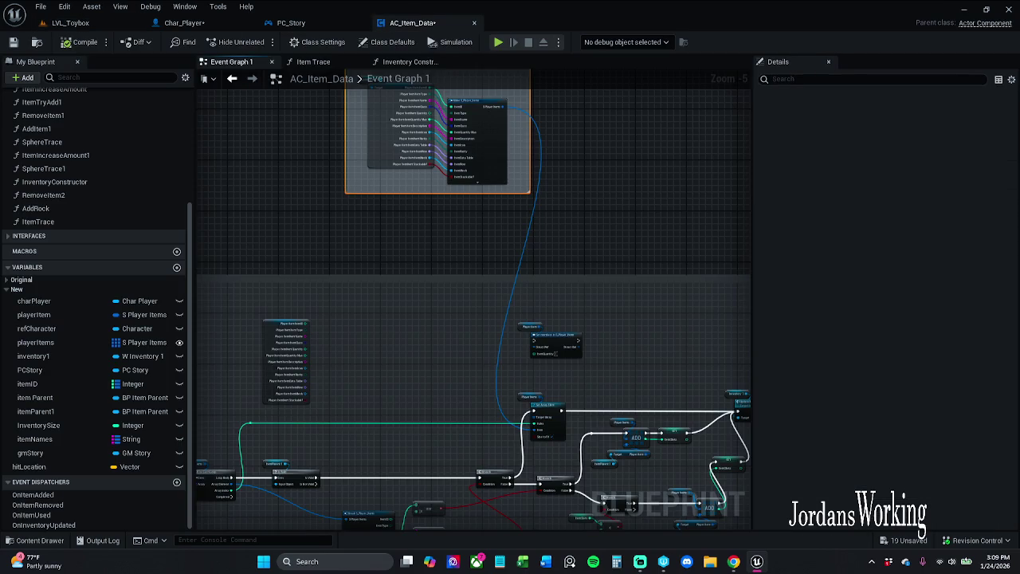
# - Pan to the lower AC_Item_Data nodes, cancel a stray wire, and select Make S_Player_Items to view its pins
pyautogui.moveTo(404, 271); pyautogui.dragTo(502, 291)
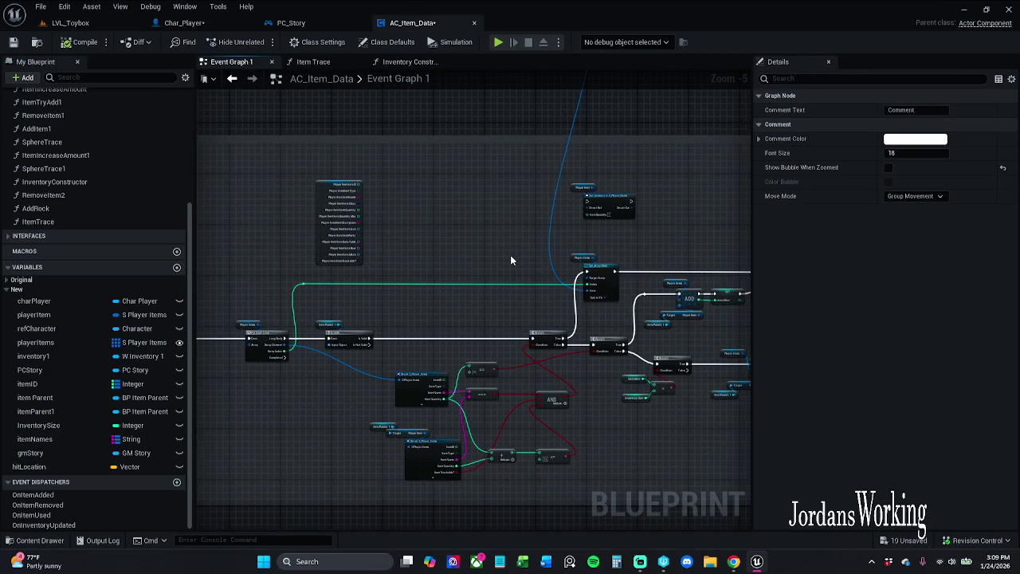
pyautogui.moveTo(511, 255); pyautogui.dragTo(486, 181)
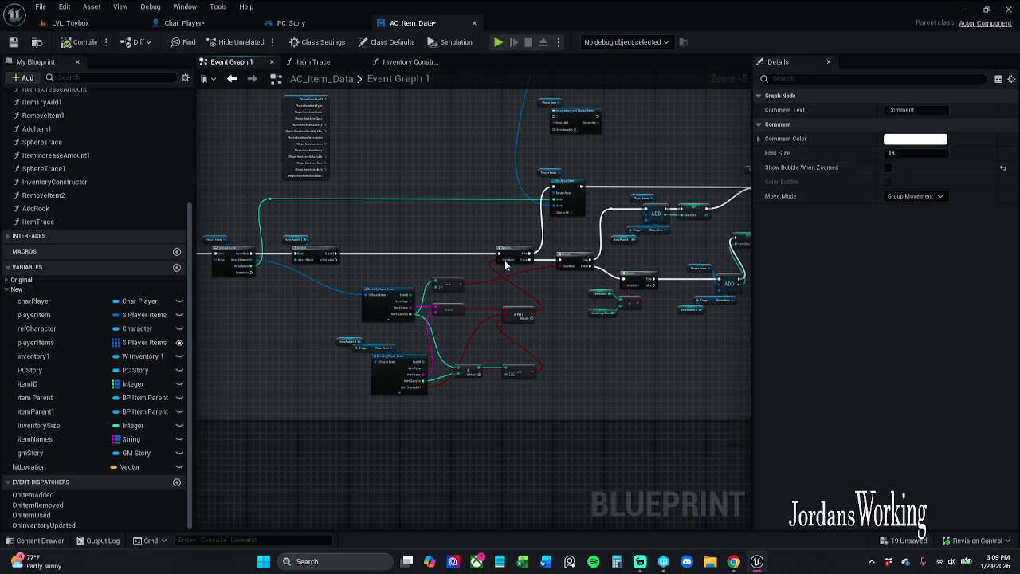
pyautogui.moveTo(462, 200); pyautogui.dragTo(483, 296)
pyautogui.click(481, 431)
pyautogui.moveTo(480, 430)
pyautogui.mouseDown()
pyautogui.moveTo(501, 356)
pyautogui.moveTo(486, 144)
pyautogui.moveTo(462, 377)
pyautogui.moveTo(468, 360)
pyautogui.moveTo(496, 426)
pyautogui.moveTo(480, 317)
pyautogui.moveTo(469, 414)
pyautogui.moveTo(488, 438)
pyautogui.mouseUp()
pyautogui.scroll(2, 478, 366)
pyautogui.scroll(3, 480, 317)
pyautogui.click(492, 192)
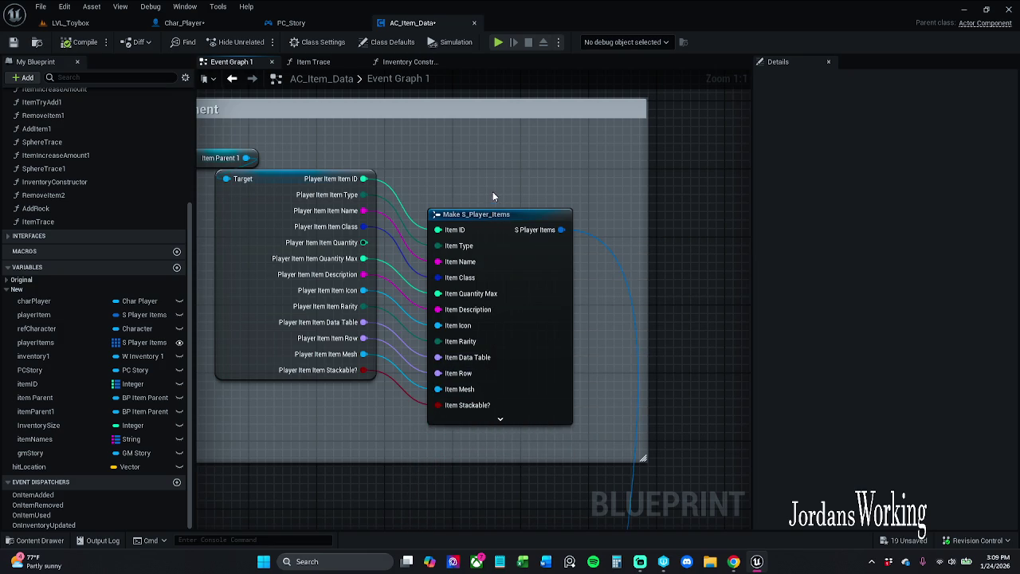
pyautogui.click(532, 267)
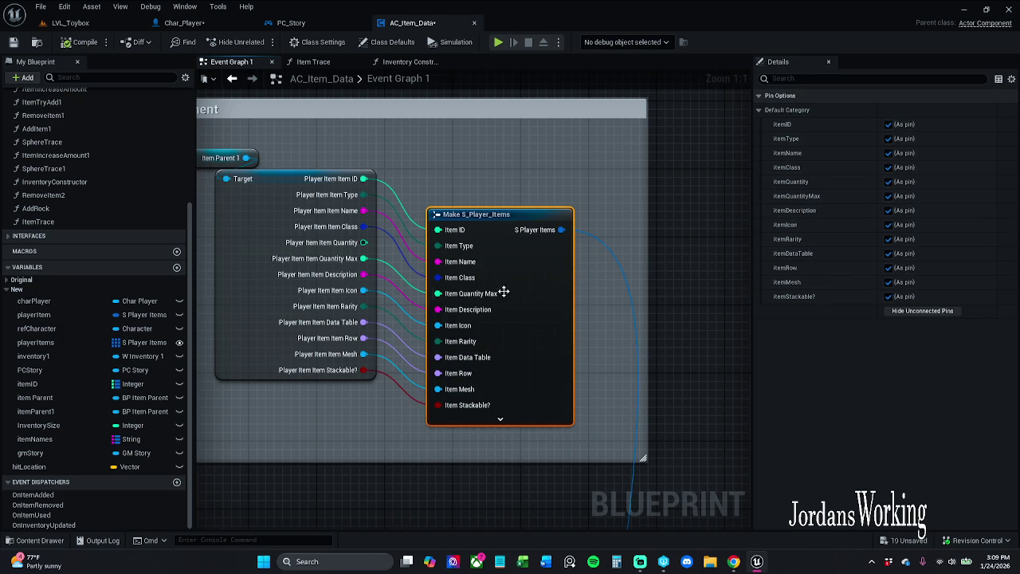
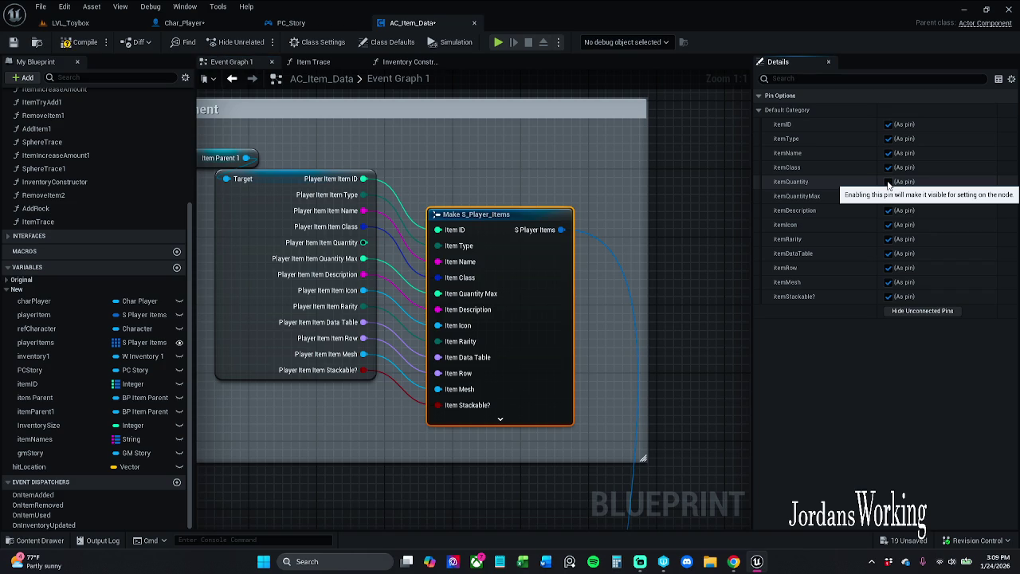
# - Add a second Make S_Player_Items node from Set Array Elem's Item pin, expanded and placed below the comment box
pyautogui.click(888, 183)
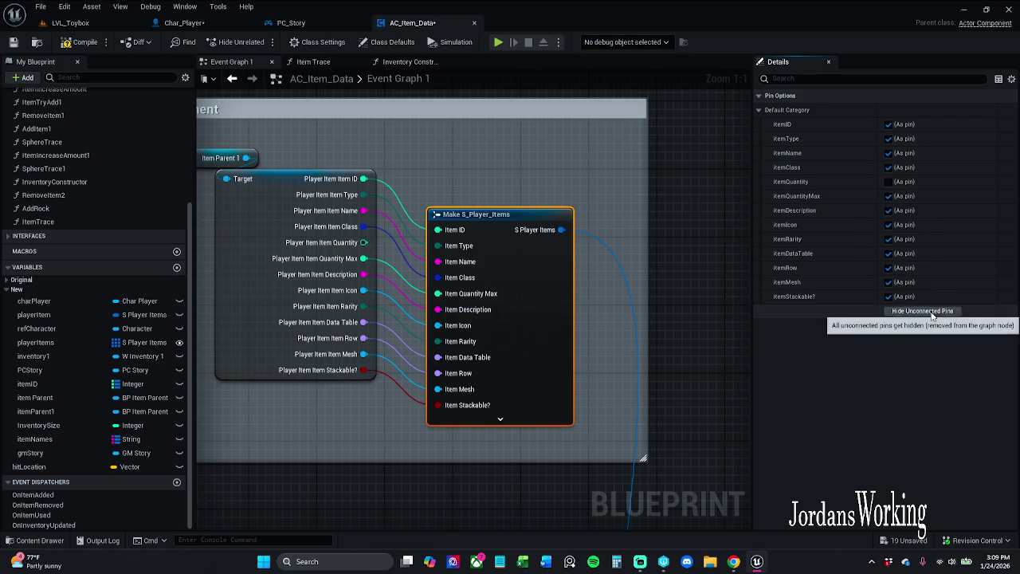
pyautogui.click(888, 182)
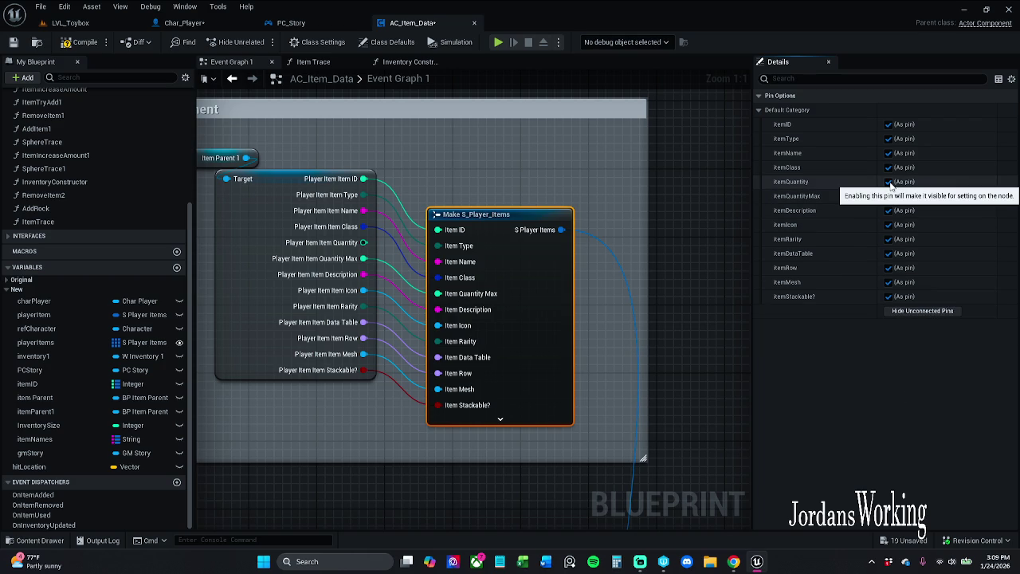
pyautogui.scroll(-2, 597, 175)
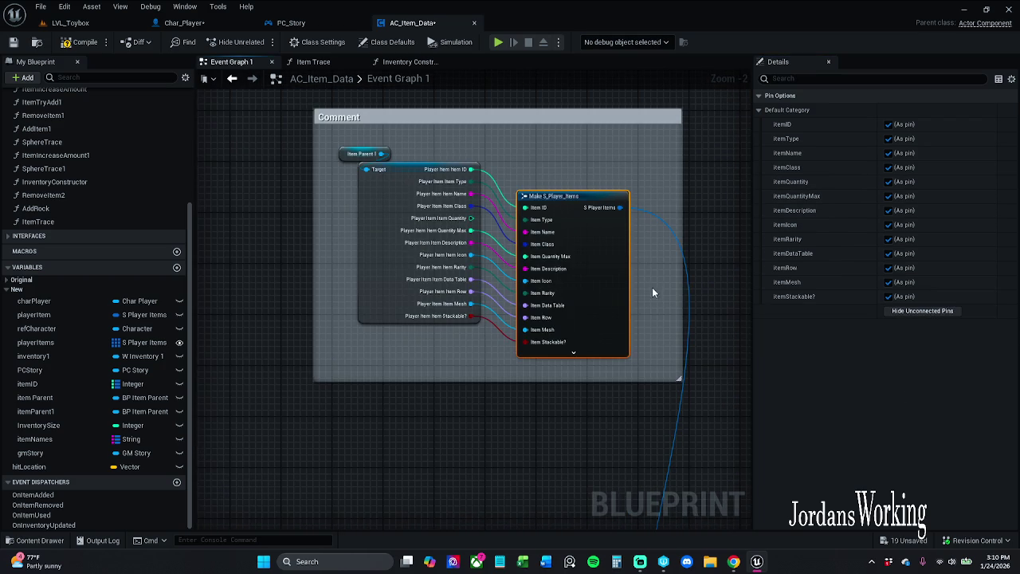
pyautogui.moveTo(668, 377)
pyautogui.mouseDown()
pyautogui.moveTo(587, 346)
pyautogui.moveTo(605, 396)
pyautogui.moveTo(619, 409)
pyautogui.moveTo(605, 286)
pyautogui.mouseUp()
pyautogui.moveTo(626, 414)
pyautogui.mouseDown()
pyautogui.moveTo(498, 330)
pyautogui.moveTo(479, 233)
pyautogui.mouseUp()
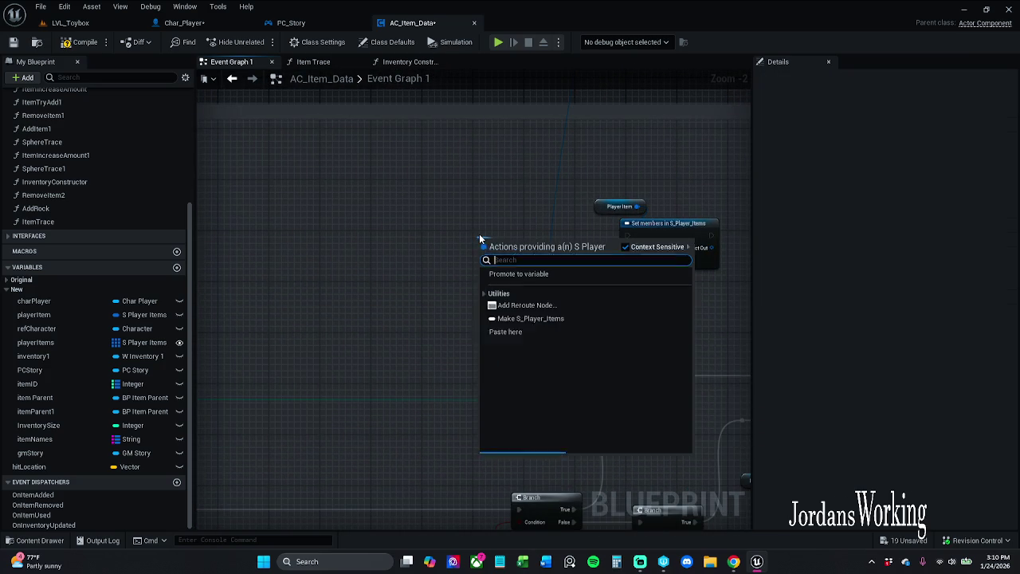
pyautogui.write('make')
pyautogui.press('Return')
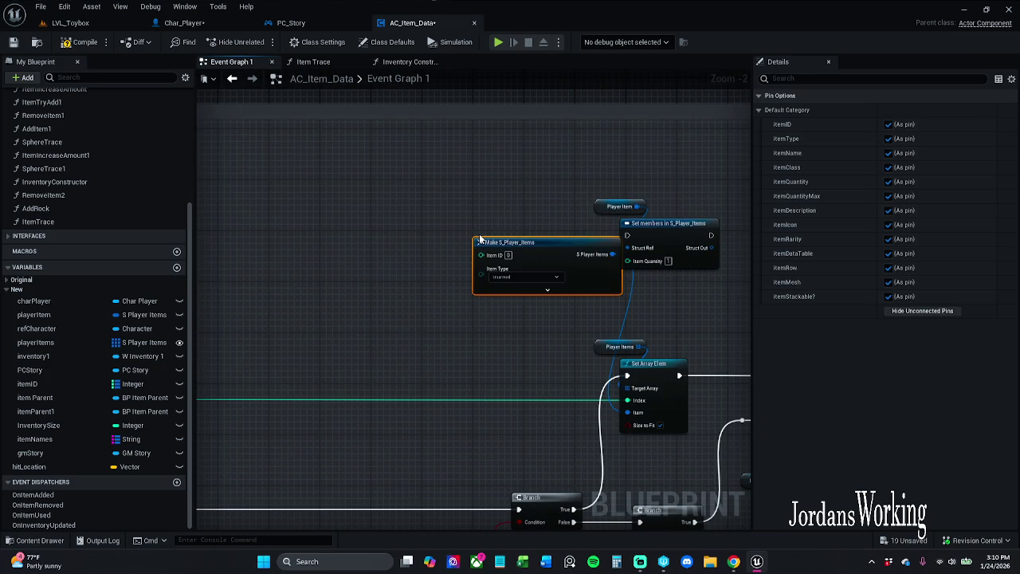
pyautogui.moveTo(526, 355)
pyautogui.mouseDown()
pyautogui.moveTo(435, 78)
pyautogui.moveTo(472, 150)
pyautogui.moveTo(479, 231)
pyautogui.moveTo(586, 373)
pyautogui.moveTo(586, 330)
pyautogui.moveTo(537, 307)
pyautogui.mouseUp()
pyautogui.click(589, 408)
pyautogui.click(610, 182)
pyautogui.moveTo(610, 182); pyautogui.dragTo(637, 266)
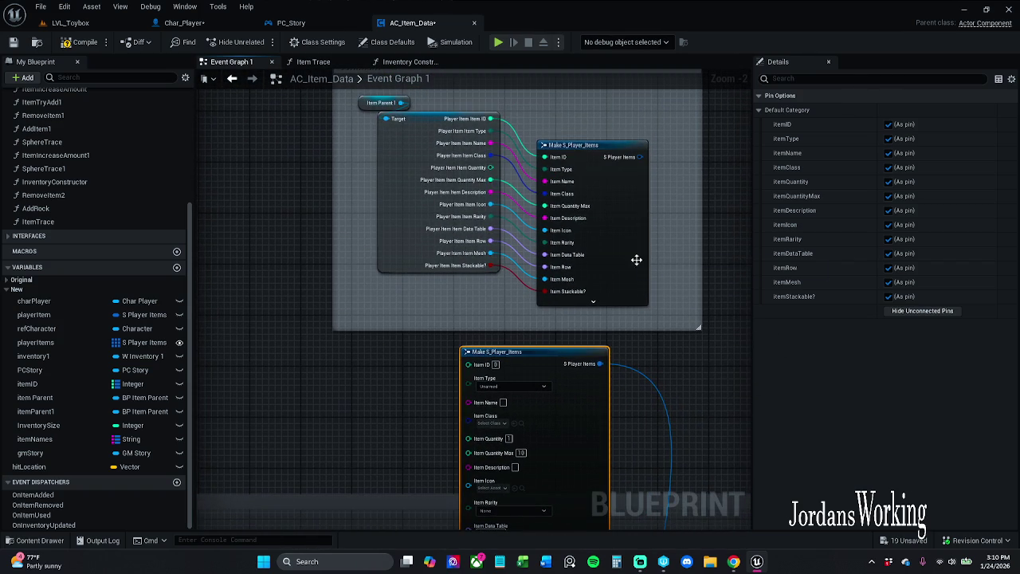
# - Disconnect and delete the old Make S_Player_Items node, then wire Player Item ID into the new Item ID
pyautogui.rightClick(628, 234)
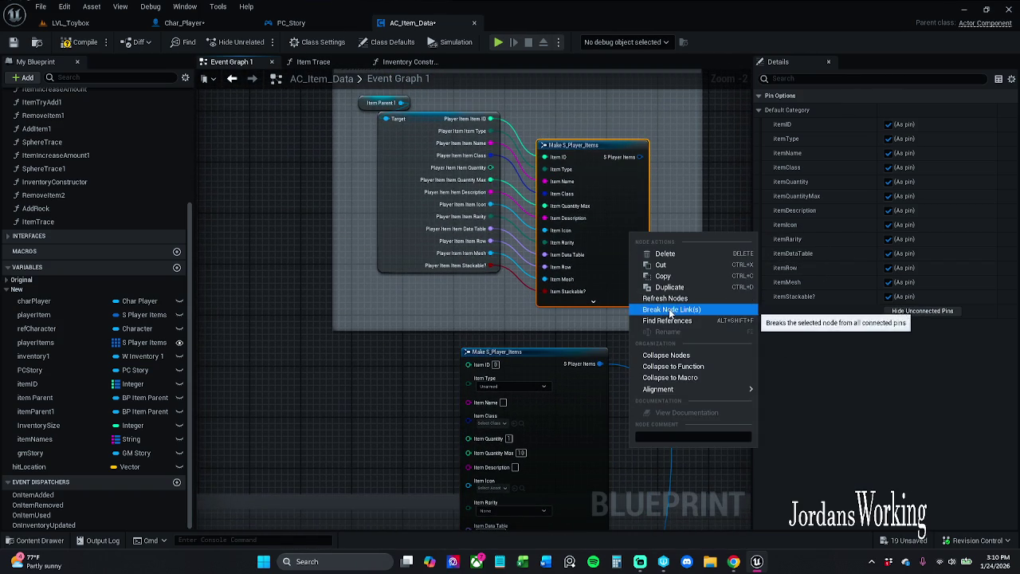
pyautogui.click(673, 302)
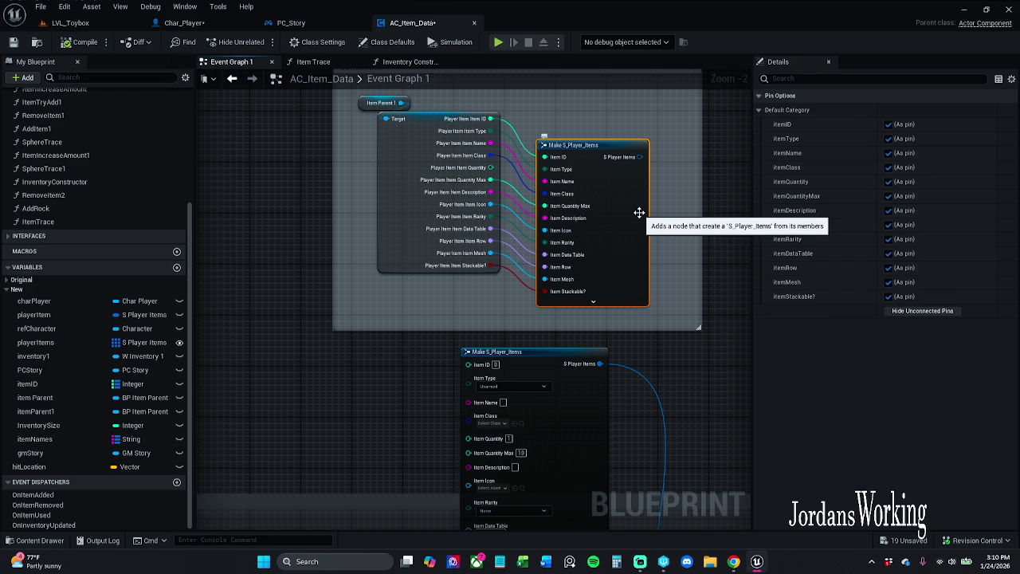
pyautogui.click(429, 196)
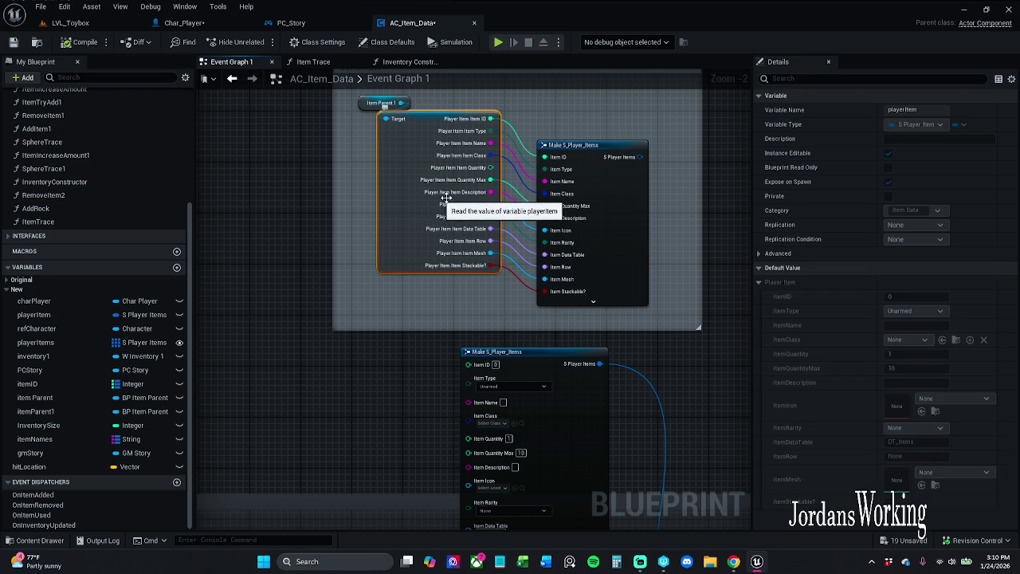
pyautogui.click(598, 206)
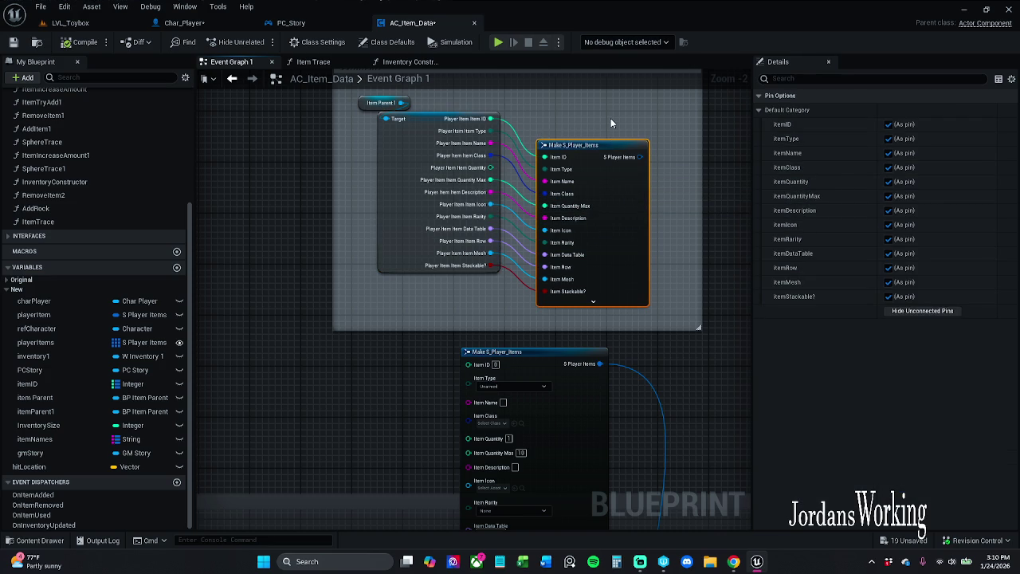
pyautogui.press('Delete')
pyautogui.moveTo(468, 364)
pyautogui.mouseDown()
pyautogui.moveTo(493, 119)
pyautogui.moveTo(469, 375)
pyautogui.mouseUp()
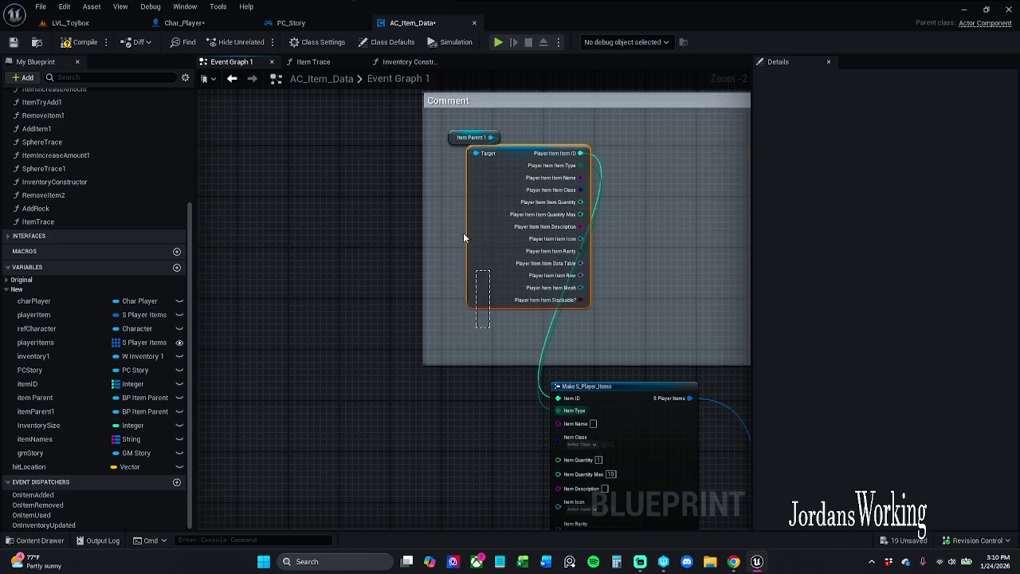
# - Reposition the comment box so the new Make node sits inside it
pyautogui.moveTo(531, 150)
pyautogui.mouseDown()
pyautogui.moveTo(369, 209)
pyautogui.moveTo(346, 273)
pyautogui.moveTo(409, 334)
pyautogui.mouseUp()
pyautogui.moveTo(588, 144)
pyautogui.mouseDown()
pyautogui.moveTo(494, 171)
pyautogui.moveTo(503, 225)
pyautogui.mouseUp()
pyautogui.moveTo(546, 190)
pyautogui.mouseDown()
pyautogui.moveTo(570, 119)
pyautogui.moveTo(597, 171)
pyautogui.mouseUp()
pyautogui.moveTo(587, 320); pyautogui.dragTo(581, 282)
pyautogui.moveTo(533, 171); pyautogui.dragTo(538, 114)
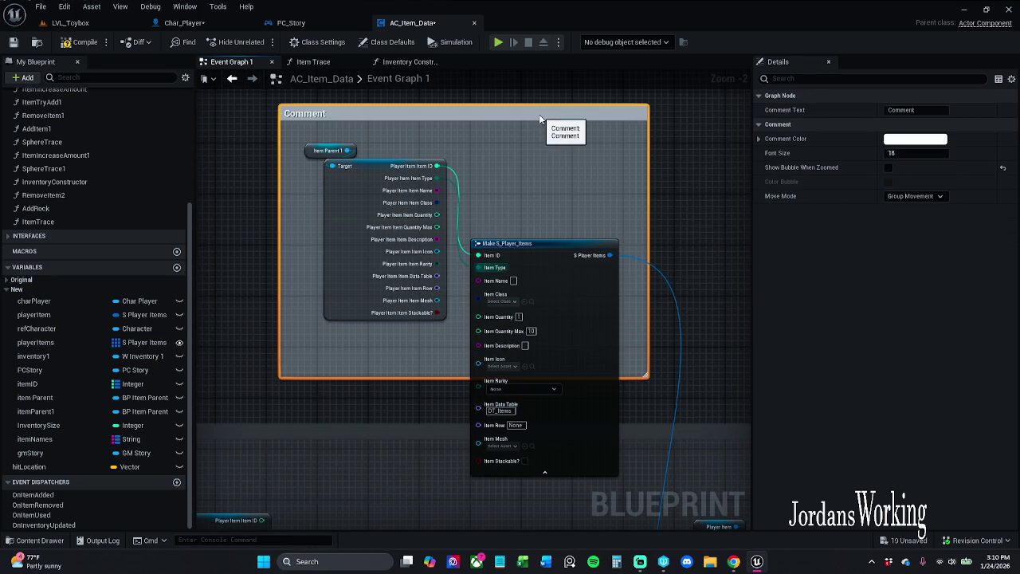
pyautogui.moveTo(565, 220); pyautogui.dragTo(563, 191)
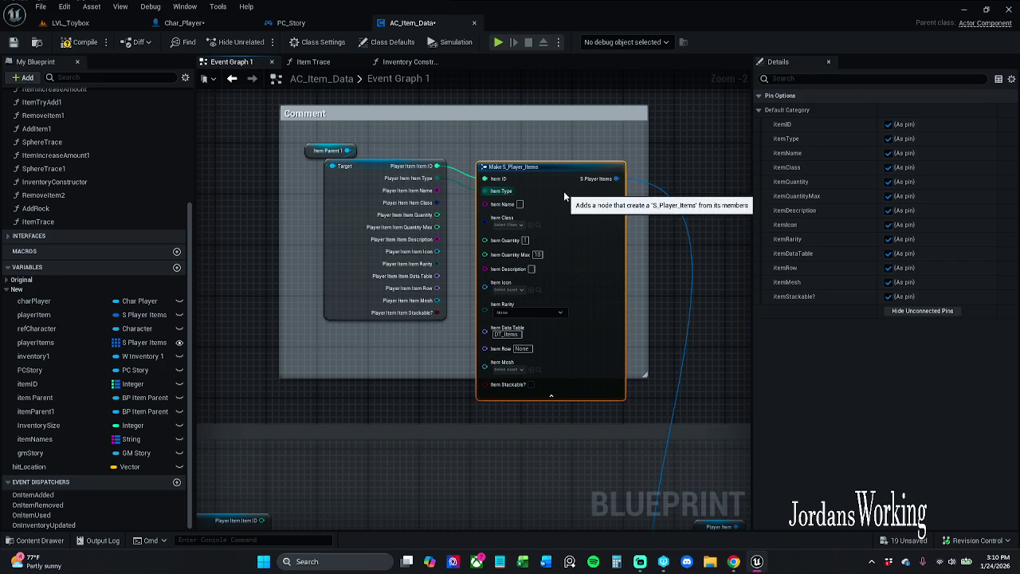
# - Wire Player Item Name, Class, Rarity, Row and Stackable? into the matching Make pins
pyautogui.moveTo(484, 203); pyautogui.dragTo(438, 193)
pyautogui.moveTo(477, 220)
pyautogui.mouseDown()
pyautogui.moveTo(484, 216)
pyautogui.moveTo(436, 227)
pyautogui.moveTo(500, 272)
pyautogui.moveTo(489, 255)
pyautogui.moveTo(437, 251)
pyautogui.mouseUp()
pyautogui.moveTo(488, 292)
pyautogui.mouseDown()
pyautogui.moveTo(485, 278)
pyautogui.moveTo(461, 290)
pyautogui.moveTo(454, 323)
pyautogui.moveTo(488, 321)
pyautogui.moveTo(436, 288)
pyautogui.mouseUp()
pyautogui.press('Escape')
pyautogui.click(369, 269)
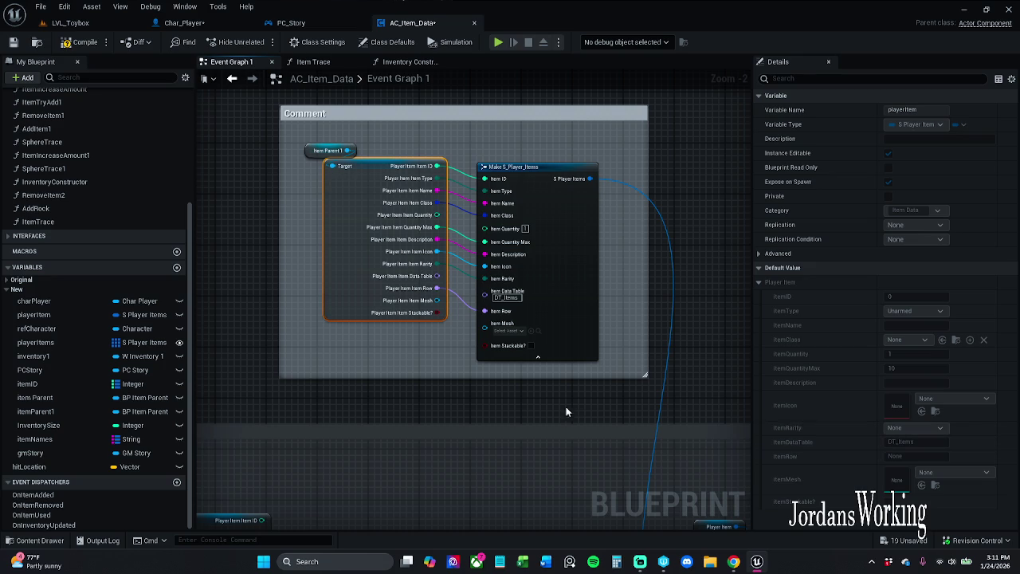
pyautogui.click(528, 308)
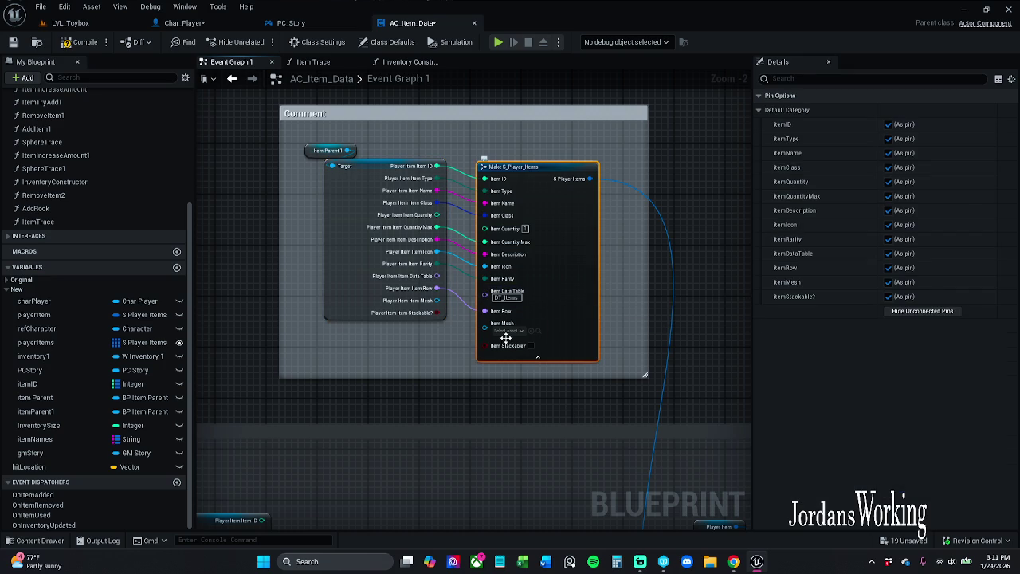
pyautogui.moveTo(440, 312); pyautogui.dragTo(490, 344)
# - Remove the itemDataTable pin from the Make node and feed Item Quantity into an Add node
pyautogui.scroll(-2, 532, 277)
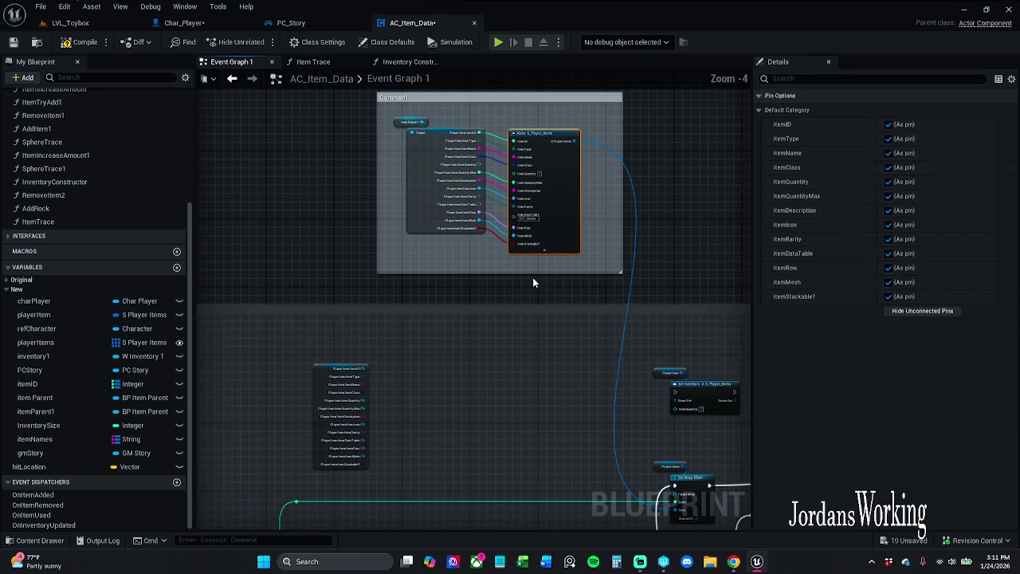
pyautogui.click(889, 253)
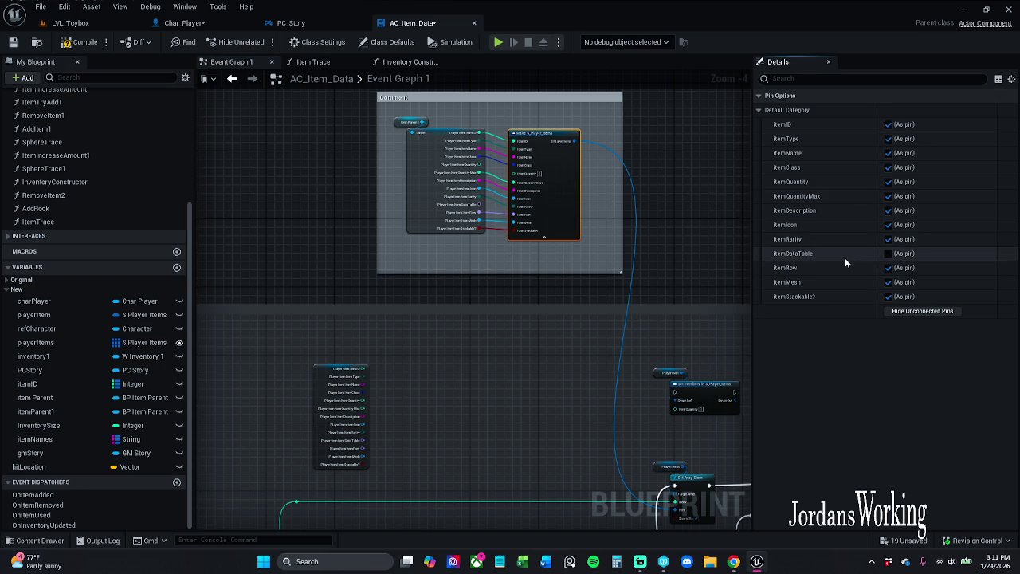
pyautogui.click(430, 191)
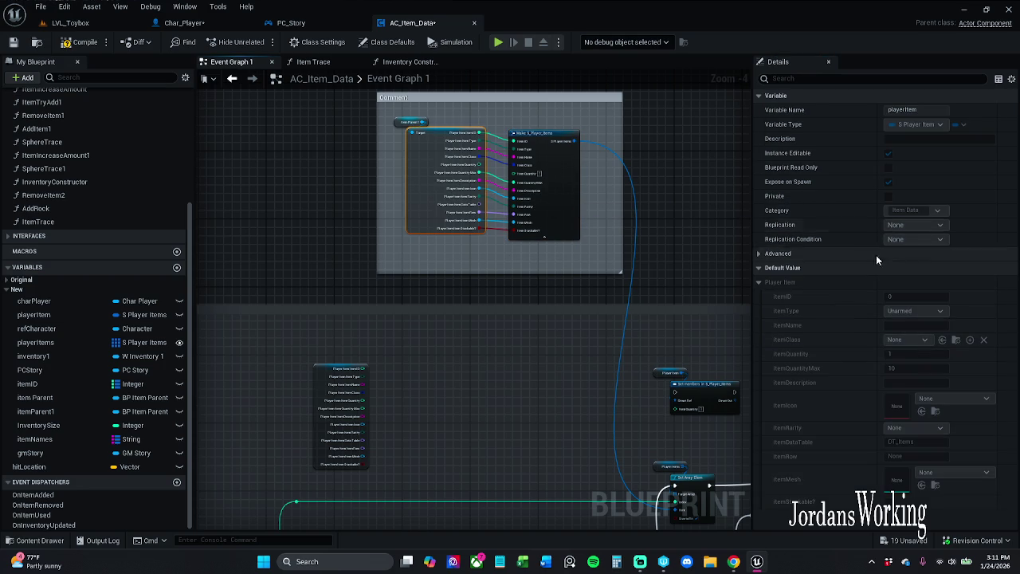
pyautogui.scroll(5, 488, 209)
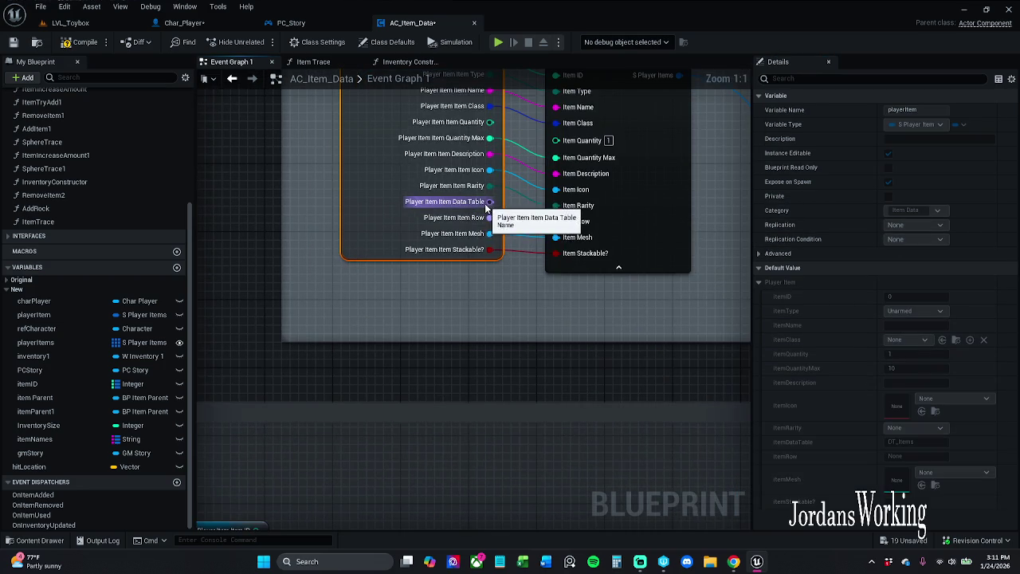
pyautogui.rightClick(486, 207)
pyautogui.click(489, 332)
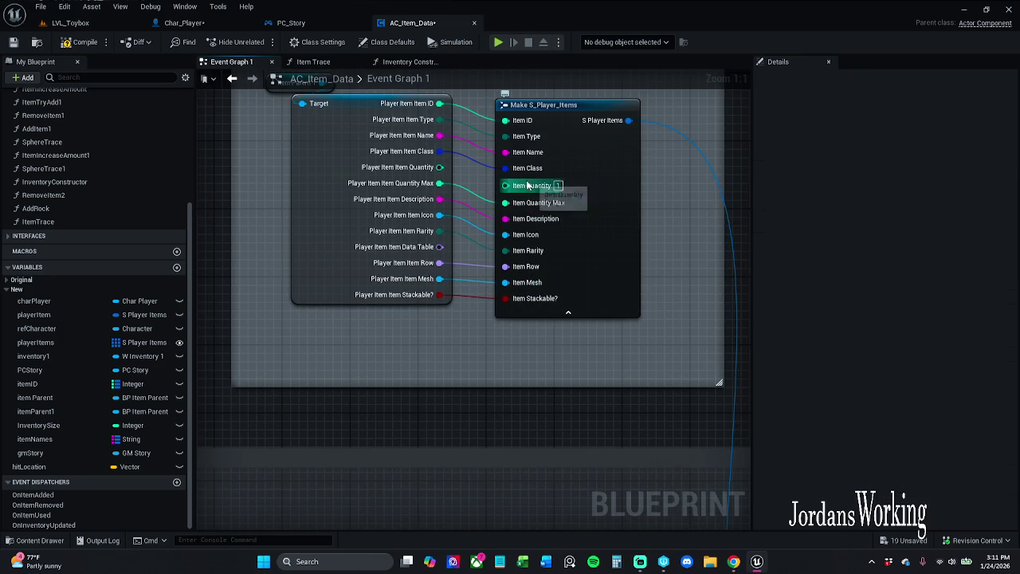
pyautogui.scroll(-4, 522, 201)
pyautogui.moveTo(523, 203)
pyautogui.mouseDown()
pyautogui.moveTo(524, 422)
pyautogui.moveTo(542, 558)
pyautogui.moveTo(516, 560)
pyautogui.moveTo(614, 231)
pyautogui.moveTo(575, 160)
pyautogui.mouseUp()
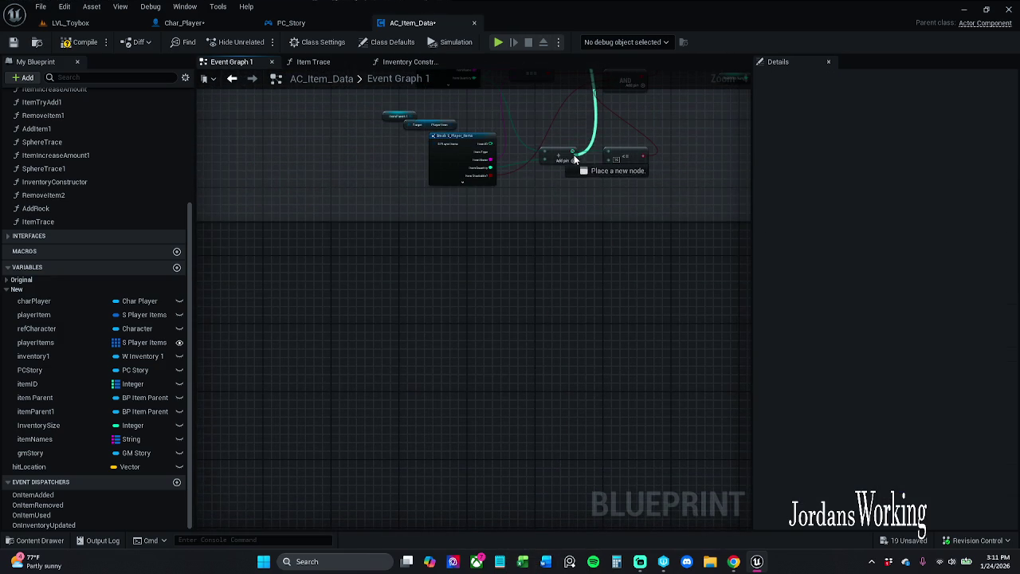
pyautogui.click(86, 23)
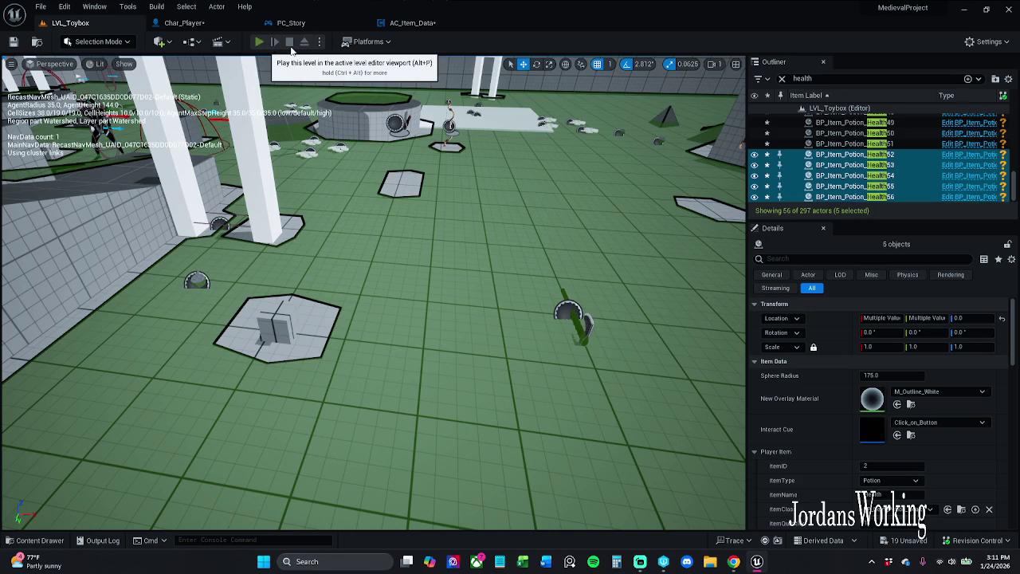
# - Start a play test, check the inventory, and collect the nearby health potions
pyautogui.click(259, 42)
pyautogui.press('w')
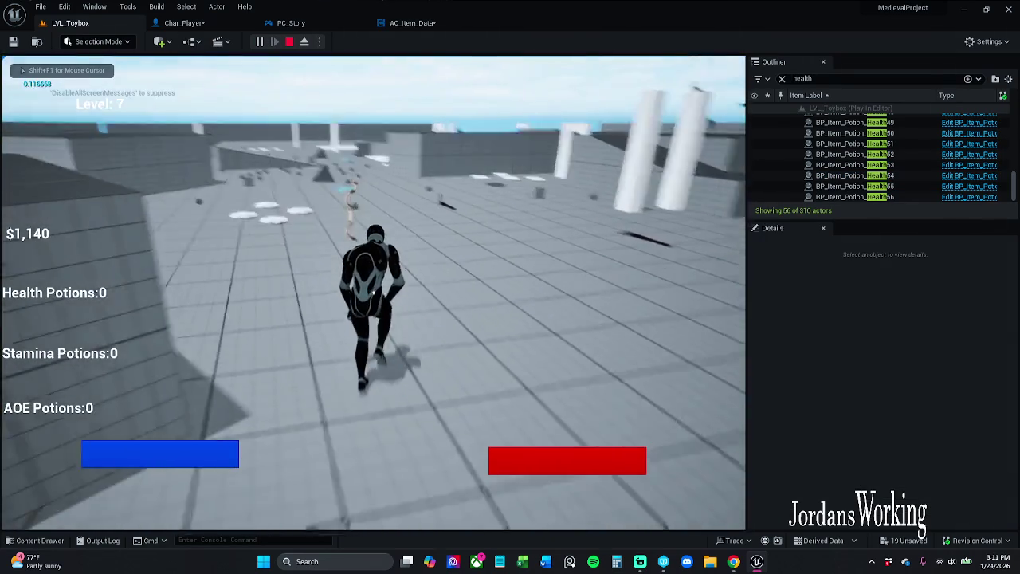
pyautogui.press('i')
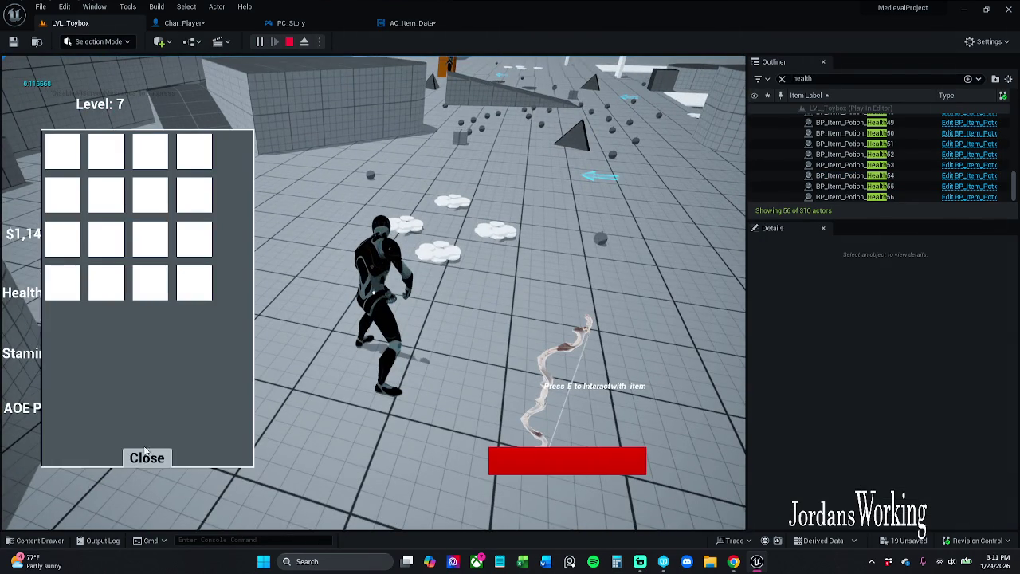
pyautogui.click(159, 463)
pyautogui.press('w')
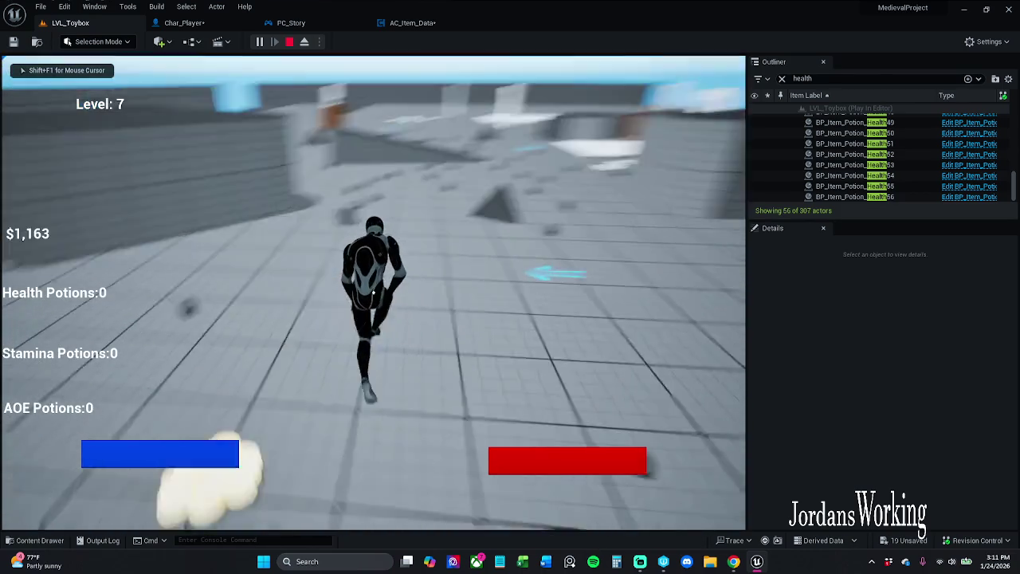
pyautogui.press('e')
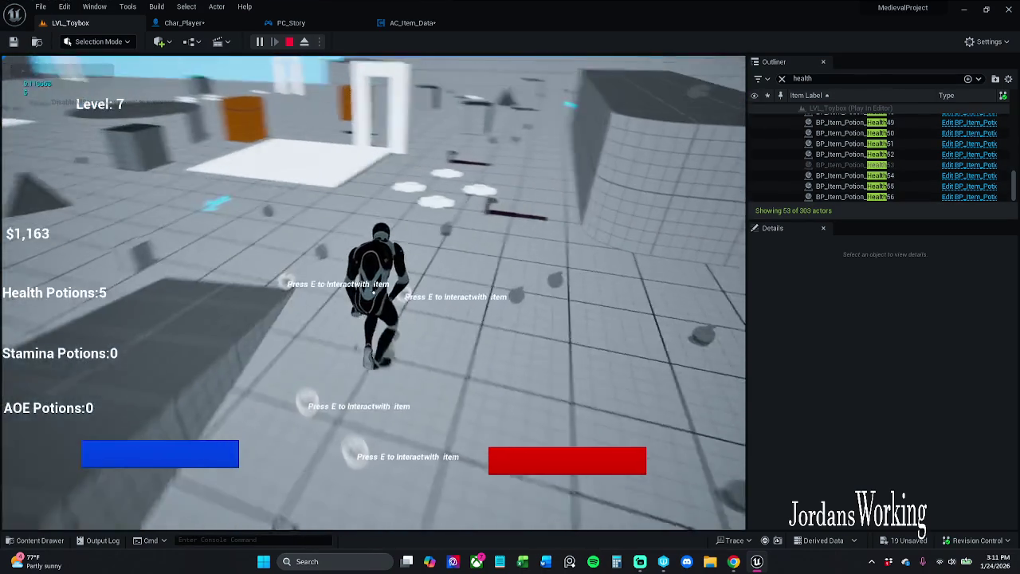
pyautogui.press('w')
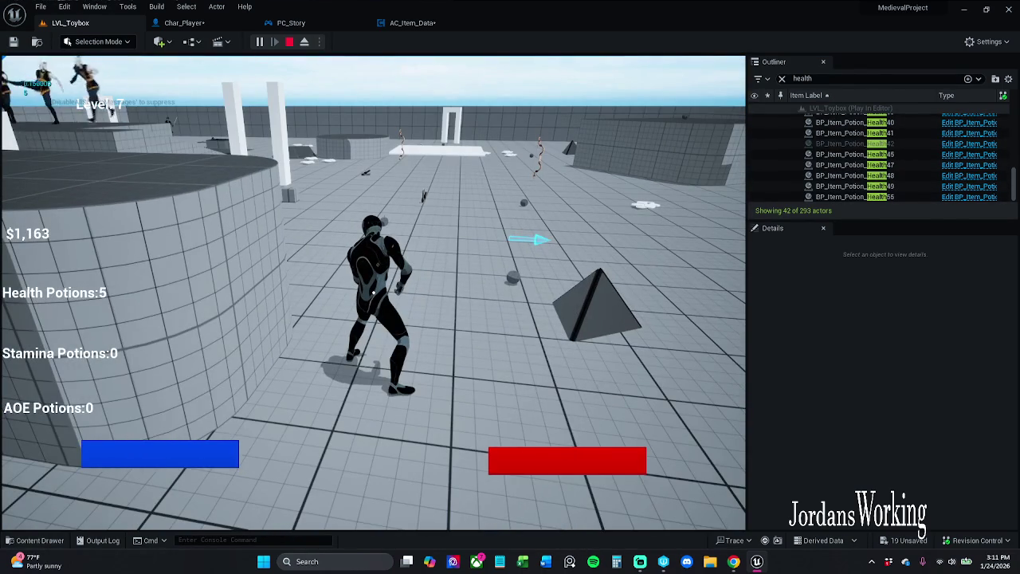
# - Keep running, check the collected items in the inventory twice more, then stop the play test
pyautogui.press('i')
pyautogui.click(148, 459)
pyautogui.press('w')
pyautogui.press('w')
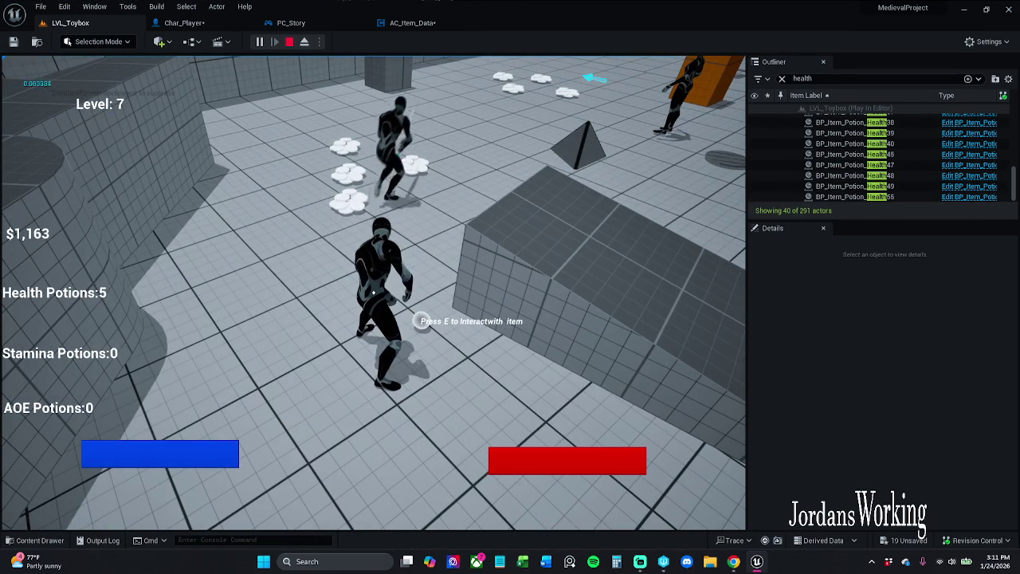
pyautogui.press('i')
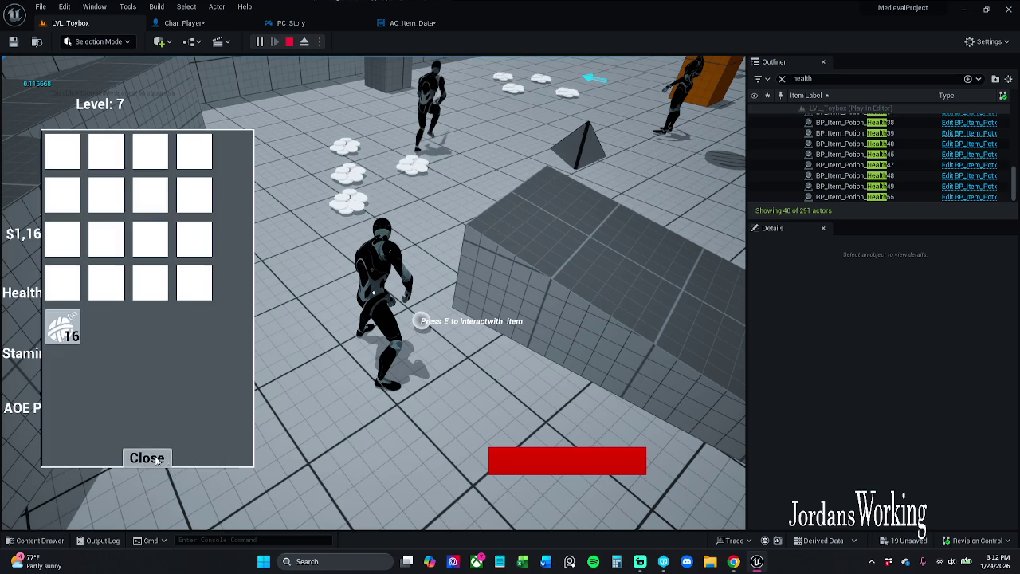
pyautogui.click(157, 459)
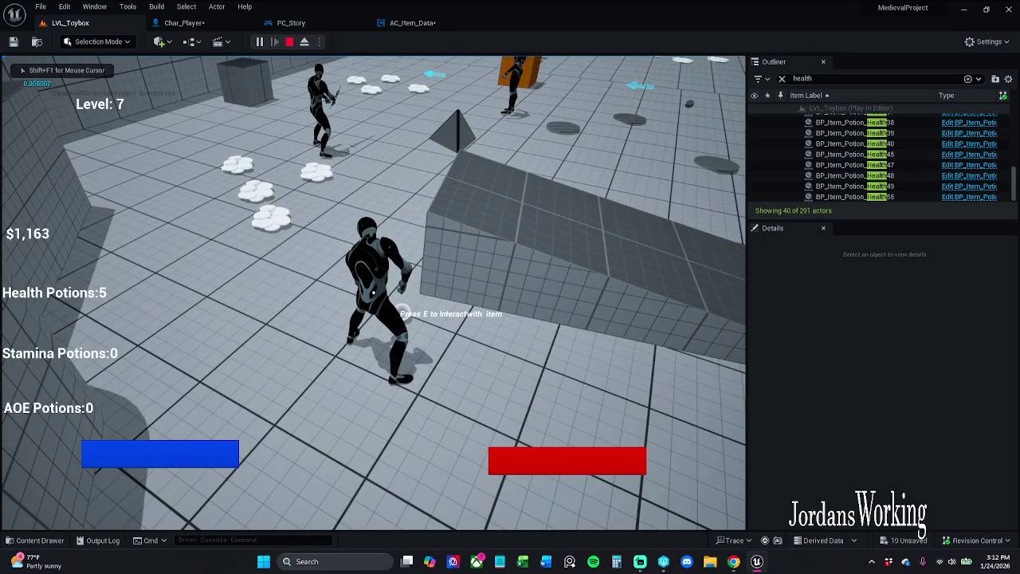
pyautogui.press('w')
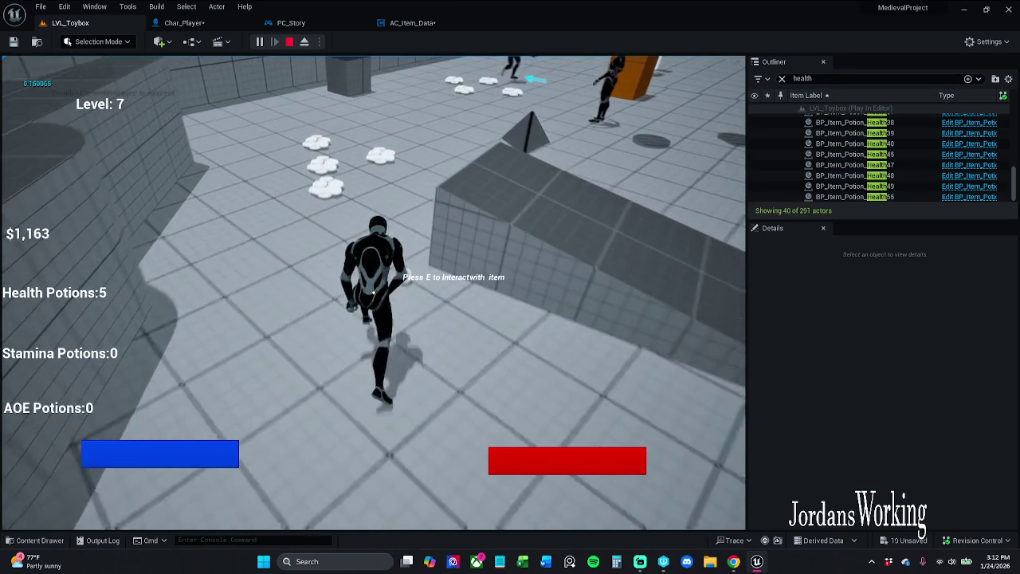
pyautogui.press('d')
pyautogui.press('Escape')
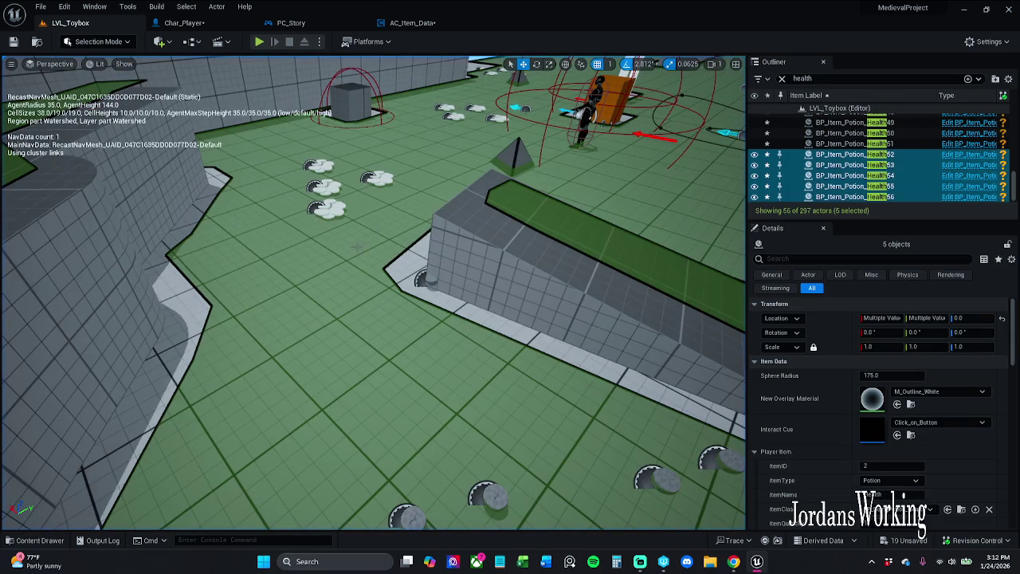
# - In AC_Item_Data's Event Graph, nudge the Add node slightly left and save the blueprint
pyautogui.click(412, 23)
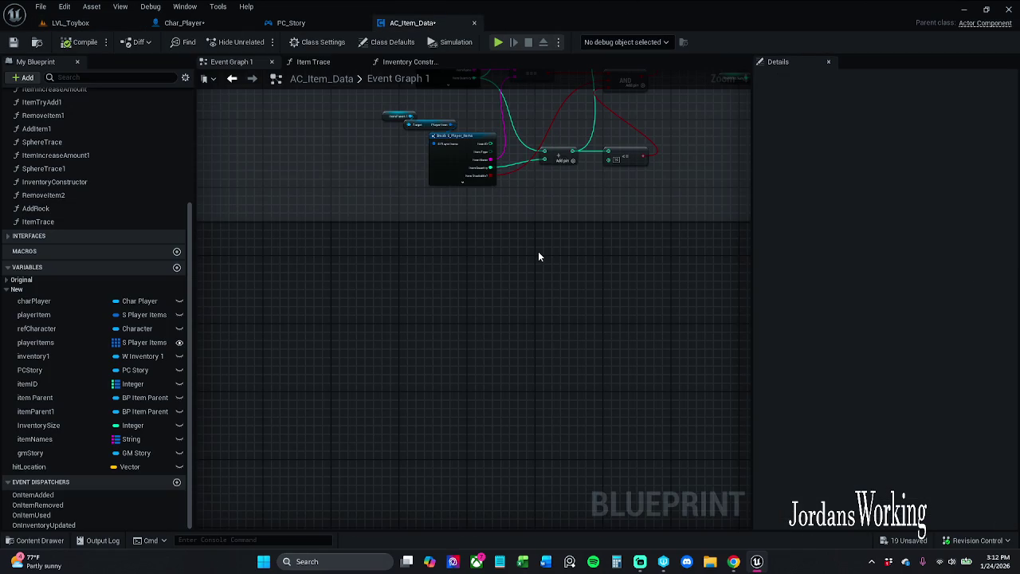
pyautogui.scroll(3, 538, 255)
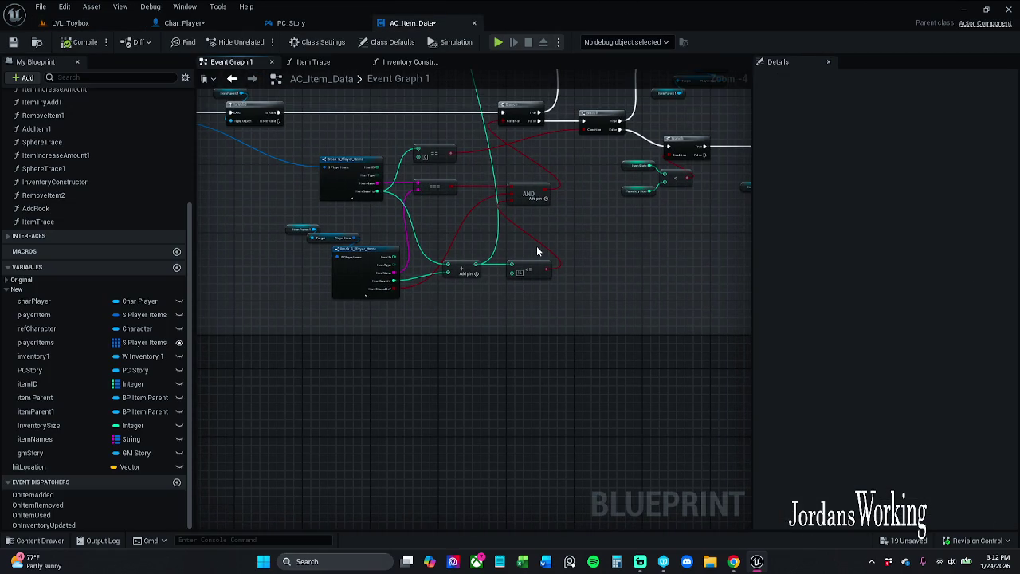
pyautogui.click(13, 41)
pyautogui.moveTo(466, 279)
pyautogui.mouseDown()
pyautogui.moveTo(446, 269)
pyautogui.moveTo(450, 279)
pyautogui.mouseUp()
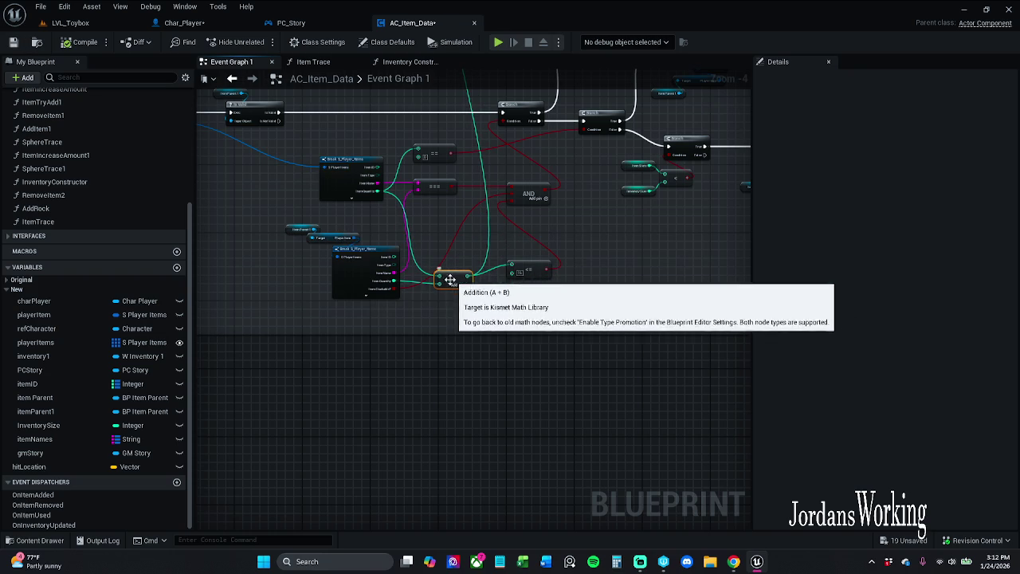
pyautogui.click(375, 296)
pyautogui.click(432, 333)
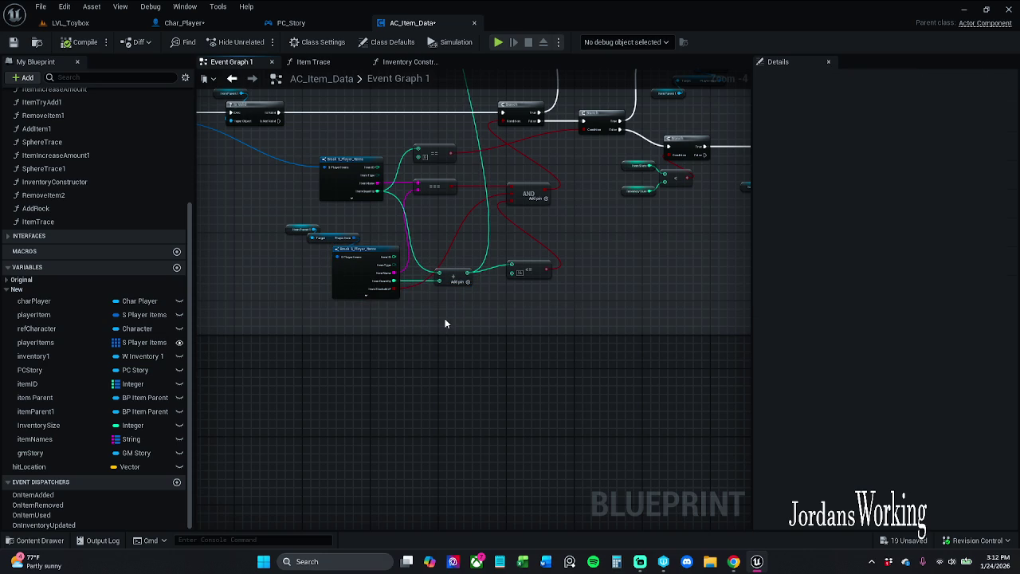
pyautogui.click(13, 42)
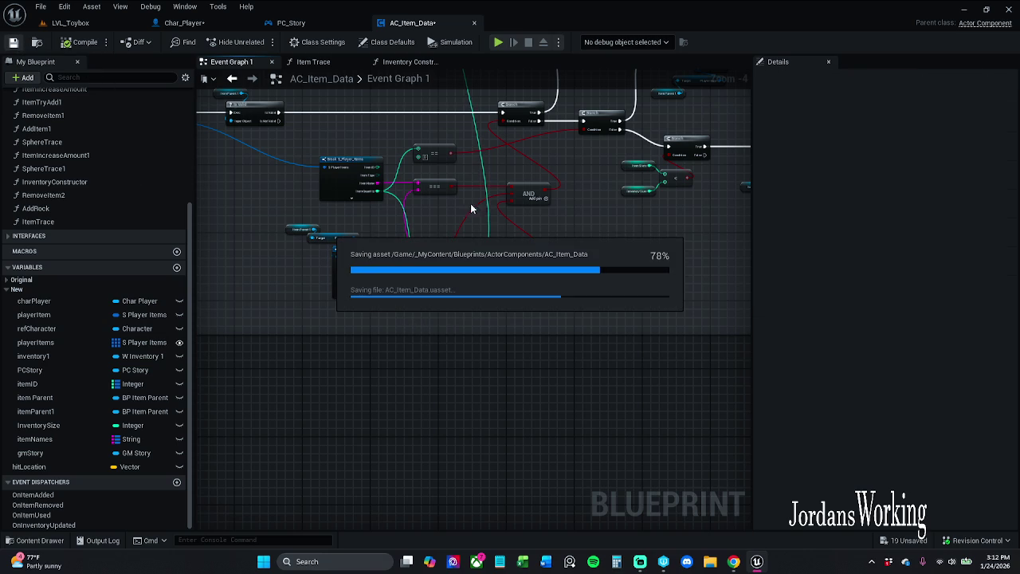
pyautogui.moveTo(515, 165)
pyautogui.mouseDown()
pyautogui.moveTo(528, 215)
pyautogui.moveTo(464, 421)
pyautogui.moveTo(453, 414)
pyautogui.moveTo(474, 371)
pyautogui.mouseUp()
pyautogui.scroll(2, 637, 345)
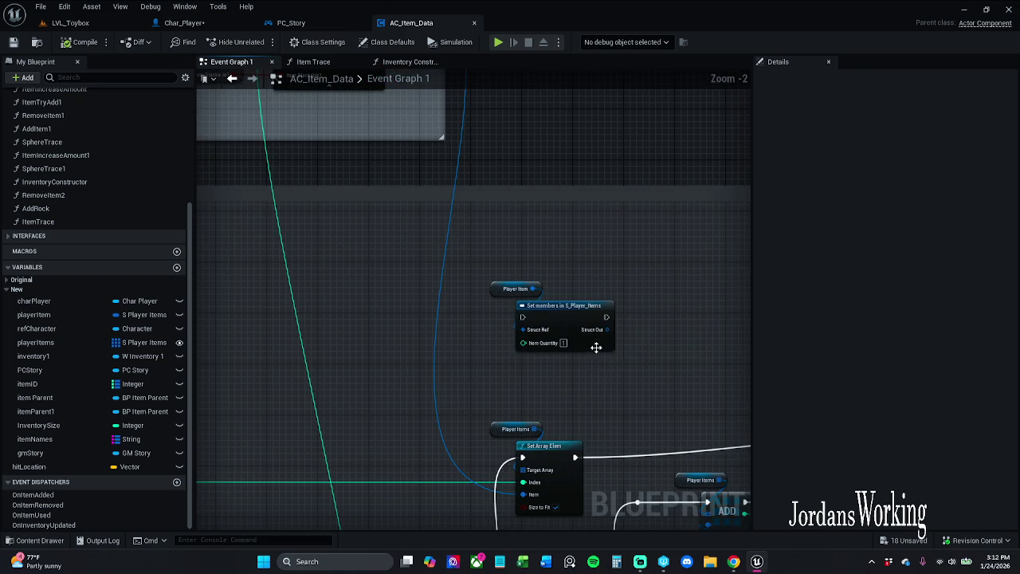
# - Unhook Set Array Elem's Index and exec wires and move it aside, shifting Set members down-left
pyautogui.moveTo(565, 403)
pyautogui.mouseDown()
pyautogui.moveTo(560, 330)
pyautogui.moveTo(550, 328)
pyautogui.mouseUp()
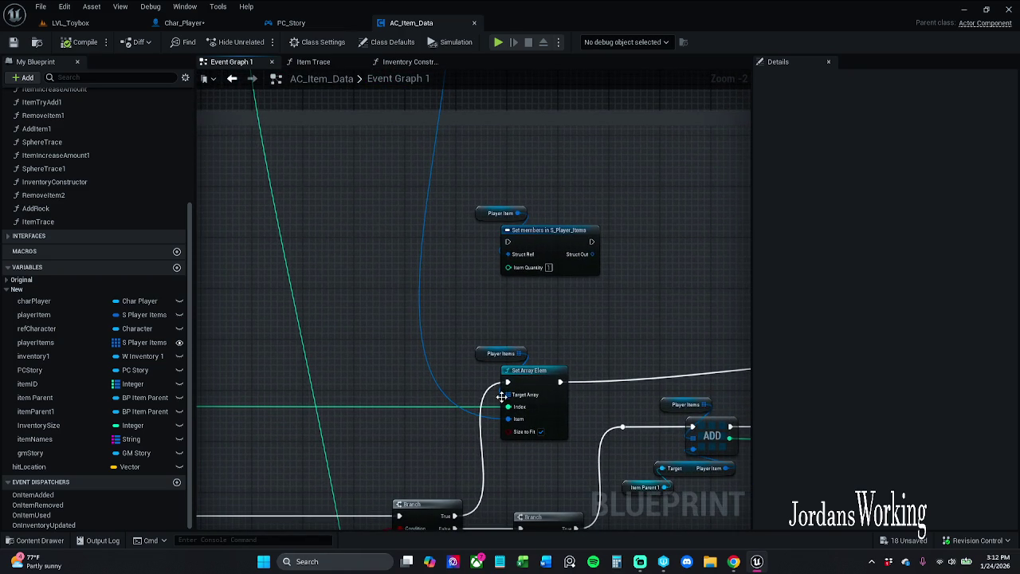
pyautogui.moveTo(470, 376); pyautogui.dragTo(483, 353)
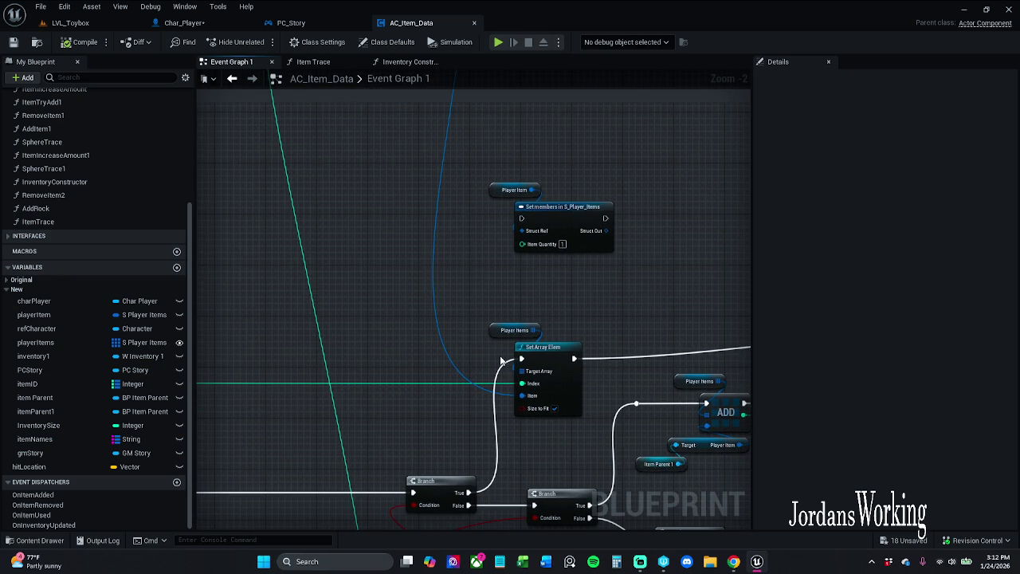
pyautogui.scroll(-1, 528, 386)
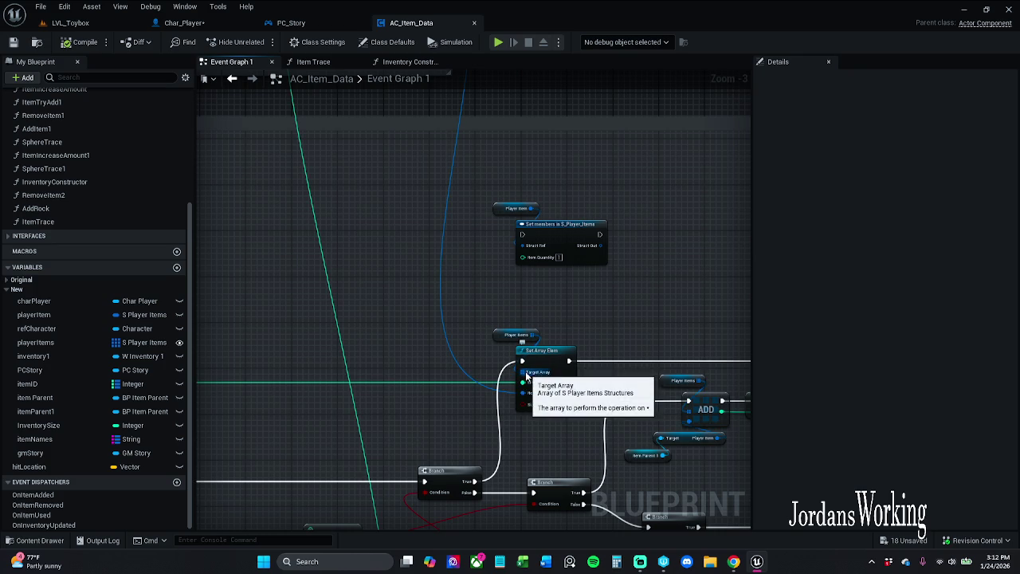
pyautogui.keyDown('alt'); pyautogui.click(523, 383); pyautogui.keyUp('alt')
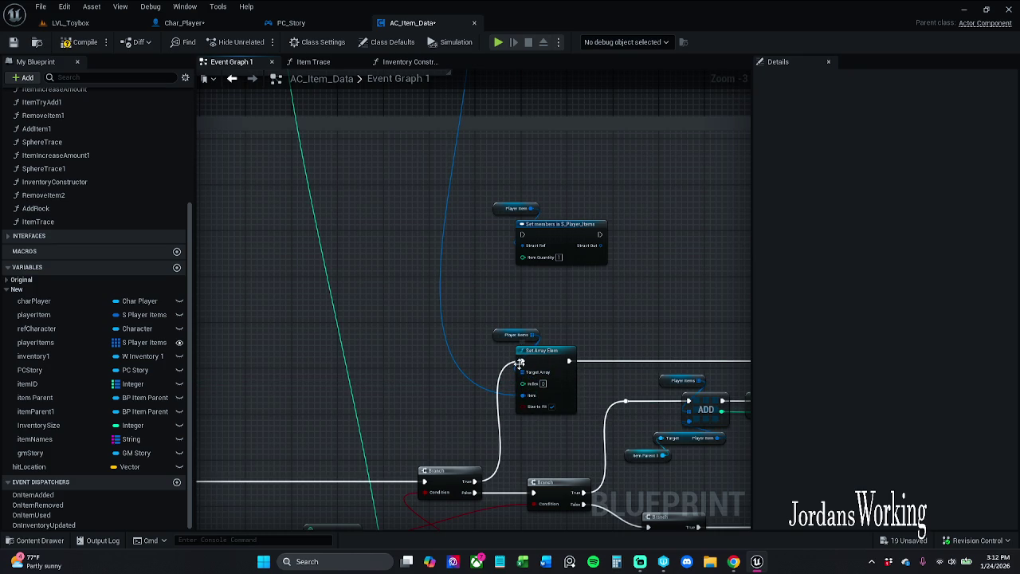
pyautogui.keyDown('alt'); pyautogui.click(569, 360); pyautogui.keyUp('alt')
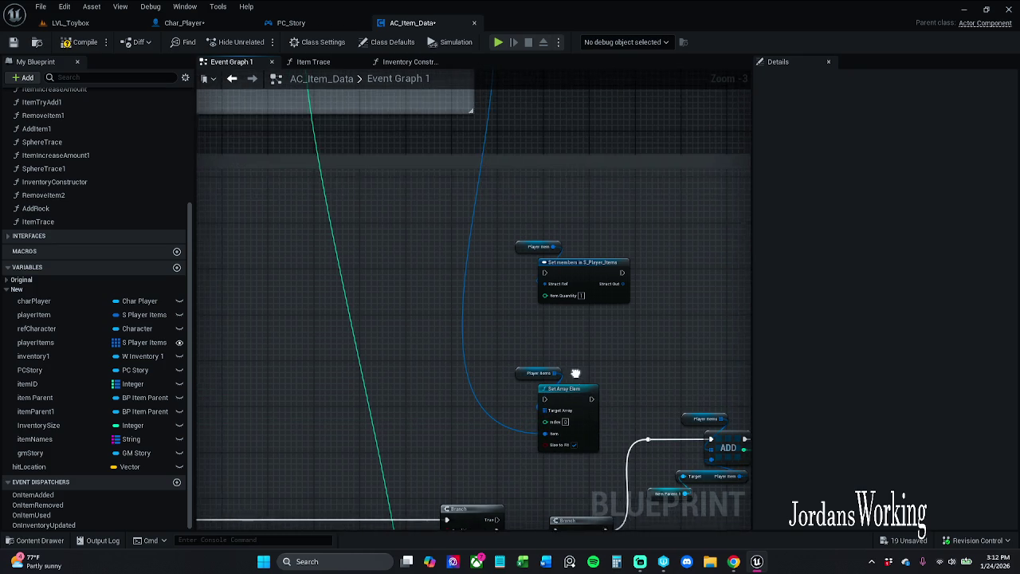
pyautogui.scroll(-1, 574, 371)
pyautogui.moveTo(582, 394)
pyautogui.mouseDown()
pyautogui.moveTo(578, 343)
pyautogui.moveTo(628, 127)
pyautogui.mouseUp()
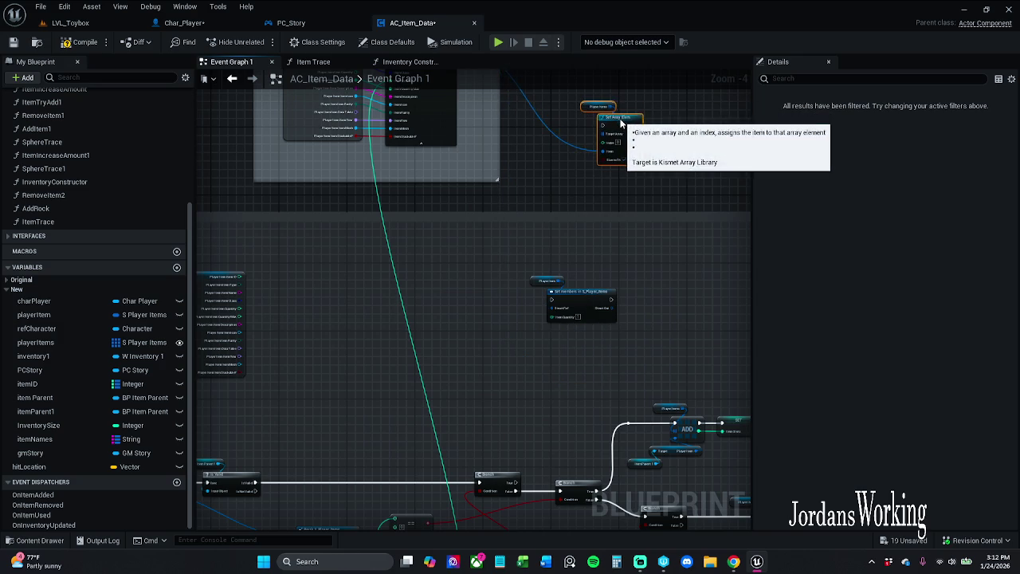
pyautogui.moveTo(580, 291); pyautogui.dragTo(560, 390)
# - Wire Branch True into Set members in S_Player_Items and on to Update Items, then compile and save
pyautogui.scroll(1, 550, 319)
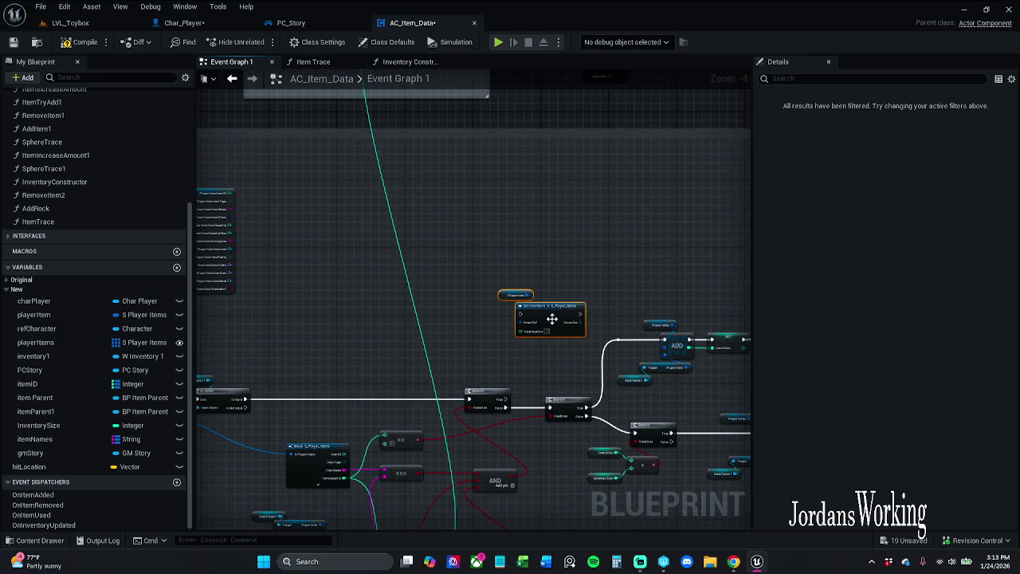
pyautogui.scroll(2, 521, 341)
pyautogui.click(527, 333)
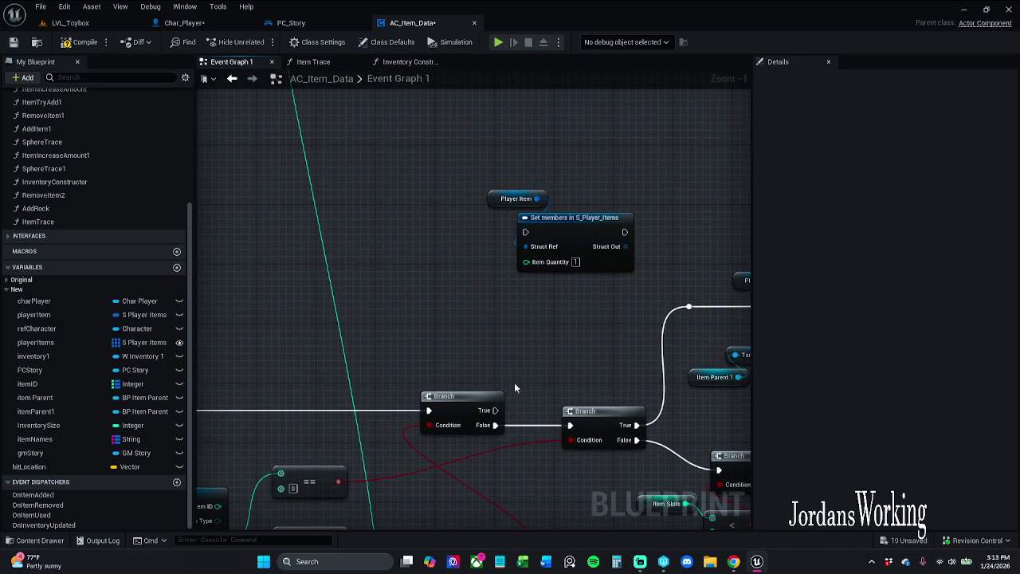
pyautogui.moveTo(494, 410); pyautogui.dragTo(525, 231)
pyautogui.moveTo(590, 310); pyautogui.dragTo(510, 191)
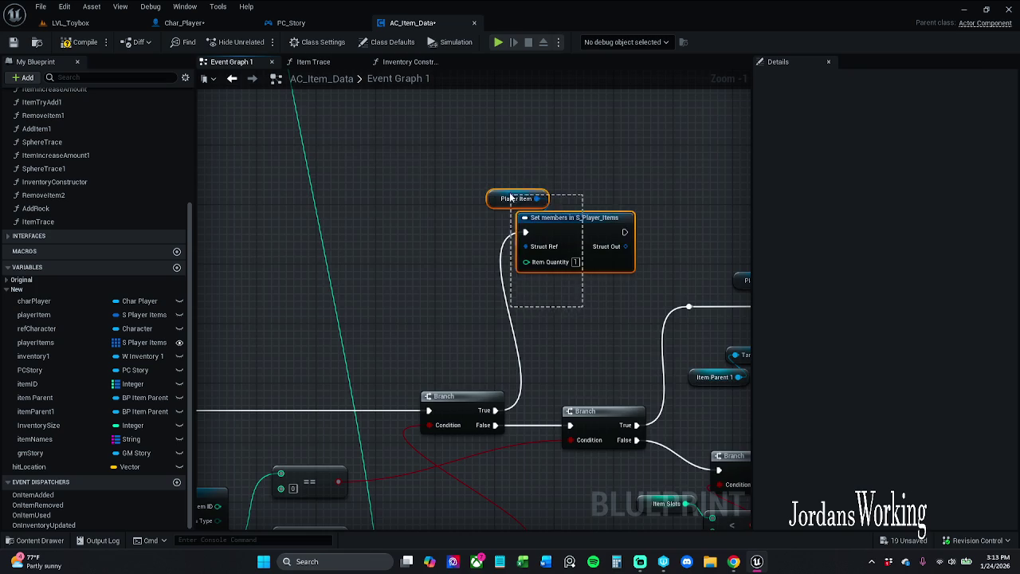
pyautogui.scroll(-1, 501, 303)
pyautogui.moveTo(501, 302)
pyautogui.mouseDown()
pyautogui.moveTo(347, 273)
pyautogui.moveTo(638, 308)
pyautogui.moveTo(650, 331)
pyautogui.mouseUp()
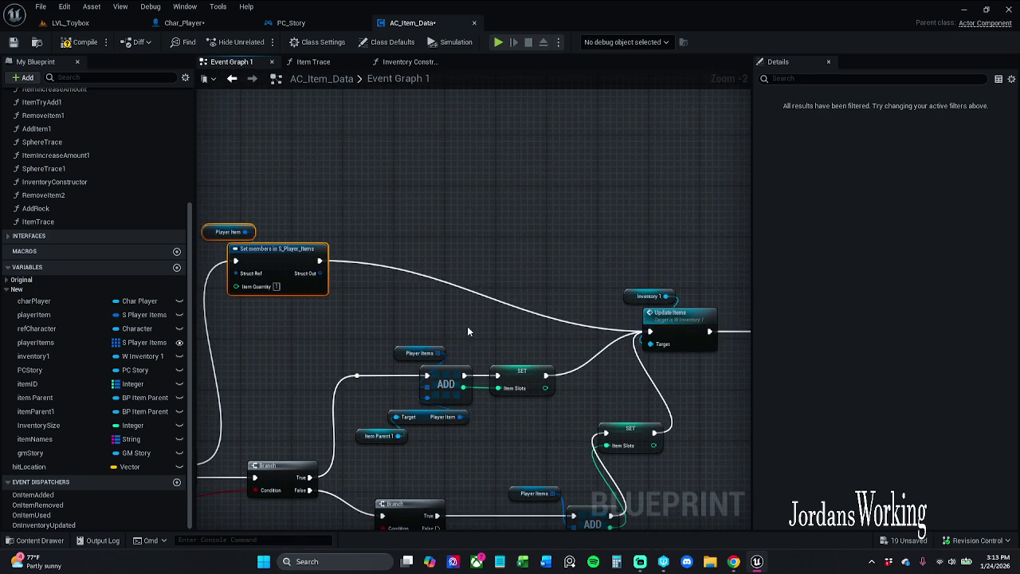
pyautogui.moveTo(468, 326); pyautogui.dragTo(544, 295)
pyautogui.scroll(-2, 544, 295)
pyautogui.moveTo(543, 208)
pyautogui.mouseDown()
pyautogui.moveTo(504, 233)
pyautogui.moveTo(464, 475)
pyautogui.moveTo(435, 489)
pyautogui.moveTo(441, 495)
pyautogui.mouseUp()
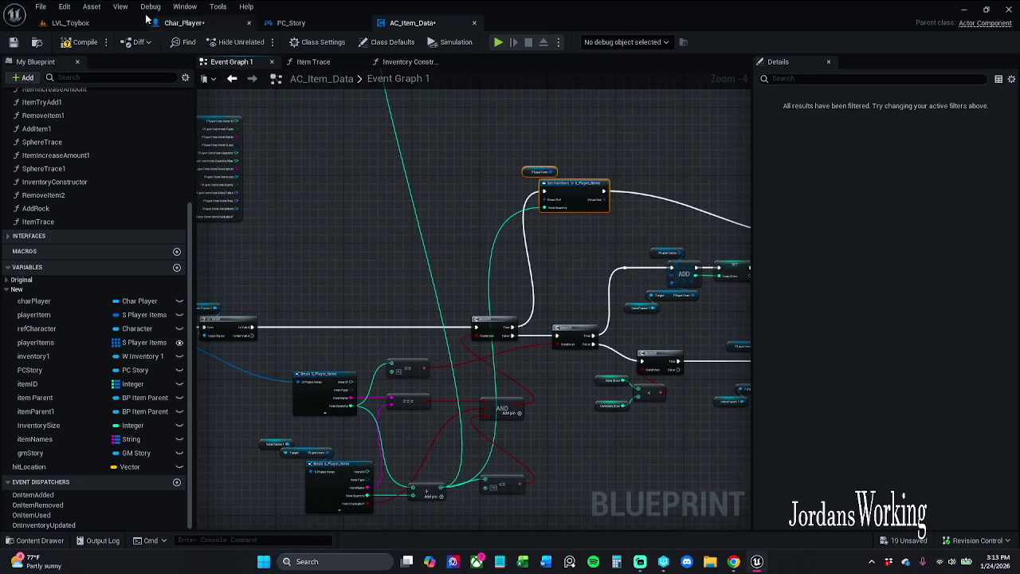
pyautogui.click(91, 40)
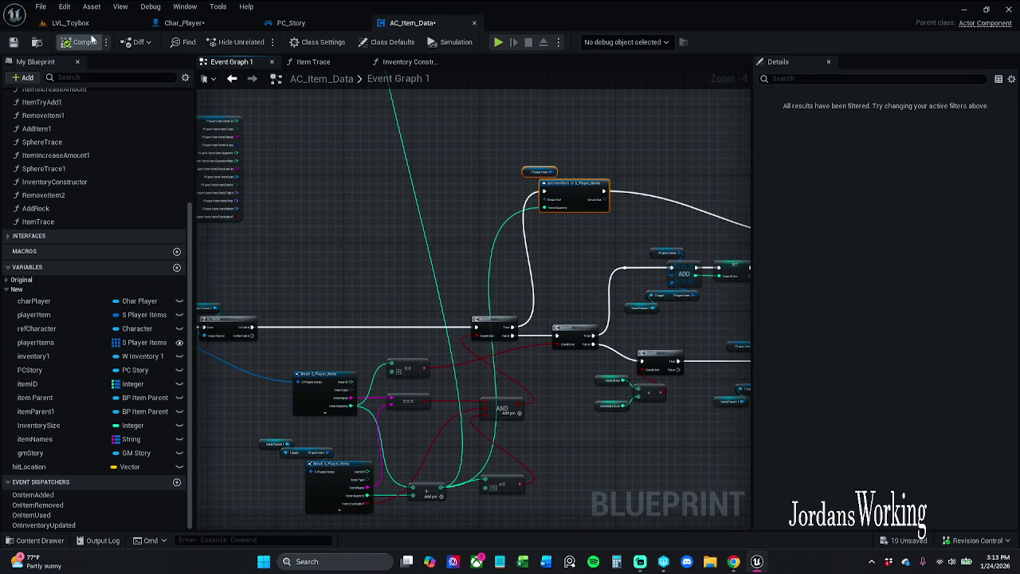
pyautogui.click(13, 41)
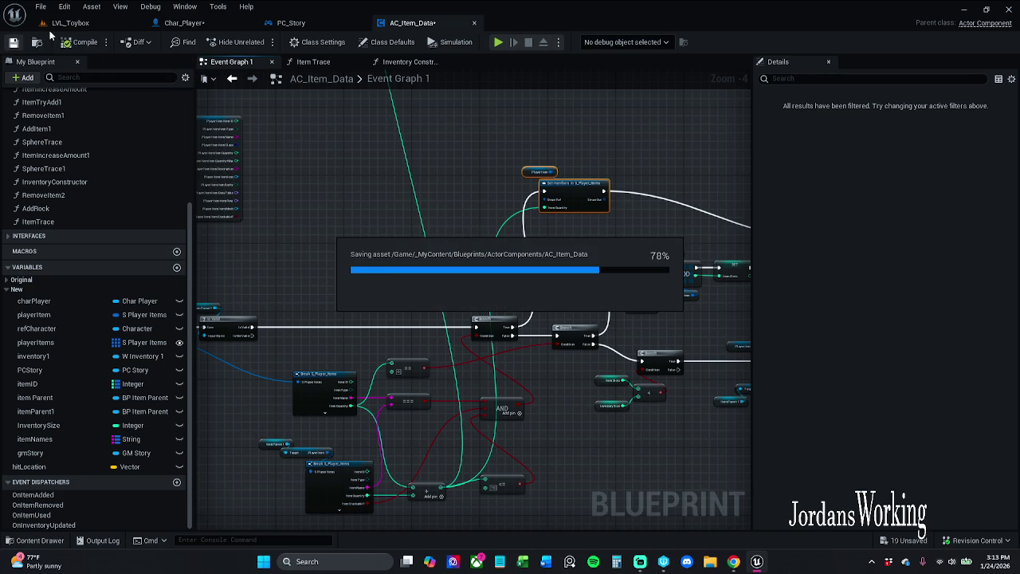
# - Expose the item pin on Char_Player's Make S_Player_Stats, wire Save Player Stats Item into it, compile and save
pyautogui.click(205, 24)
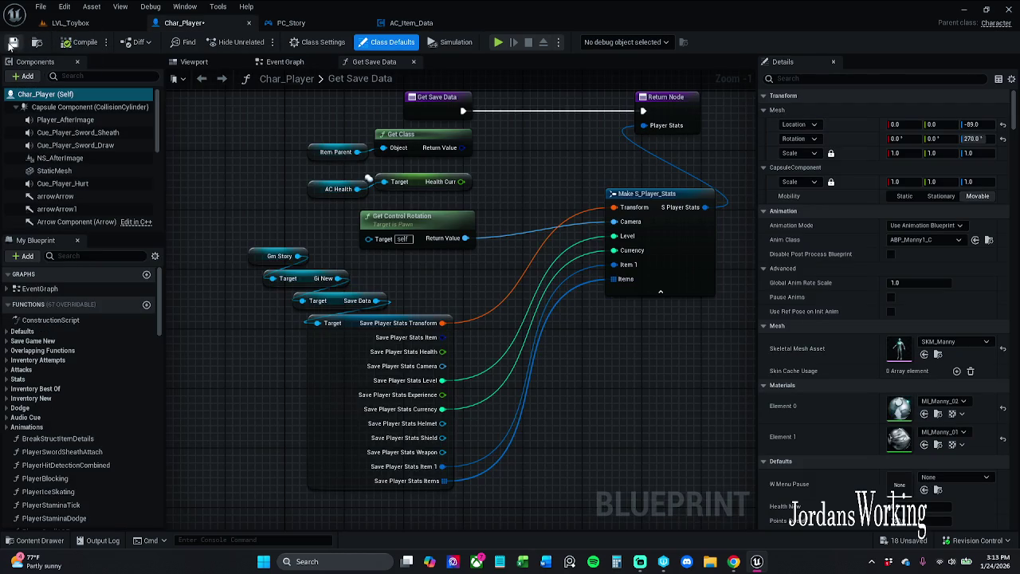
pyautogui.click(11, 44)
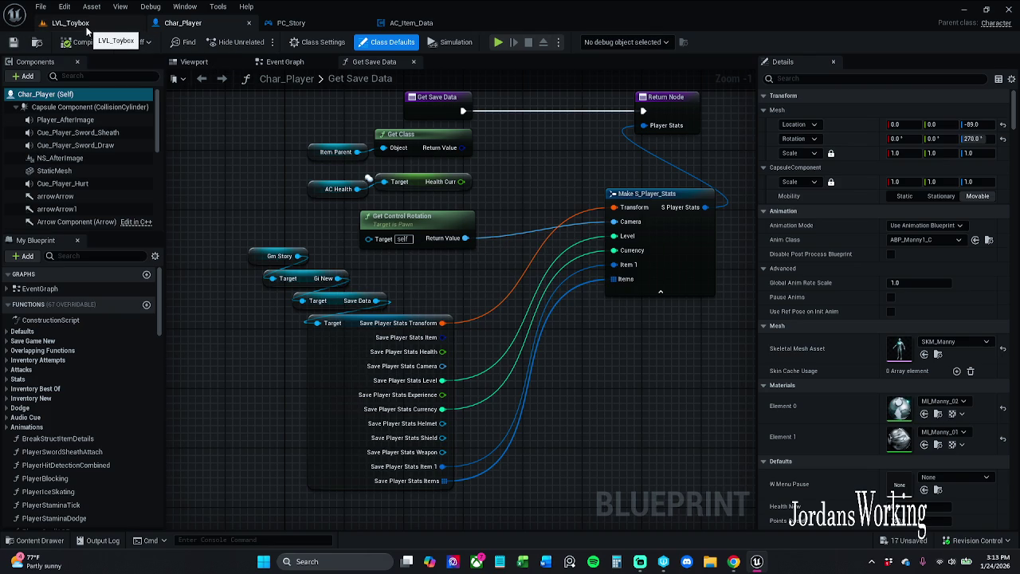
pyautogui.click(690, 253)
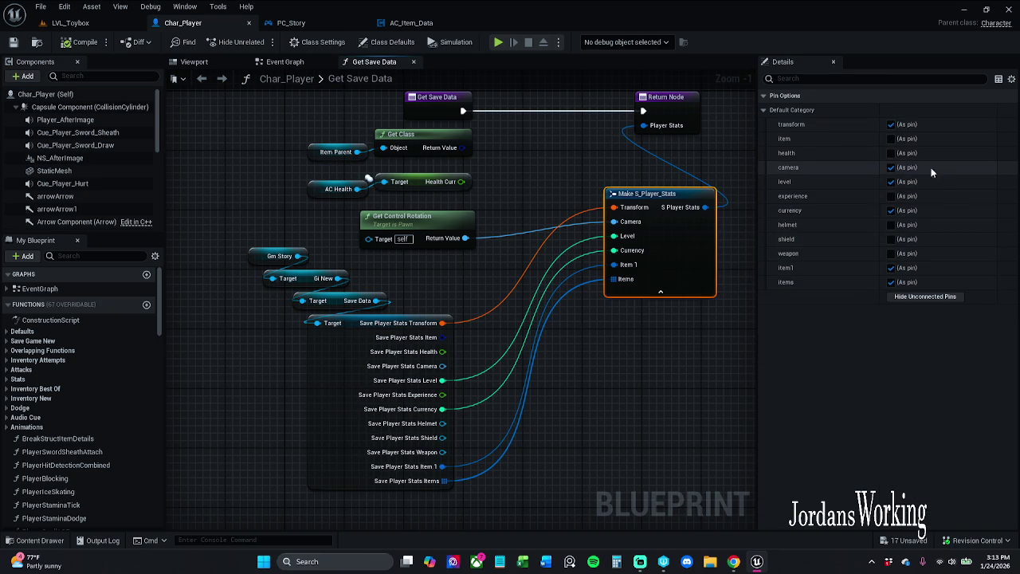
pyautogui.click(891, 138)
pyautogui.moveTo(614, 221)
pyautogui.mouseDown()
pyautogui.moveTo(434, 341)
pyautogui.moveTo(442, 337)
pyautogui.mouseUp()
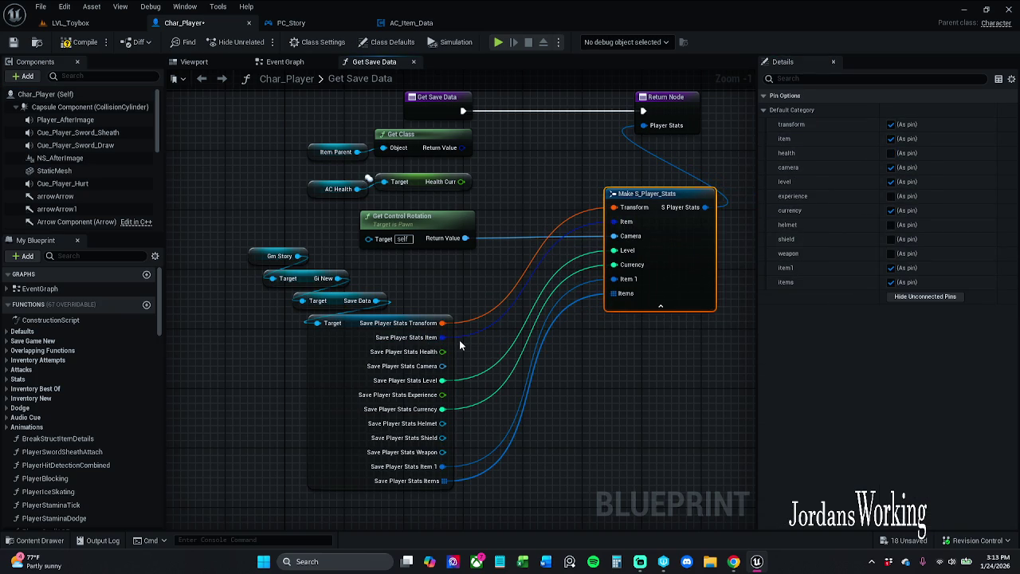
pyautogui.click(83, 44)
pyautogui.click(15, 44)
pyautogui.click(111, 26)
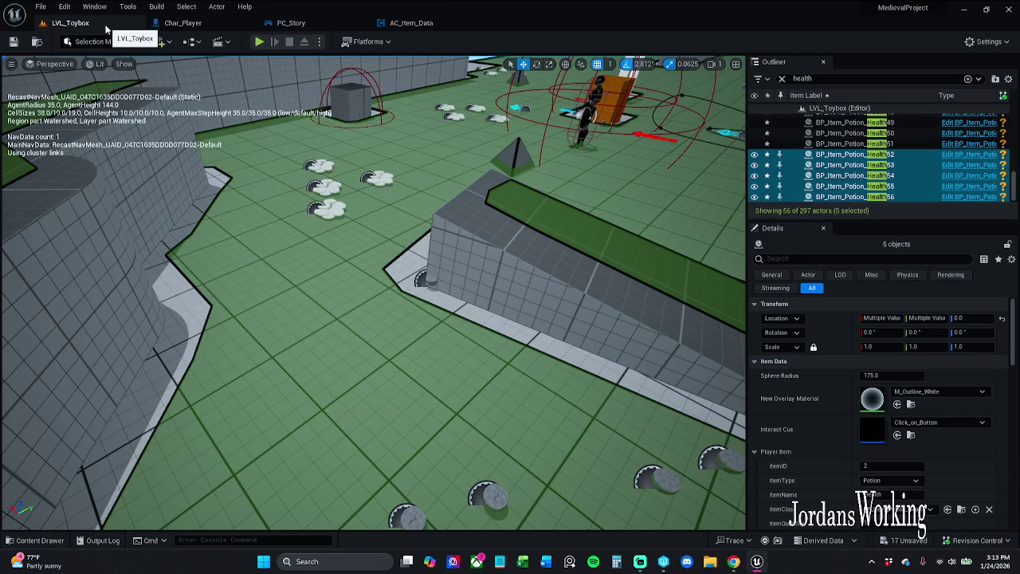
# - Play test equipping the sword from the inventory and attacking with it
pyautogui.click(259, 41)
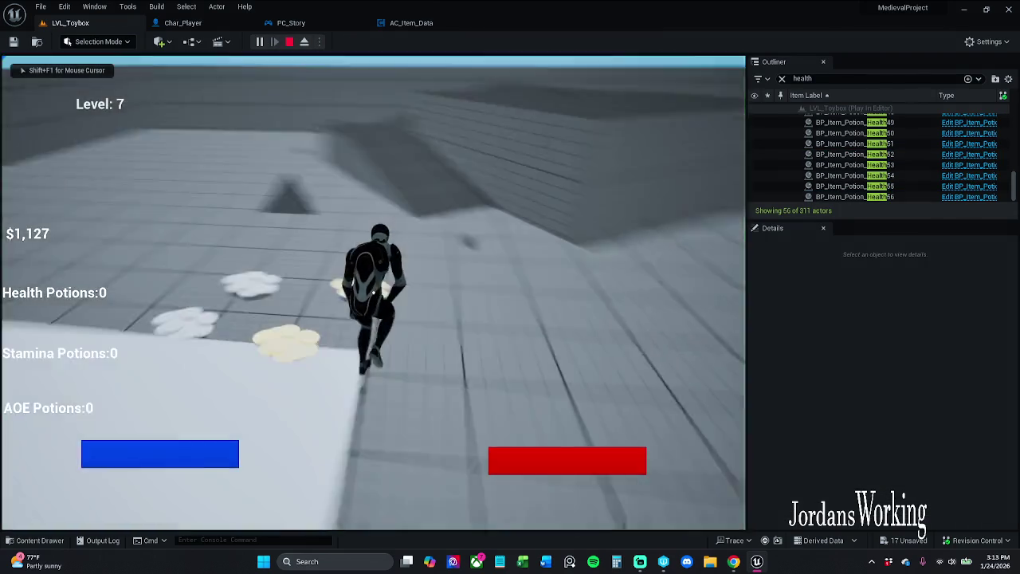
pyautogui.press('w')
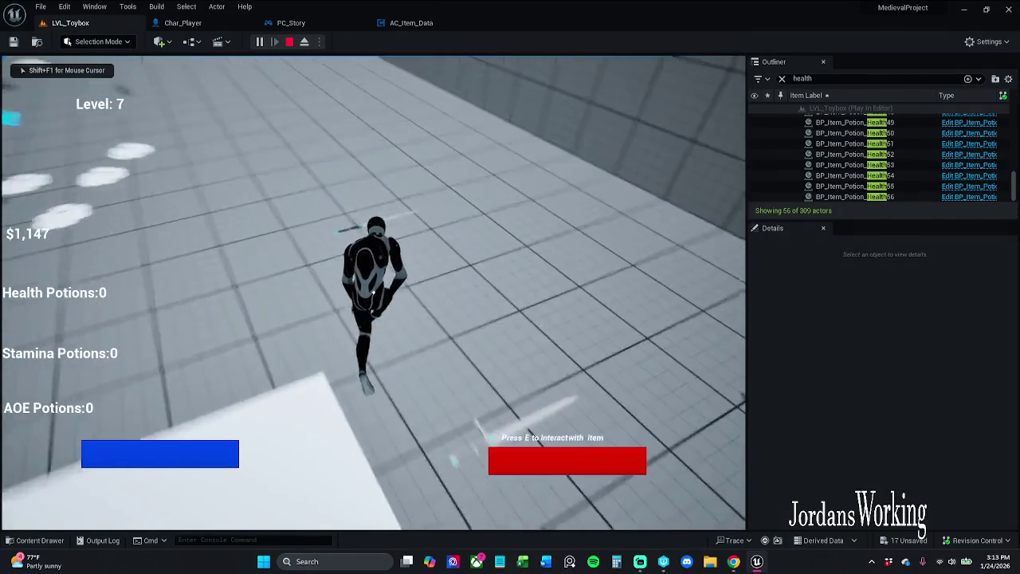
pyautogui.press('i')
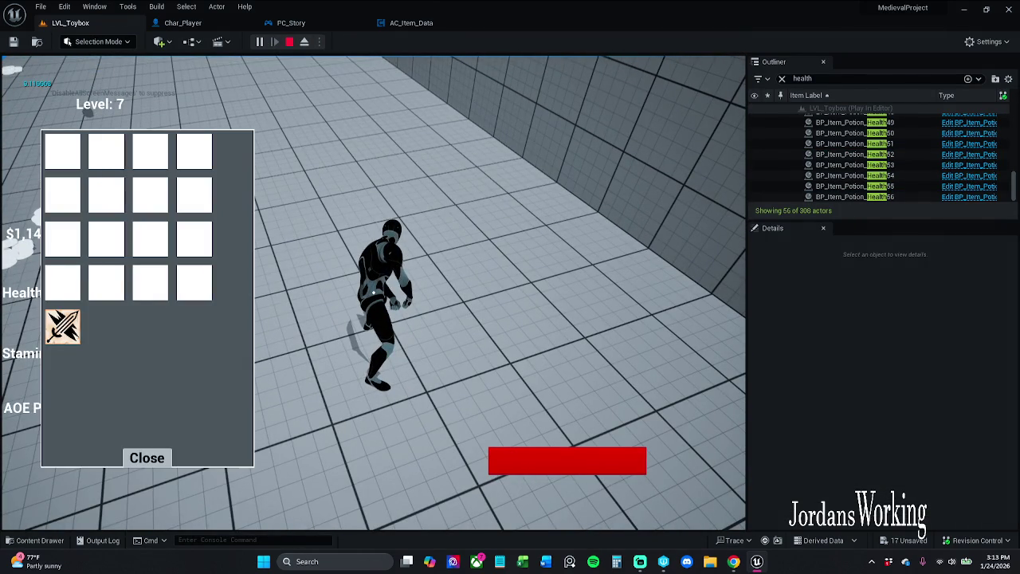
pyautogui.click(64, 335)
pyautogui.click(145, 459)
pyautogui.press('w')
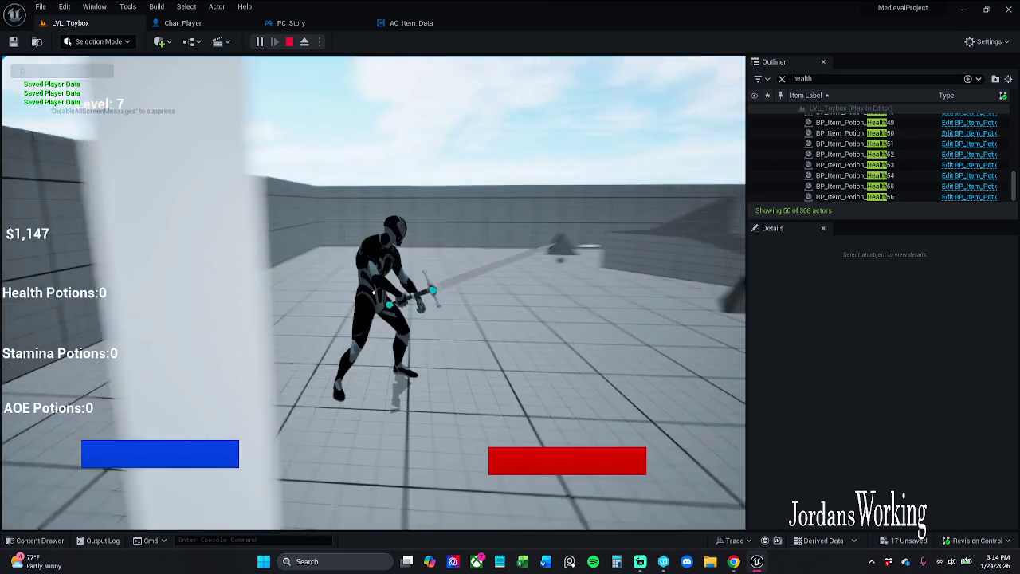
pyautogui.click(9, 352)
pyautogui.press('Escape')
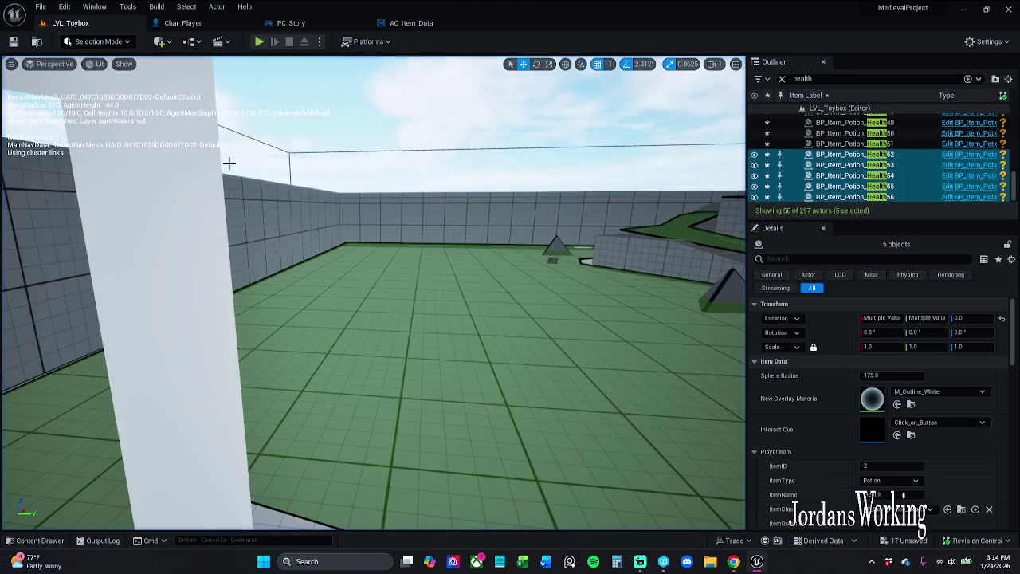
# - Run further play tests collecting pickups, then return to the AC_Item_Data Event Graph
pyautogui.click(258, 43)
pyautogui.press('i')
pyautogui.click(145, 456)
pyautogui.press('w')
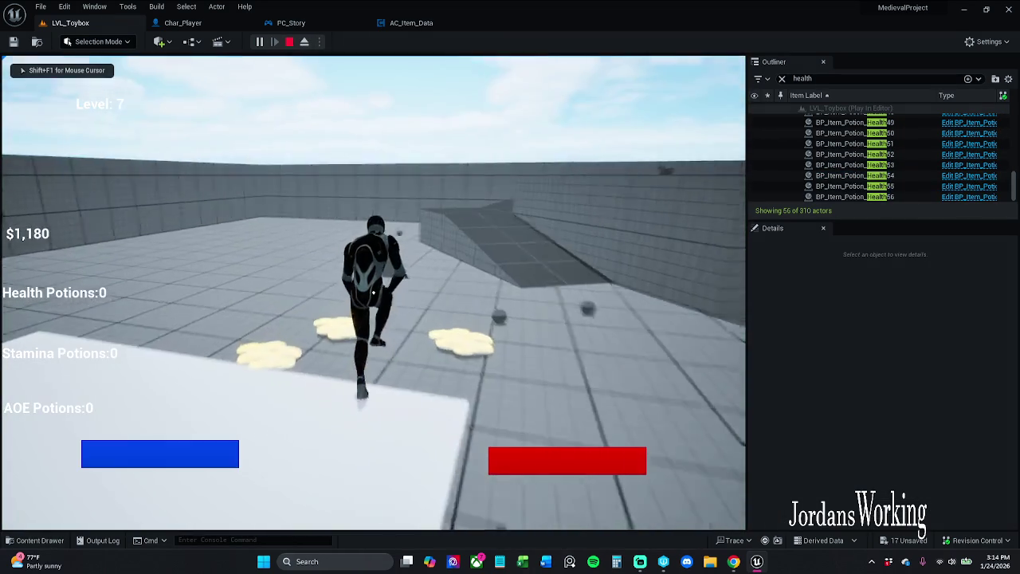
pyautogui.press('w')
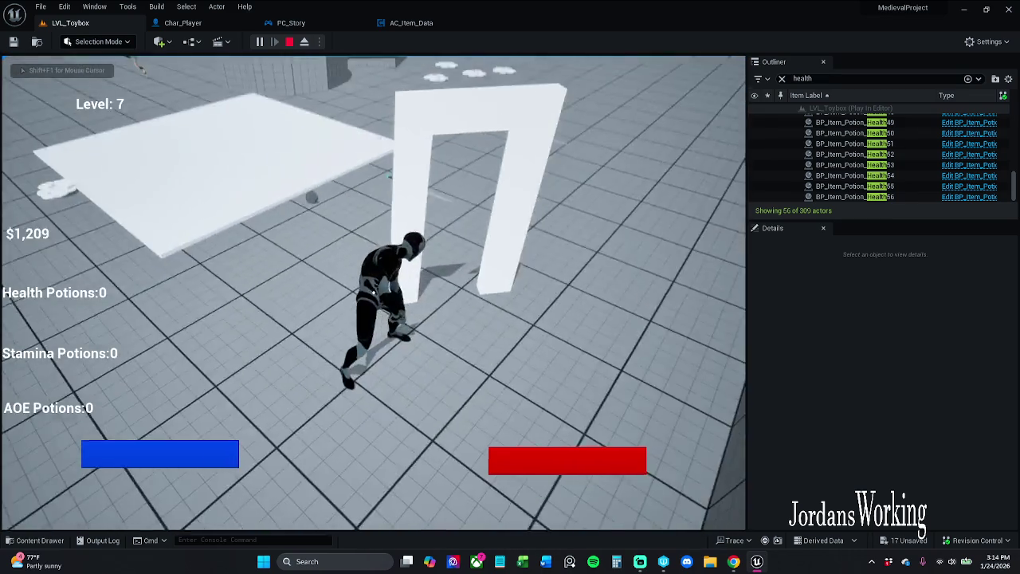
pyautogui.press('w')
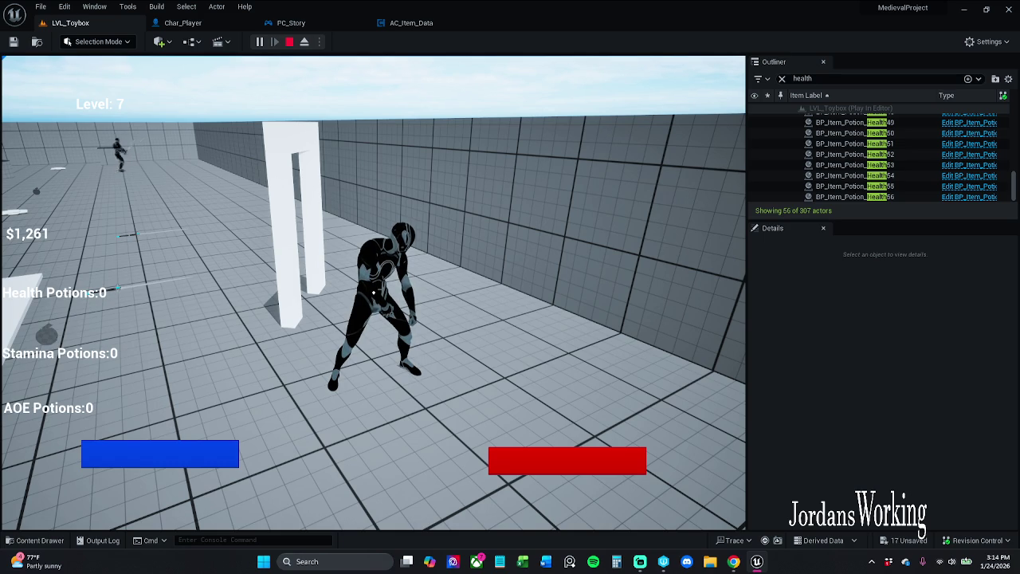
pyautogui.press('w')
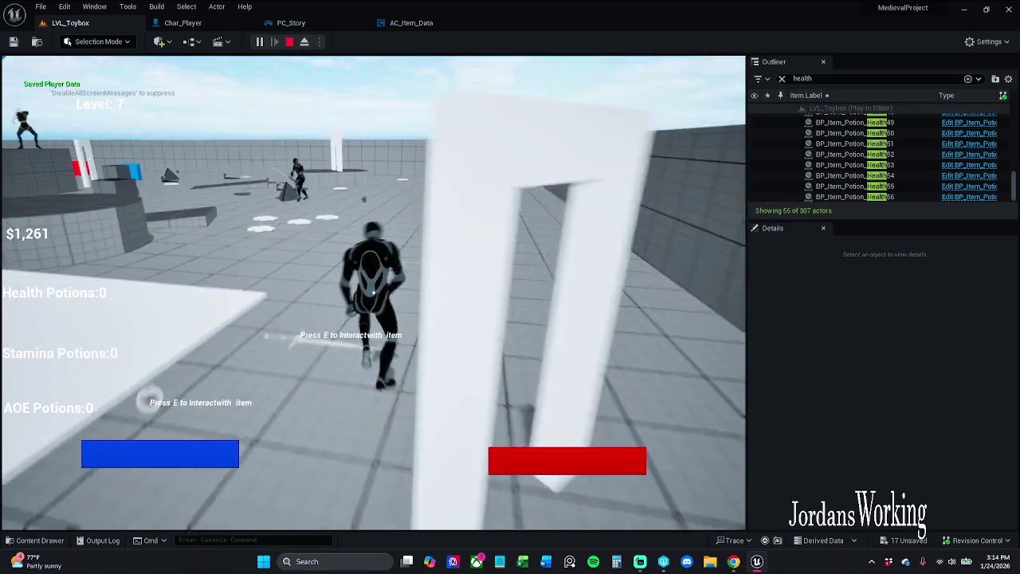
pyautogui.press('Escape')
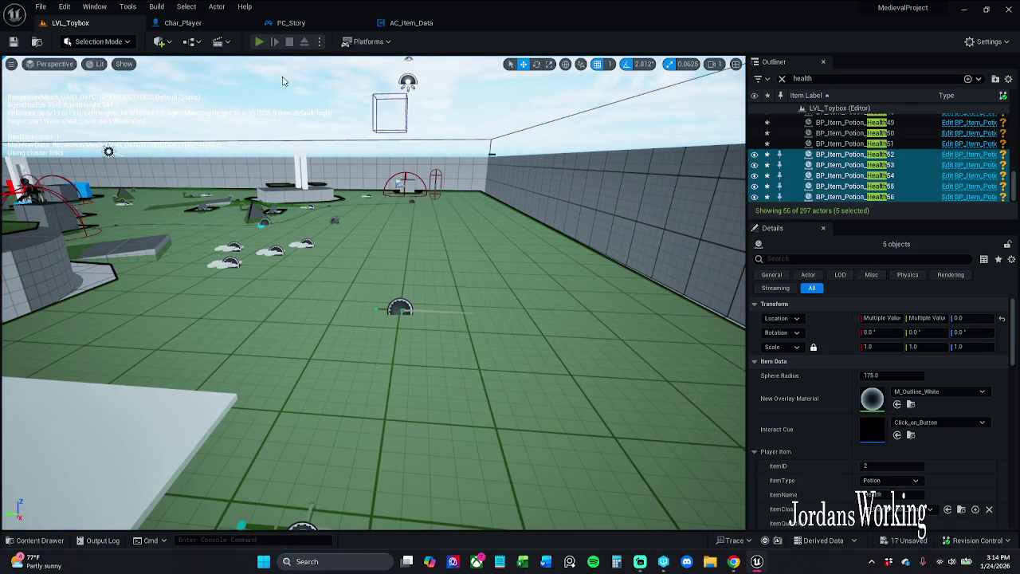
pyautogui.hotkey('alt', 'p')
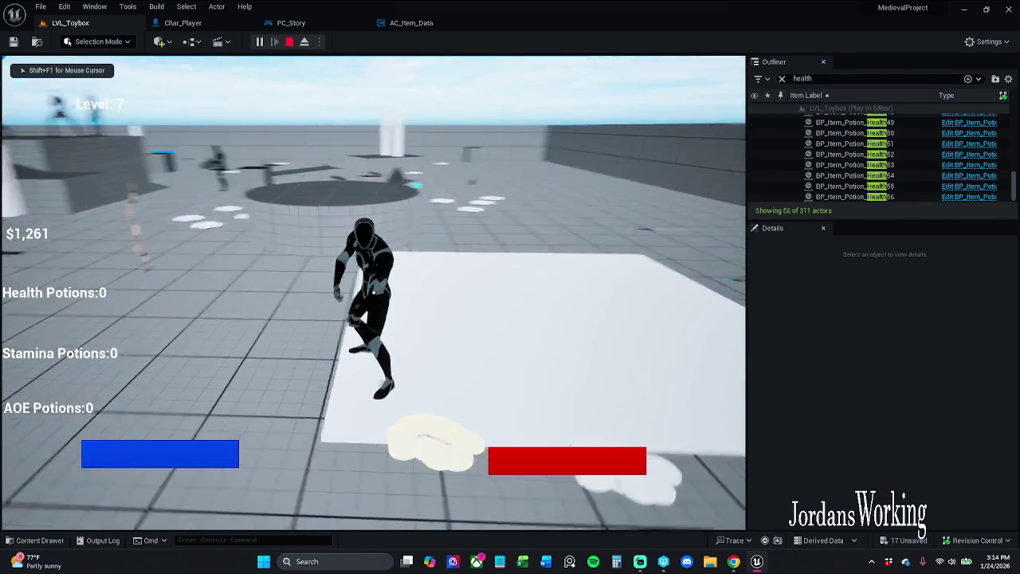
pyautogui.press('Escape')
pyautogui.click(430, 23)
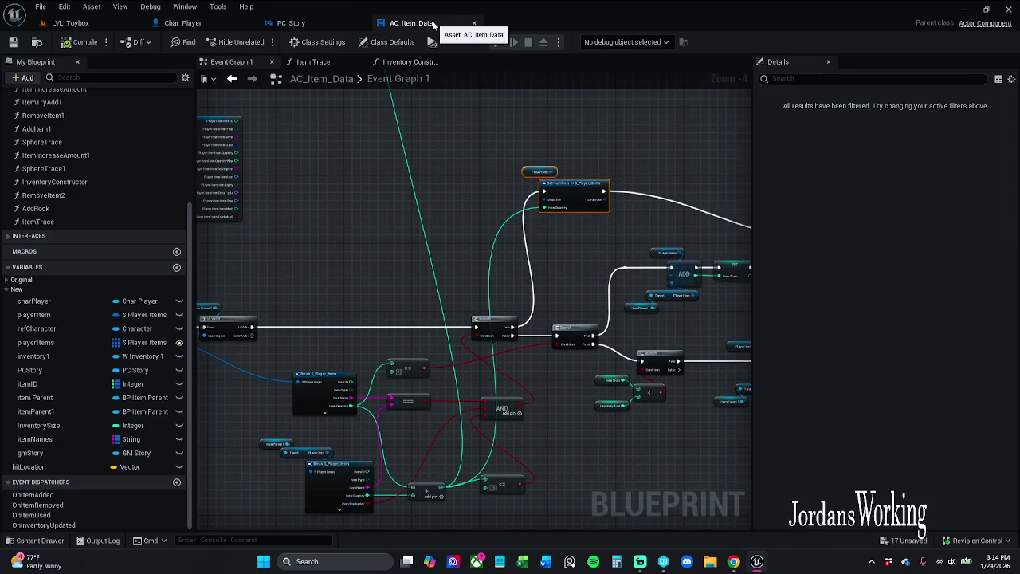
# - Move the Player Items and Set members nodes lower and recentre the branch logic
pyautogui.moveTo(557, 255); pyautogui.dragTo(429, 279)
pyautogui.moveTo(423, 201)
pyautogui.mouseDown()
pyautogui.moveTo(448, 214)
pyautogui.moveTo(436, 247)
pyautogui.mouseUp()
pyautogui.moveTo(444, 260); pyautogui.dragTo(452, 259)
pyautogui.click(522, 222)
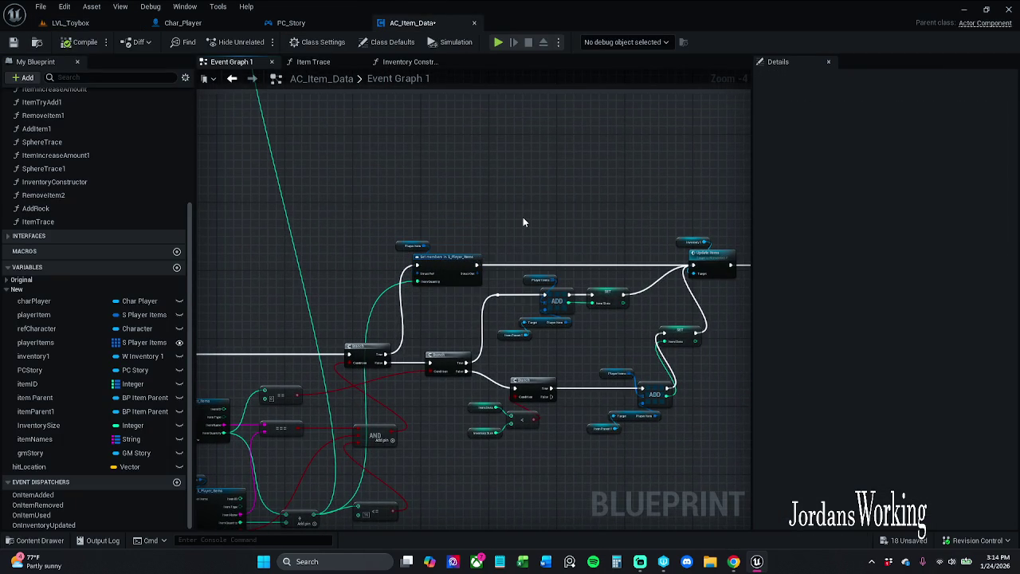
pyautogui.scroll(2, 523, 223)
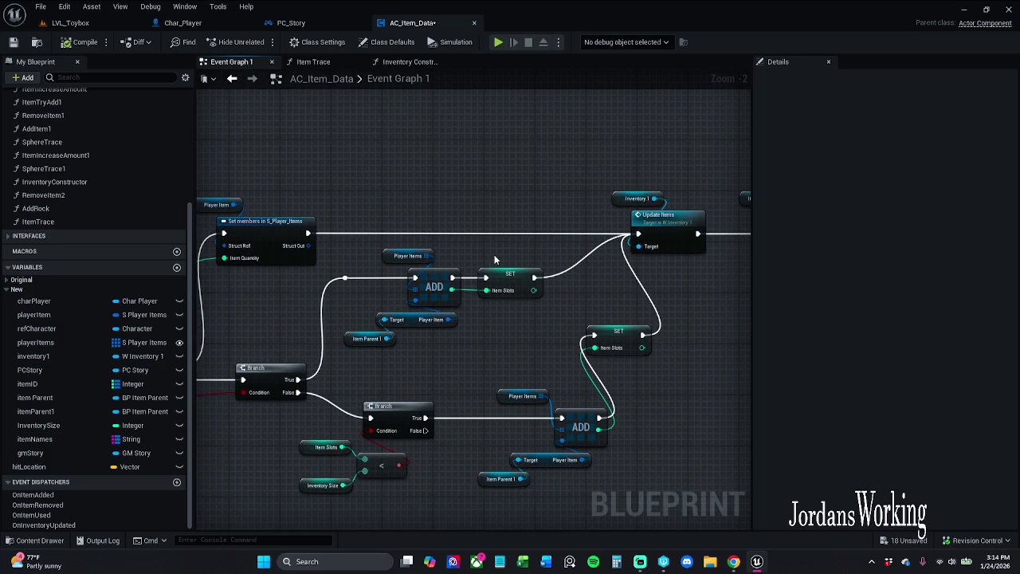
pyautogui.moveTo(530, 354)
pyautogui.mouseDown()
pyautogui.moveTo(505, 331)
pyautogui.moveTo(505, 315)
pyautogui.mouseUp()
pyautogui.scroll(-1, 505, 331)
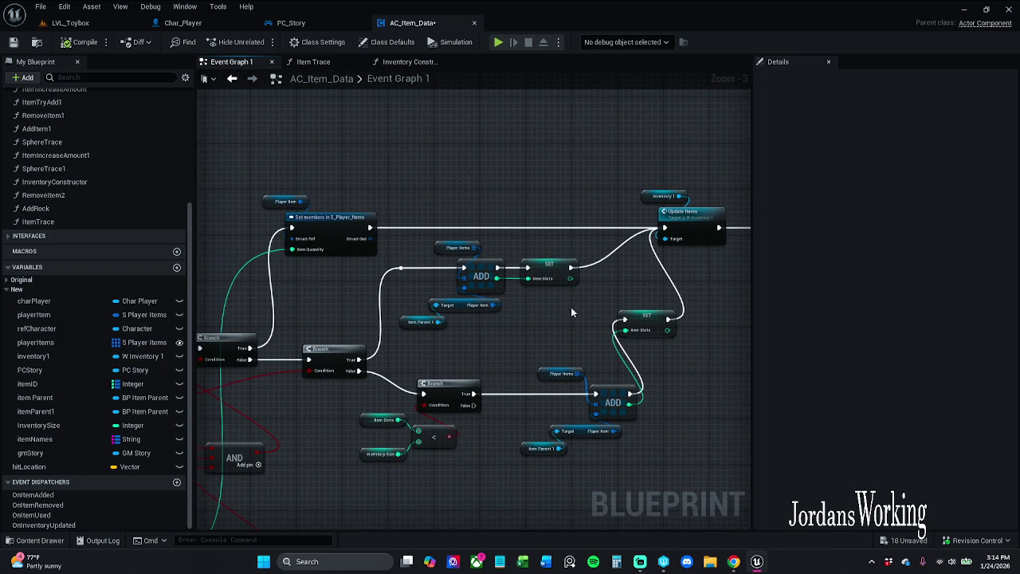
# - Inspect the itemSlots variable's settings and bring the comparison nodes into view
pyautogui.click(564, 269)
pyautogui.moveTo(570, 322)
pyautogui.mouseDown()
pyautogui.moveTo(524, 313)
pyautogui.moveTo(555, 283)
pyautogui.mouseUp()
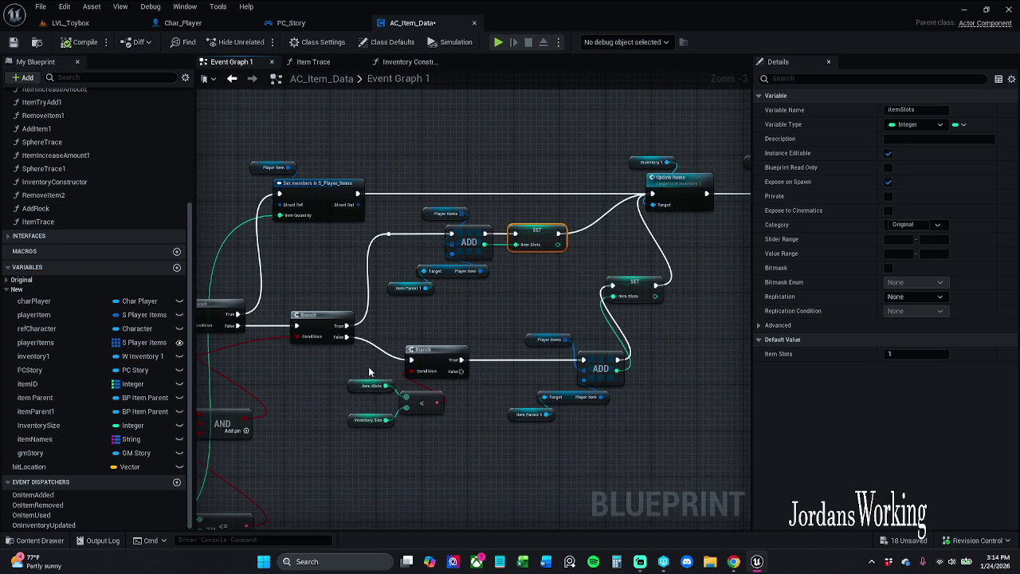
pyautogui.moveTo(331, 390)
pyautogui.mouseDown()
pyautogui.moveTo(482, 364)
pyautogui.moveTo(778, 352)
pyautogui.mouseUp()
pyautogui.scroll(-1, 595, 343)
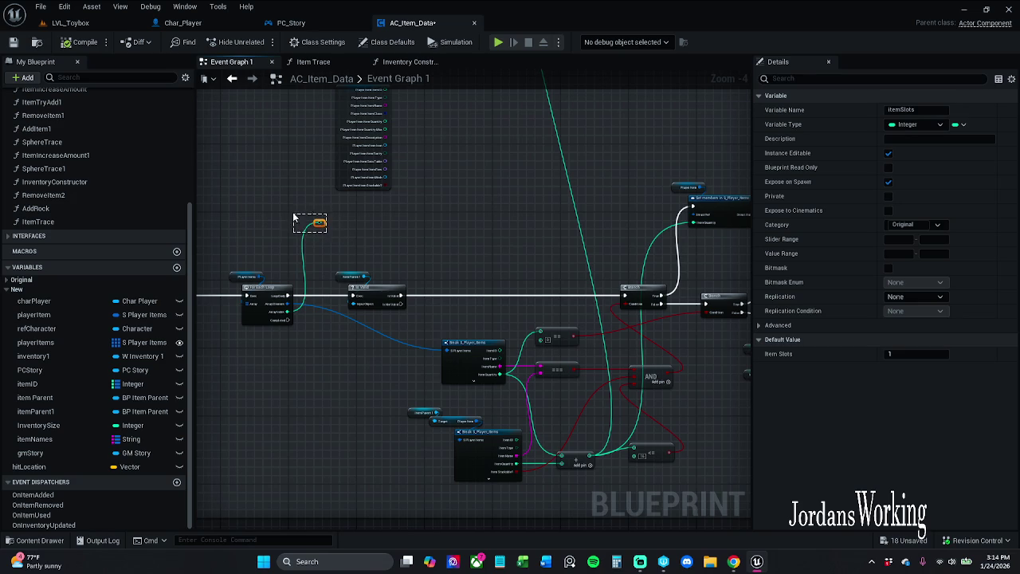
pyautogui.click(293, 219)
pyautogui.moveTo(413, 263)
pyautogui.mouseDown()
pyautogui.moveTo(390, 243)
pyautogui.moveTo(313, 227)
pyautogui.moveTo(387, 234)
pyautogui.mouseUp()
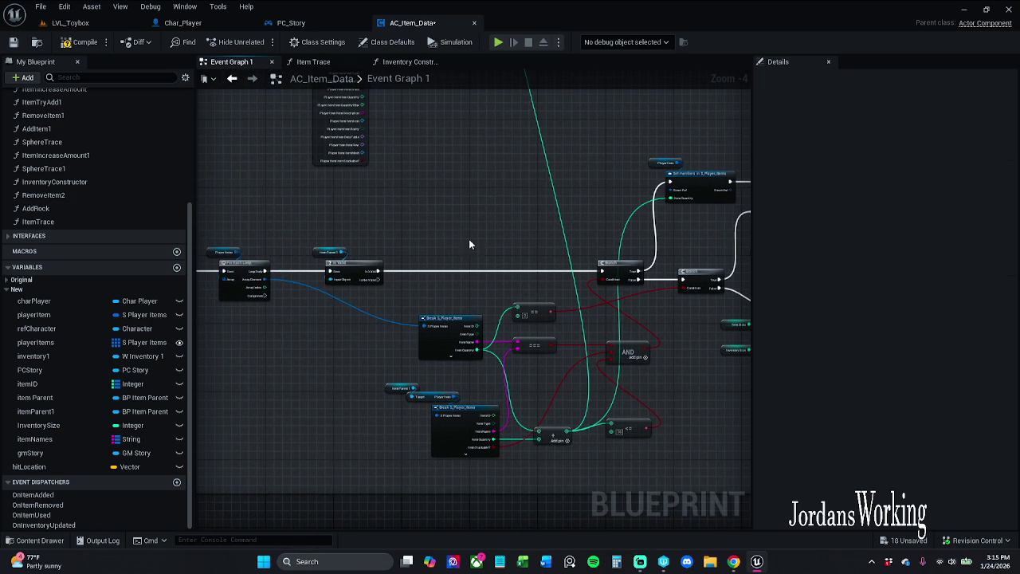
pyautogui.moveTo(668, 340); pyautogui.dragTo(487, 288)
pyautogui.scroll(4, 487, 288)
# - Check the Item Slots and Inventory Size (16) defaults feeding the less-than check
pyautogui.click(510, 272)
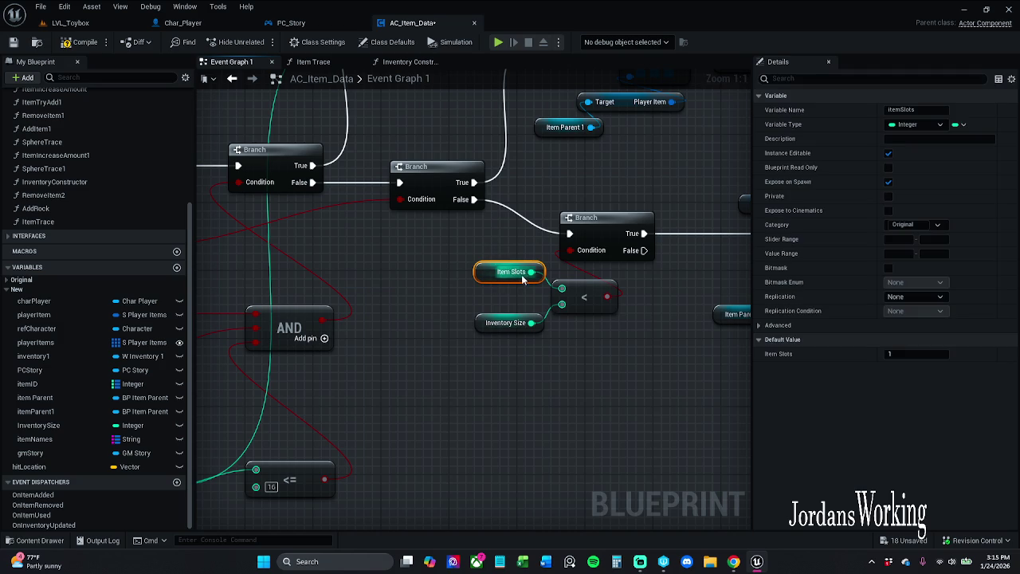
pyautogui.click(492, 314)
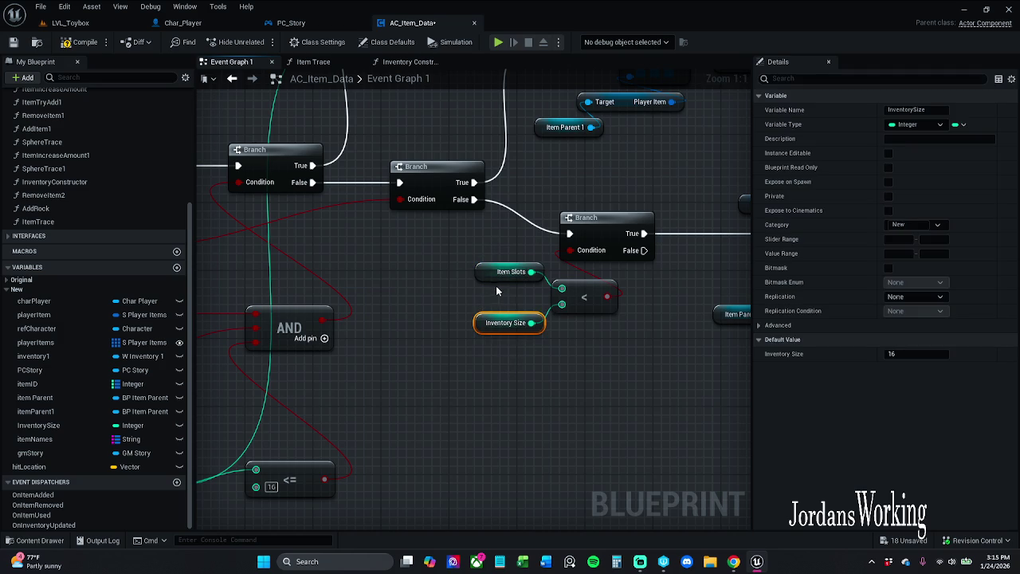
pyautogui.moveTo(501, 286); pyautogui.dragTo(594, 295)
pyautogui.scroll(-3, 594, 294)
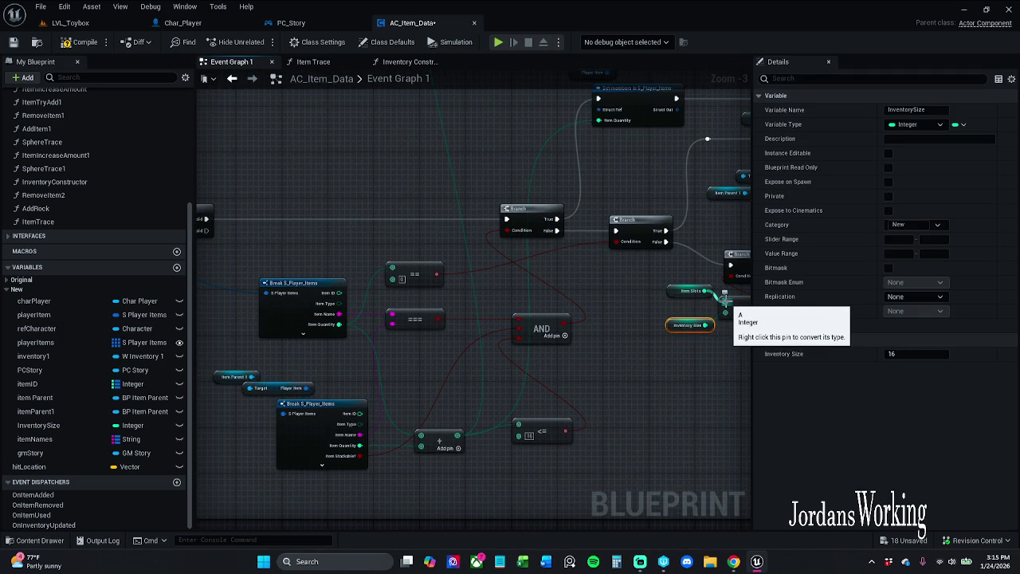
pyautogui.moveTo(724, 301)
pyautogui.mouseDown()
pyautogui.moveTo(407, 338)
pyautogui.moveTo(343, 256)
pyautogui.moveTo(138, 250)
pyautogui.moveTo(432, 224)
pyautogui.moveTo(712, 335)
pyautogui.mouseUp()
pyautogui.moveTo(238, 329); pyautogui.dragTo(127, 299)
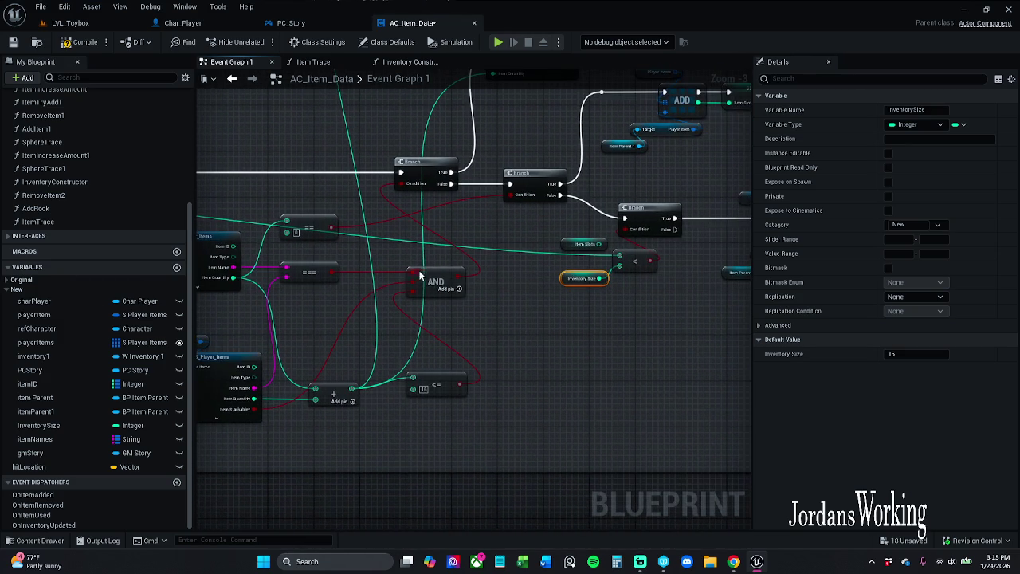
pyautogui.moveTo(504, 260)
pyautogui.mouseDown()
pyautogui.moveTo(611, 301)
pyautogui.moveTo(434, 303)
pyautogui.mouseUp()
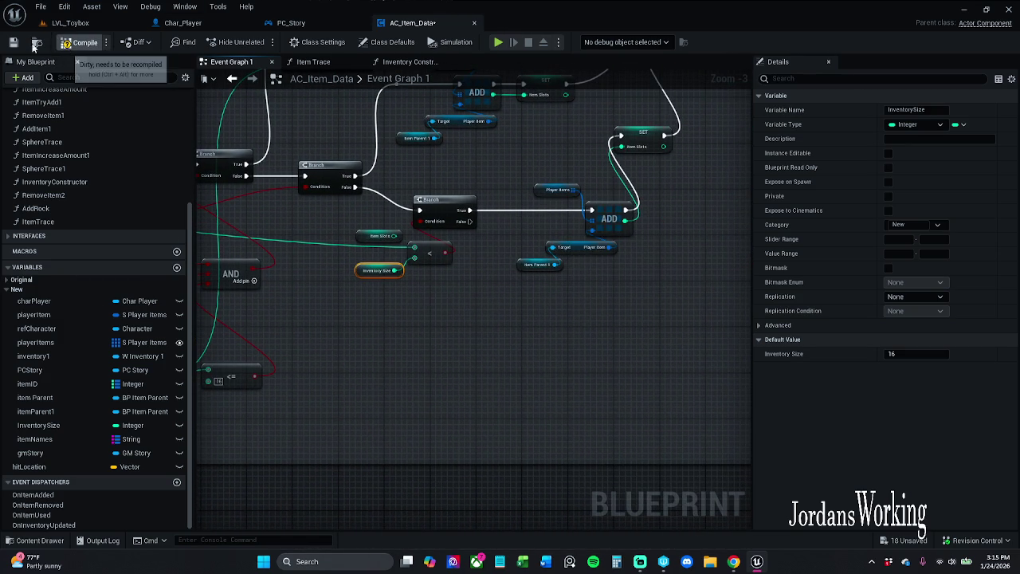
pyautogui.click(67, 24)
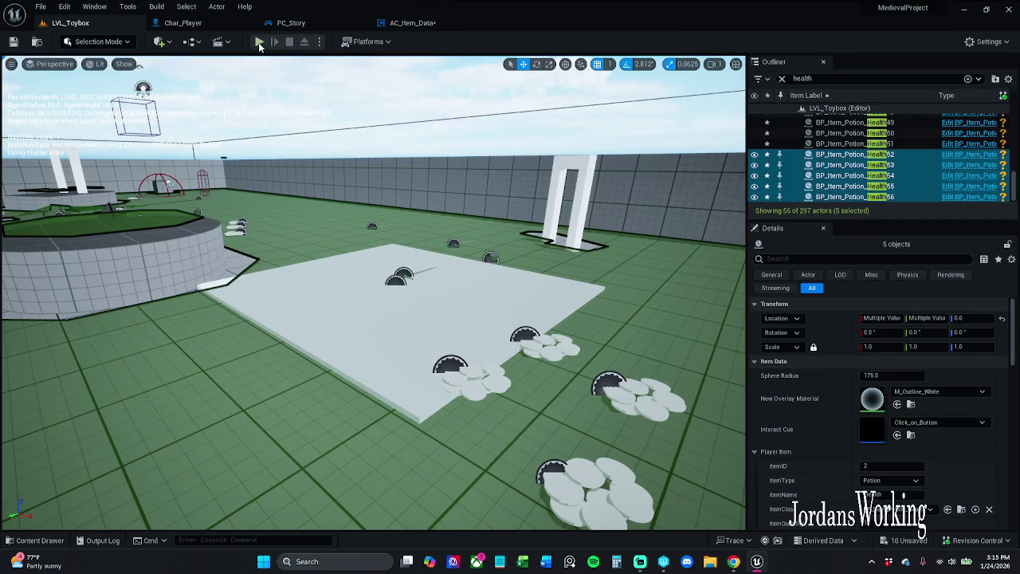
pyautogui.click(259, 41)
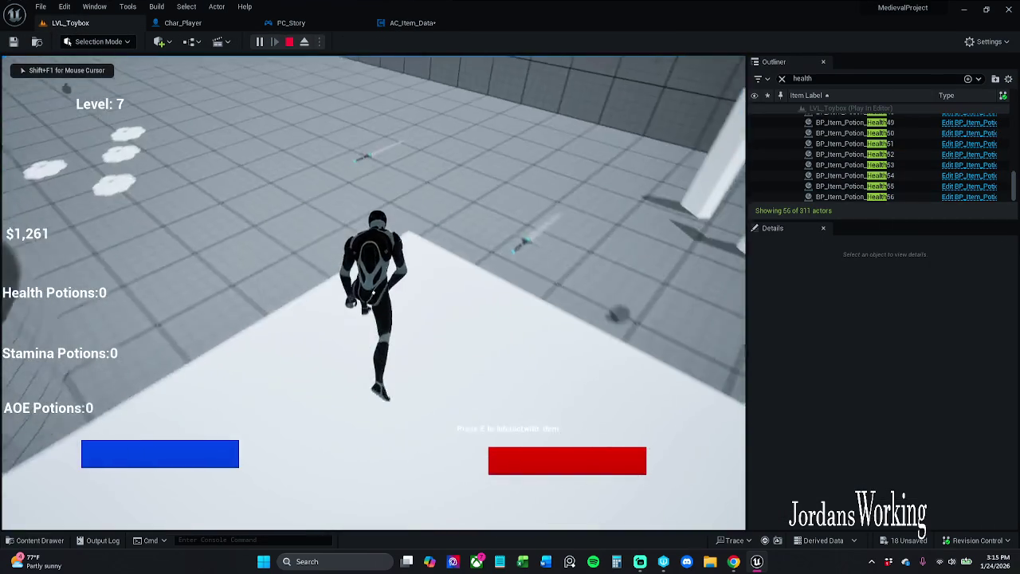
pyautogui.press('i')
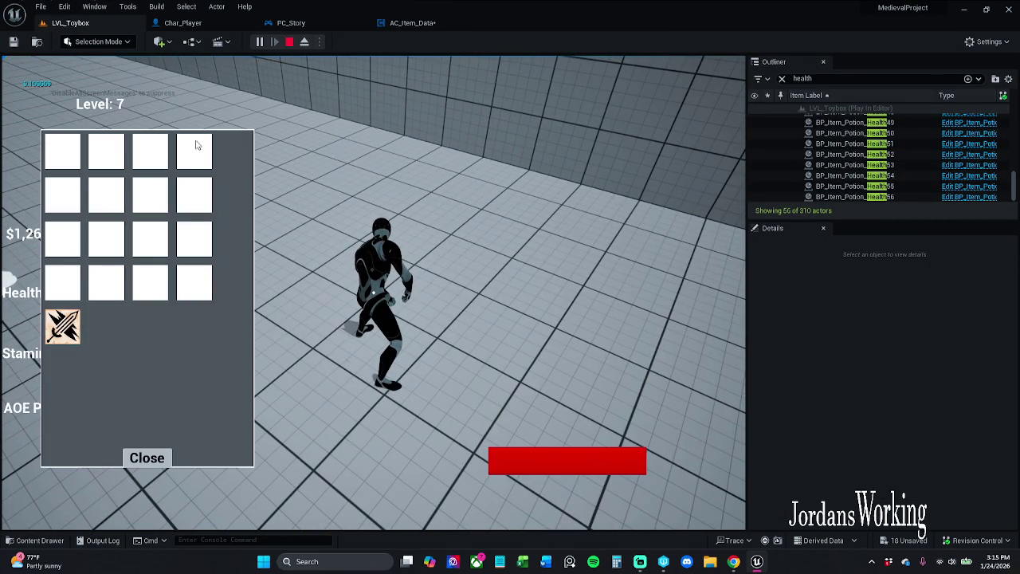
pyautogui.click(64, 327)
pyautogui.click(146, 457)
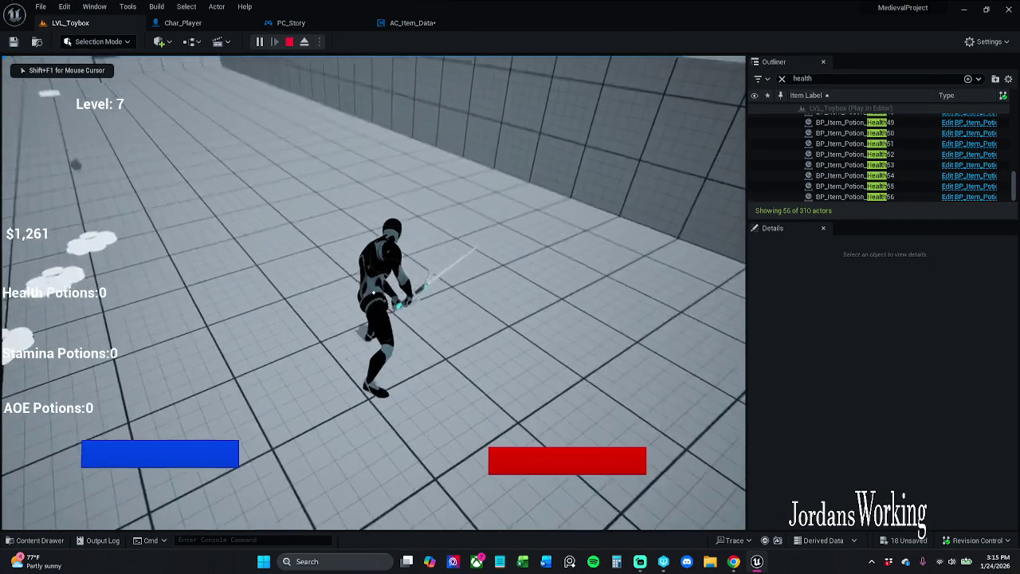
pyautogui.press('i')
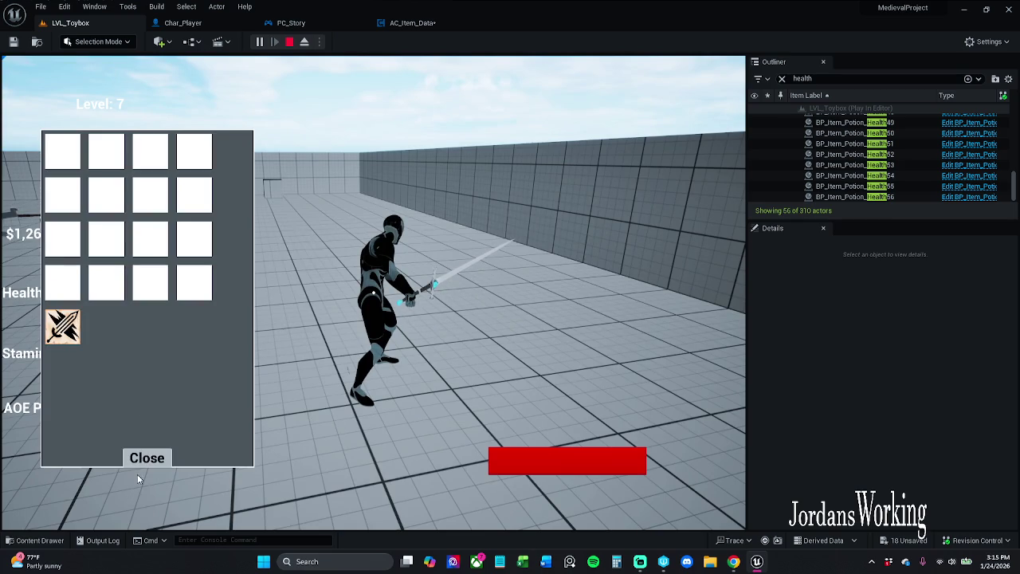
pyautogui.click(147, 458)
pyautogui.press('w')
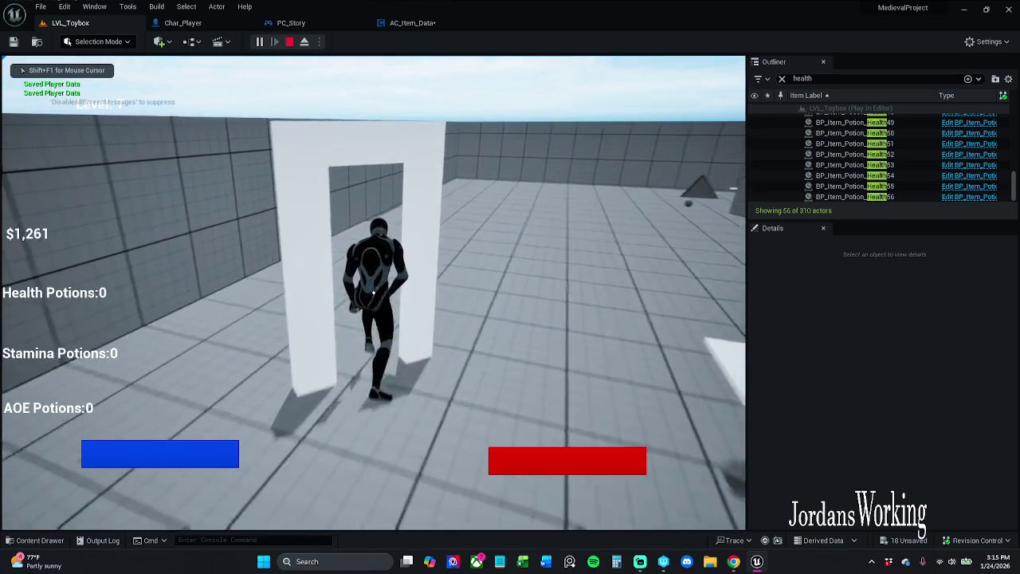
pyautogui.press('Escape')
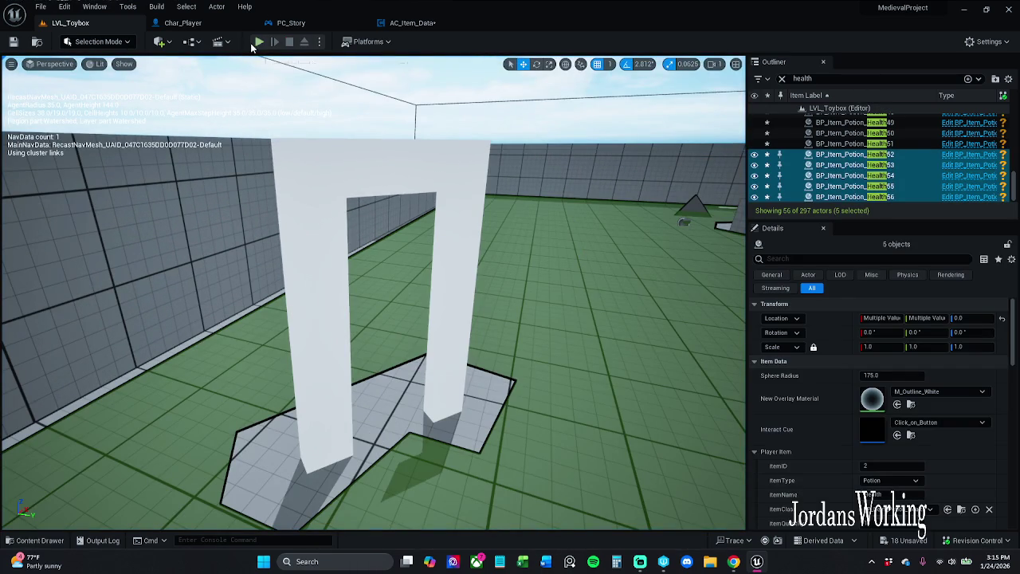
pyautogui.click(259, 43)
pyautogui.press('i')
pyautogui.press('Escape')
pyautogui.click(412, 22)
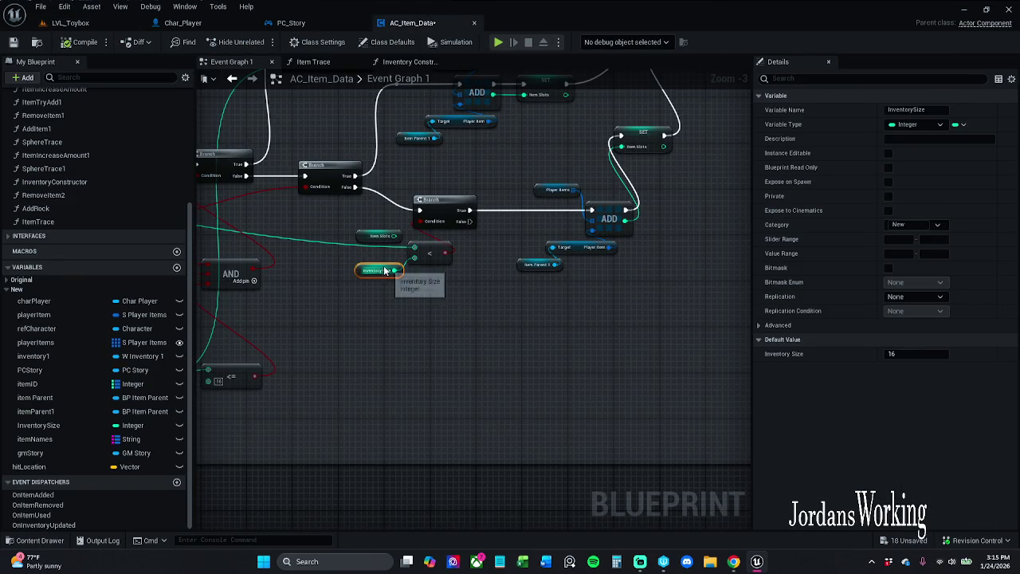
pyautogui.moveTo(308, 234); pyautogui.dragTo(364, 236)
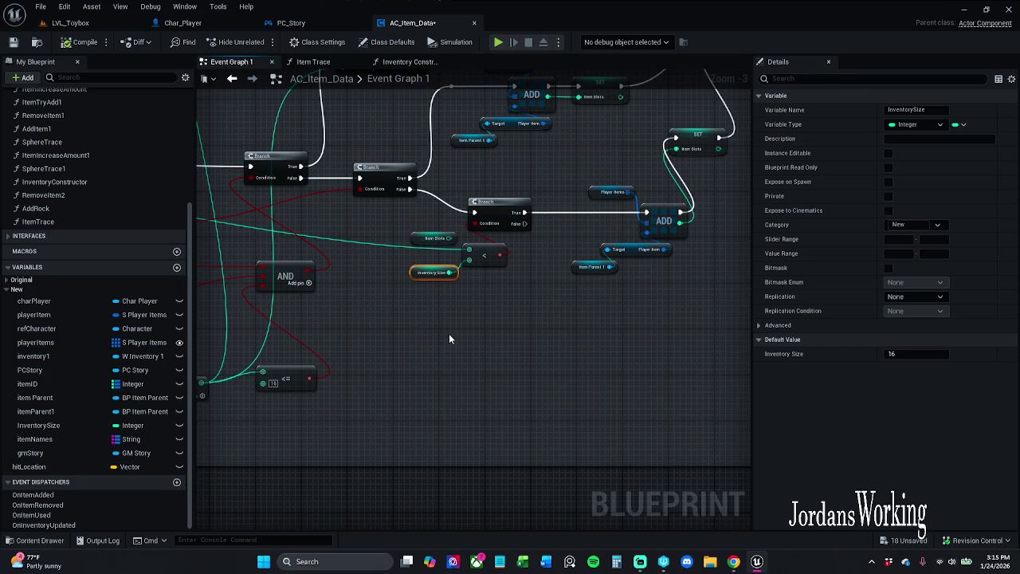
pyautogui.click(410, 62)
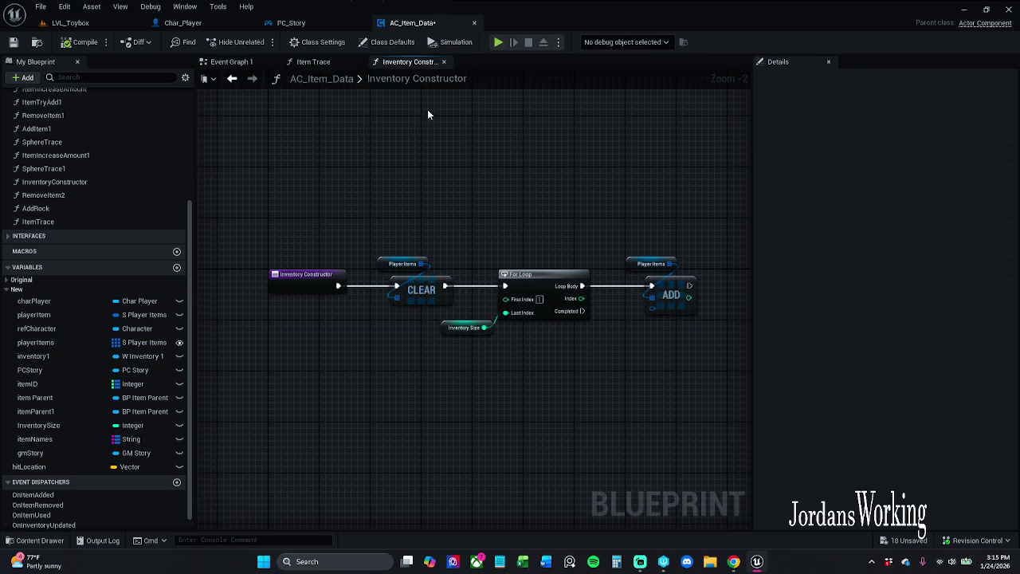
pyautogui.click(315, 62)
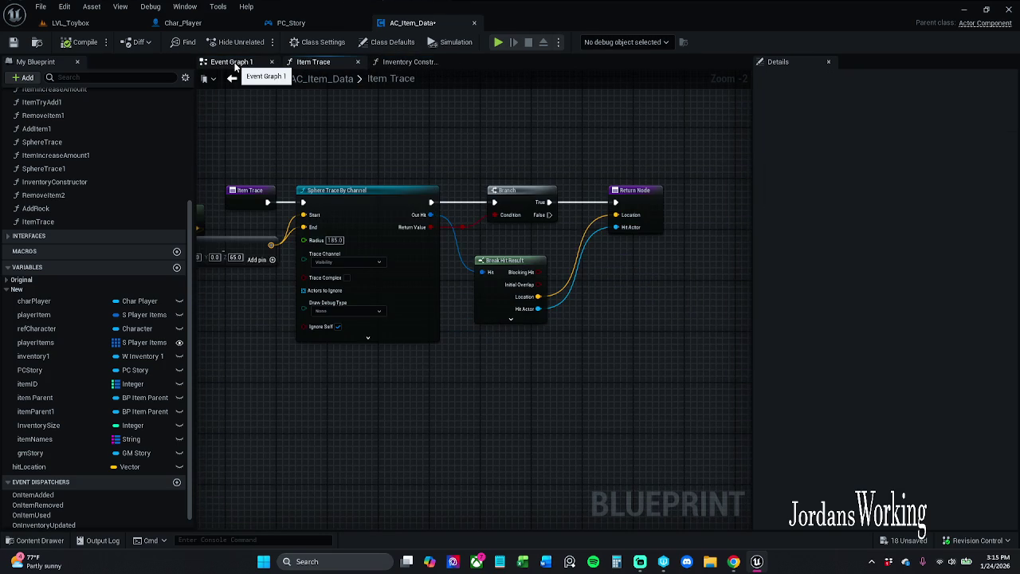
pyautogui.click(234, 63)
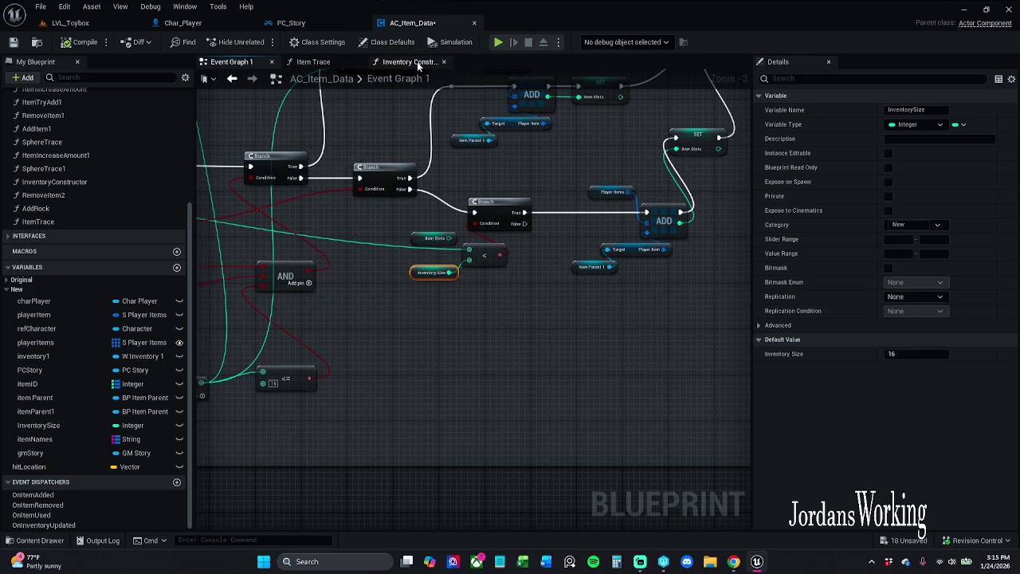
# - Unhook Inventory Size and set the Inventory Constructor For Loop's Last Index to 16
pyautogui.click(411, 62)
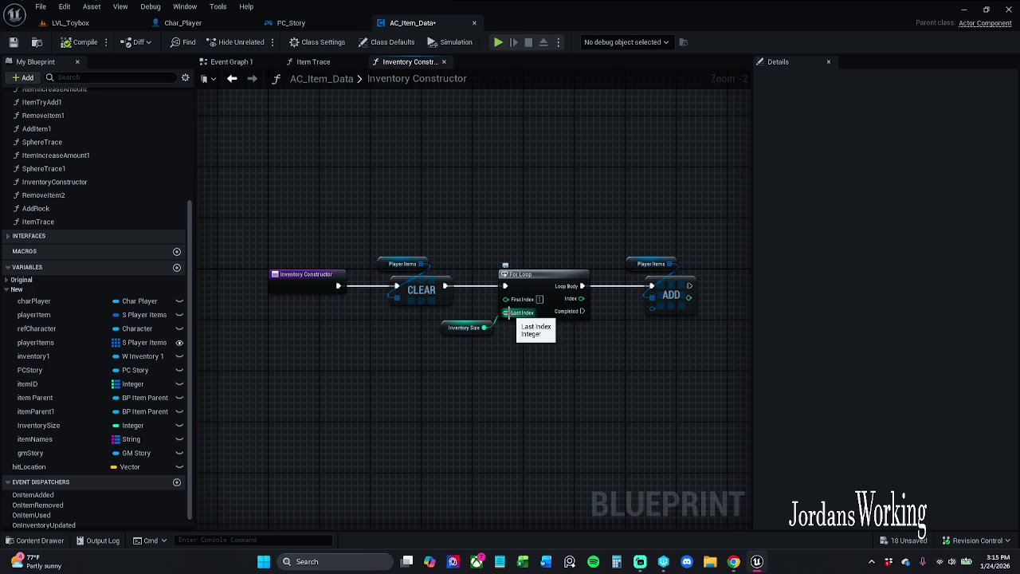
pyautogui.keyDown('alt'); pyautogui.click(515, 318); pyautogui.keyUp('alt')
pyautogui.click(539, 313)
pyautogui.write('16')
pyautogui.press('Return')
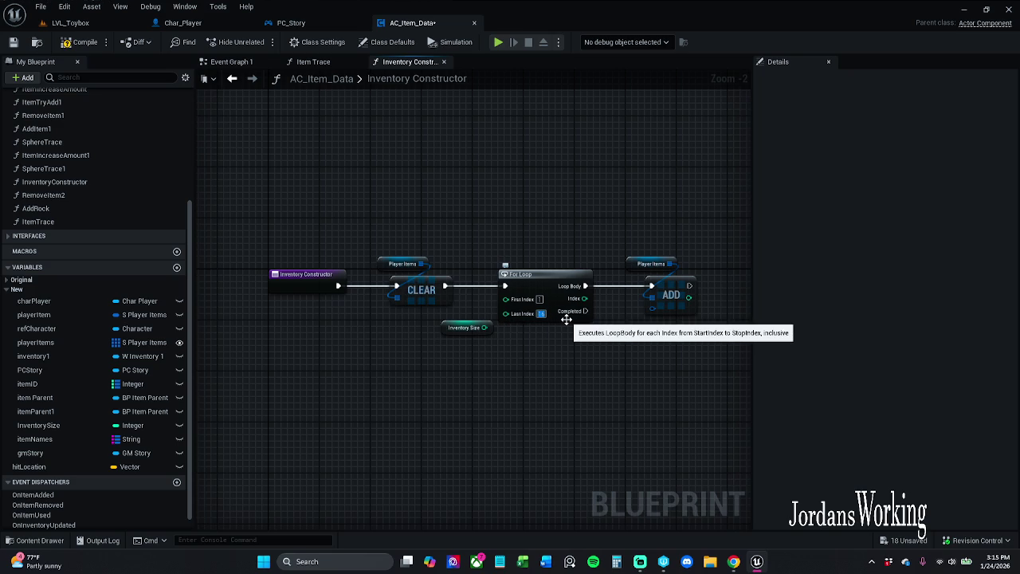
# - Play LVL_Toybox, open the inventory grid, then stop and return to AC_Item_Data
pyautogui.click(84, 25)
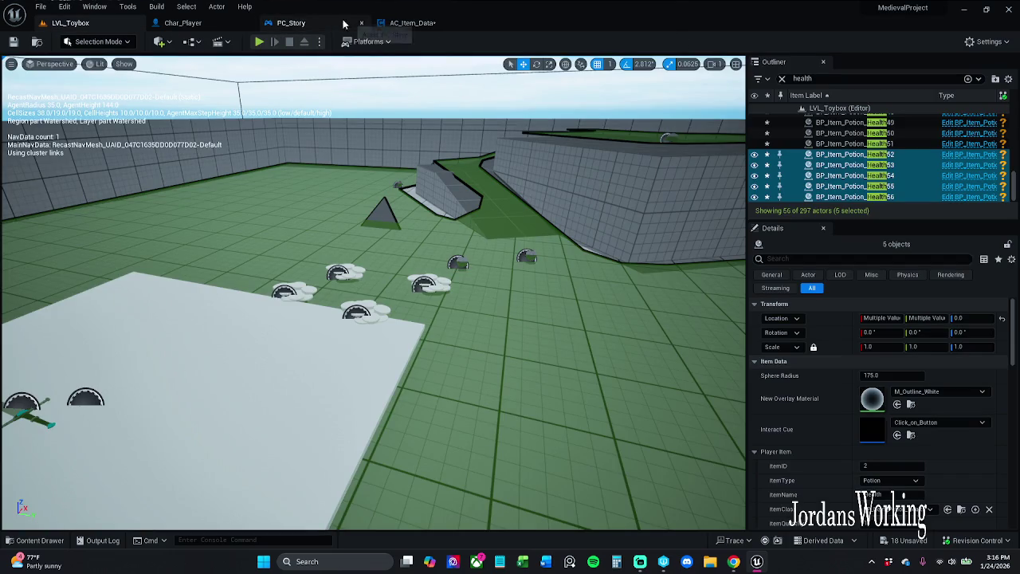
pyautogui.click(259, 42)
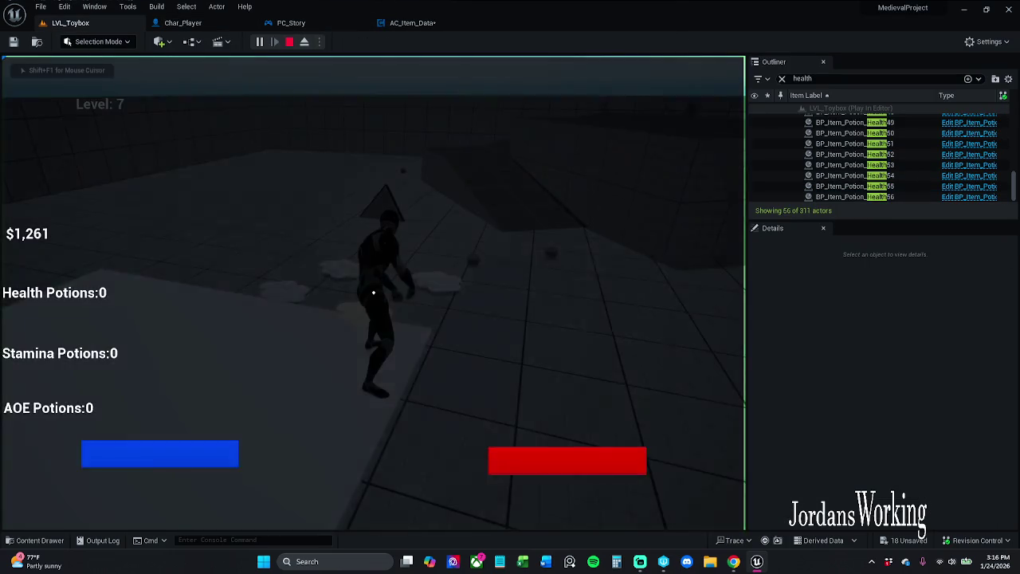
pyautogui.press('i')
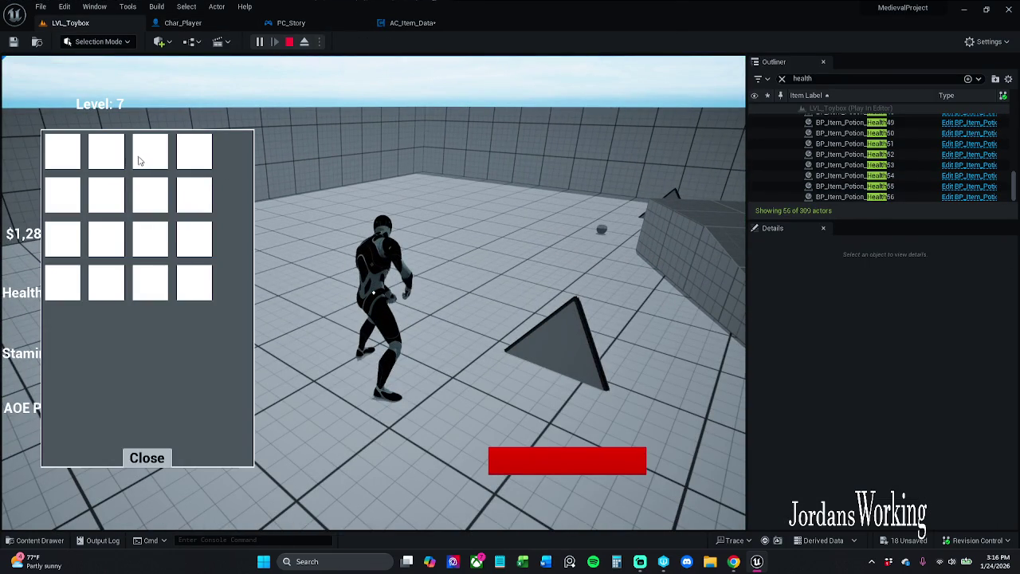
pyautogui.press('Escape')
pyautogui.click(411, 22)
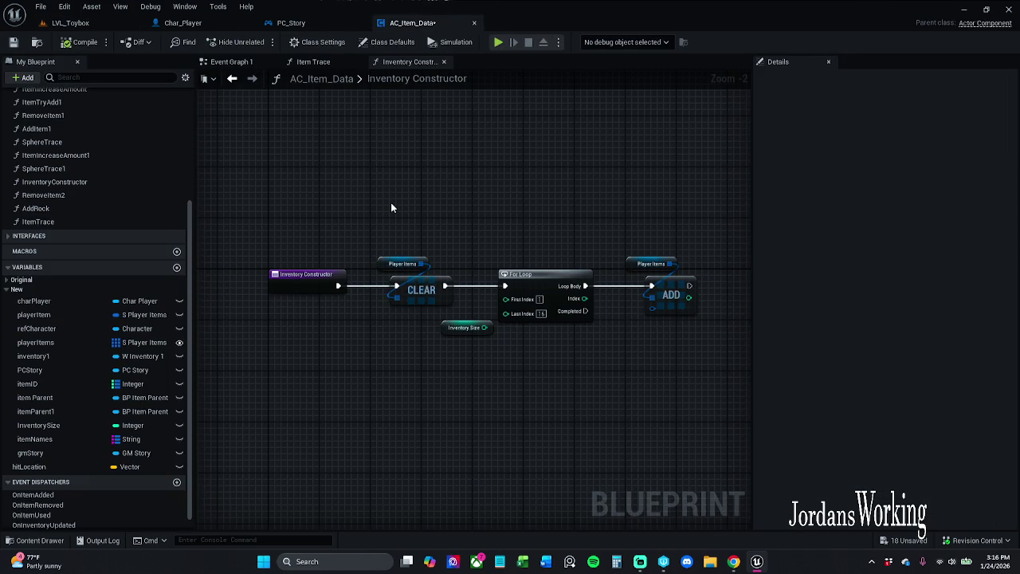
# - Add two default elements to Player Items and expand Index [0]
pyautogui.click(231, 61)
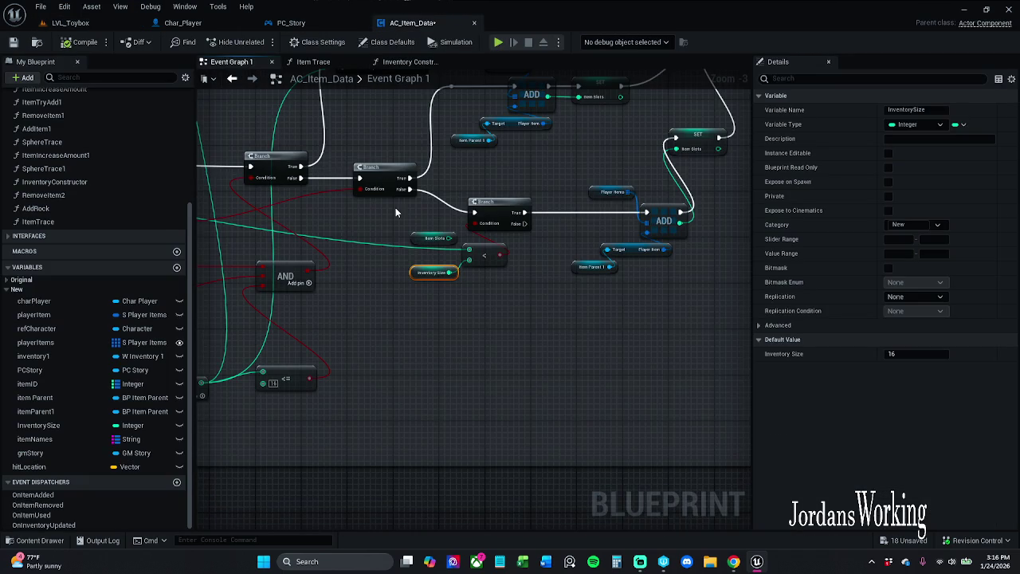
pyautogui.click(322, 61)
pyautogui.click(421, 62)
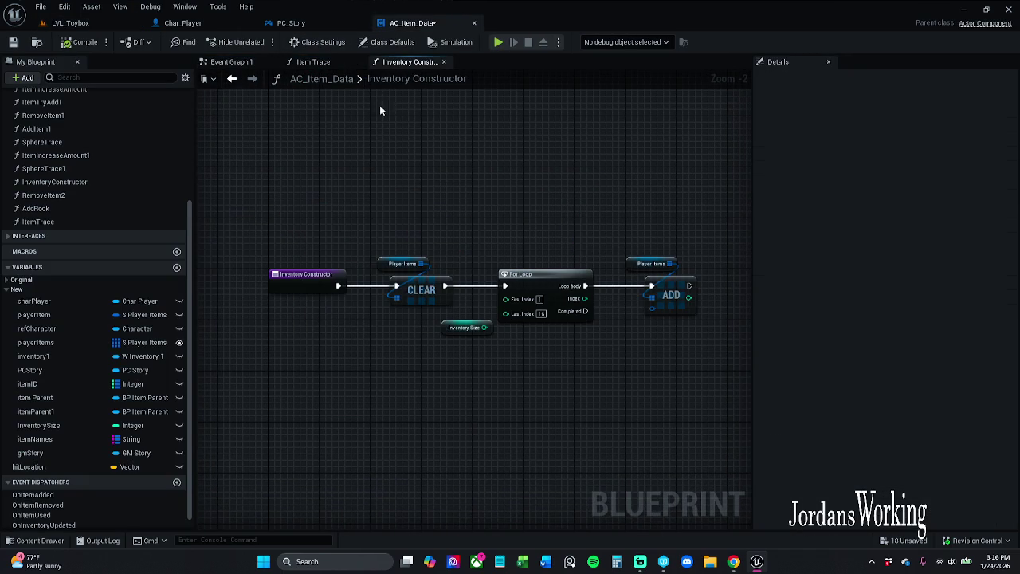
pyautogui.click(402, 263)
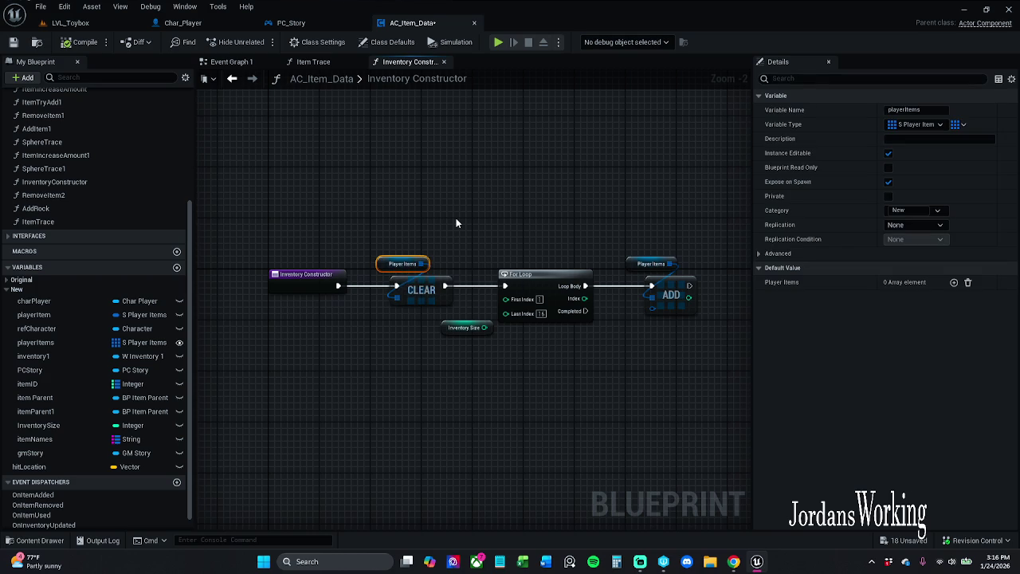
pyautogui.click(954, 282)
pyautogui.click(954, 283)
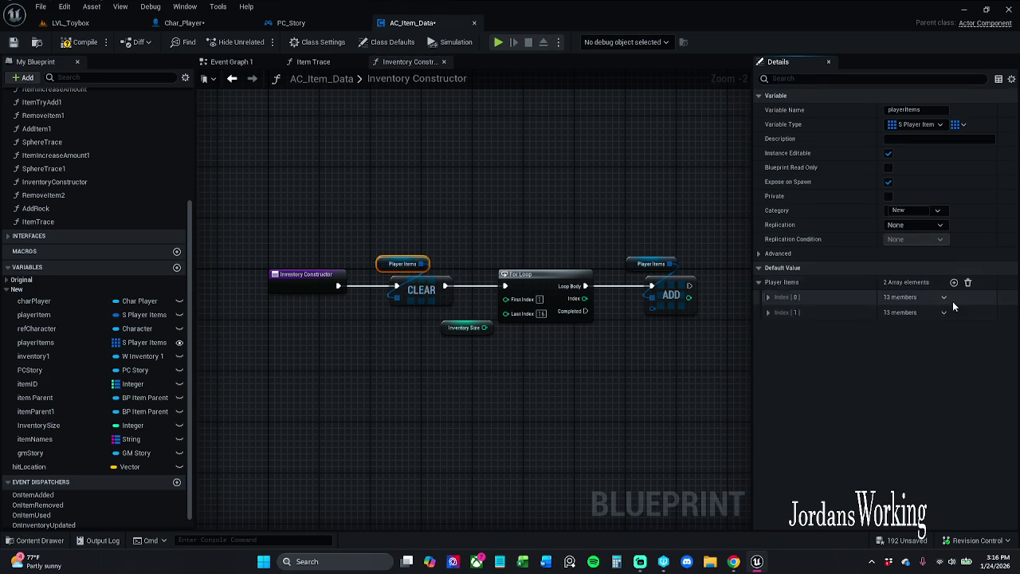
pyautogui.click(943, 301)
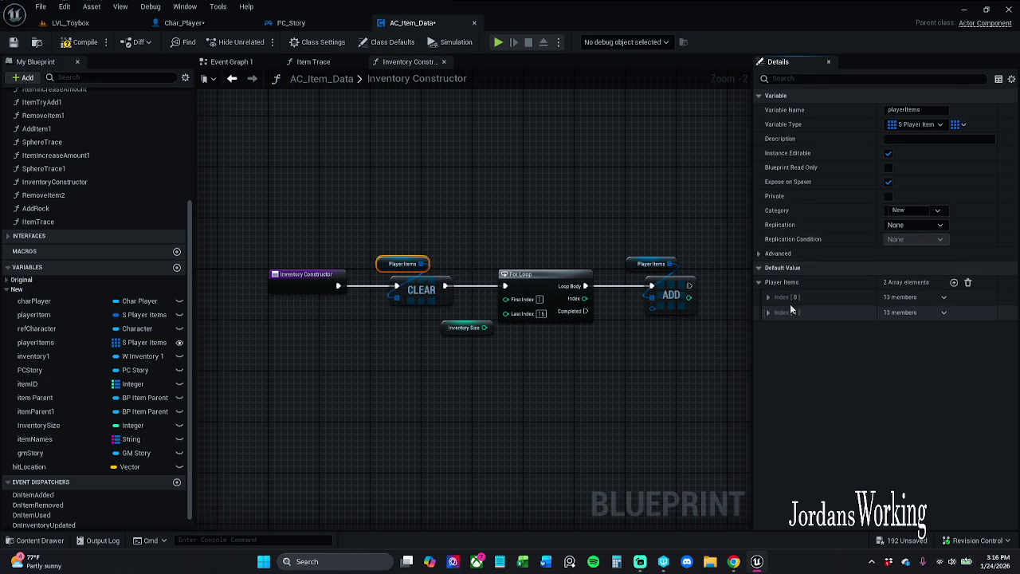
pyautogui.click(767, 296)
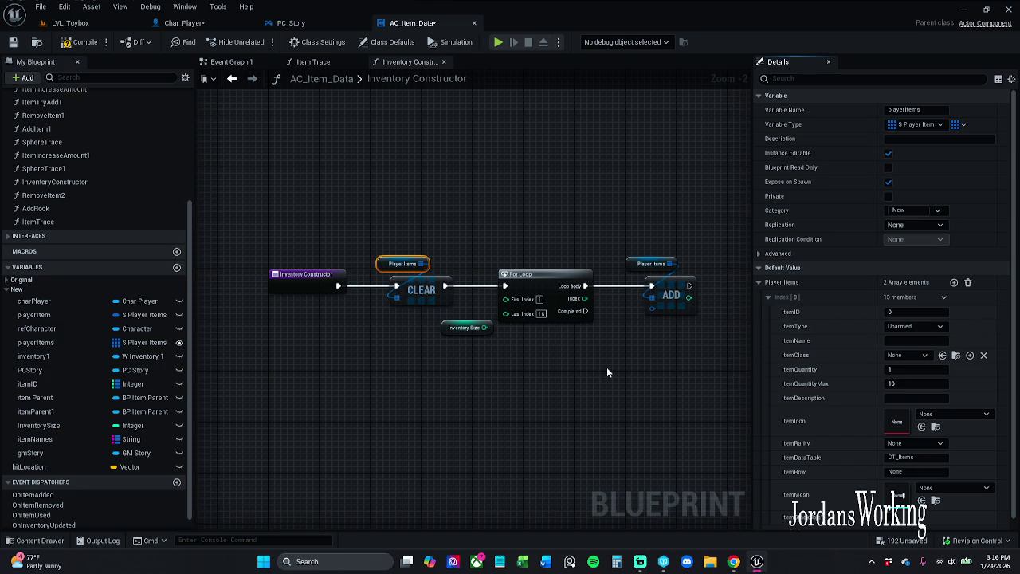
# - Wire the Inventory Size getter back into the For Loop's Last Index
pyautogui.moveTo(487, 382); pyautogui.dragTo(417, 393)
pyautogui.click(399, 345)
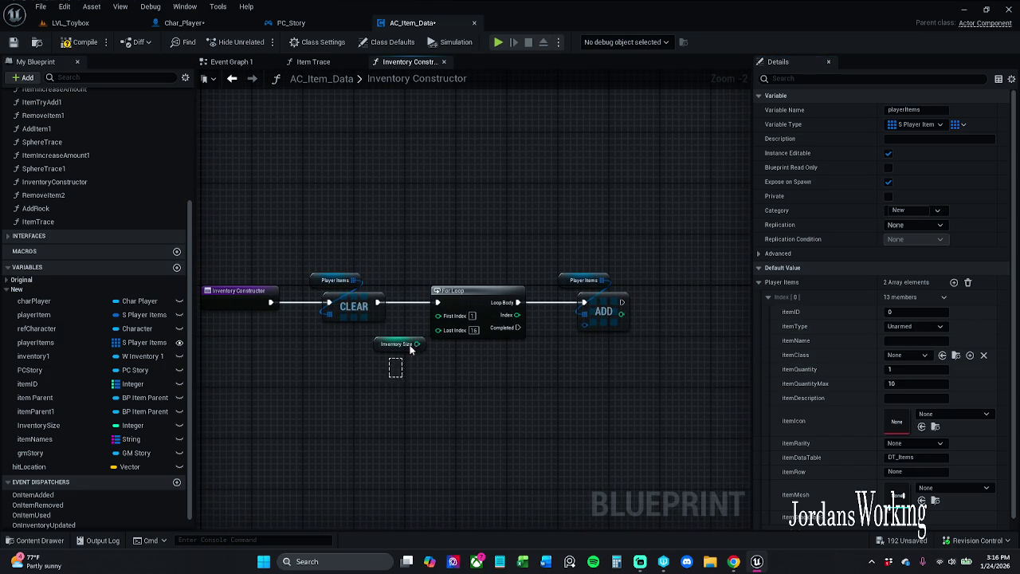
pyautogui.click(422, 364)
pyautogui.moveTo(417, 343); pyautogui.dragTo(451, 333)
pyautogui.keyDown('alt'); pyautogui.click(439, 329); pyautogui.keyUp('alt')
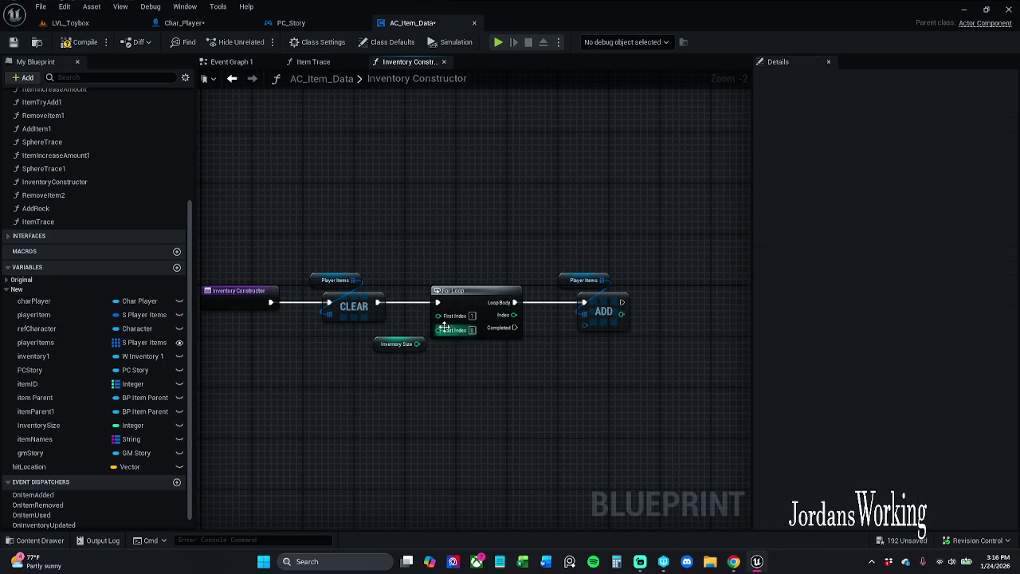
pyautogui.moveTo(437, 329)
pyautogui.mouseDown()
pyautogui.moveTo(412, 352)
pyautogui.moveTo(417, 343)
pyautogui.mouseUp()
pyautogui.click(446, 278)
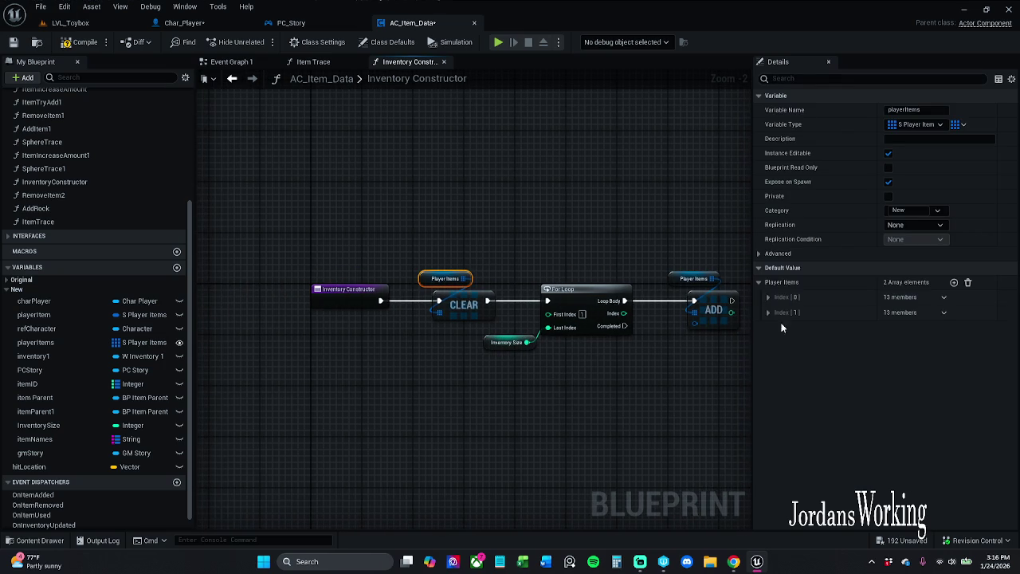
# - Set the first Player Items element's item type to Melee and name it Sword
pyautogui.click(786, 299)
pyautogui.click(892, 311)
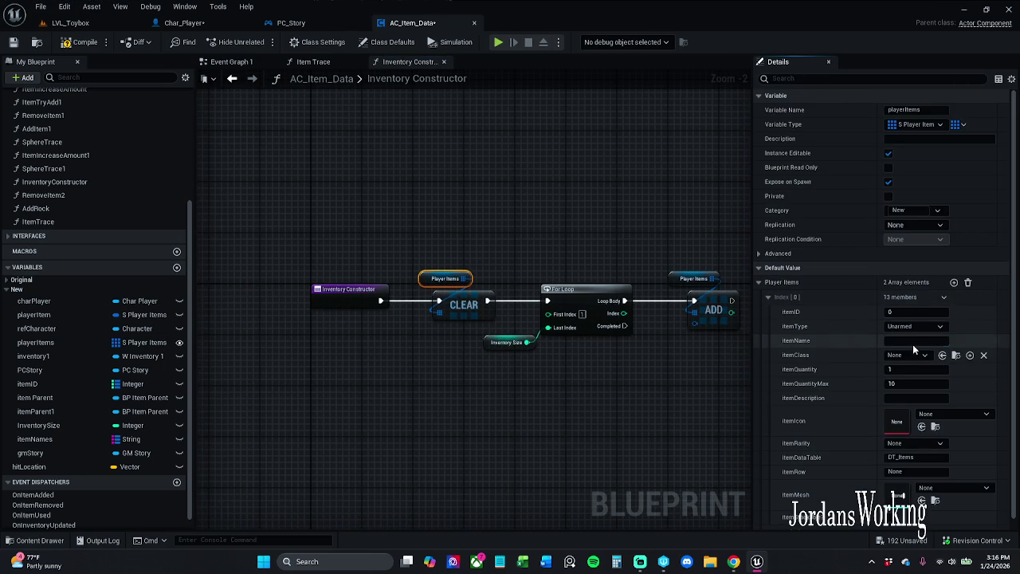
pyautogui.click(931, 340)
pyautogui.click(917, 326)
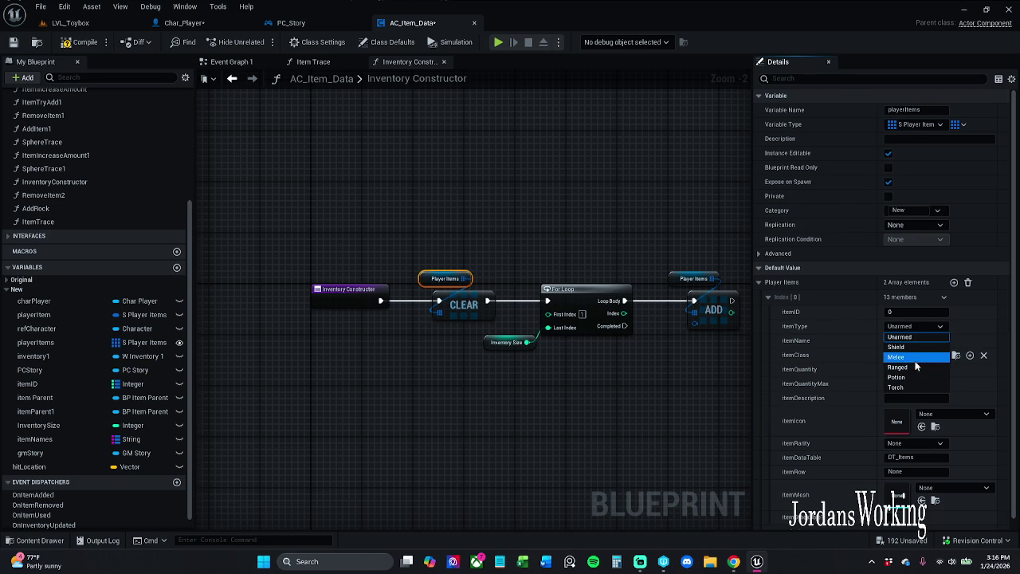
pyautogui.click(909, 356)
pyautogui.click(906, 342)
pyautogui.write('Sword')
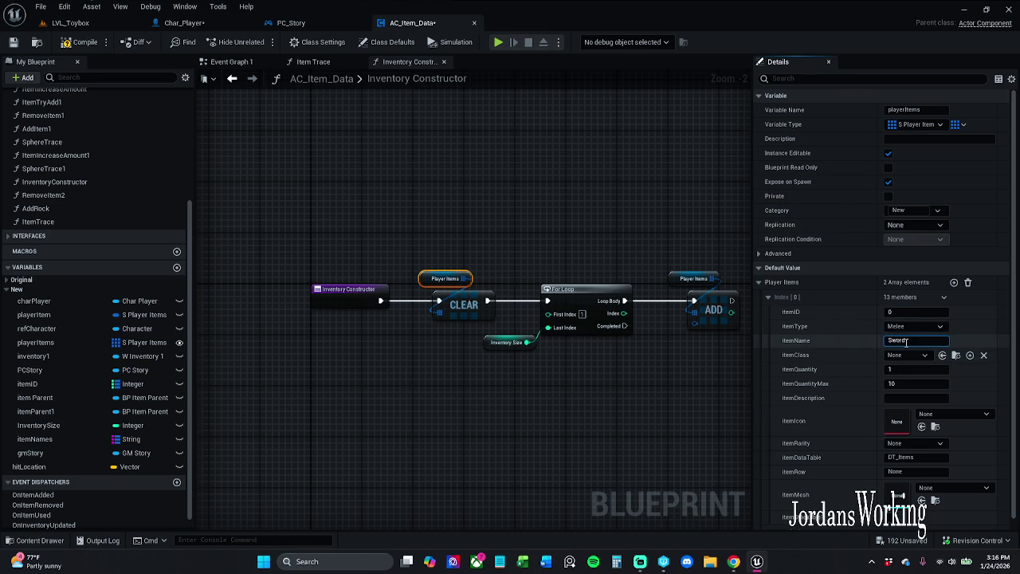
# - Pick SM_Sword as the item mesh and BP_Item_Sword as the item class
pyautogui.click(968, 415)
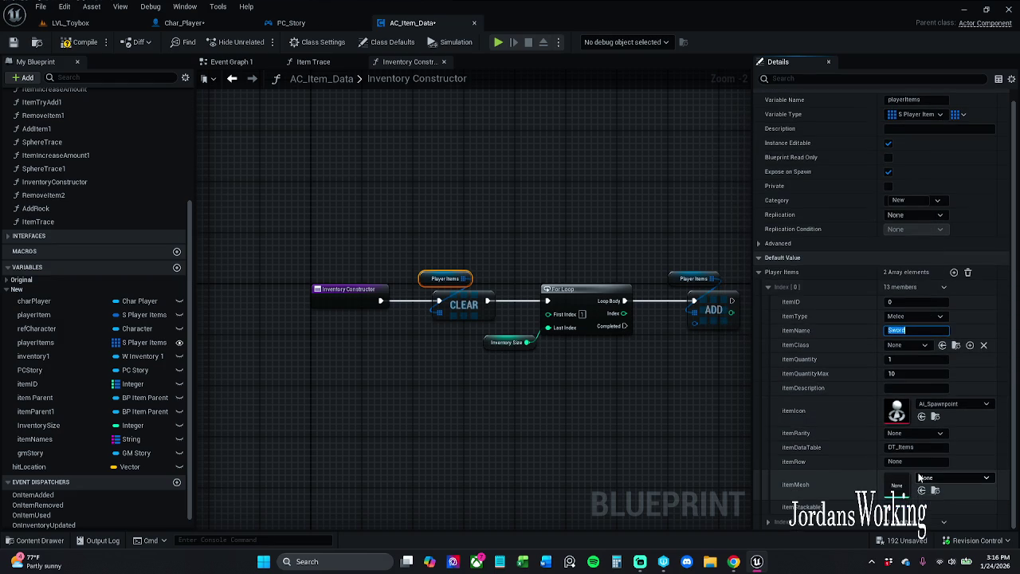
pyautogui.click(946, 477)
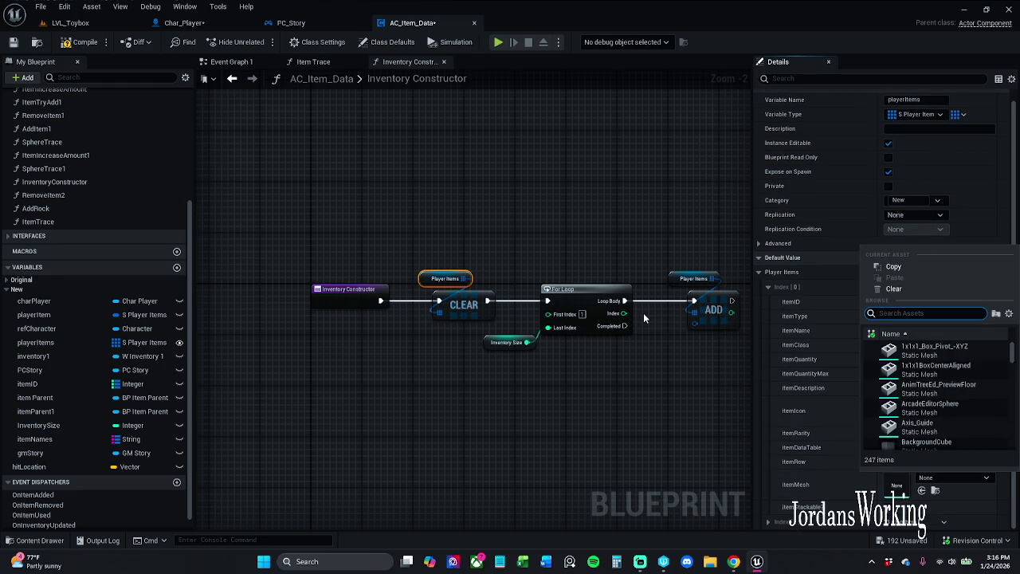
pyautogui.write('Sword')
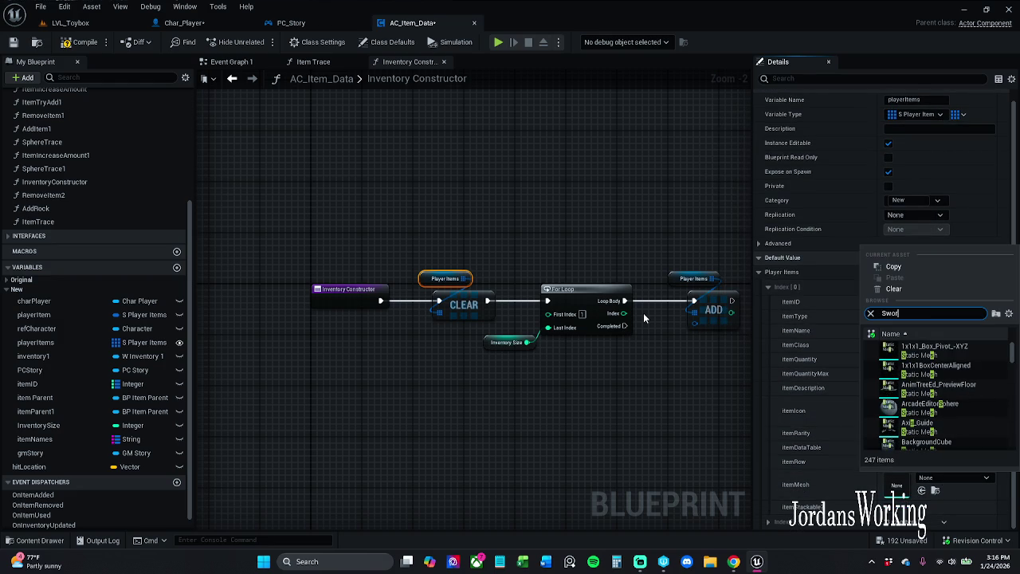
pyautogui.click(916, 350)
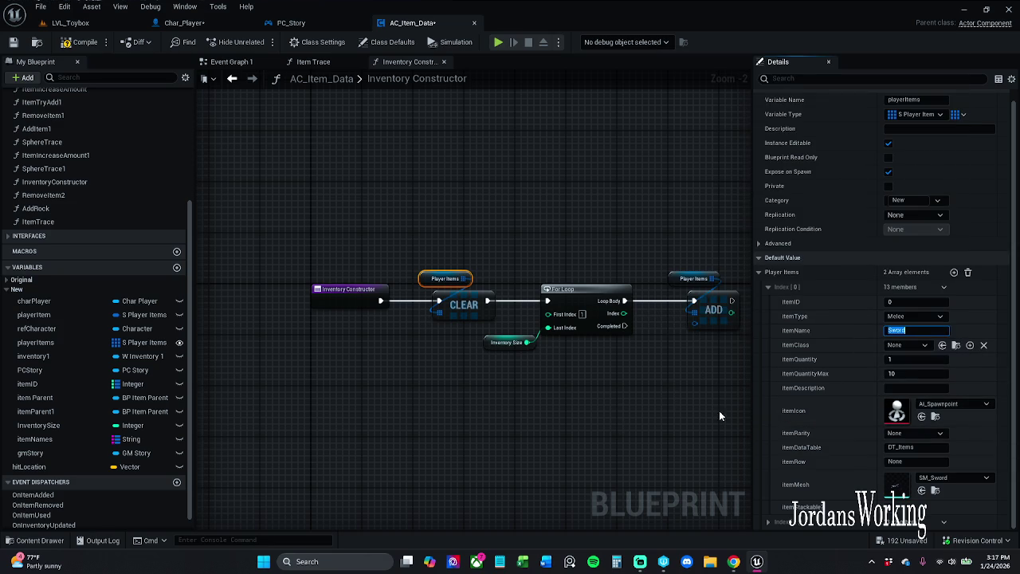
pyautogui.click(919, 345)
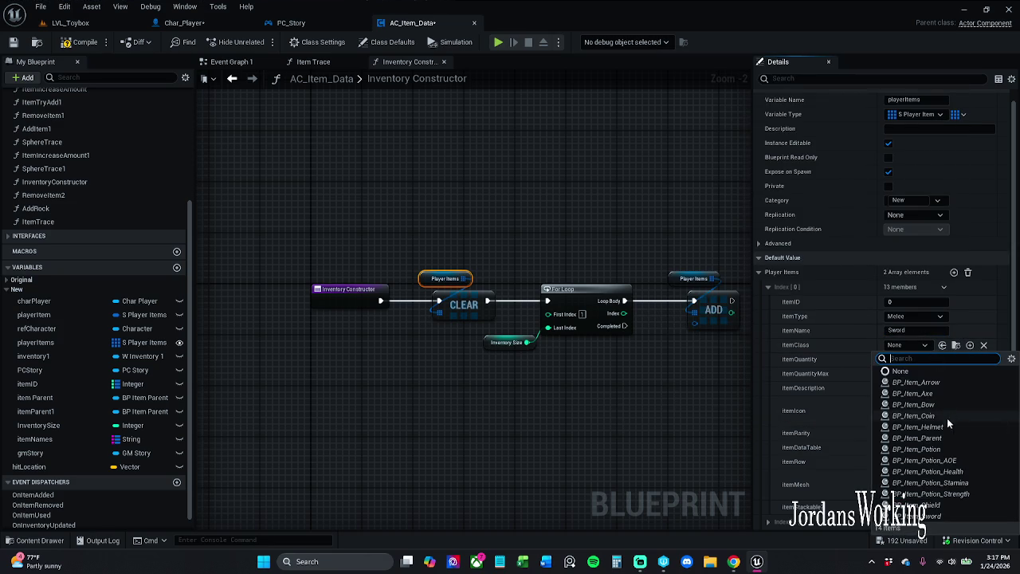
pyautogui.click(944, 515)
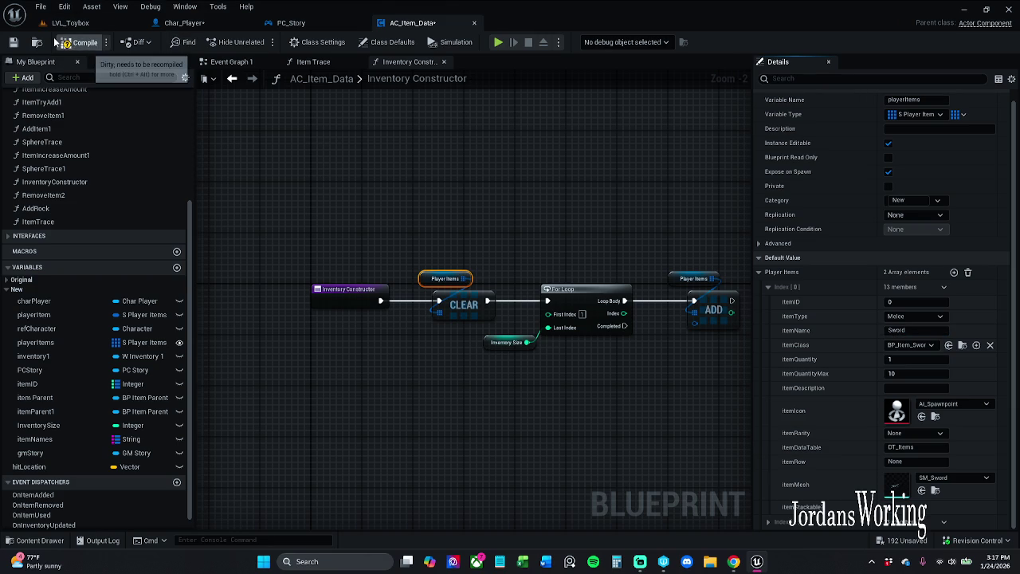
pyautogui.click(76, 23)
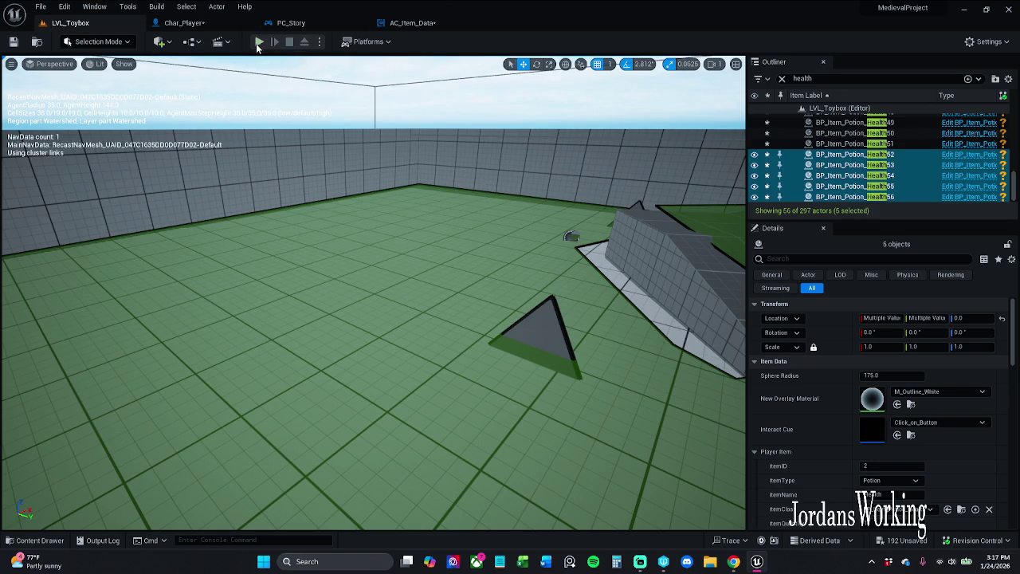
# - Play LVL_Toybox, open the inventory with I, stop, and go back to AC_Item_Data
pyautogui.click(259, 41)
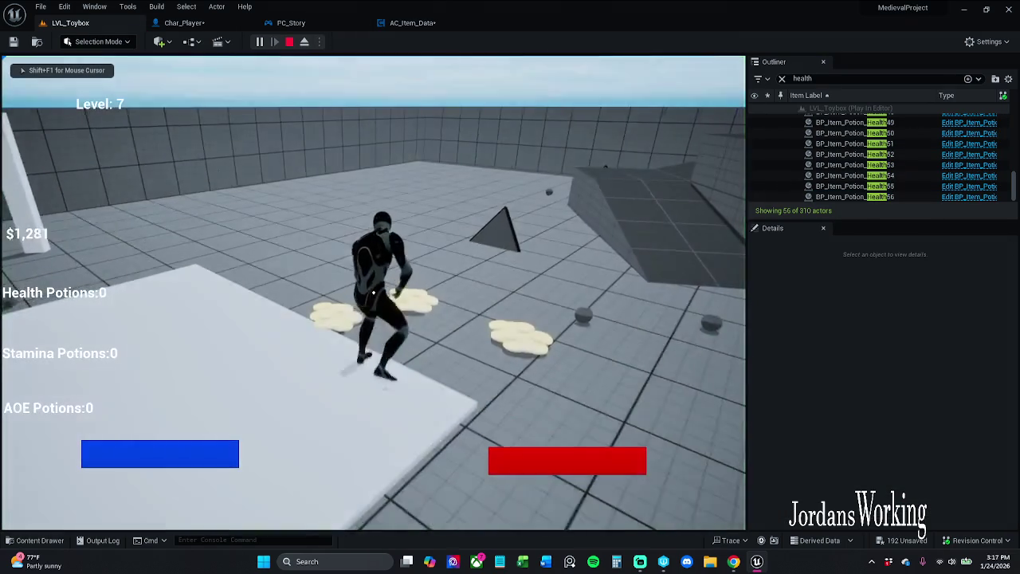
pyautogui.press('i')
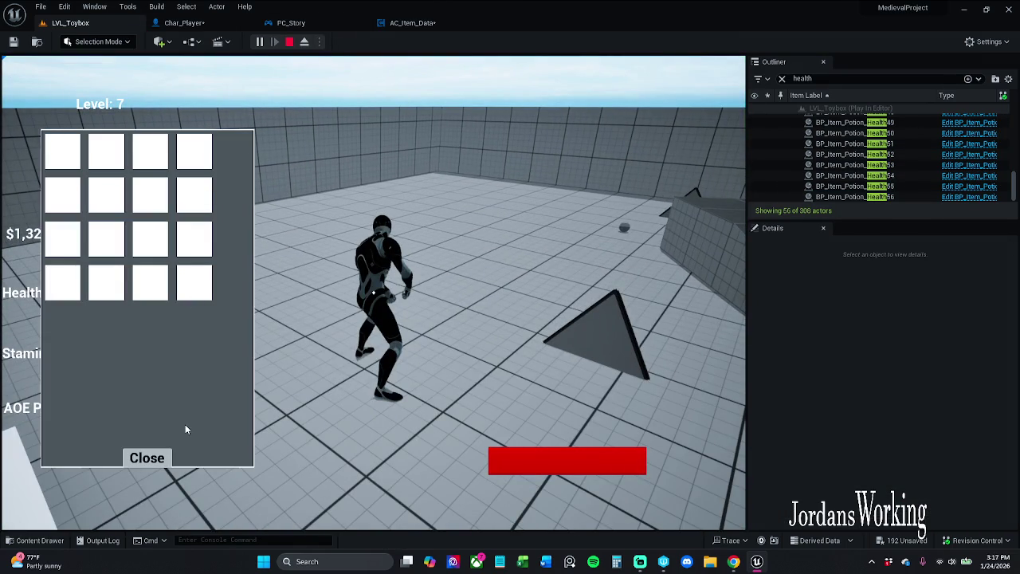
pyautogui.press('Escape')
pyautogui.click(411, 22)
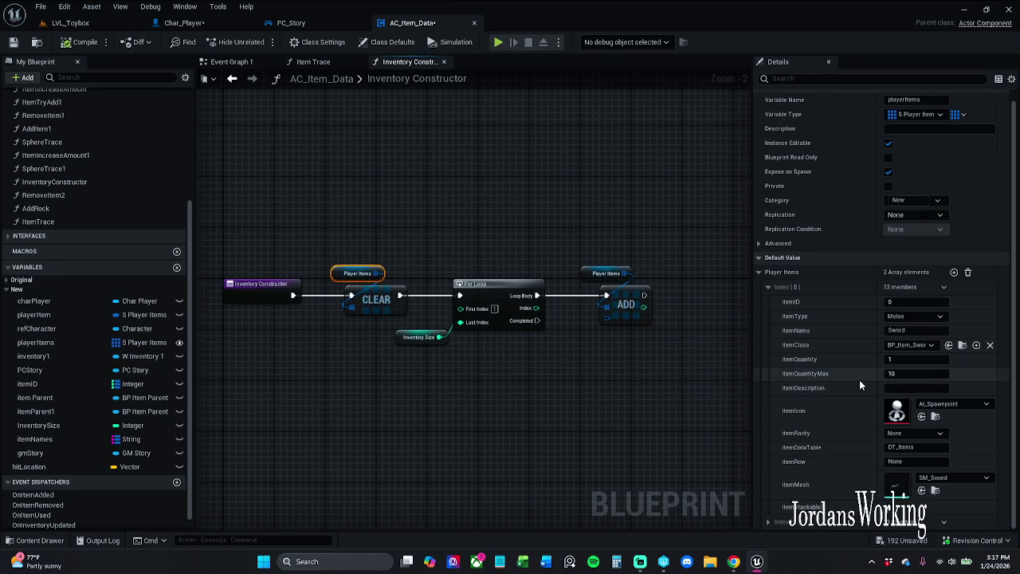
# - Delete the Index [1] element from the Player Items defaults
pyautogui.click(770, 523)
pyautogui.scroll(-5, 835, 464)
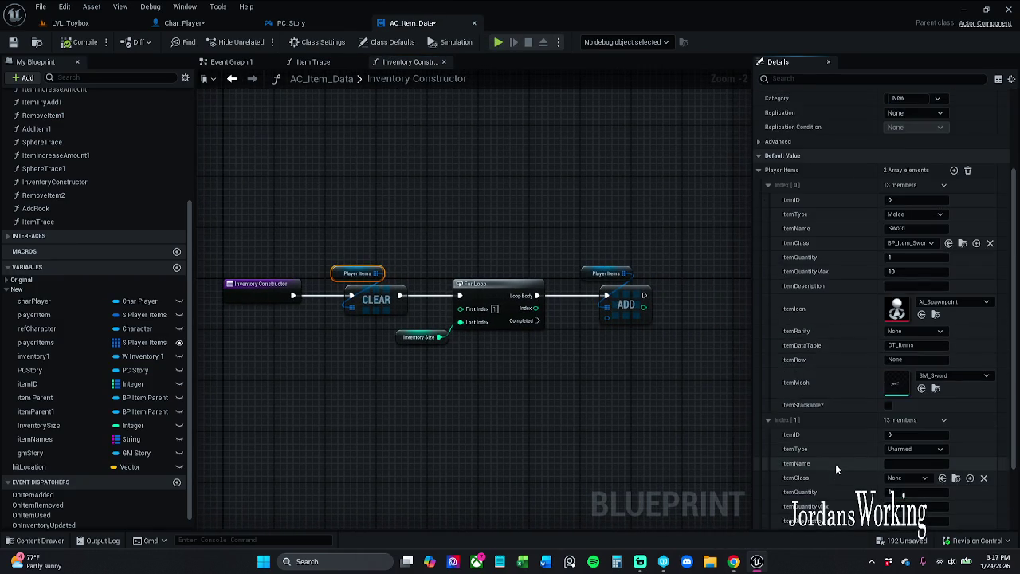
pyautogui.click(770, 303)
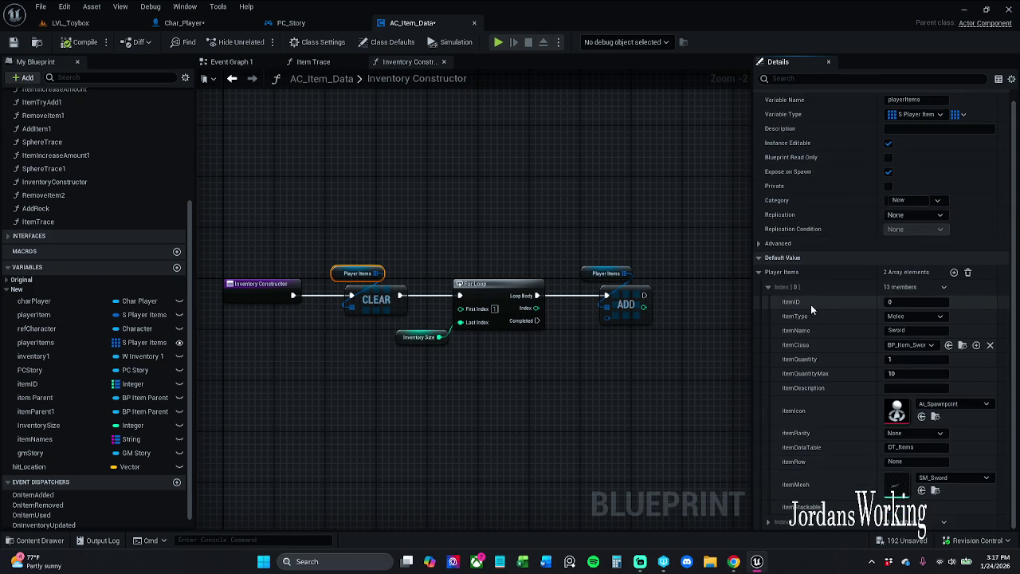
pyautogui.click(946, 523)
pyautogui.click(958, 493)
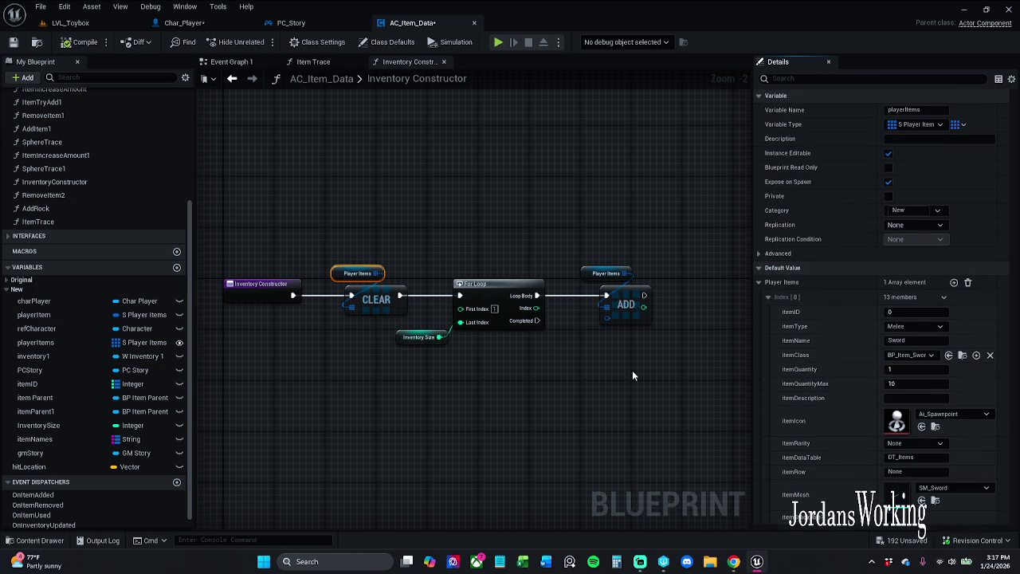
# - Compile AC_Item_Data and play-test the inventory in LVL_Toybox
pyautogui.click(78, 37)
pyautogui.click(78, 25)
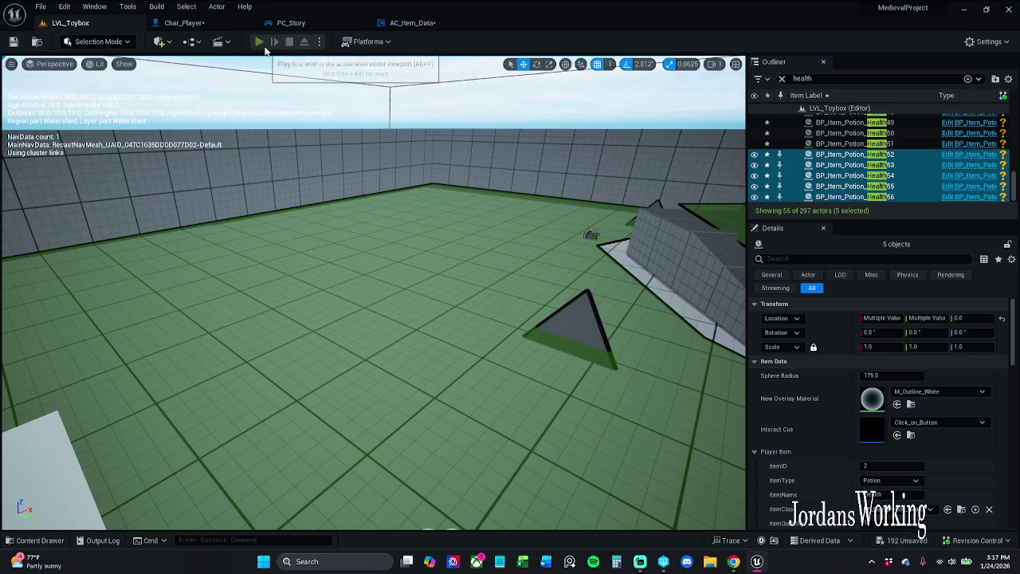
pyautogui.click(266, 49)
pyautogui.press('i')
pyautogui.press('Escape')
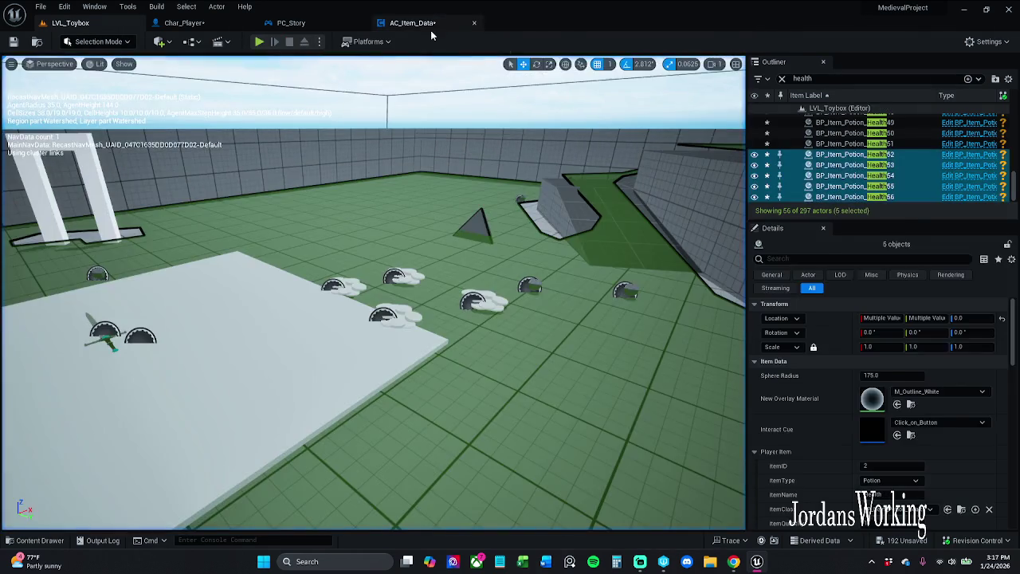
pyautogui.click(422, 23)
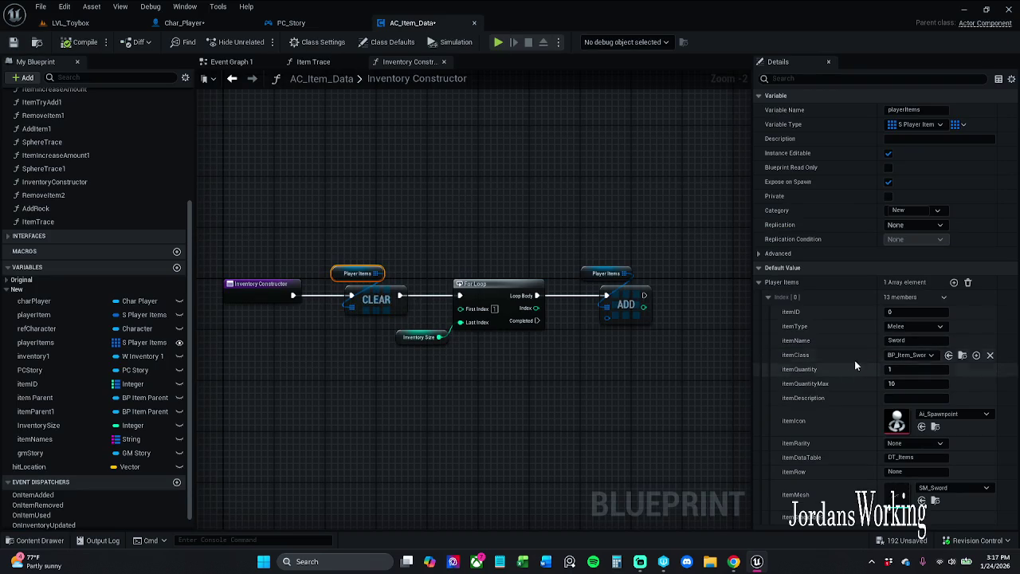
# - Delete the remaining Index [0] element, leaving 0 elements, and save AC_Item_Data
pyautogui.click(767, 297)
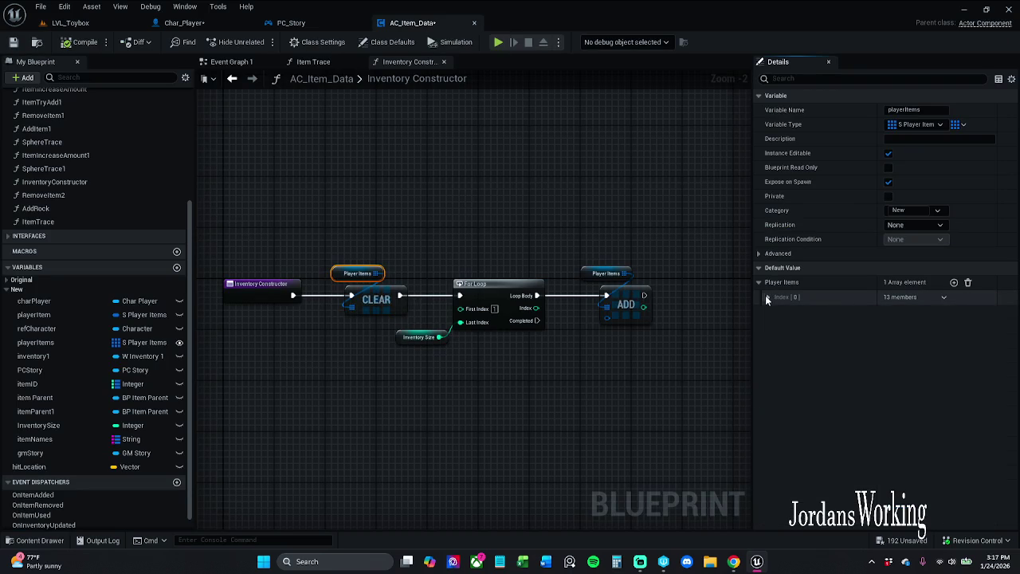
pyautogui.rightClick(942, 300)
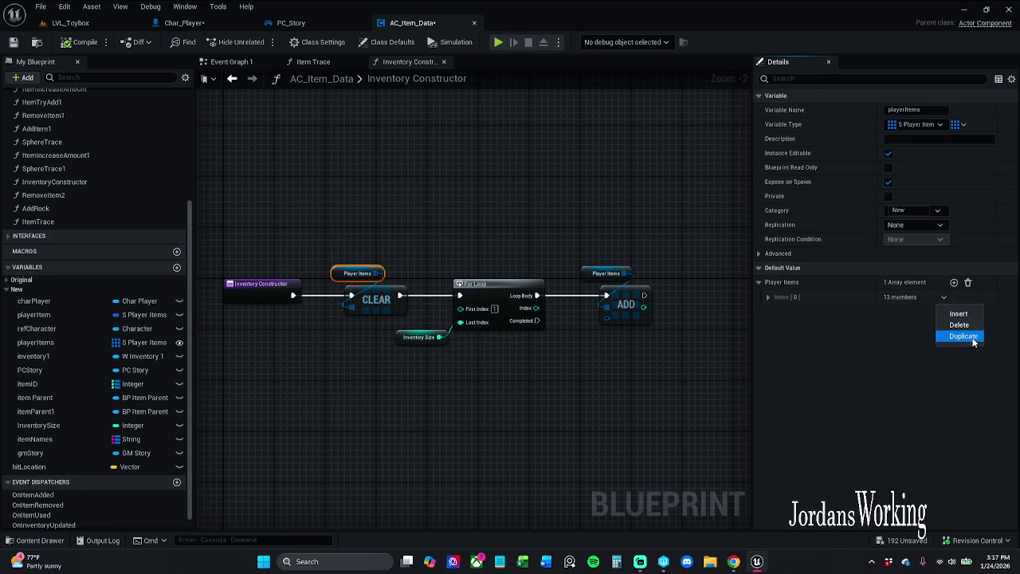
pyautogui.click(963, 324)
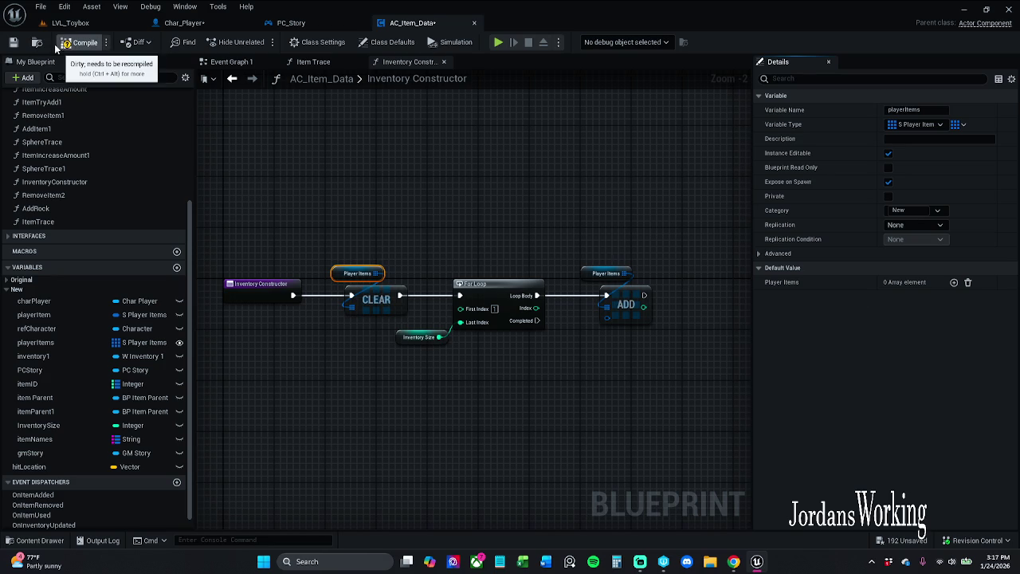
pyautogui.click(12, 43)
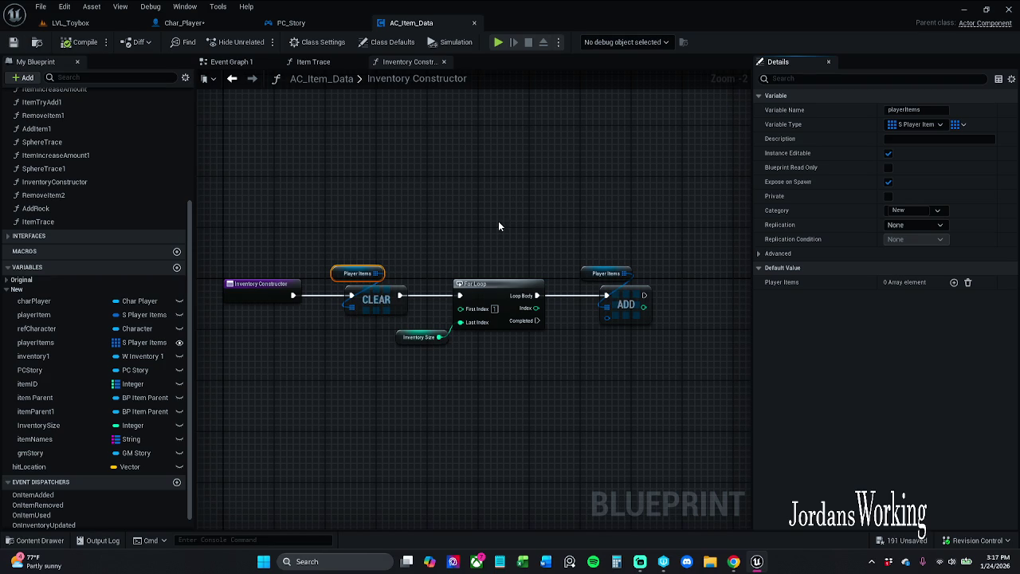
# - Close the Inventory Constructor graph and save the Char_Player blueprint
pyautogui.click(443, 63)
pyautogui.click(290, 22)
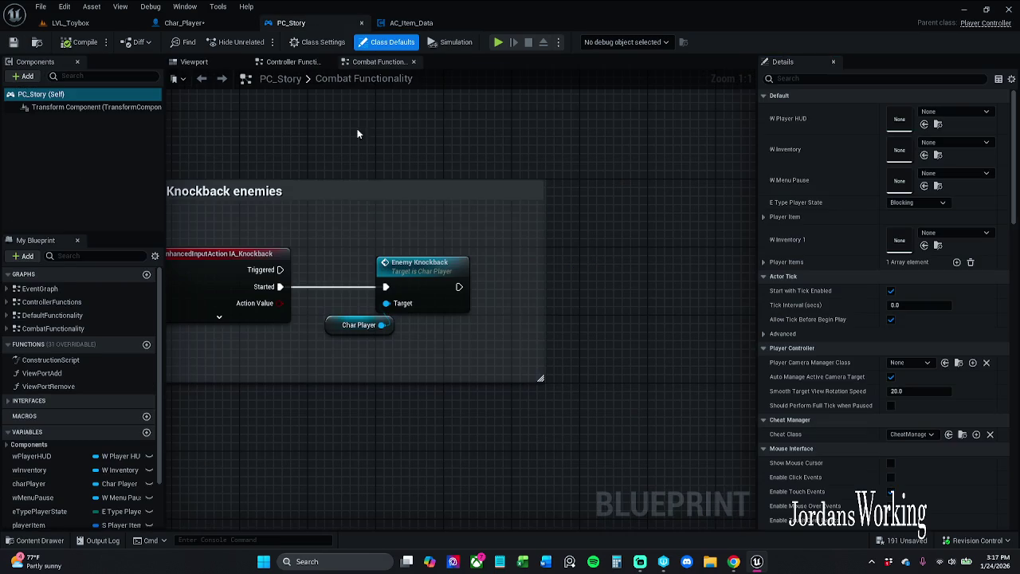
pyautogui.moveTo(366, 207); pyautogui.dragTo(403, 210)
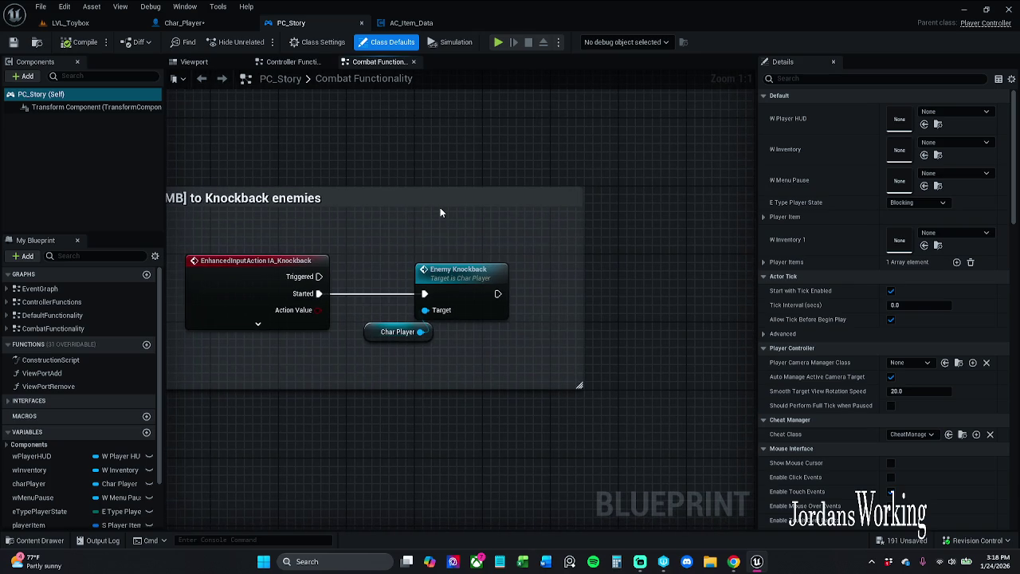
pyautogui.click(411, 23)
pyautogui.click(199, 23)
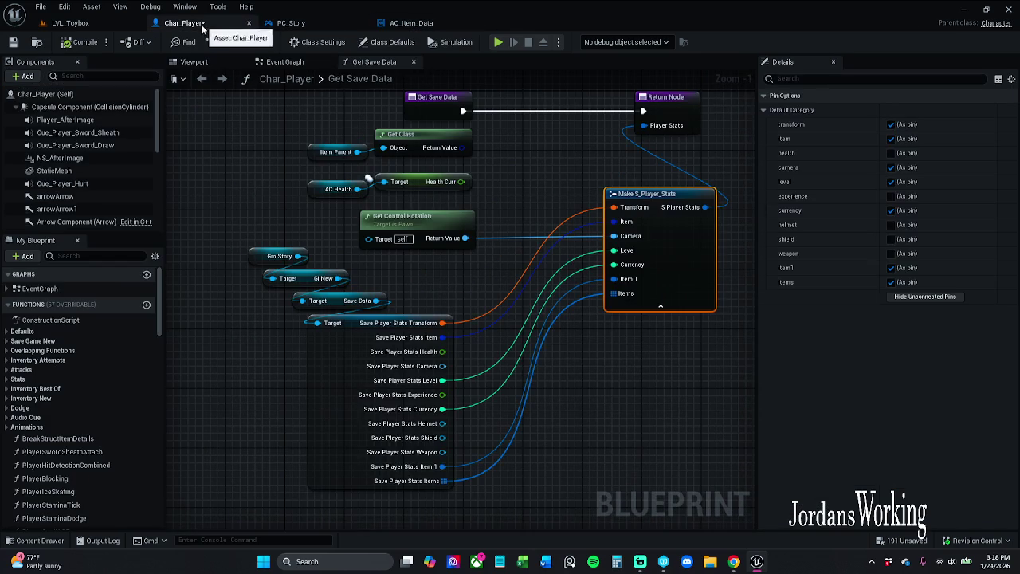
pyautogui.click(13, 41)
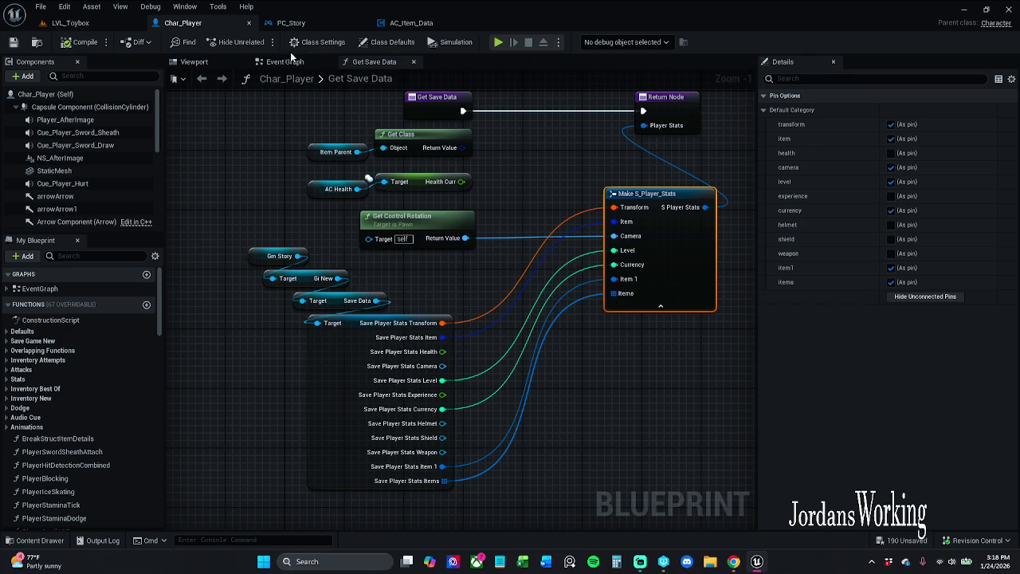
# - Close the PC_Story blueprint editor and open the Content Drawer at ActorComponents
pyautogui.click(402, 24)
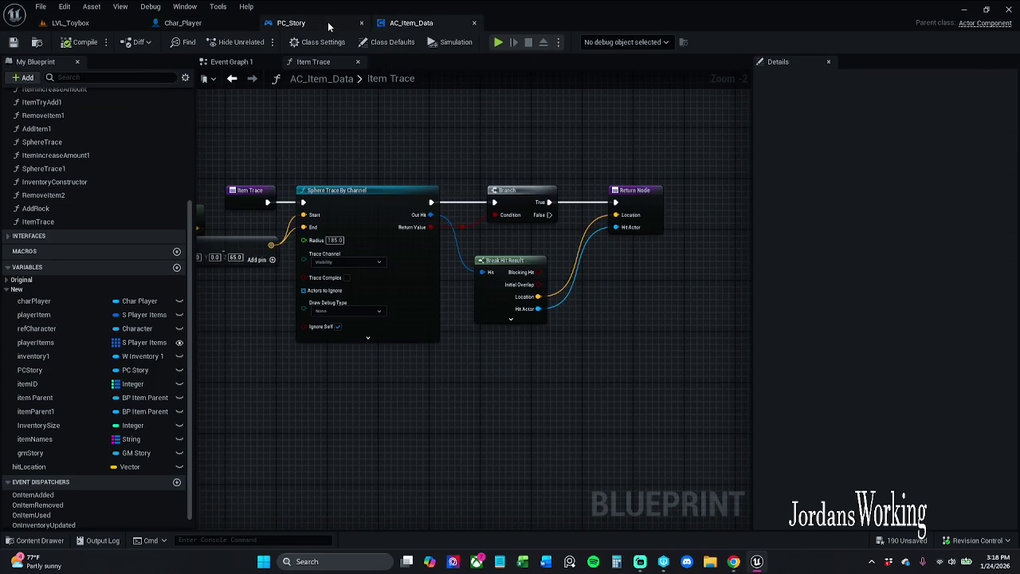
pyautogui.click(328, 22)
pyautogui.moveTo(335, 144); pyautogui.dragTo(370, 180)
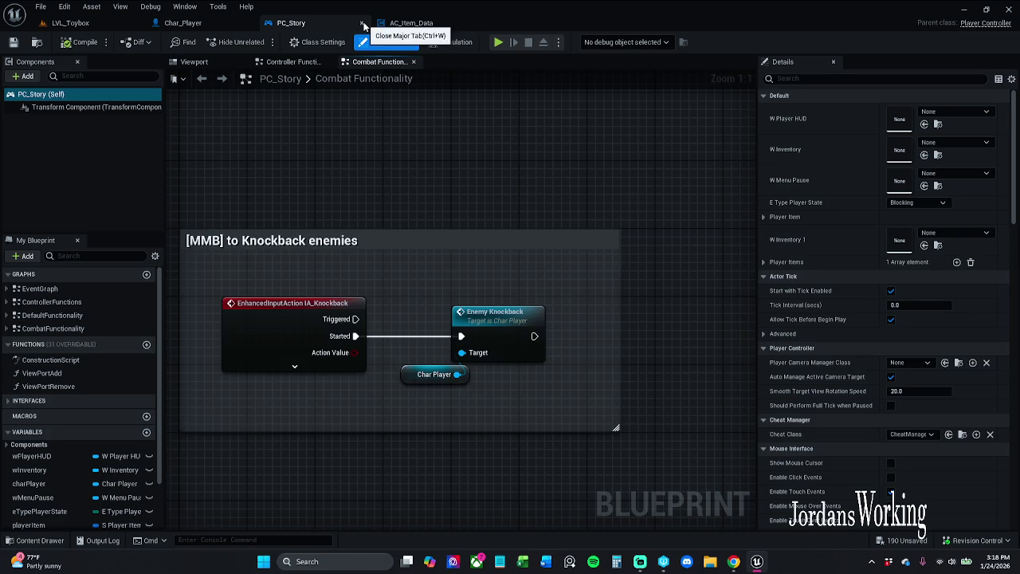
pyautogui.click(361, 23)
pyautogui.click(32, 540)
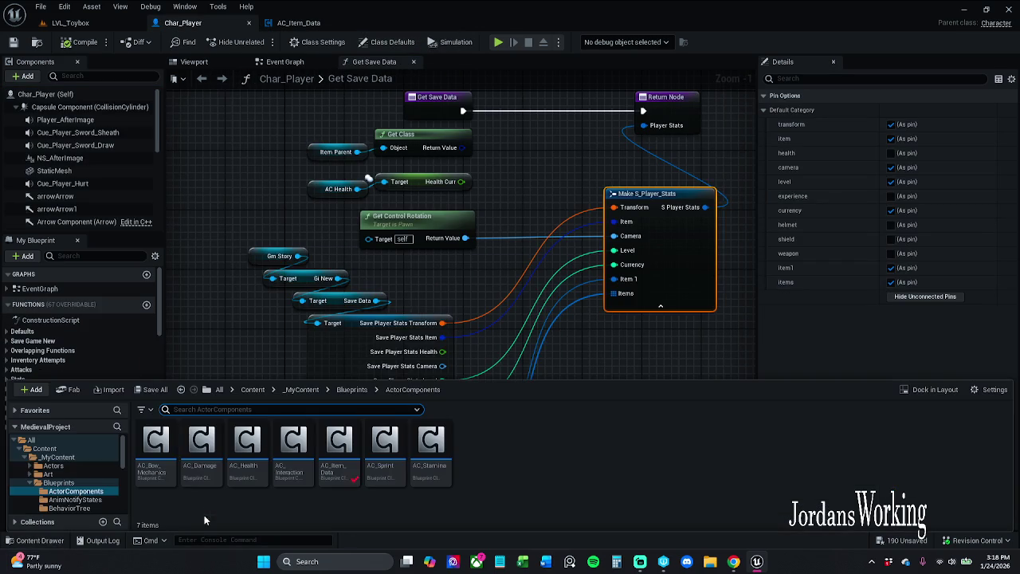
# - Browse Blueprints' Instances and GameInstance folders to find GI_Main, GI_New and GI_Story
pyautogui.click(351, 388)
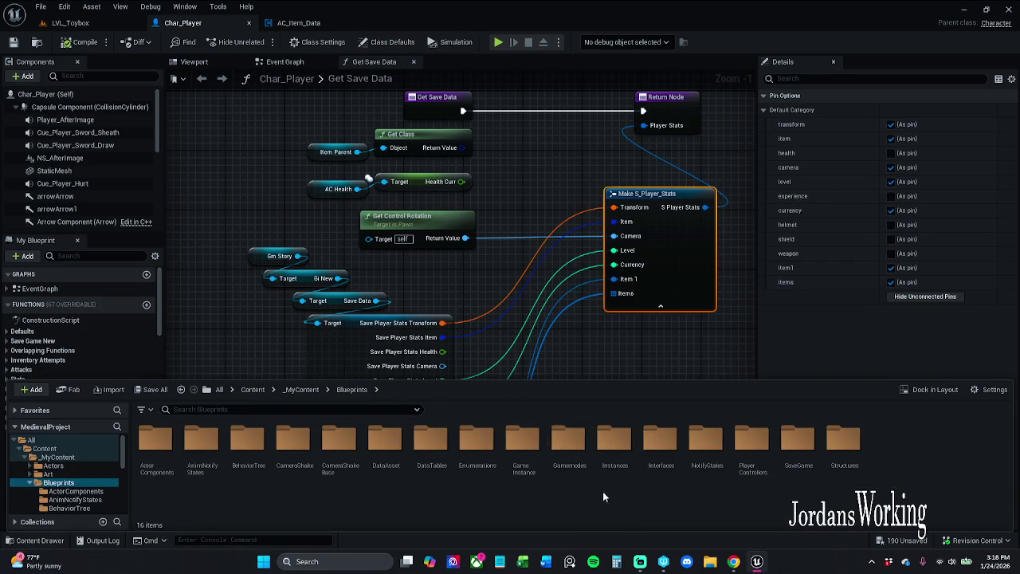
pyautogui.doubleClick(523, 462)
pyautogui.click(354, 390)
pyautogui.click(602, 451)
pyautogui.doubleClick(603, 451)
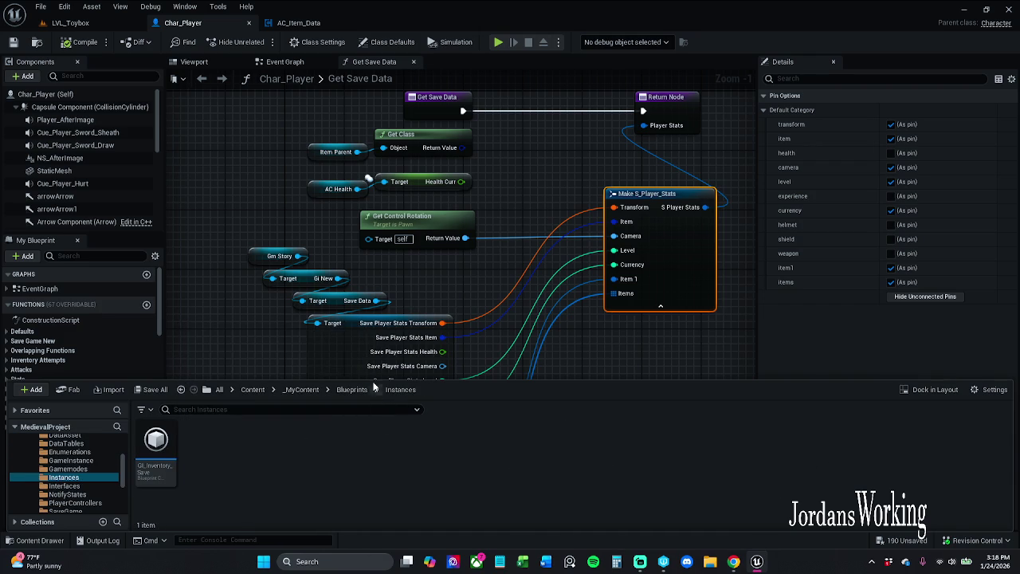
pyautogui.click(354, 389)
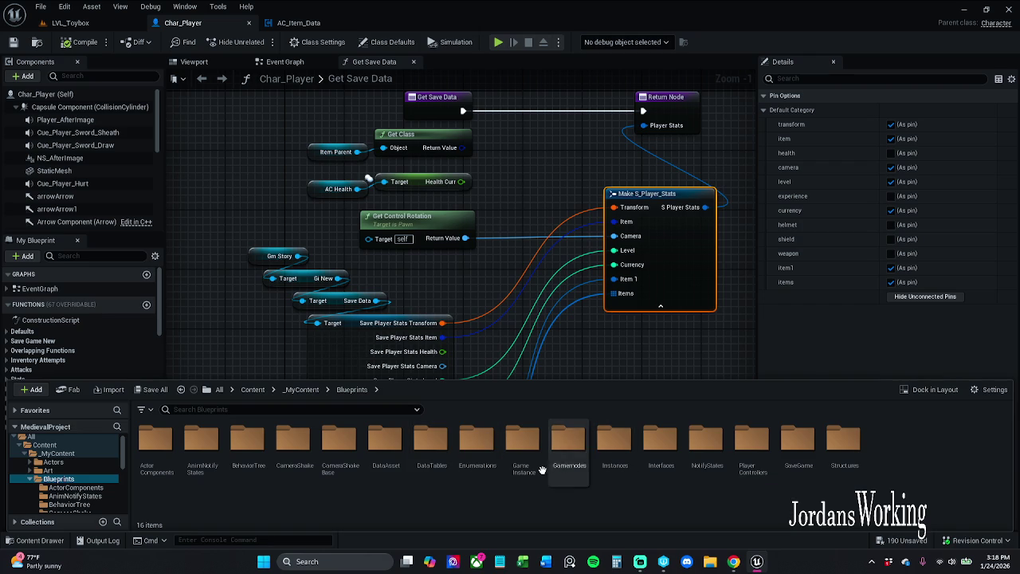
pyautogui.doubleClick(517, 458)
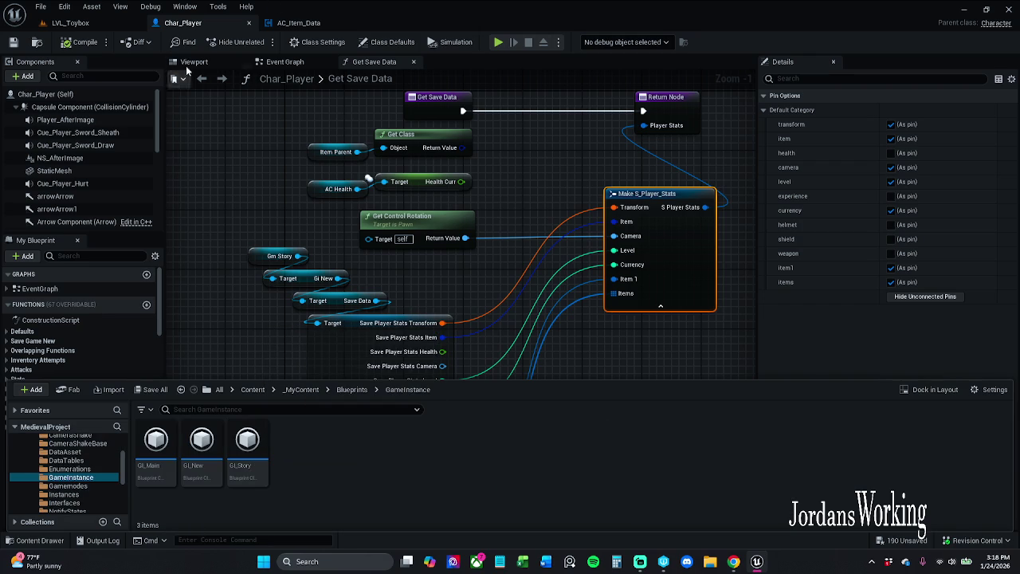
pyautogui.click(70, 10)
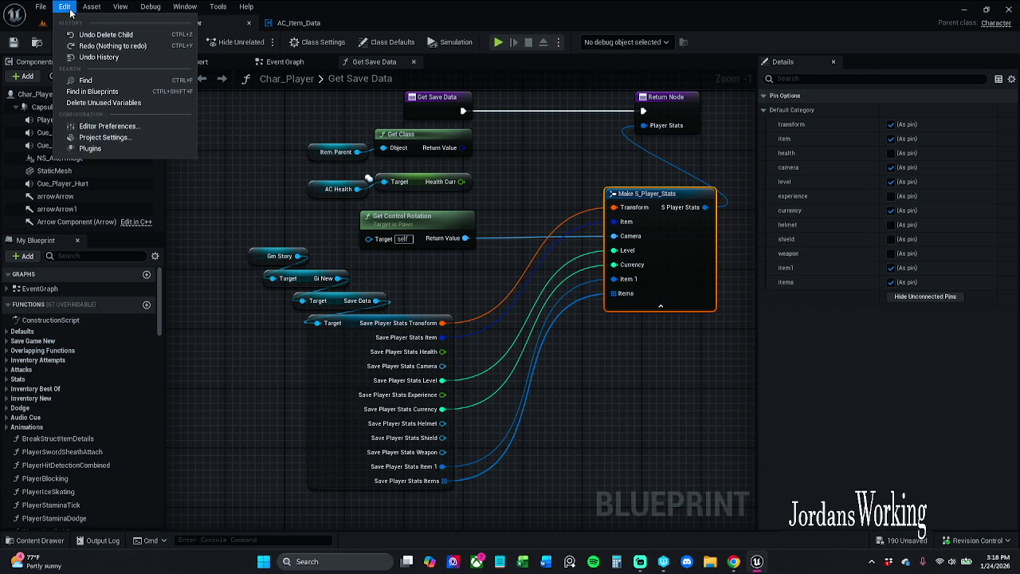
pyautogui.click(101, 137)
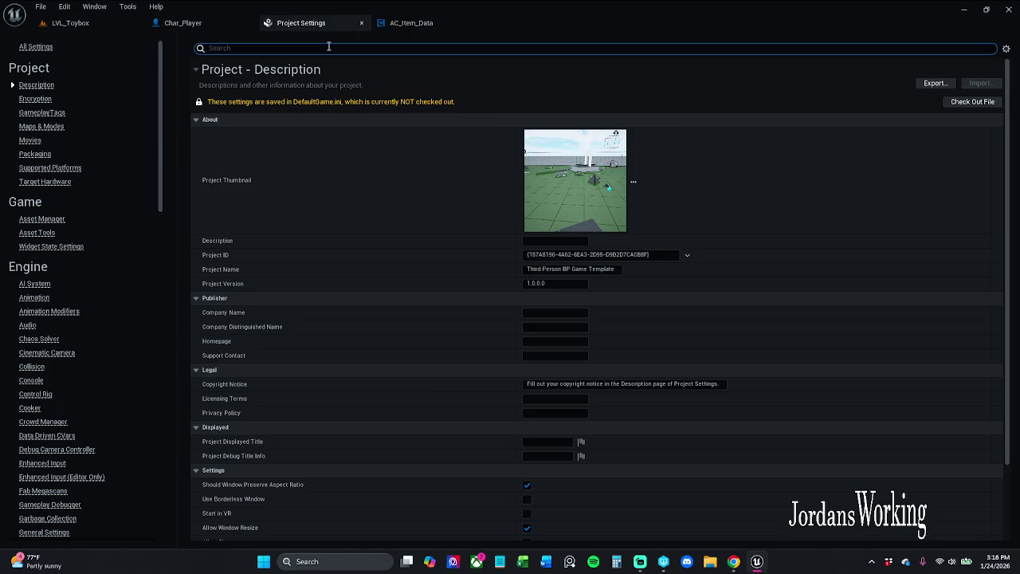
pyautogui.write('game')
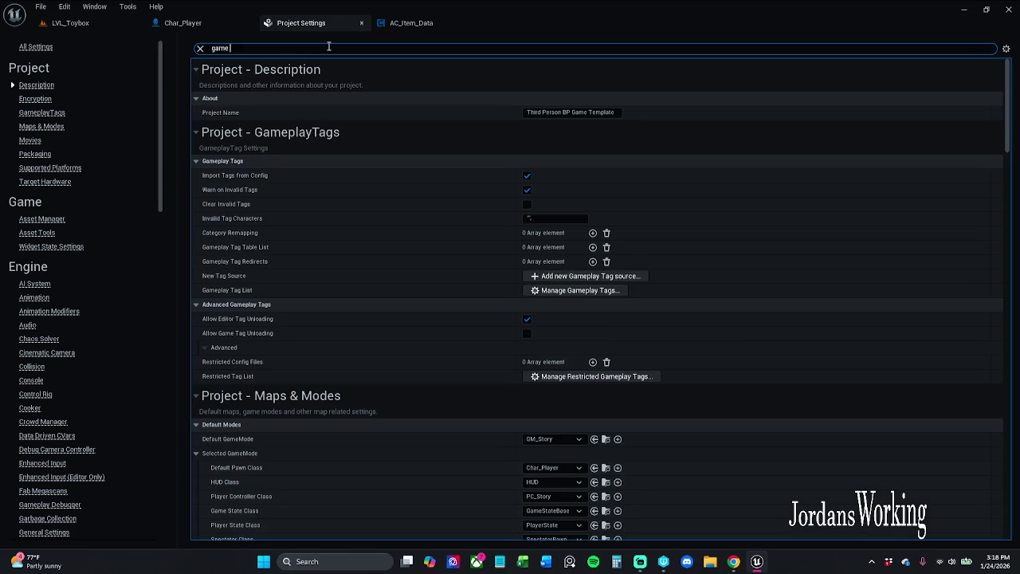
pyautogui.write('t')
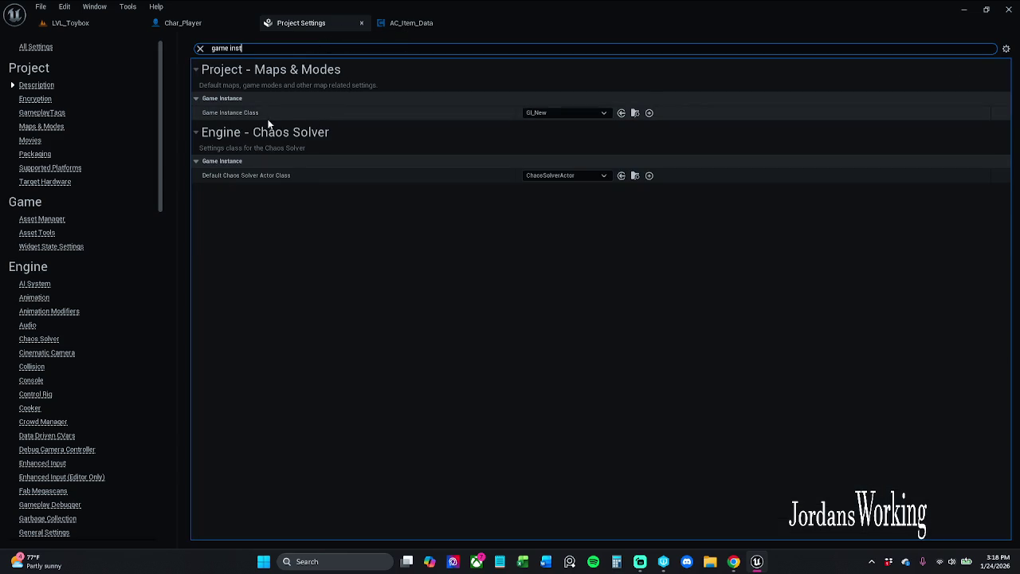
pyautogui.click(362, 26)
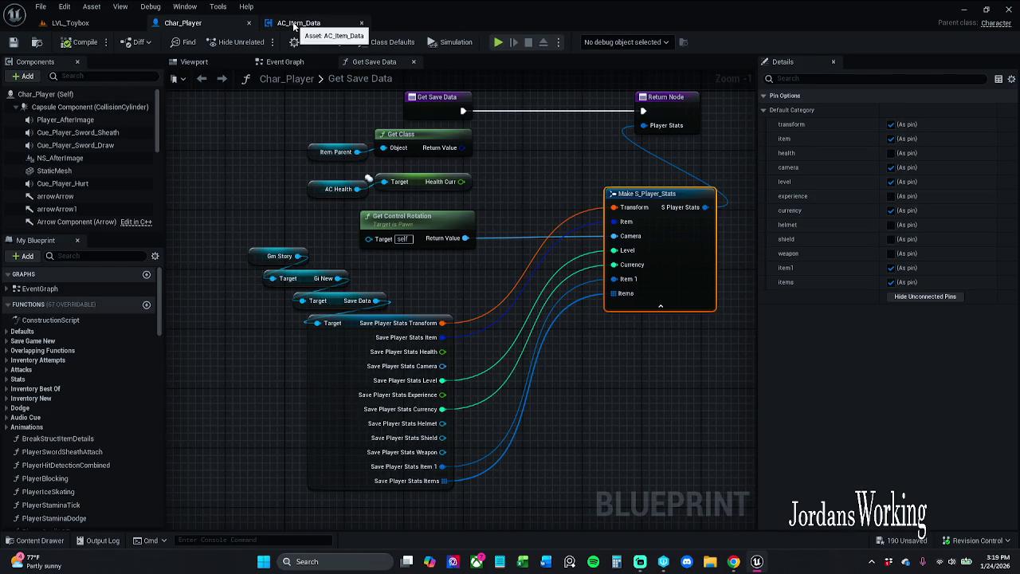
# - Open the GI_New game instance blueprint from the Content Drawer
pyautogui.click(291, 23)
pyautogui.click(202, 24)
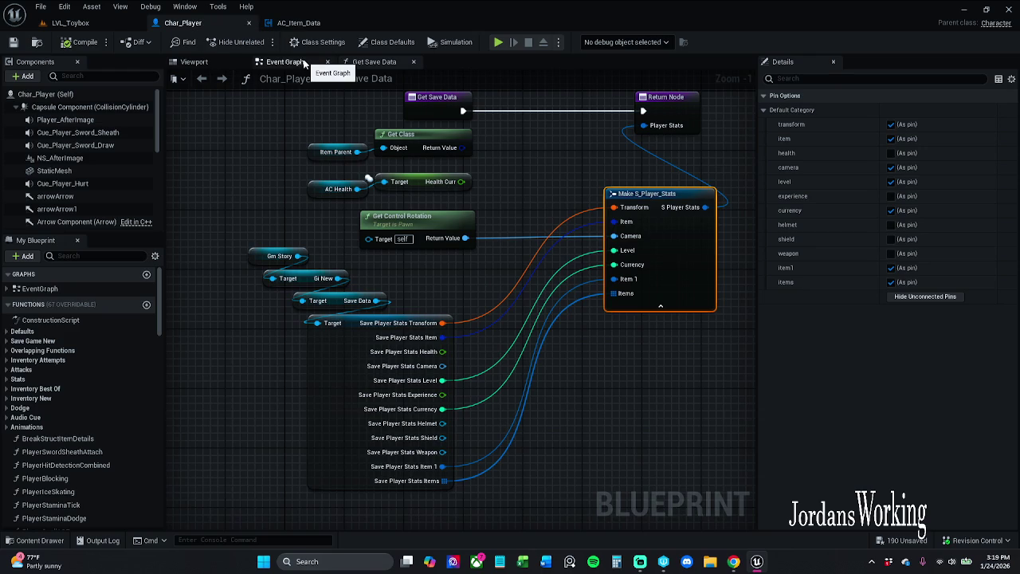
pyautogui.click(34, 541)
pyautogui.doubleClick(201, 466)
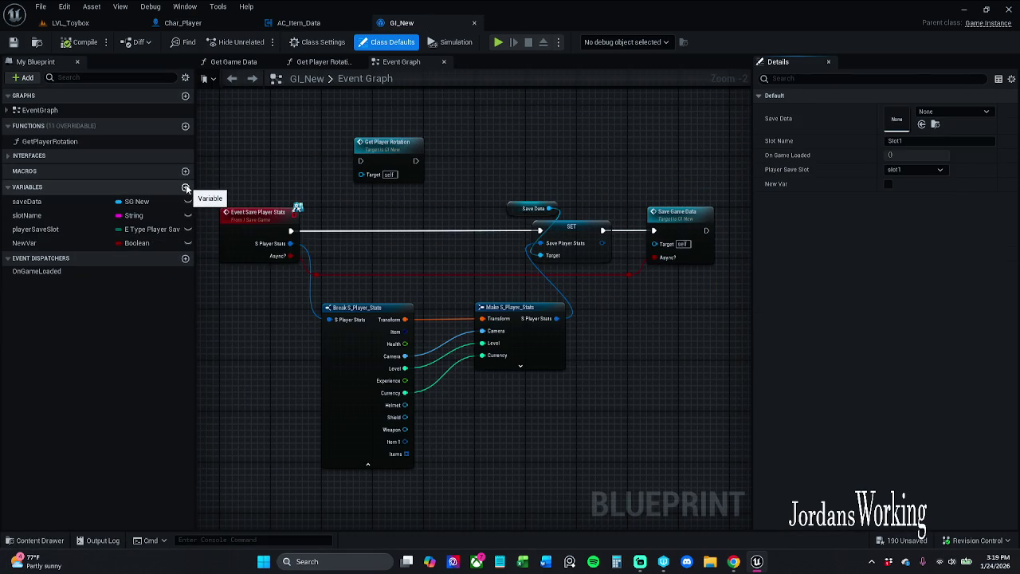
# - Jump from Event Save Player Stats to its I_Save_Game interface definition
pyautogui.click(229, 215)
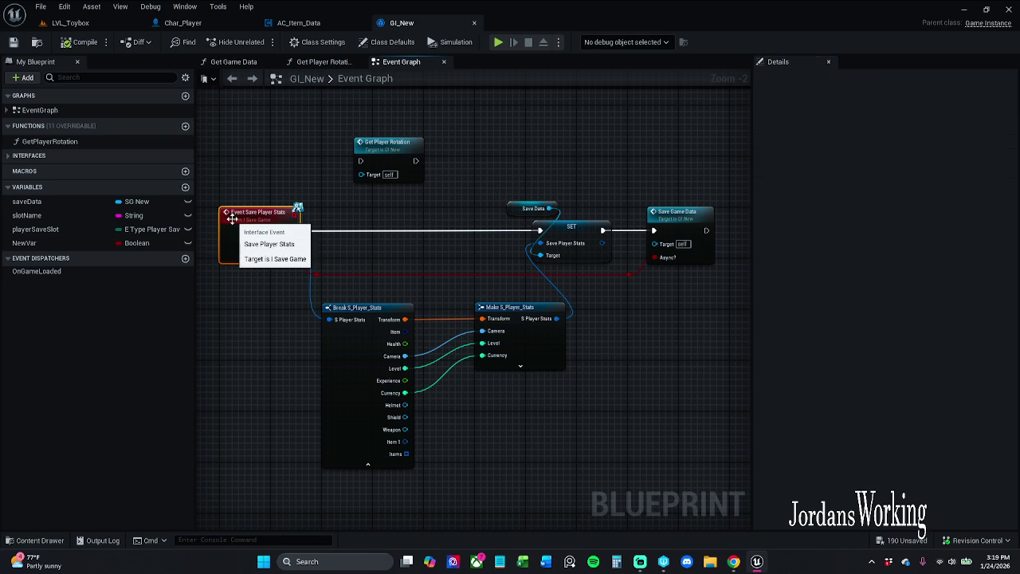
pyautogui.click(365, 203)
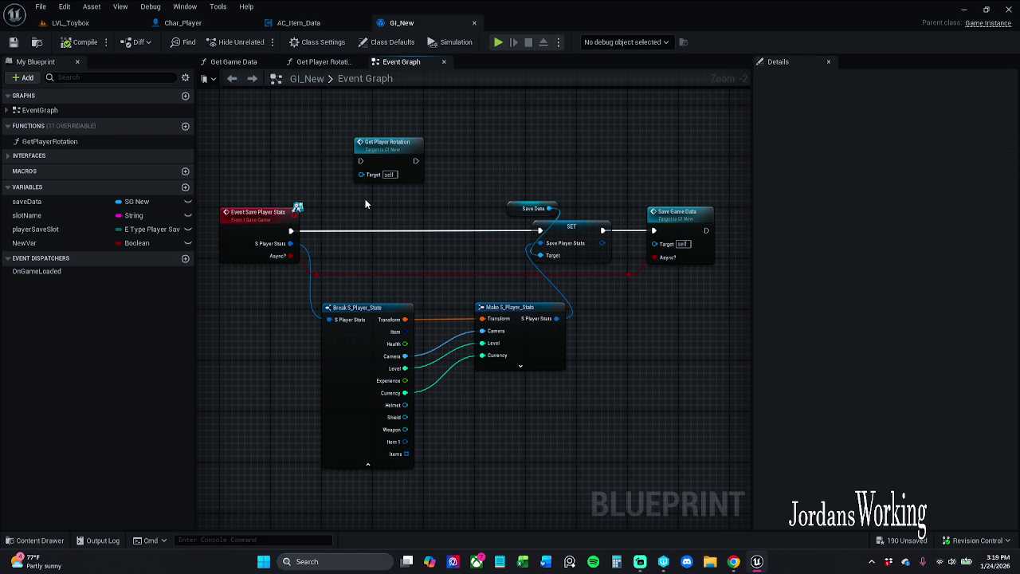
pyautogui.scroll(-1, 364, 204)
pyautogui.moveTo(365, 205)
pyautogui.mouseDown()
pyautogui.moveTo(357, 356)
pyautogui.moveTo(358, 342)
pyautogui.moveTo(305, 273)
pyautogui.mouseUp()
pyautogui.doubleClick(305, 273)
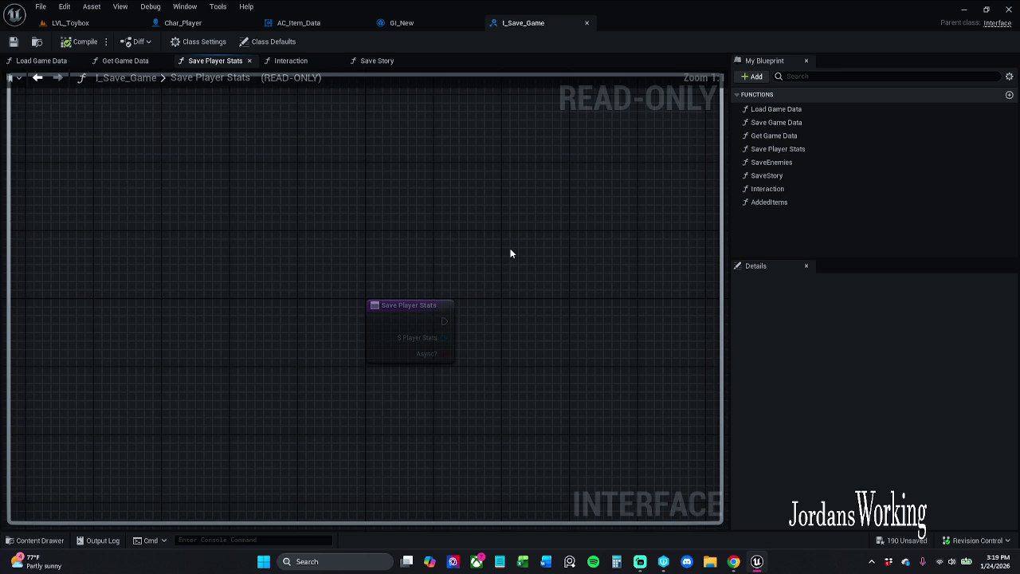
# - Rename AddedItems to SaveItems, after adding and removing a temporary NewParam input
pyautogui.click(811, 203)
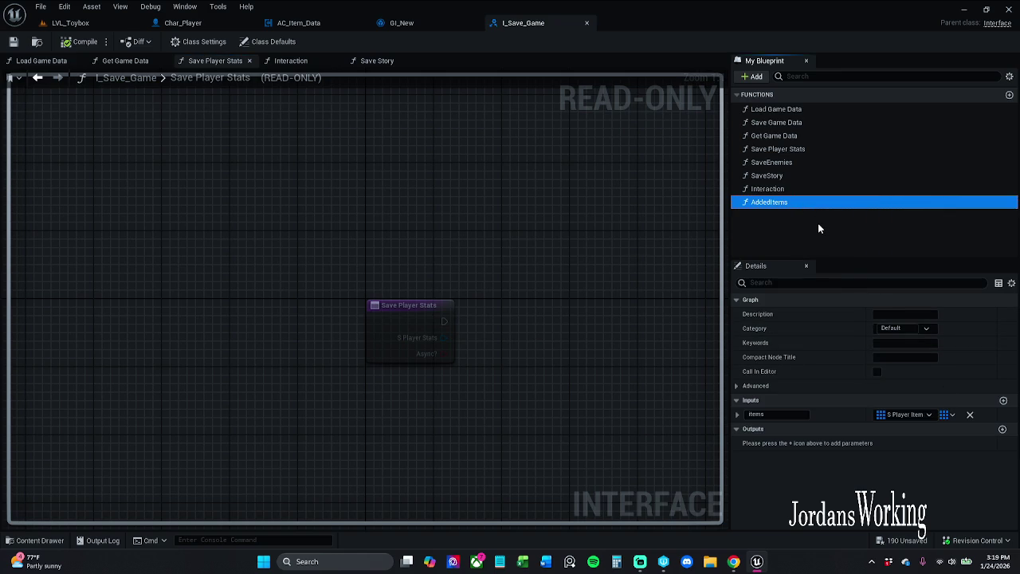
pyautogui.click(1003, 401)
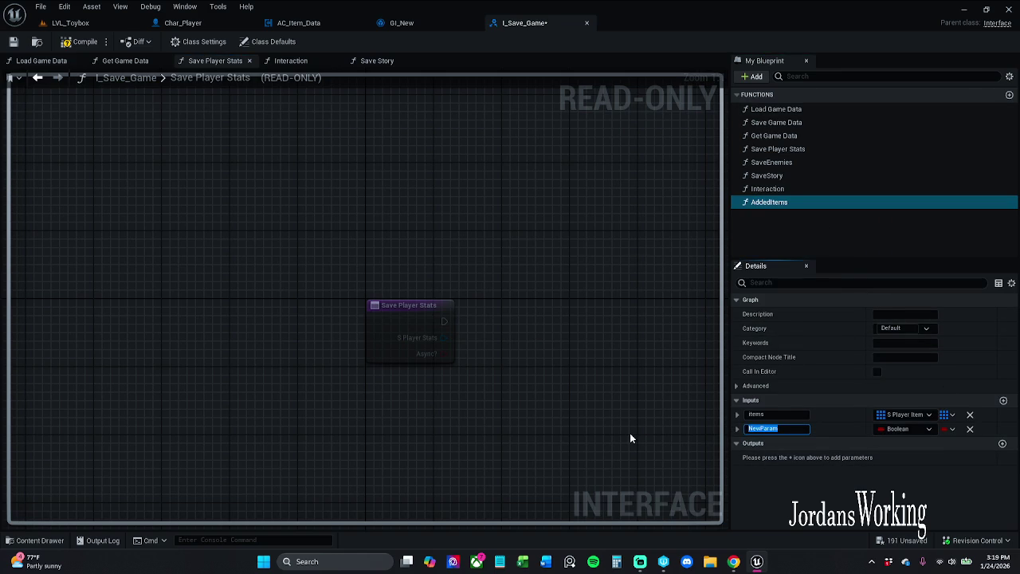
pyautogui.click(970, 428)
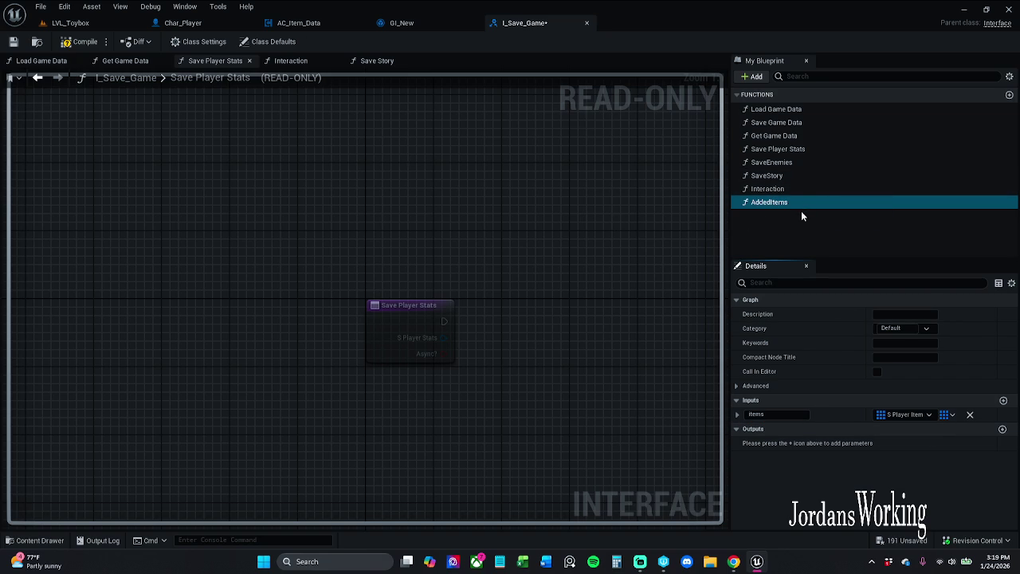
pyautogui.press('F2')
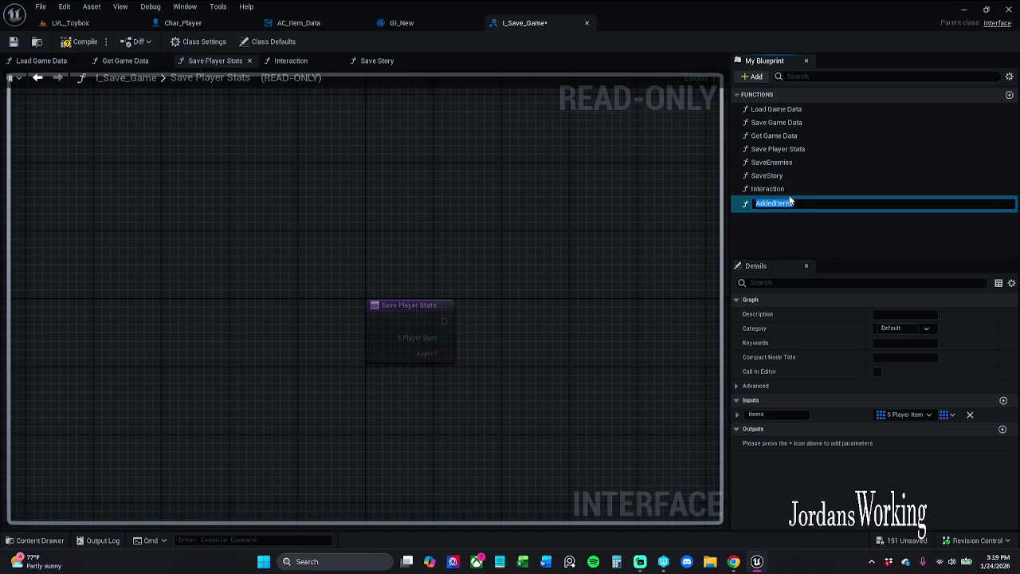
pyautogui.click(764, 203)
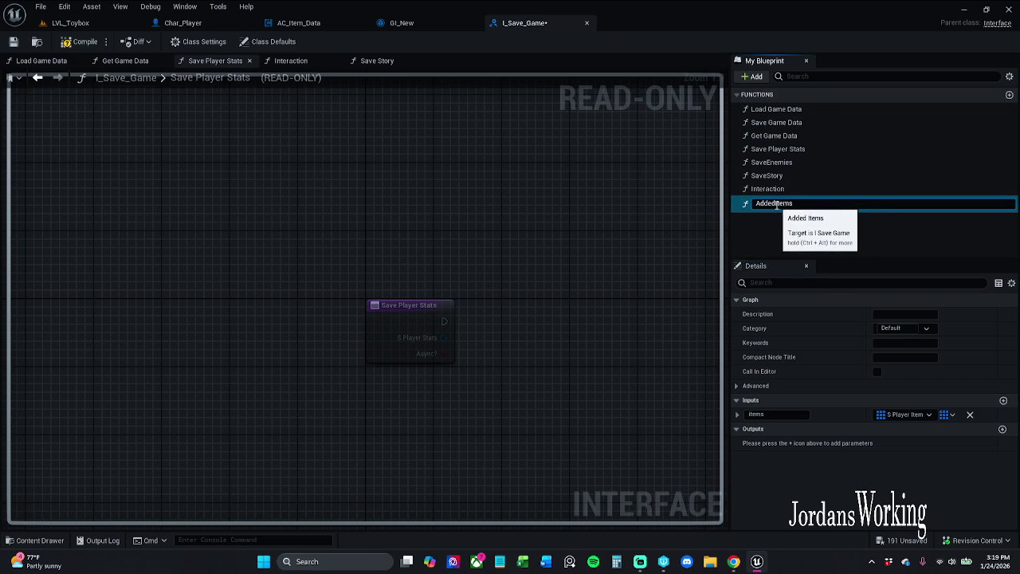
pyautogui.moveTo(775, 203); pyautogui.dragTo(656, 212)
pyautogui.write('Save')
pyautogui.press('Return')
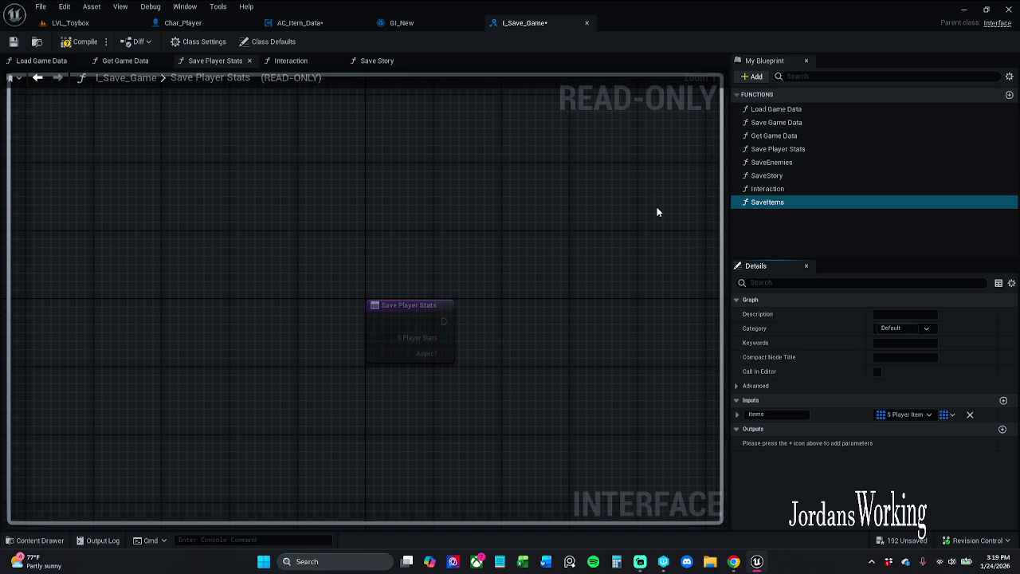
# - Rename the Interaction function to SaveInteraction
pyautogui.click(768, 189)
pyautogui.press('F2')
pyautogui.press('Home')
pyautogui.write('Save')
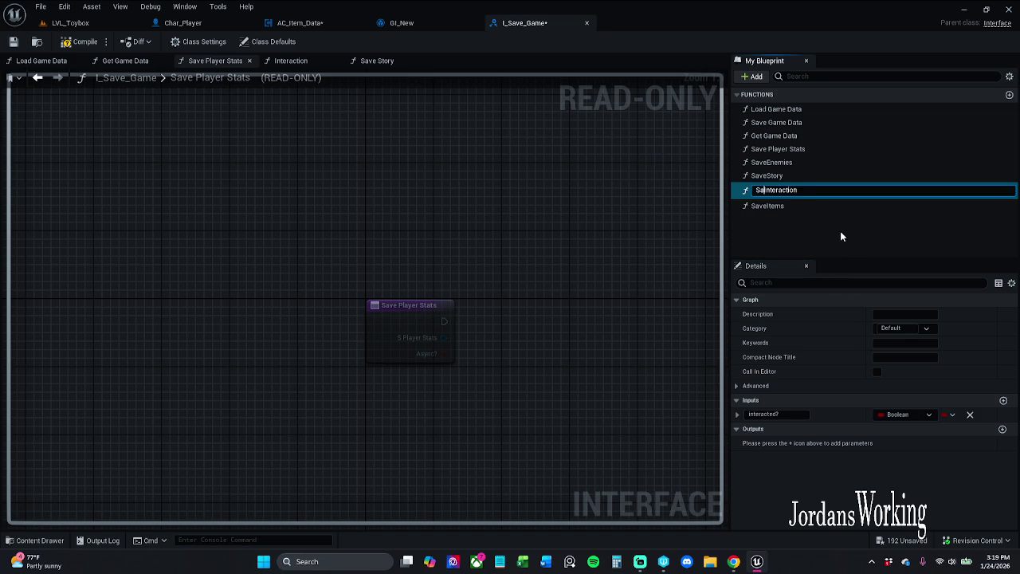
pyautogui.press('Return')
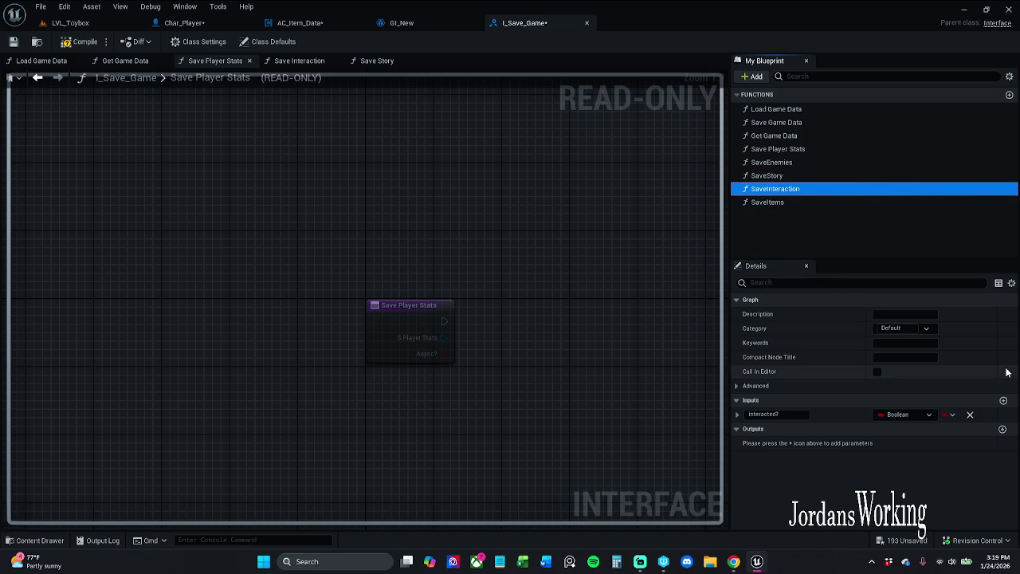
# - Remove the spaces to make SaveGameData and SavePlayerStats
pyautogui.click(788, 125)
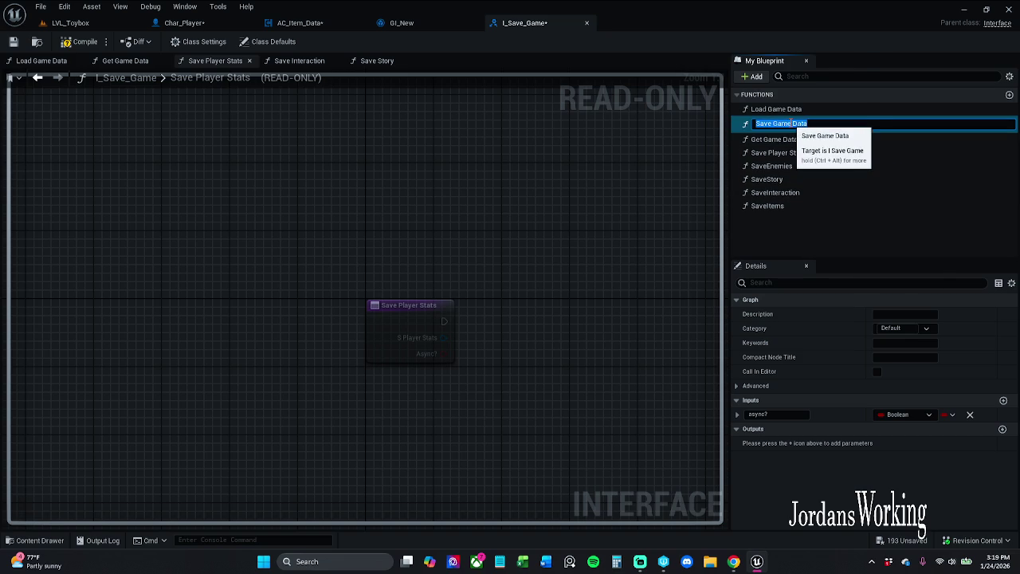
pyautogui.click(792, 125)
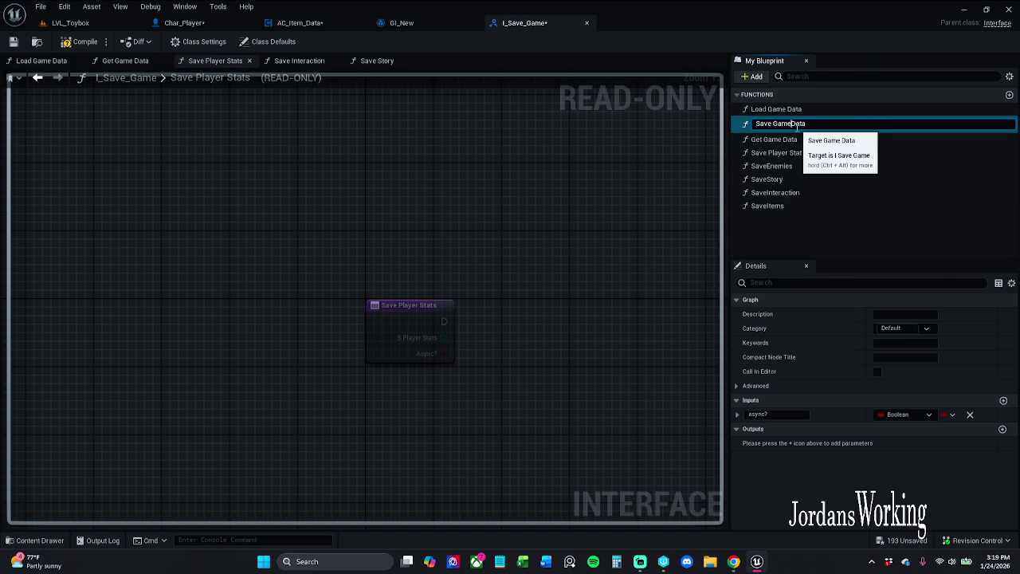
pyautogui.press('BackSpace')
pyautogui.press('Return')
pyautogui.click(797, 150)
pyautogui.click(797, 150)
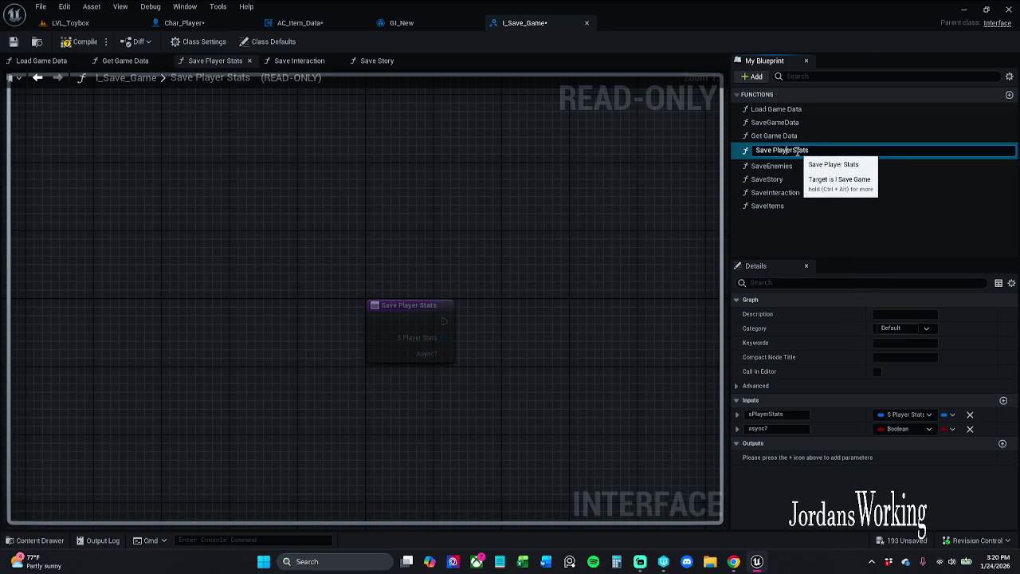
pyautogui.press('BackSpace')
pyautogui.press('Return')
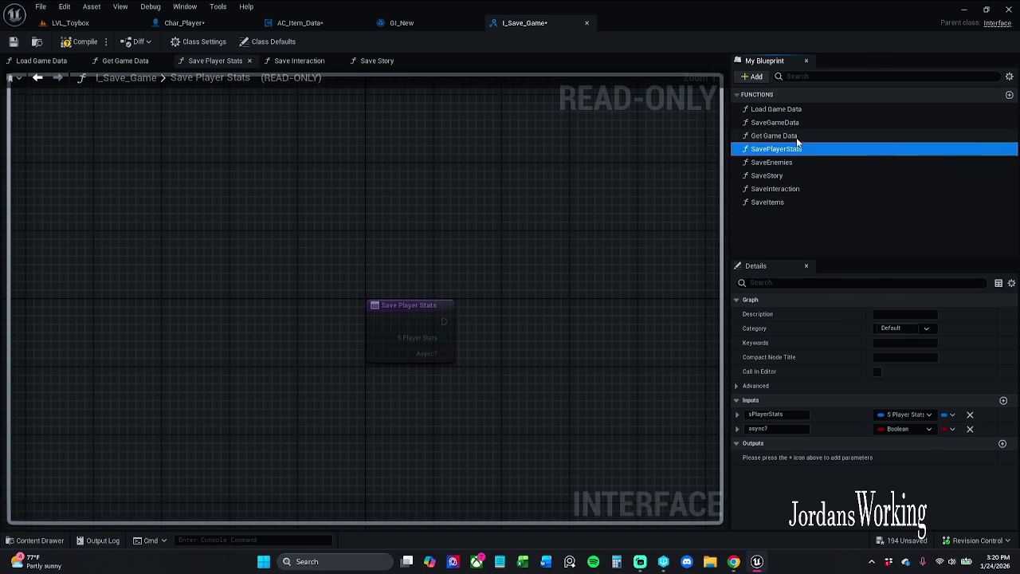
# - Rename Get Game Data to GetGameData
pyautogui.click(790, 137)
pyautogui.press('F2')
pyautogui.click(790, 137)
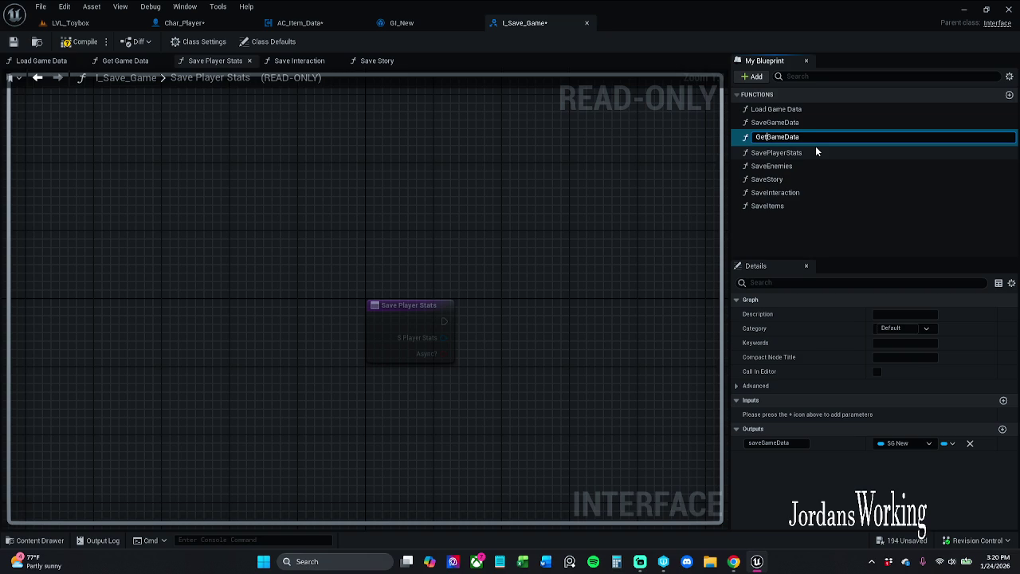
pyautogui.press('Left')
pyautogui.press('Left')
pyautogui.press('BackSpace')
pyautogui.press('Return')
# - Review the renamed functions' settings and rename Load Game Data to LoadGameData
pyautogui.click(815, 149)
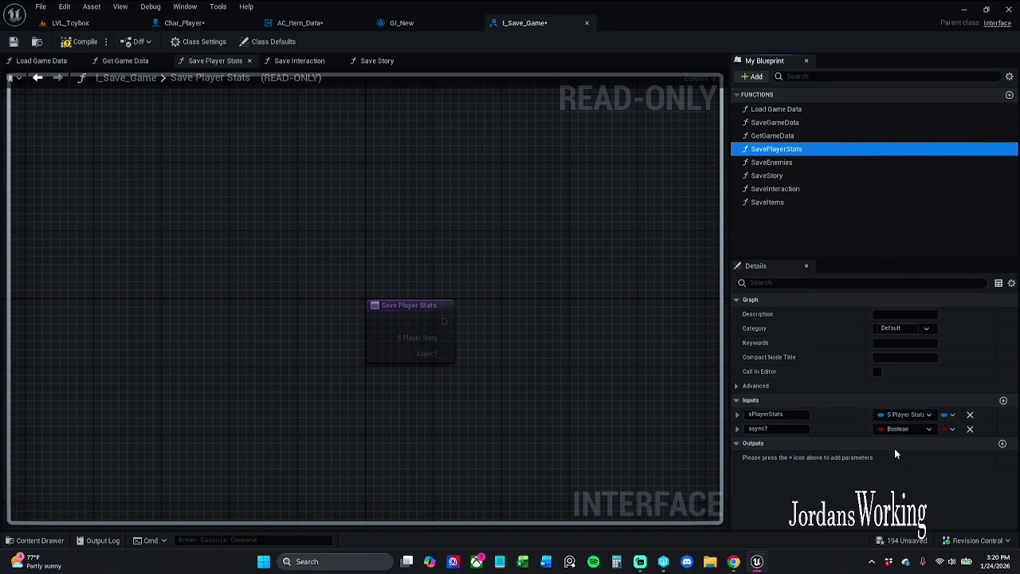
pyautogui.click(804, 136)
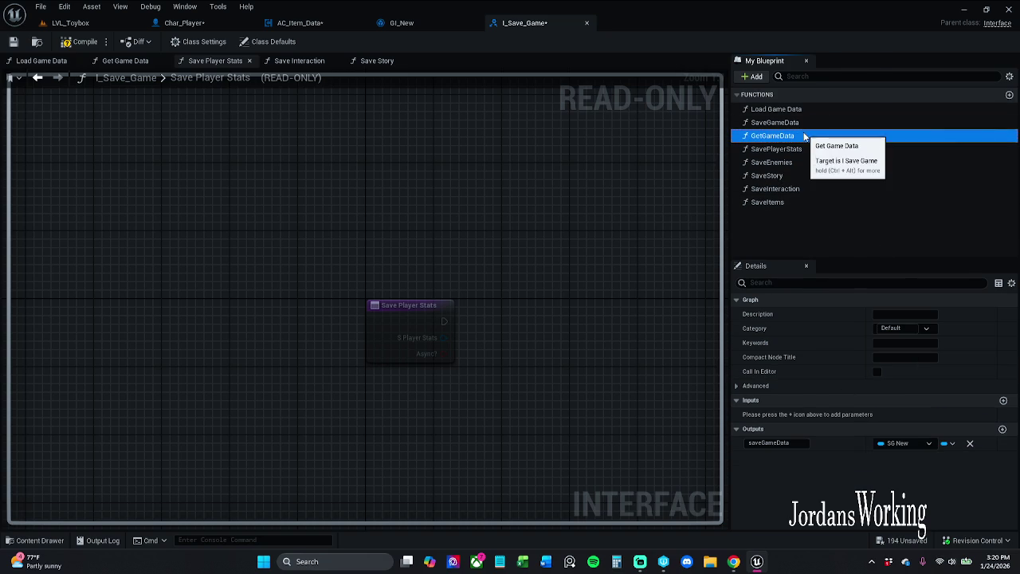
pyautogui.click(818, 122)
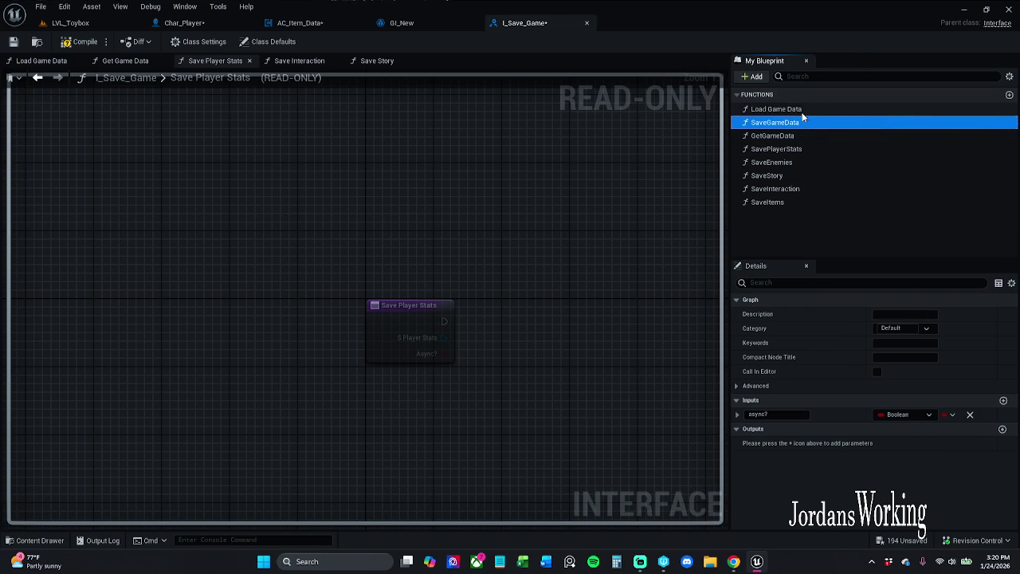
pyautogui.click(793, 110)
pyautogui.click(791, 110)
pyautogui.click(807, 112)
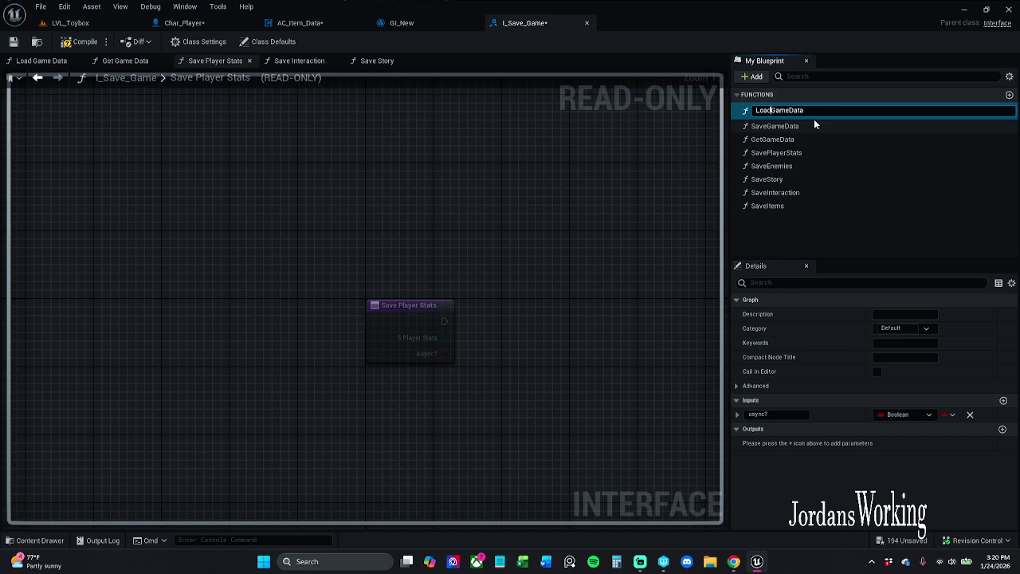
pyautogui.press('Return')
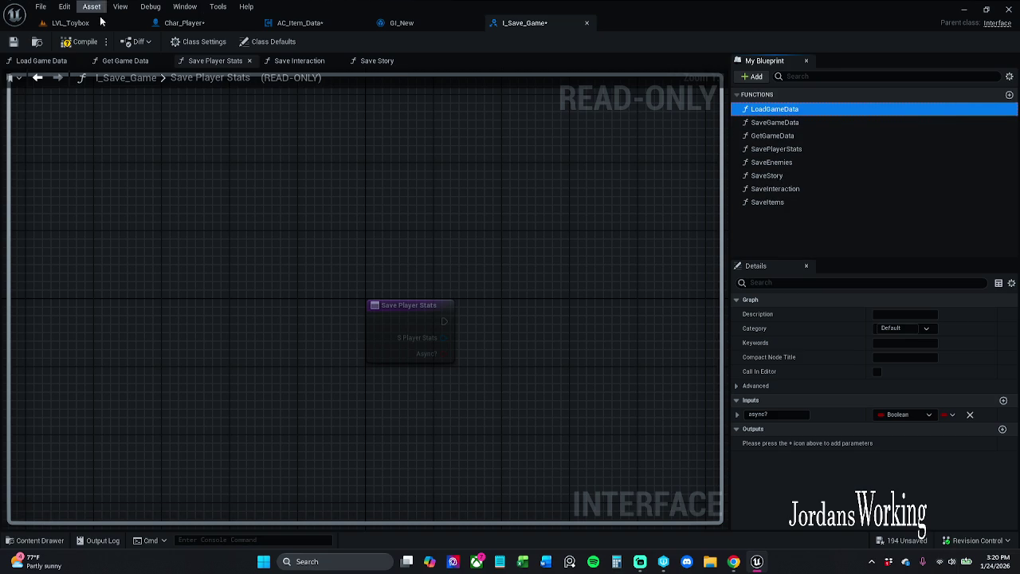
# - Save the I_Save_Game interface, approving the asset check-out
pyautogui.click(12, 44)
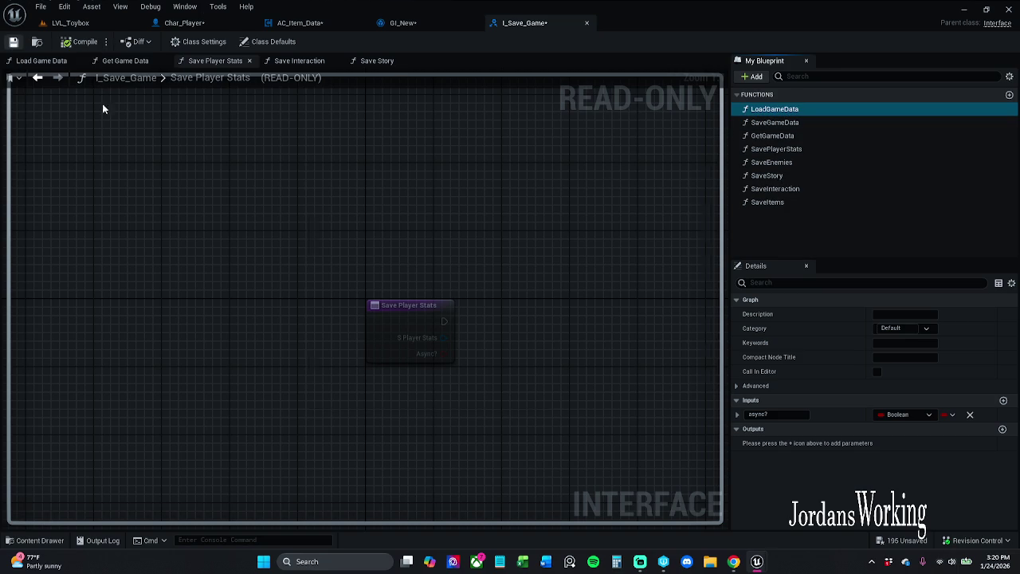
pyautogui.click(552, 400)
pyautogui.click(789, 203)
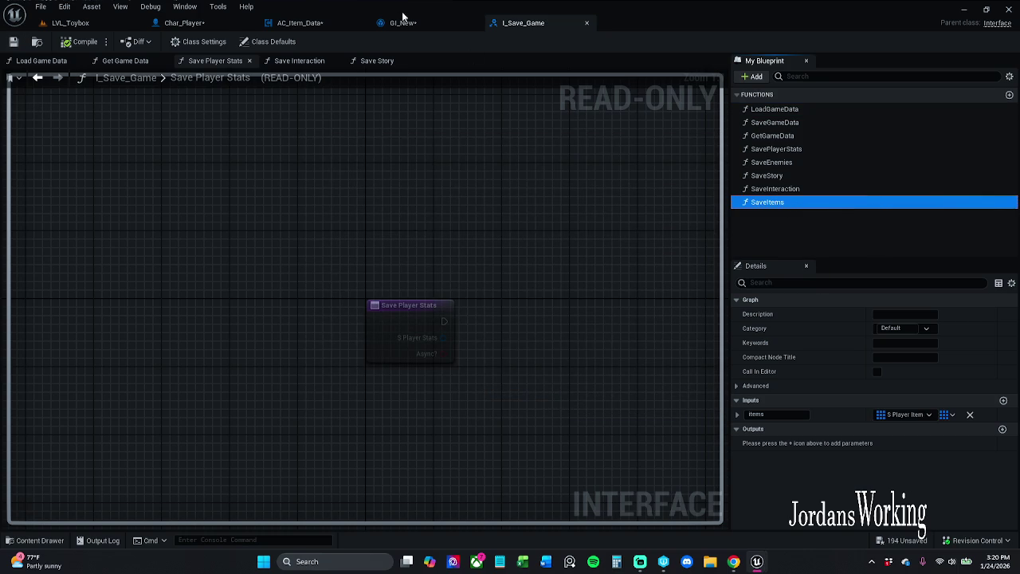
pyautogui.click(403, 22)
# - Stretch the Event Init comment box to enclose the Event Init and Load Game Data nodes
pyautogui.moveTo(354, 327); pyautogui.dragTo(394, 191)
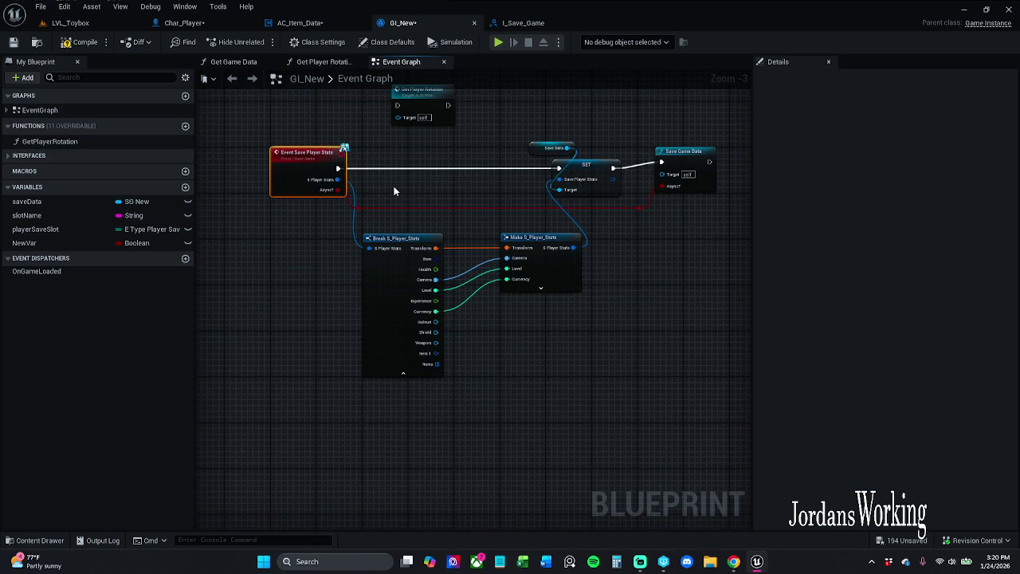
pyautogui.moveTo(296, 136)
pyautogui.mouseDown()
pyautogui.moveTo(298, 323)
pyautogui.moveTo(314, 436)
pyautogui.mouseUp()
pyautogui.moveTo(372, 379)
pyautogui.mouseDown()
pyautogui.moveTo(364, 478)
pyautogui.moveTo(375, 528)
pyautogui.moveTo(375, 334)
pyautogui.mouseUp()
pyautogui.scroll(-4, 360, 292)
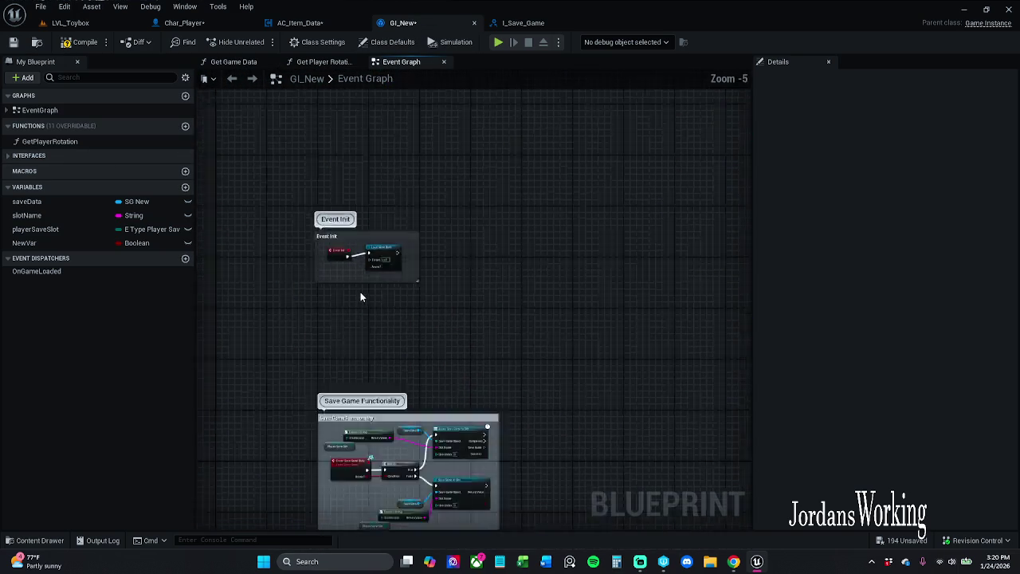
pyautogui.scroll(4, 359, 251)
pyautogui.moveTo(434, 272); pyautogui.dragTo(433, 323)
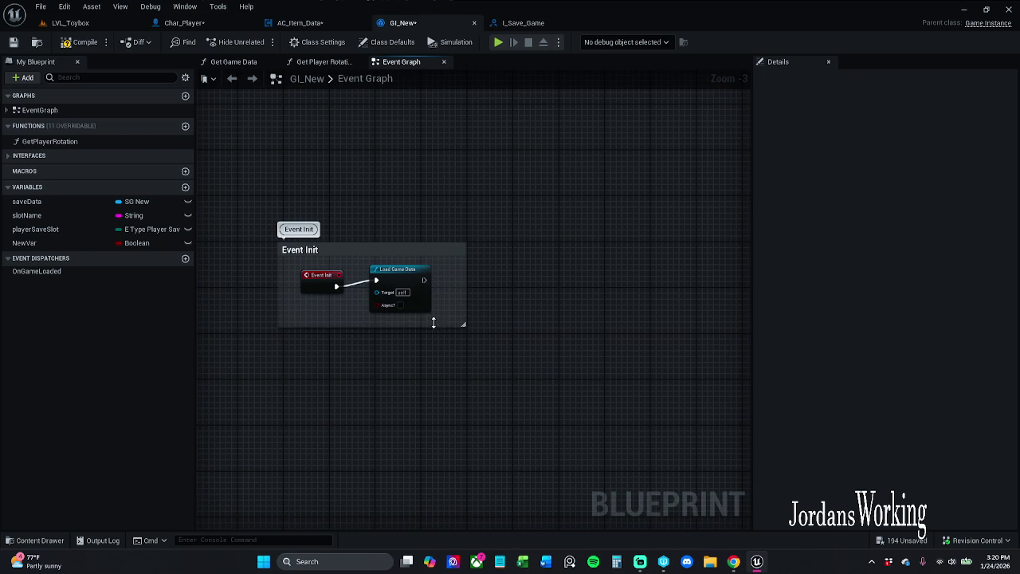
pyautogui.moveTo(310, 360)
pyautogui.mouseDown()
pyautogui.moveTo(449, 271)
pyautogui.moveTo(449, 309)
pyautogui.mouseUp()
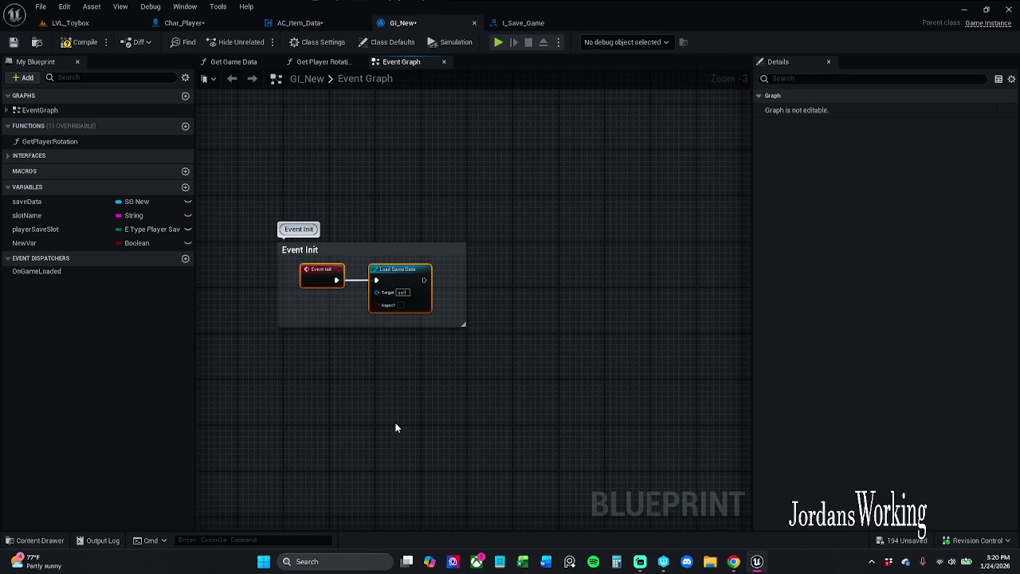
pyautogui.moveTo(395, 422); pyautogui.dragTo(403, 352)
# - Box-select the Event Save Player Stats nodes and wrap them in a 'Saving the player stats' comment
pyautogui.scroll(-3, 402, 352)
pyautogui.moveTo(449, 394); pyautogui.dragTo(498, 118)
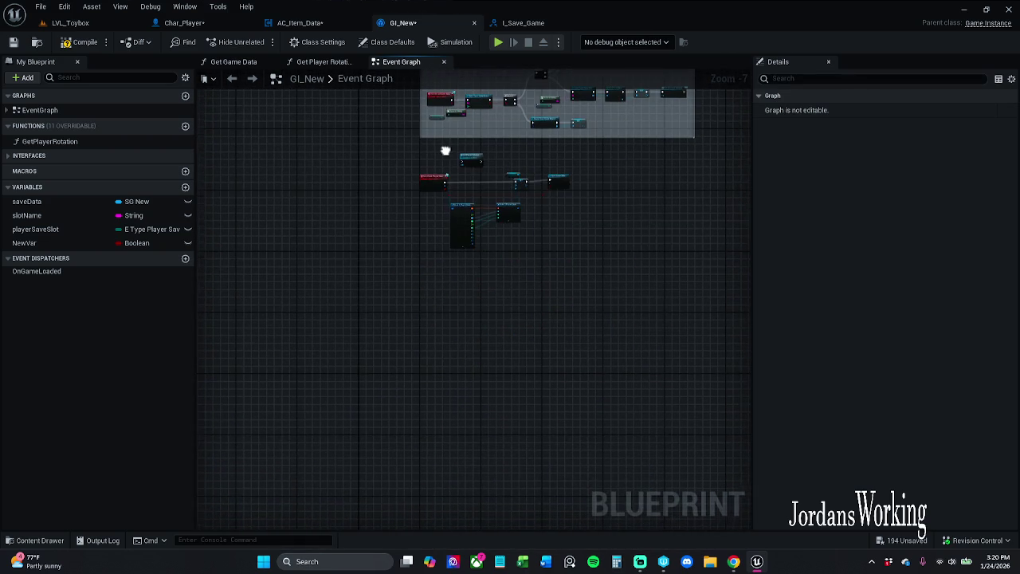
pyautogui.scroll(3, 449, 230)
pyautogui.moveTo(449, 230)
pyautogui.mouseDown()
pyautogui.moveTo(467, 279)
pyautogui.moveTo(467, 184)
pyautogui.moveTo(375, 349)
pyautogui.moveTo(273, 491)
pyautogui.mouseUp()
pyautogui.moveTo(262, 433)
pyautogui.mouseDown()
pyautogui.moveTo(610, 289)
pyautogui.moveTo(740, 152)
pyautogui.mouseUp()
pyautogui.write('c')
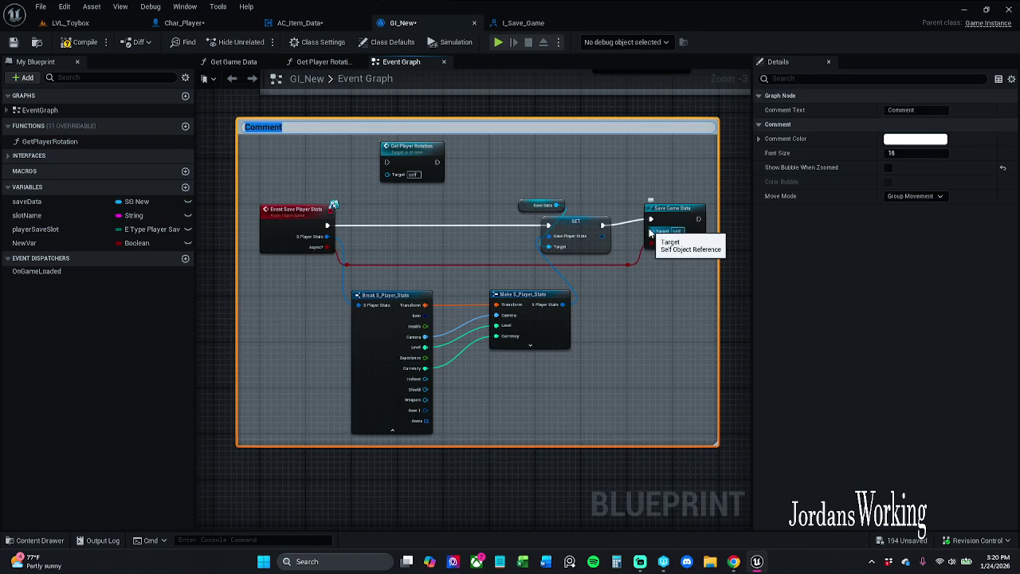
pyautogui.write('Saving the player stats')
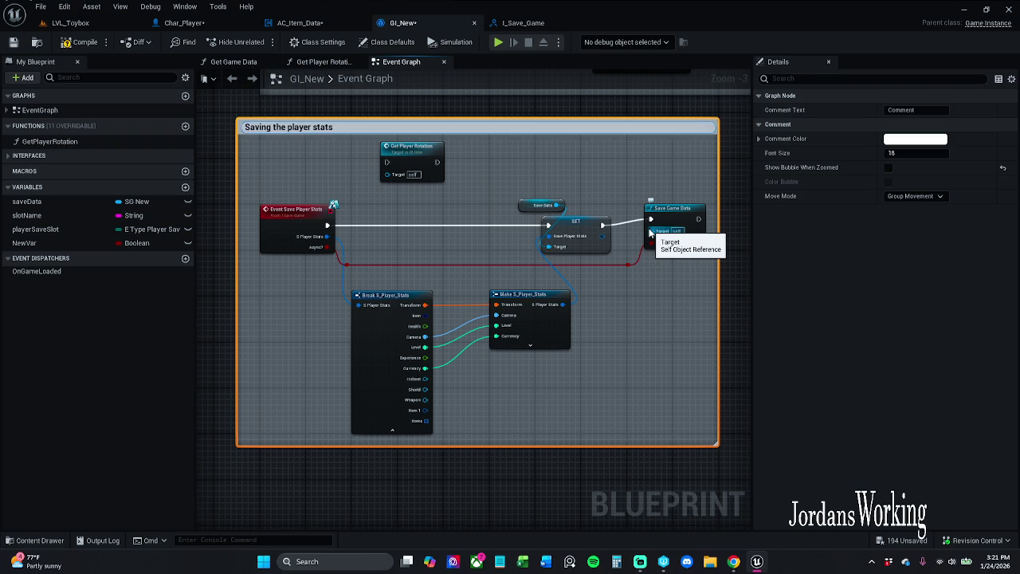
pyautogui.press('Return')
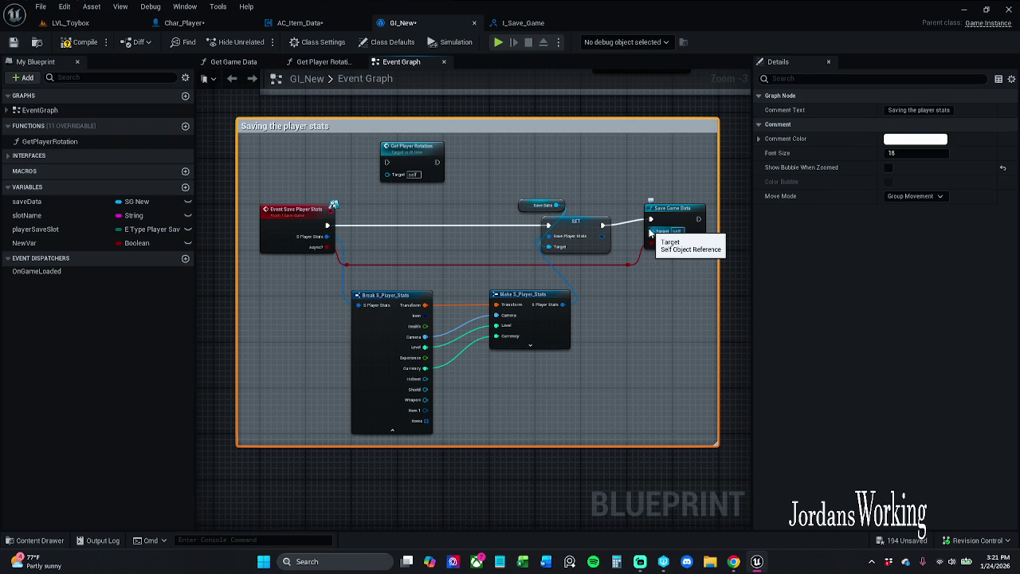
pyautogui.moveTo(319, 127); pyautogui.dragTo(344, 143)
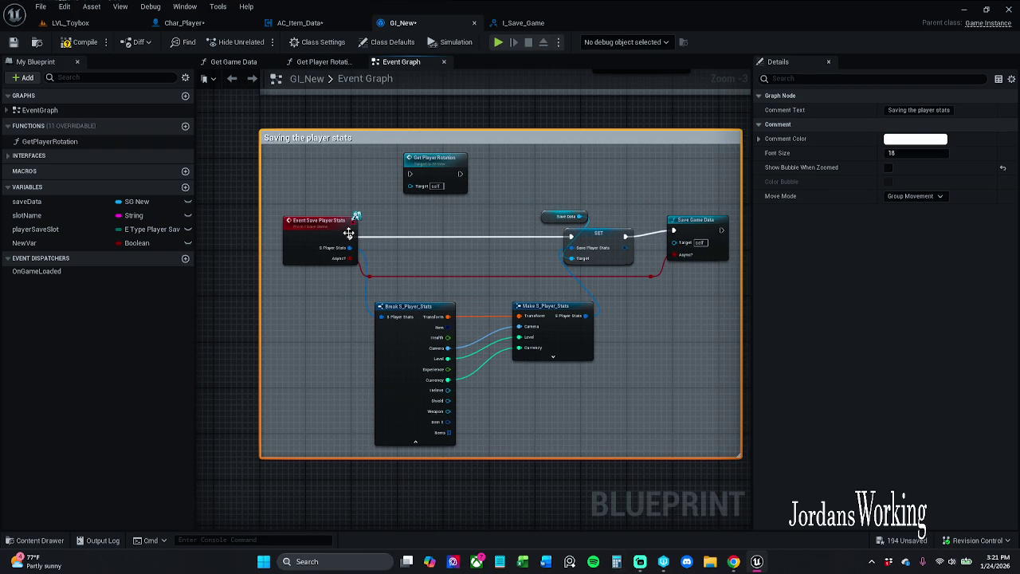
pyautogui.moveTo(361, 200)
pyautogui.mouseDown()
pyautogui.moveTo(379, 396)
pyautogui.moveTo(366, 570)
pyautogui.mouseUp()
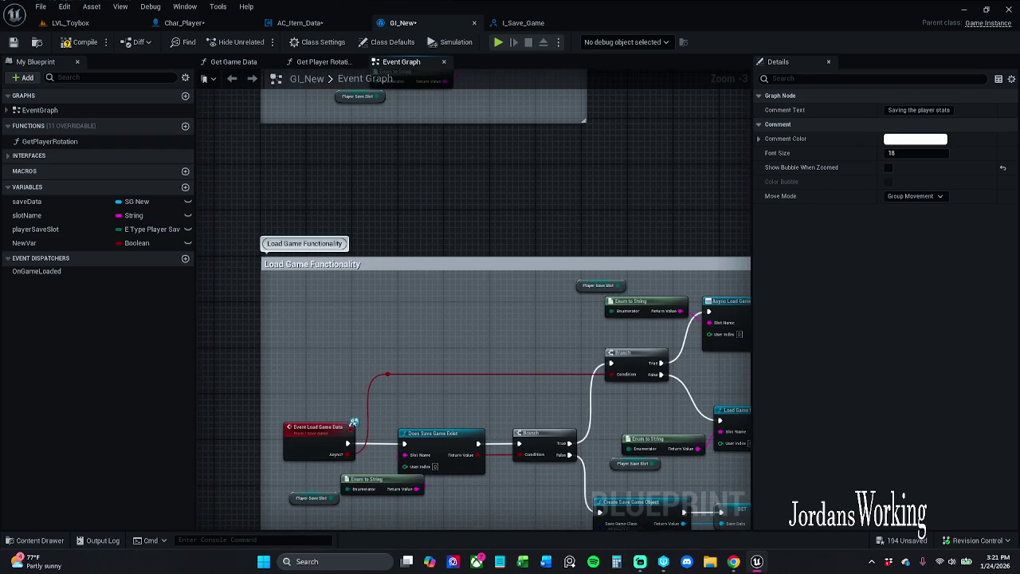
pyautogui.scroll(-2, 352, 422)
pyautogui.moveTo(417, 292)
pyautogui.mouseDown()
pyautogui.moveTo(421, 268)
pyautogui.moveTo(436, 271)
pyautogui.moveTo(435, 144)
pyautogui.mouseUp()
# - Turn on Show Bubble When Zoomed for 'Saving the player stats' and darken its comment colour to grey
pyautogui.scroll(-8, 438, 400)
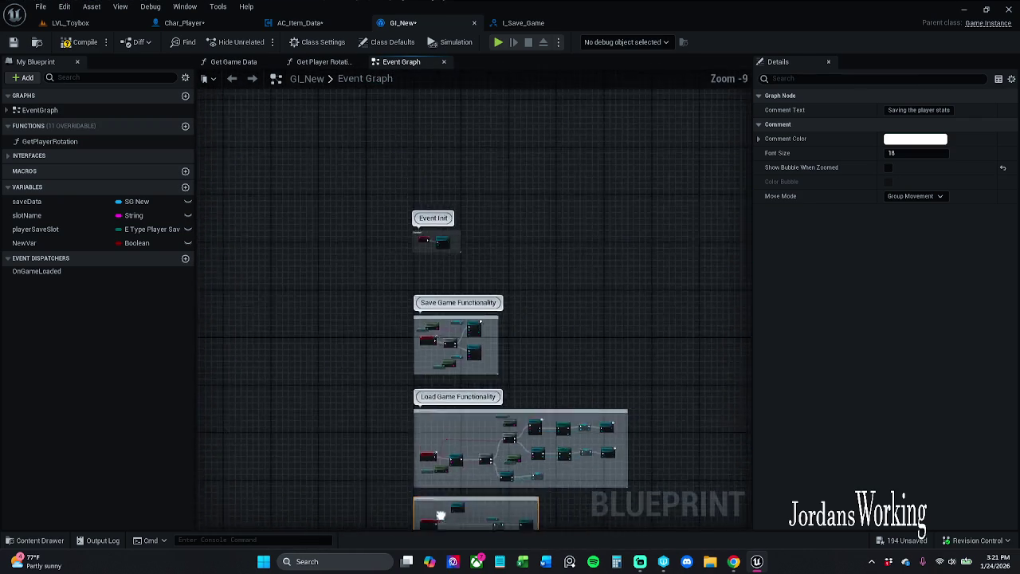
pyautogui.click(888, 167)
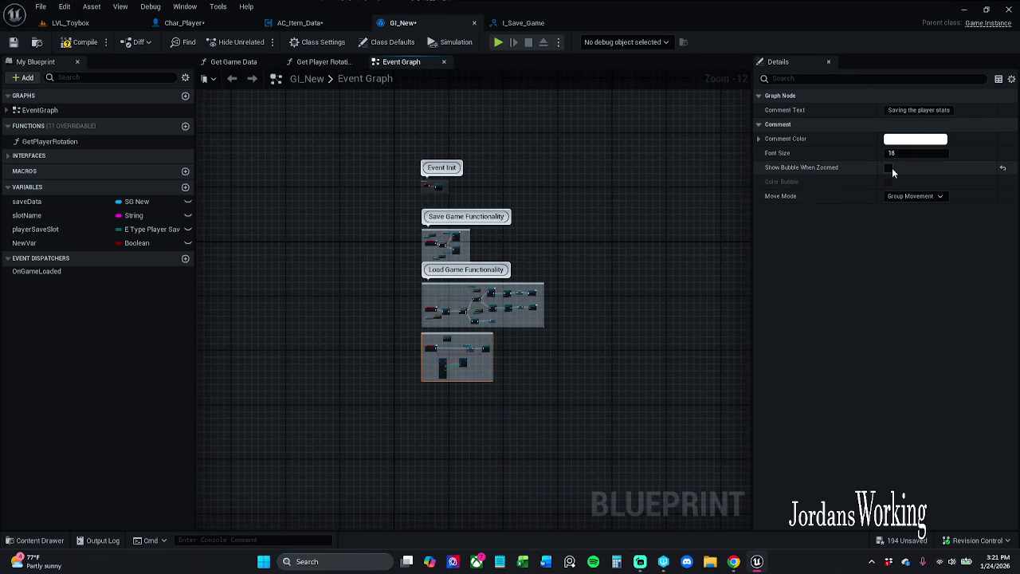
pyautogui.click(932, 140)
pyautogui.click(889, 339)
pyautogui.write('.123')
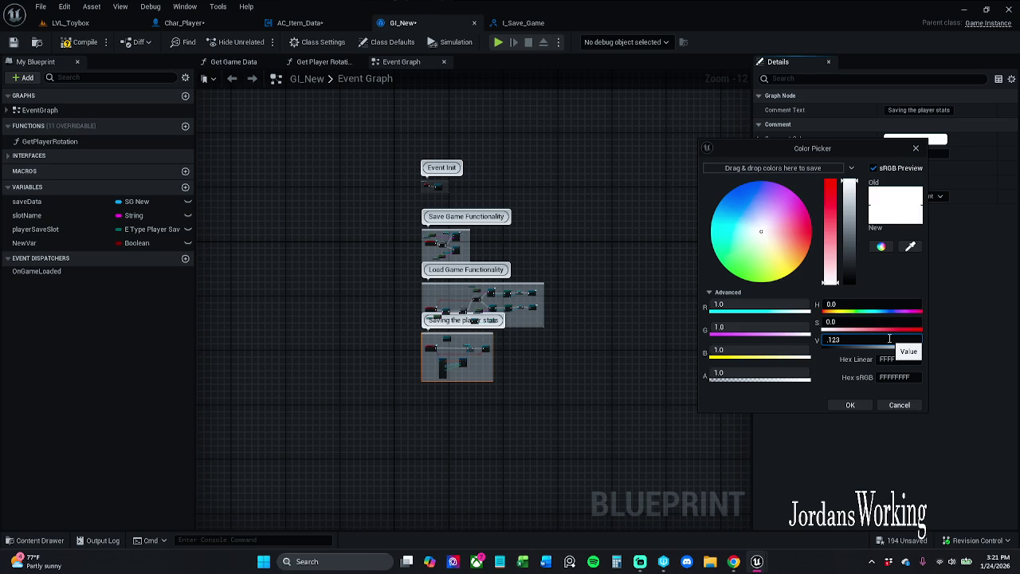
pyautogui.write('0.123')
pyautogui.press('Return')
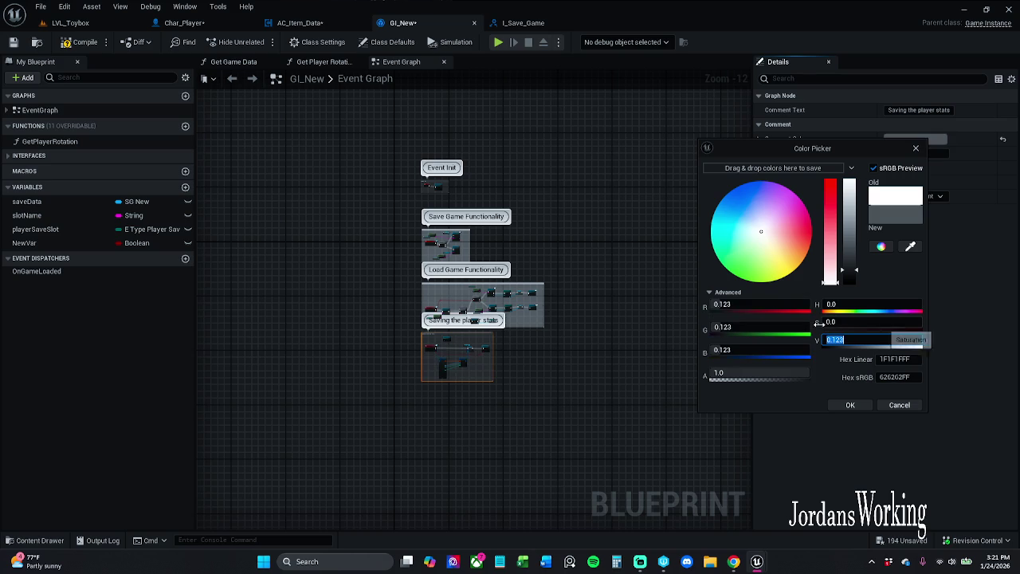
pyautogui.click(545, 284)
# - Give the other comment boxes the same 0.123-value dark grey and shift 'Saving the player stats' down
pyautogui.moveTo(547, 288); pyautogui.dragTo(548, 288)
pyautogui.moveTo(410, 233); pyautogui.dragTo(438, 235)
pyautogui.click(908, 110)
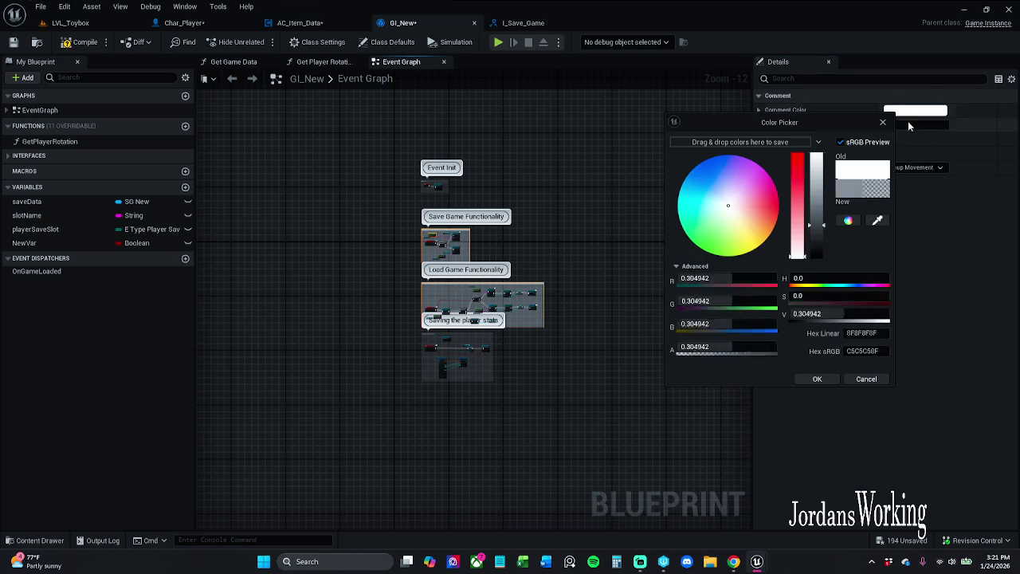
pyautogui.click(858, 314)
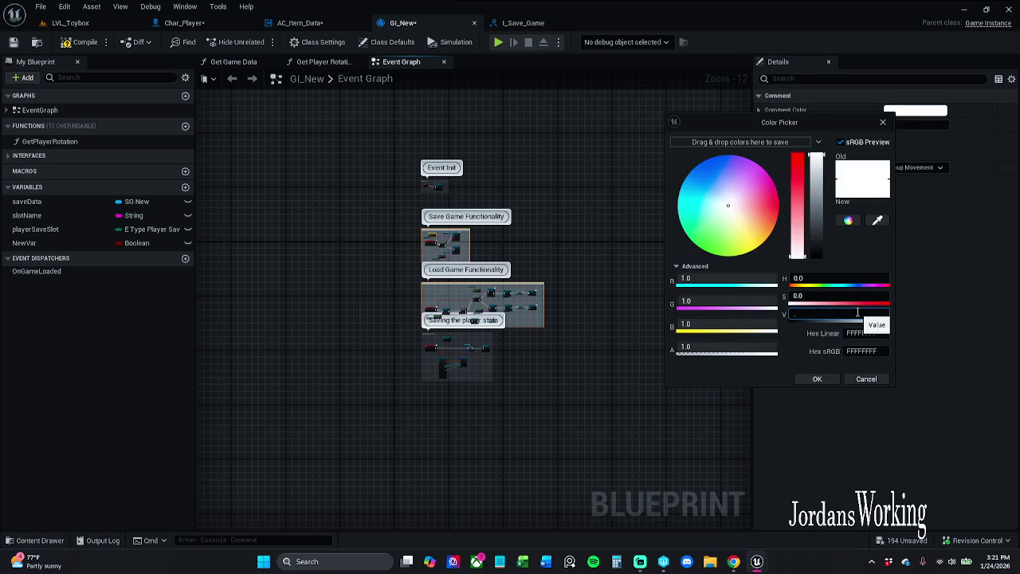
pyautogui.write('123')
pyautogui.write('0.123')
pyautogui.press('Return')
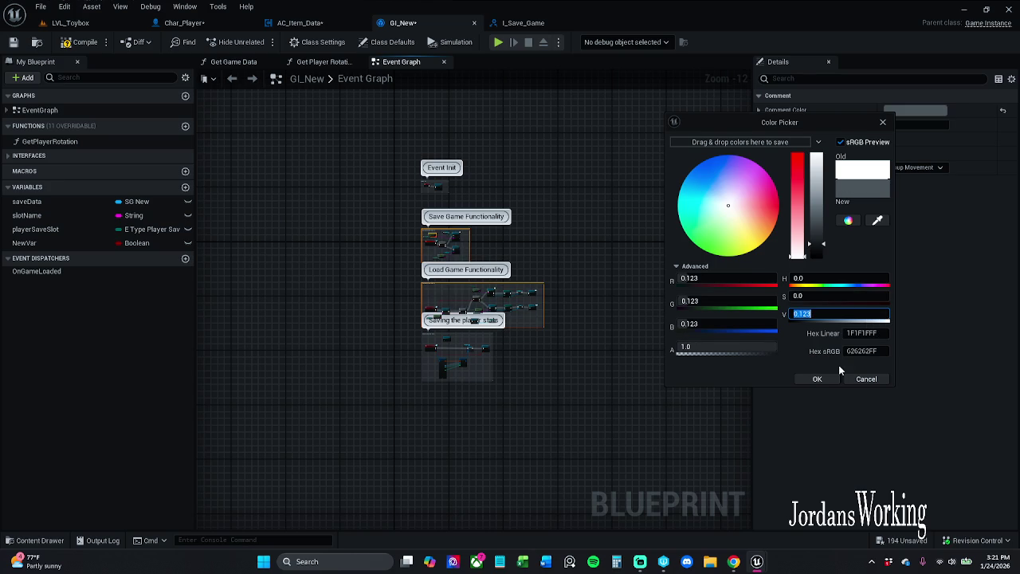
pyautogui.click(471, 363)
pyautogui.moveTo(458, 332); pyautogui.dragTo(458, 357)
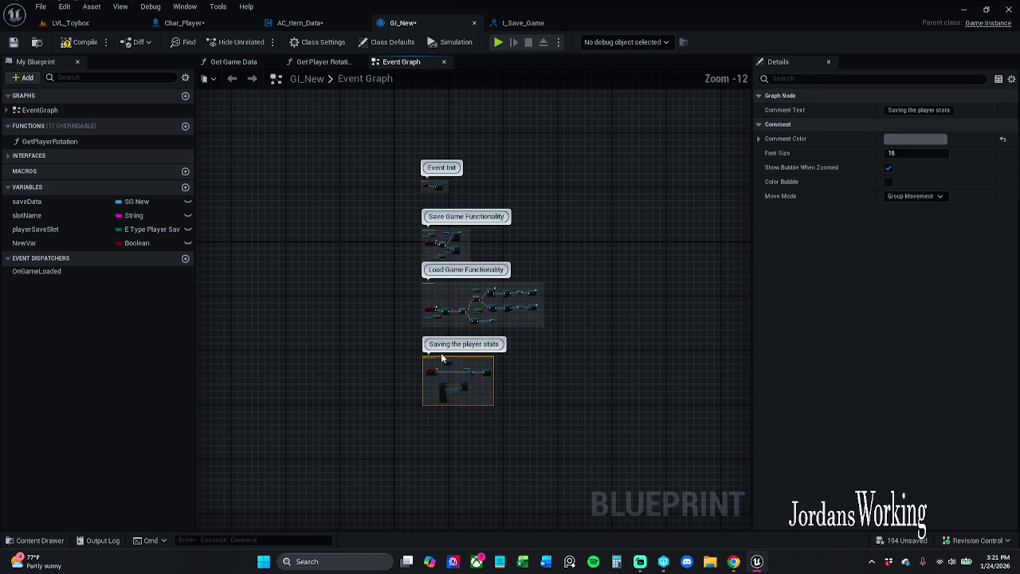
pyautogui.scroll(6, 443, 358)
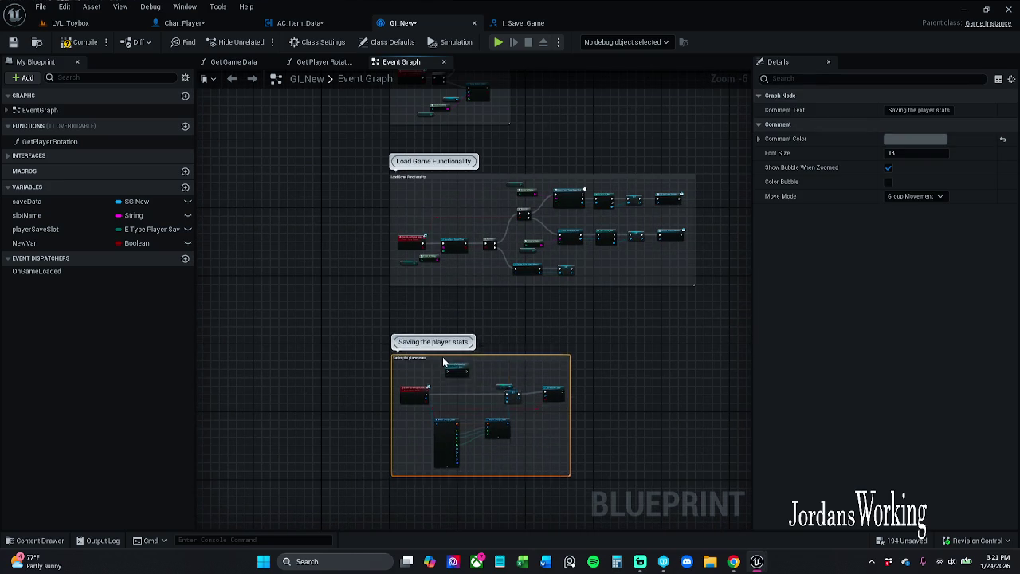
# - Select the Save Game Data node and undo its last move with Ctrl+Z
pyautogui.scroll(-6, 498, 336)
pyautogui.scroll(11, 497, 336)
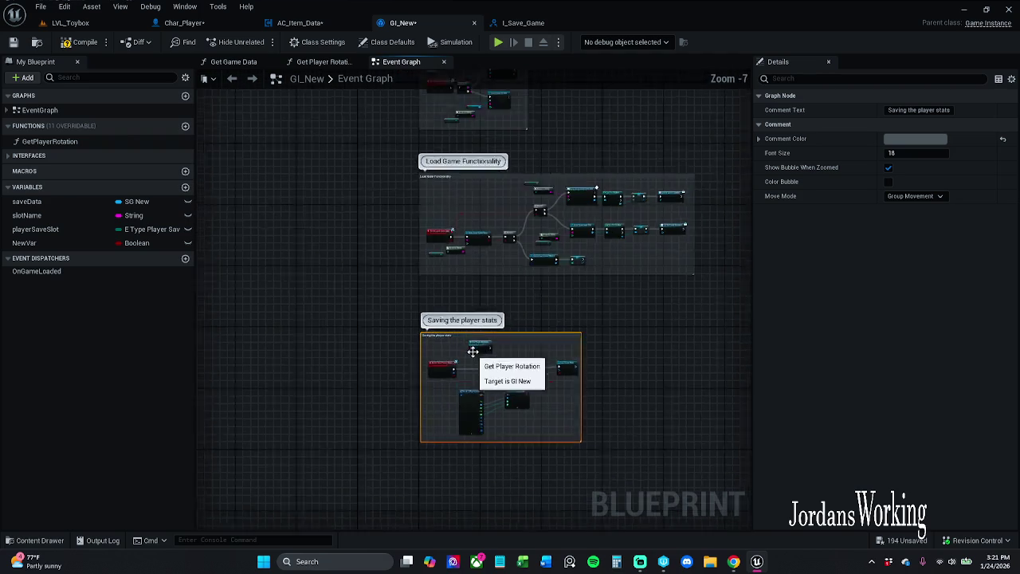
pyautogui.moveTo(500, 351); pyautogui.dragTo(455, 332)
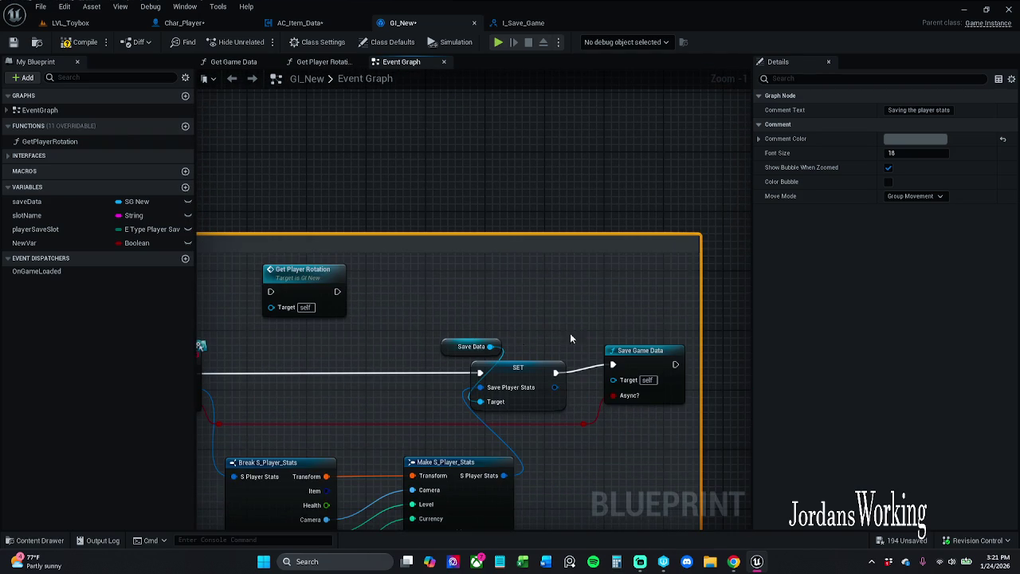
pyautogui.click(621, 350)
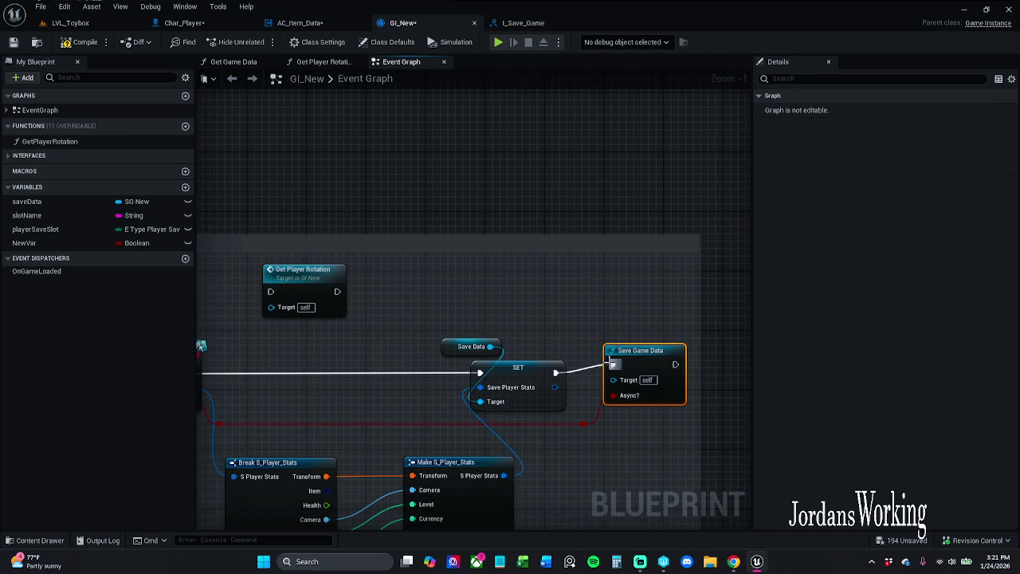
pyautogui.hotkey('ctrl', 'z')
pyautogui.click(548, 332)
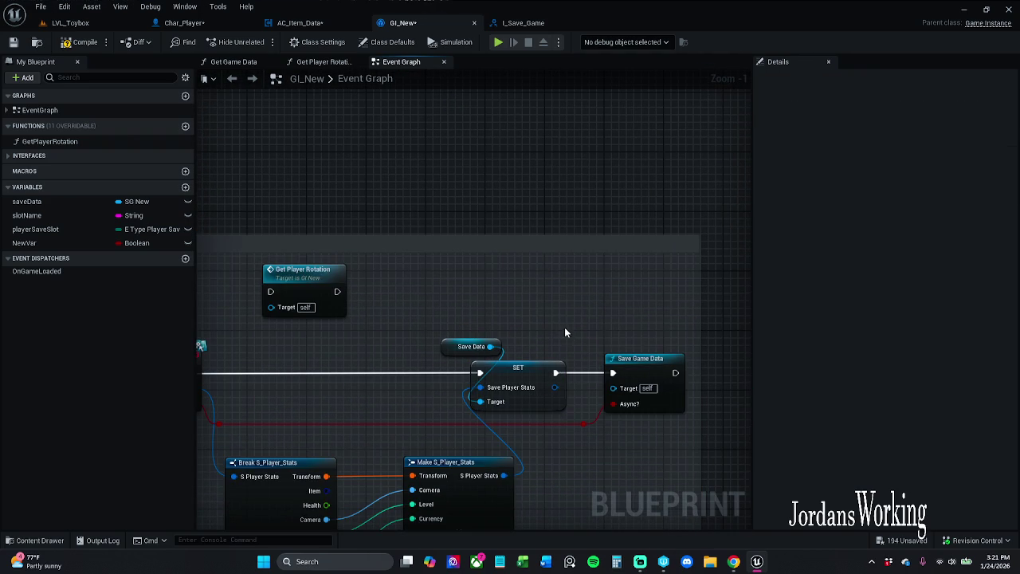
pyautogui.moveTo(521, 302); pyautogui.dragTo(655, 269)
# - Compile GI_New, then save it using Check Out Selected, and close the compiler errors
pyautogui.click(80, 43)
pyautogui.click(13, 43)
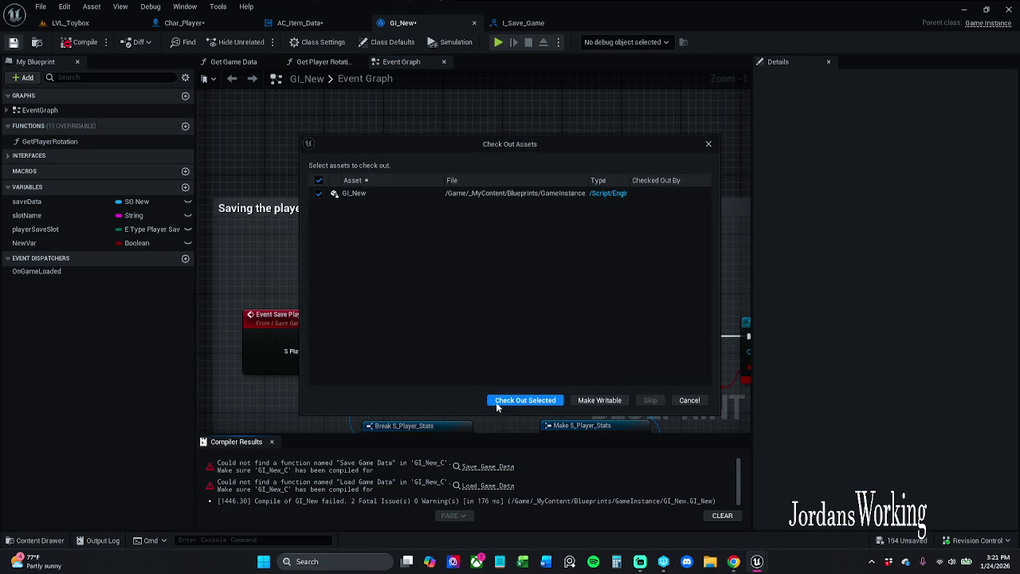
pyautogui.click(522, 400)
pyautogui.moveTo(534, 377); pyautogui.dragTo(341, 357)
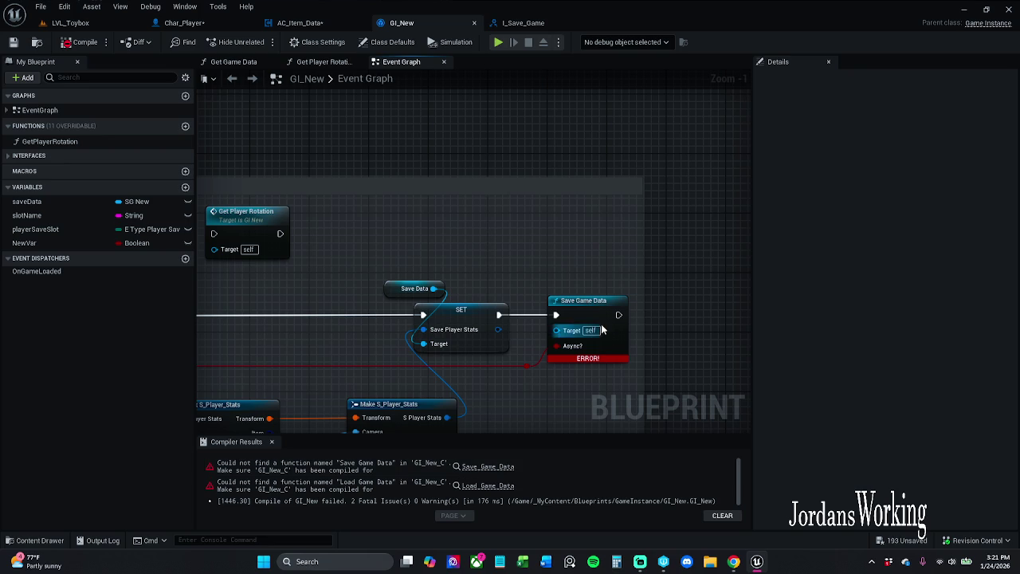
pyautogui.click(271, 442)
pyautogui.scroll(-4, 458, 320)
# - Refresh and delete the broken Save Game Data node, then paste it back out of the way
pyautogui.scroll(5, 458, 321)
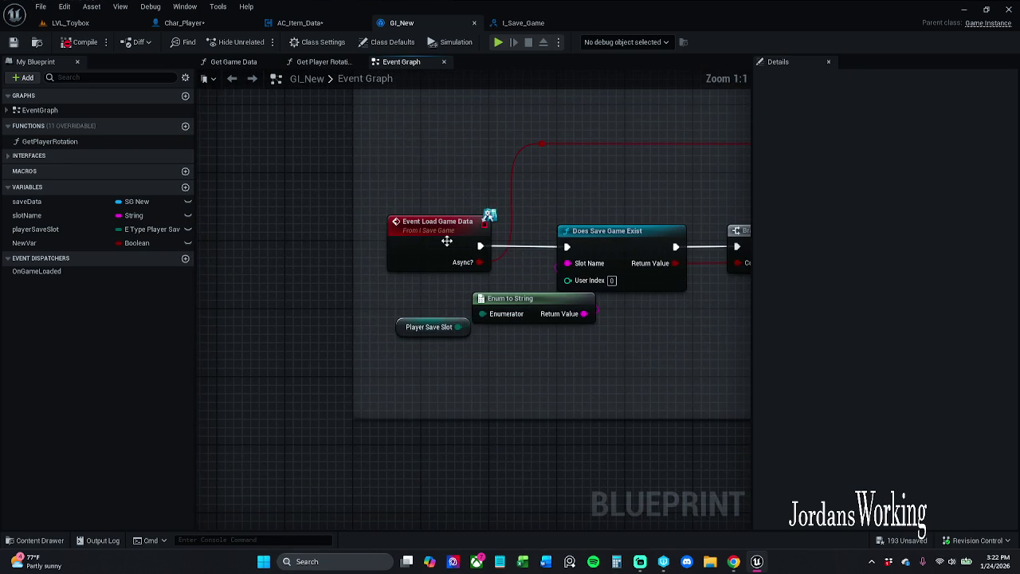
pyautogui.moveTo(533, 314); pyautogui.dragTo(332, 498)
pyautogui.scroll(-5, 337, 295)
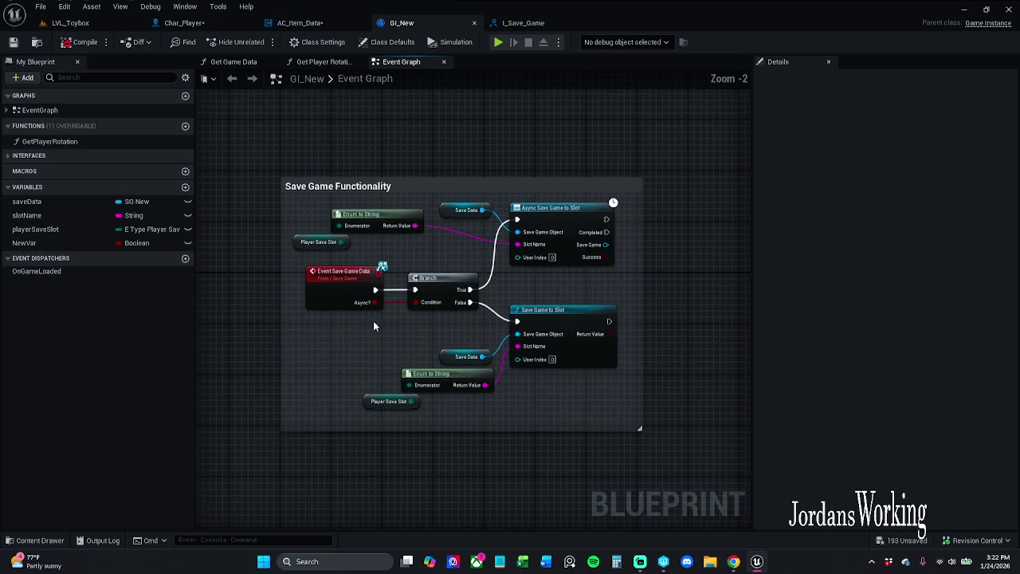
pyautogui.scroll(3, 469, 434)
pyautogui.moveTo(473, 275)
pyautogui.mouseDown()
pyautogui.moveTo(373, 119)
pyautogui.moveTo(475, 330)
pyautogui.moveTo(507, 253)
pyautogui.mouseUp()
pyautogui.click(516, 259)
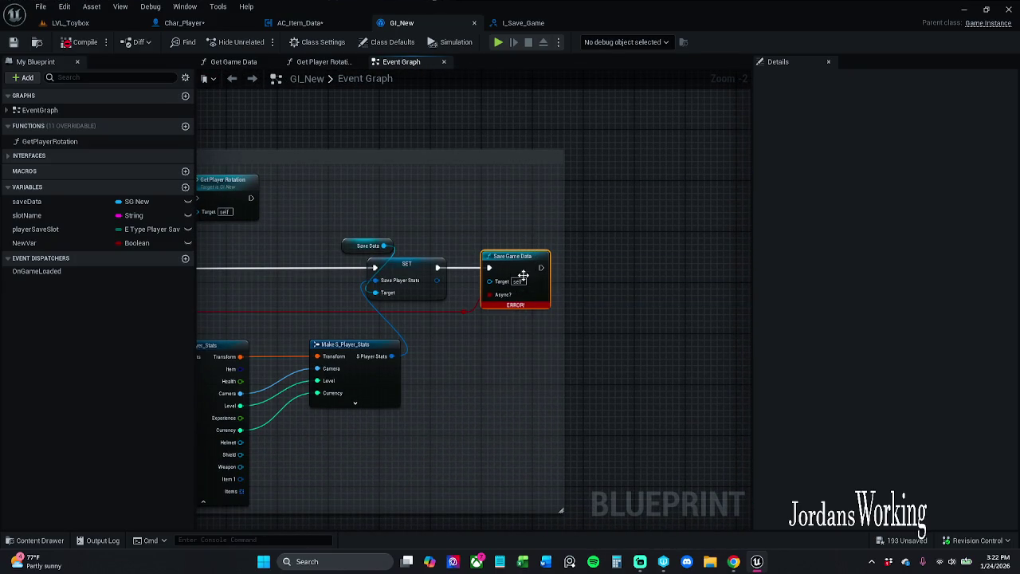
pyautogui.rightClick(521, 273)
pyautogui.click(574, 361)
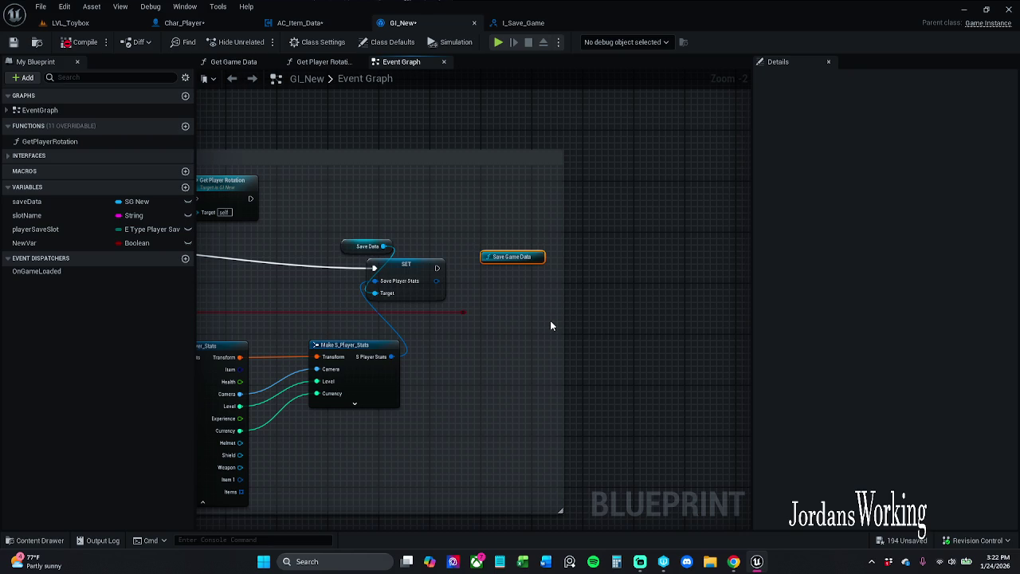
pyautogui.press('Delete')
pyautogui.moveTo(437, 267)
pyautogui.mouseDown()
pyautogui.moveTo(454, 279)
pyautogui.moveTo(511, 276)
pyautogui.moveTo(490, 268)
pyautogui.mouseUp()
pyautogui.click(522, 239)
pyautogui.hotkey('ctrl', 'v')
pyautogui.moveTo(514, 256); pyautogui.dragTo(615, 180)
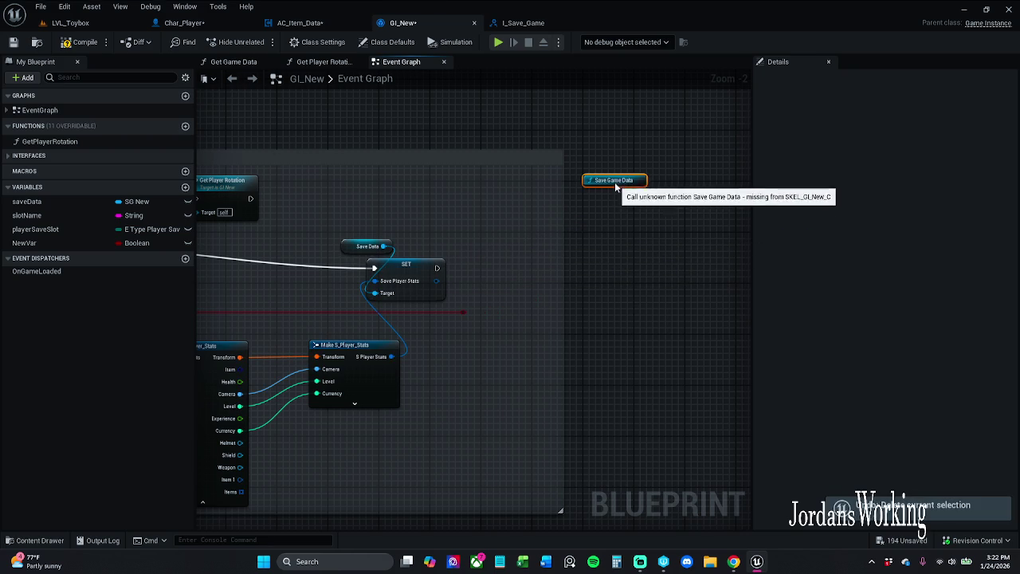
# - Add a Save Game Data node from SET's exec pin via a 'save game' search, then delete it
pyautogui.moveTo(437, 268); pyautogui.dragTo(487, 267)
pyautogui.write('save ')
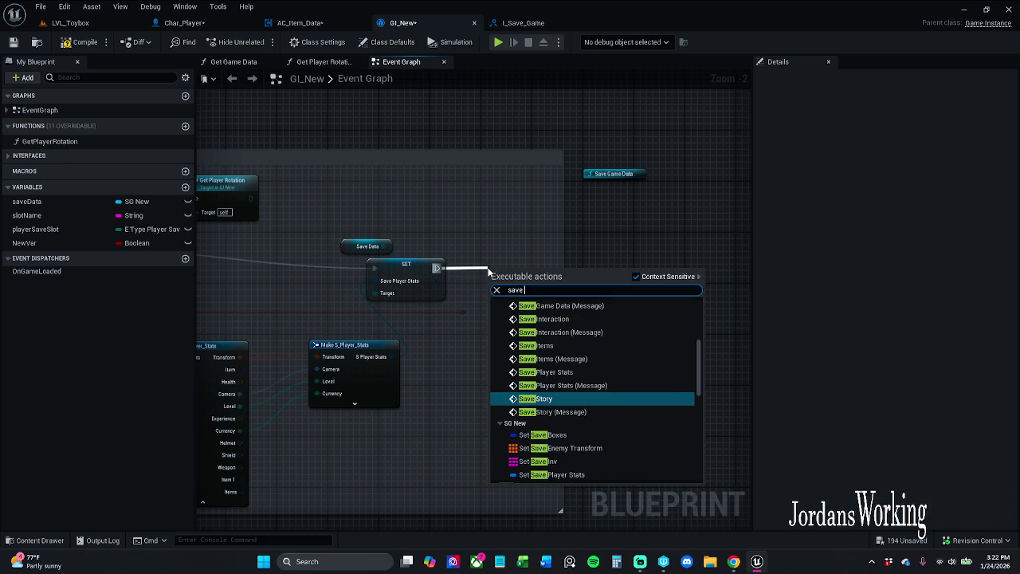
pyautogui.write('game')
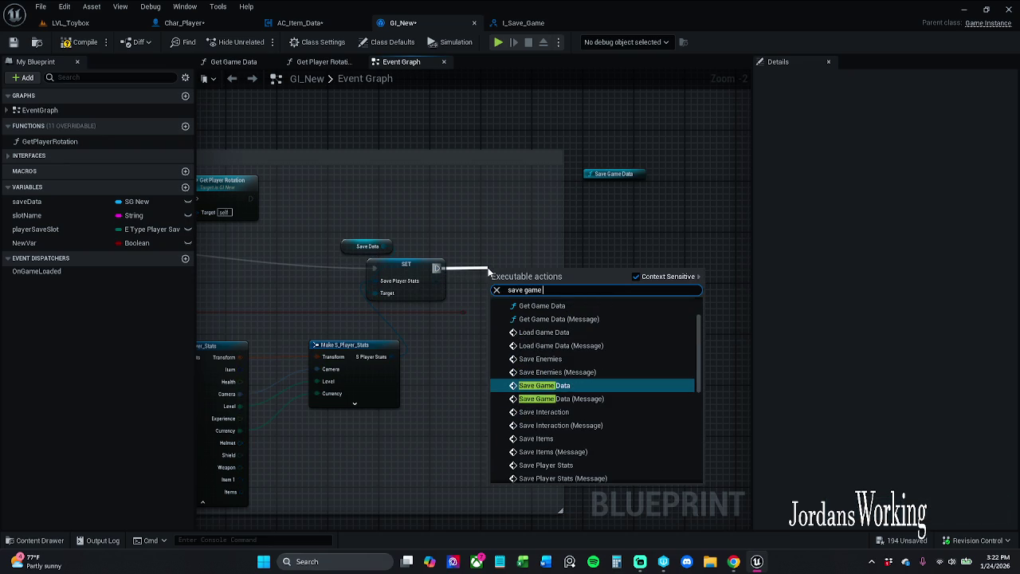
pyautogui.press('Return')
pyautogui.scroll(1, 490, 269)
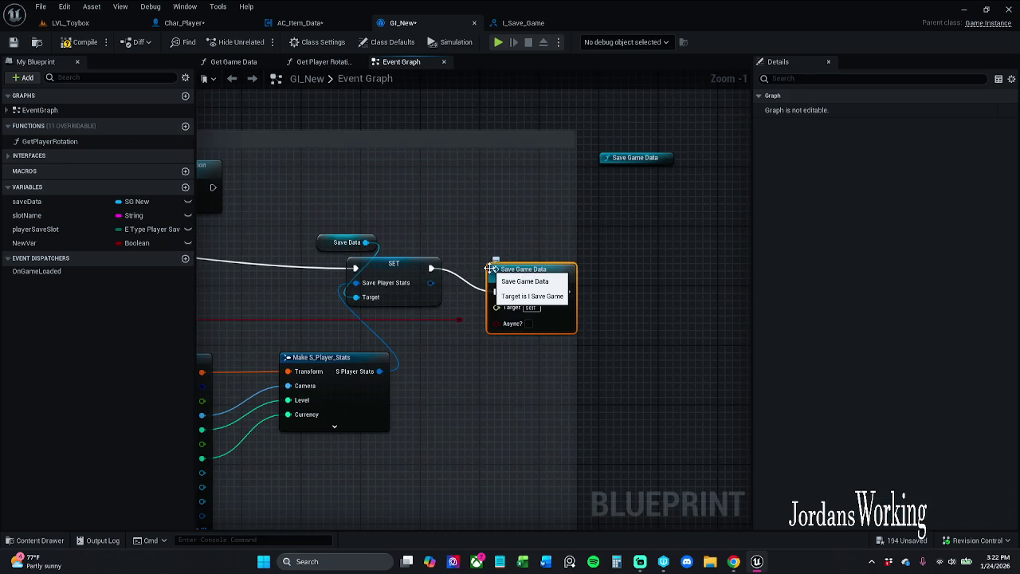
pyautogui.press('Delete')
# - Add the I Save Game Save Game Data call after SET and wire the red boolean into Async?
pyautogui.moveTo(431, 268); pyautogui.dragTo(472, 273)
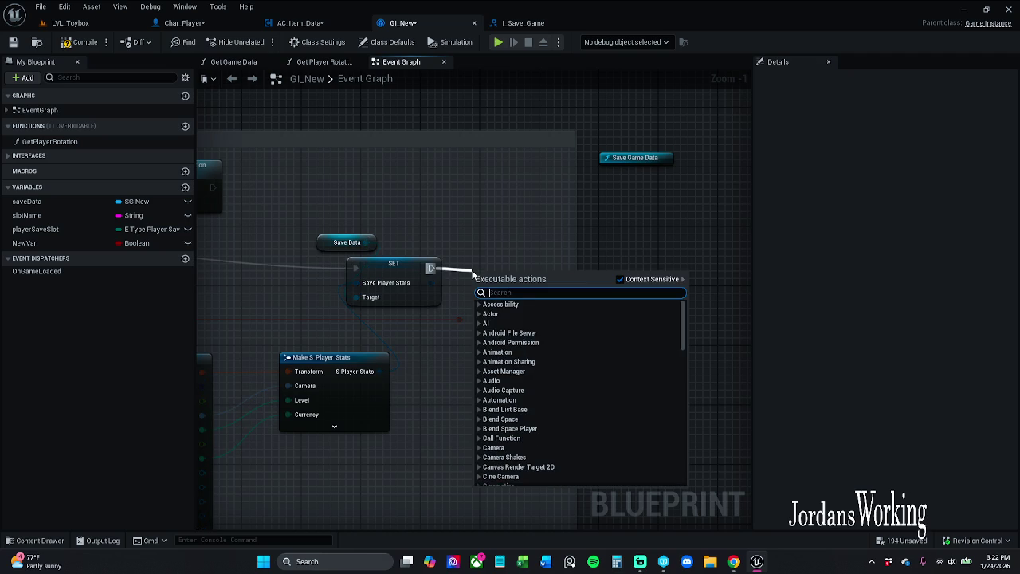
pyautogui.write('svae')
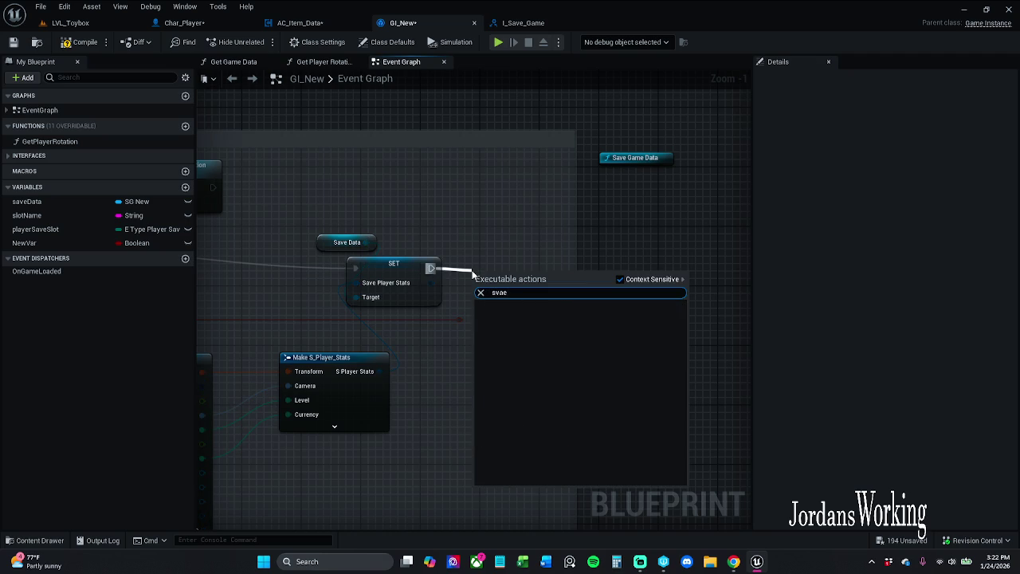
pyautogui.press('BackSpace')
pyautogui.press('BackSpace')
pyautogui.press('BackSpace')
pyautogui.write('ave')
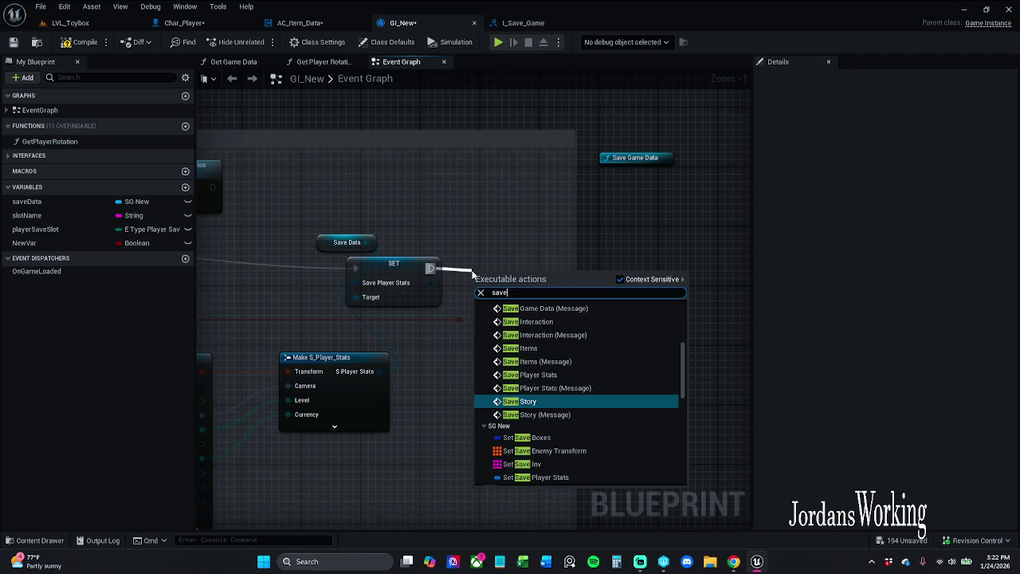
pyautogui.write(' game')
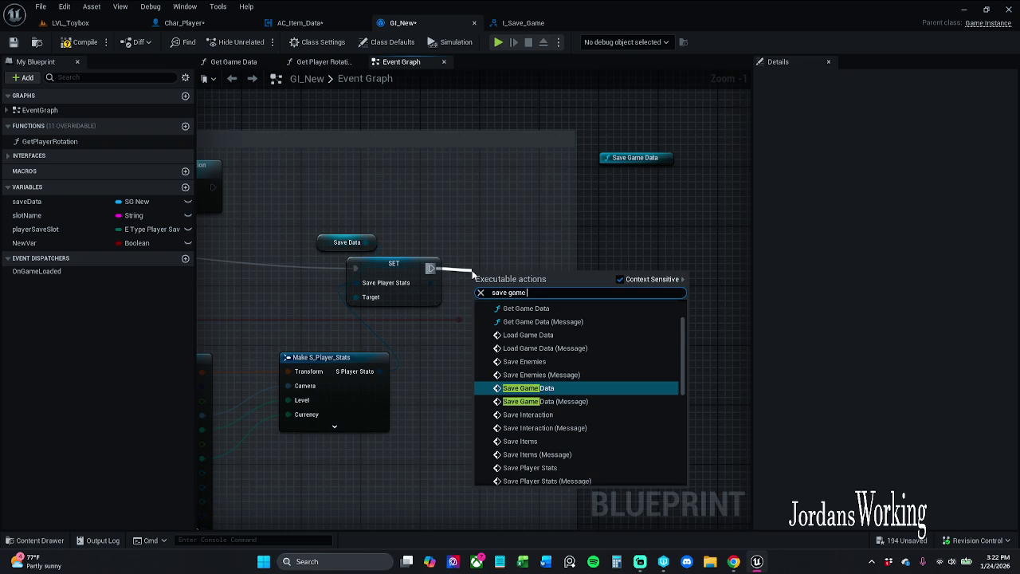
pyautogui.write(' data')
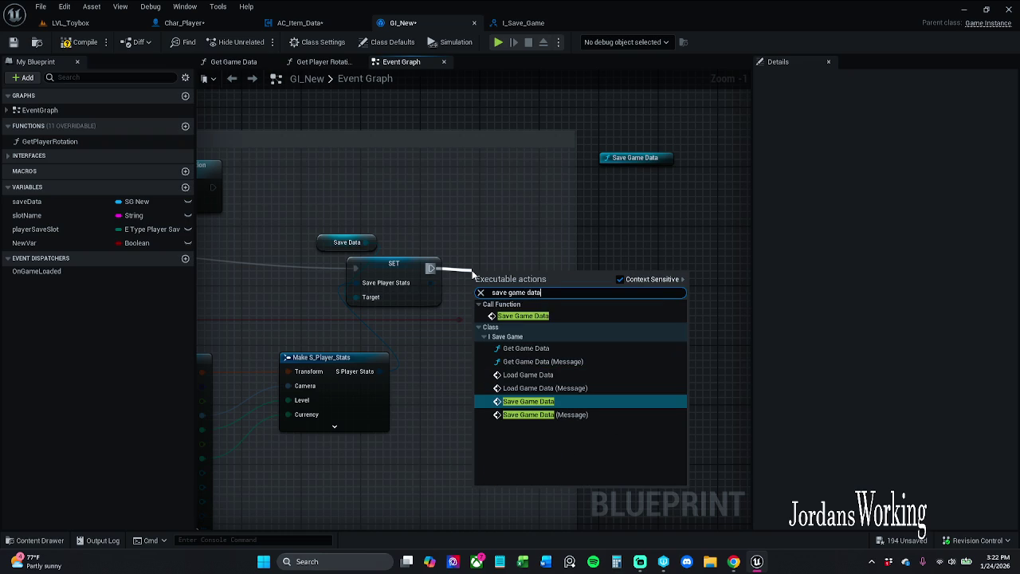
pyautogui.click(565, 317)
pyautogui.moveTo(513, 298); pyautogui.dragTo(544, 273)
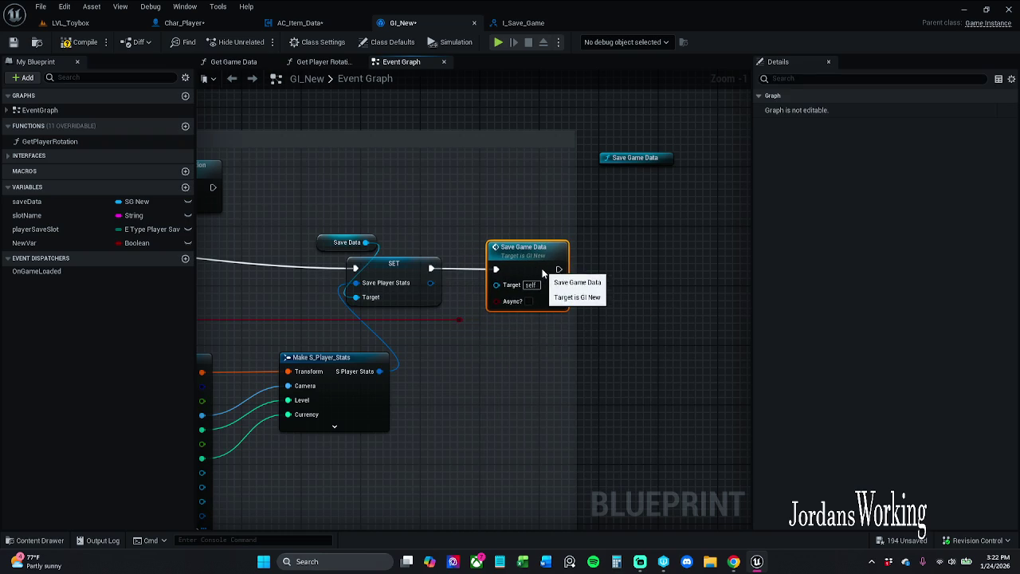
pyautogui.moveTo(459, 319); pyautogui.dragTo(495, 300)
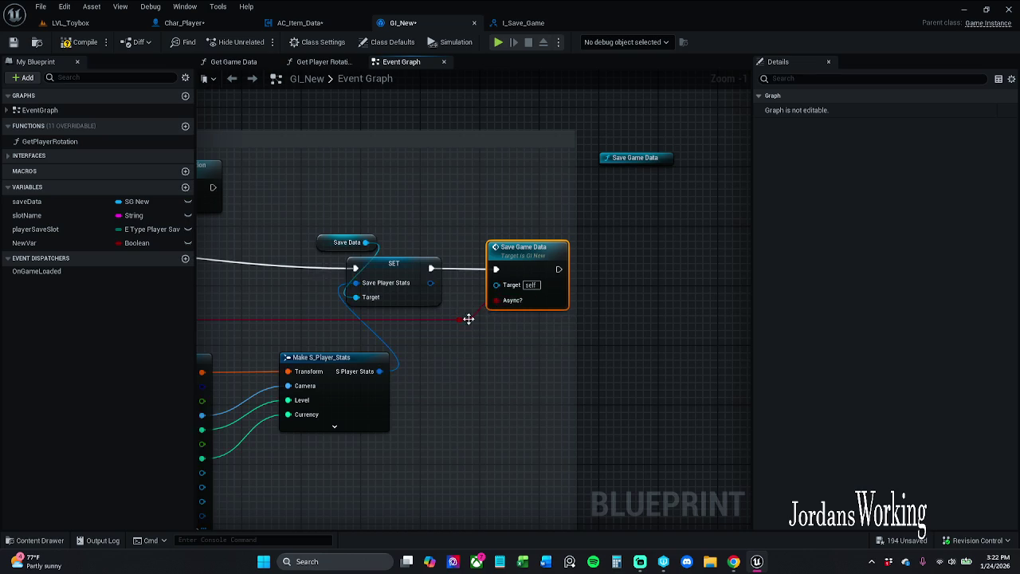
pyautogui.scroll(-4, 483, 317)
pyautogui.scroll(2, 496, 425)
pyautogui.click(496, 425)
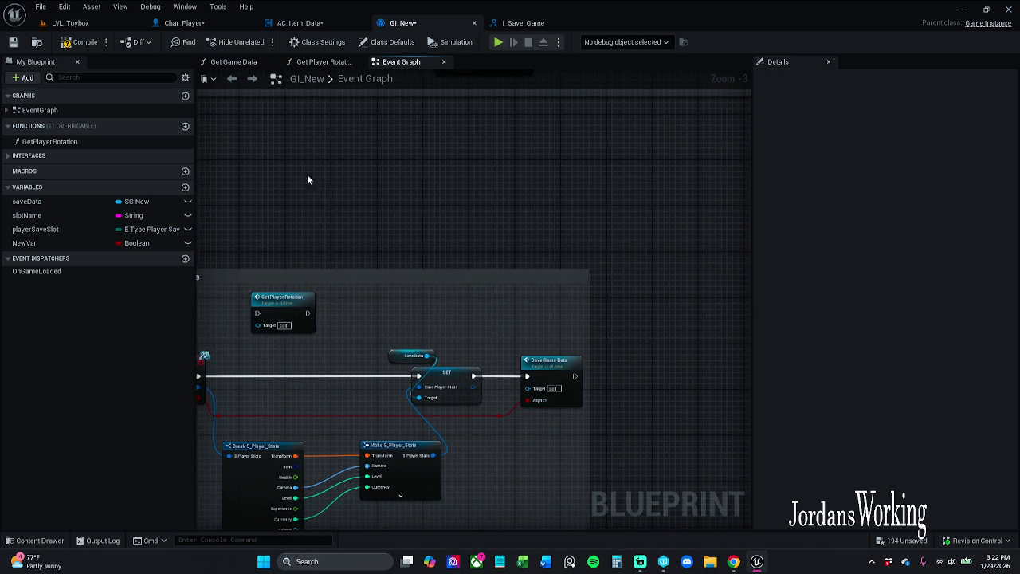
# - Compile GI_New, jump to the Load Game Data error, and dismiss the compiler results
pyautogui.click(80, 43)
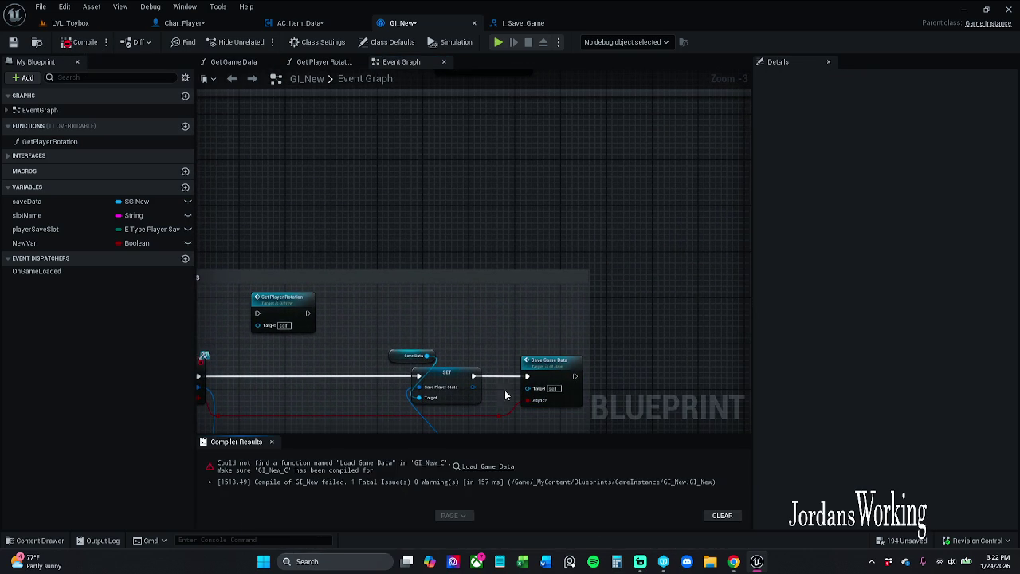
pyautogui.click(489, 466)
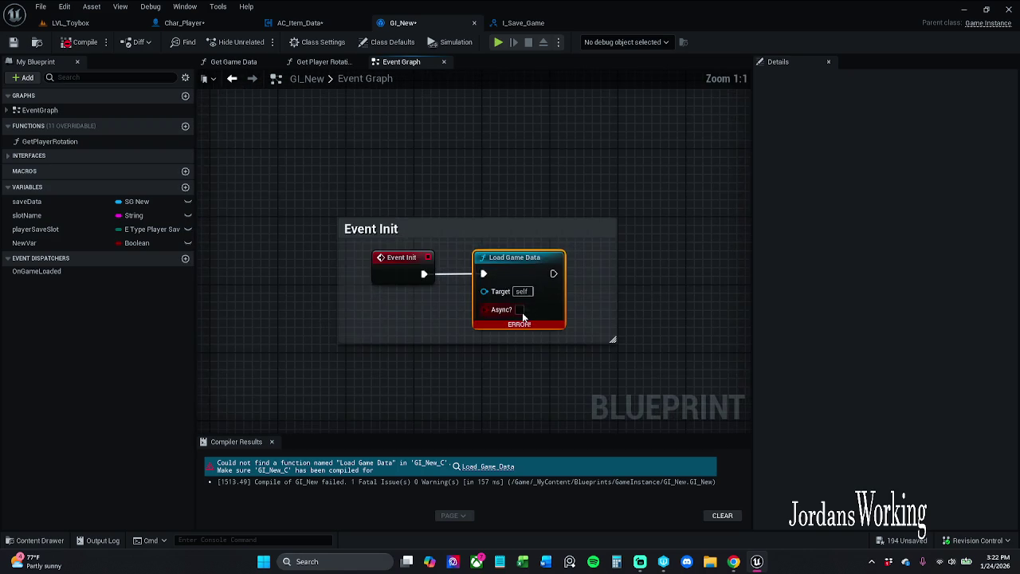
pyautogui.scroll(-5, 523, 317)
pyautogui.click(272, 441)
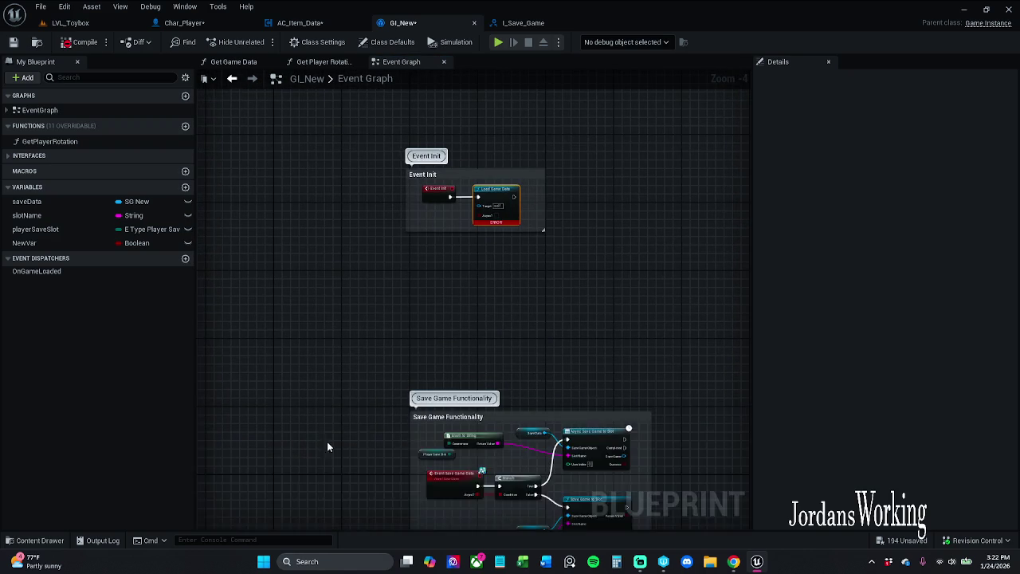
pyautogui.scroll(5, 446, 349)
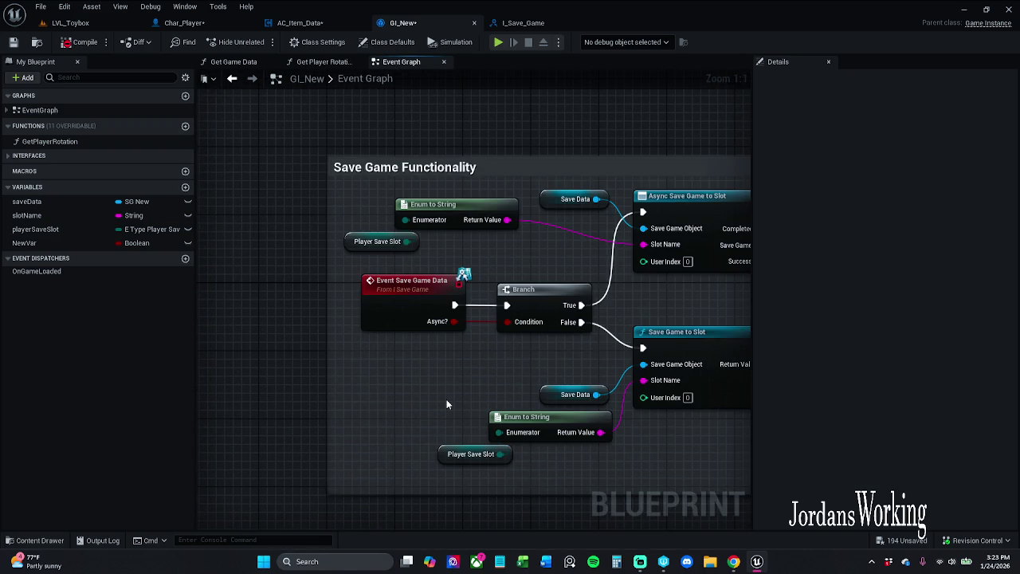
pyautogui.scroll(-3, 446, 405)
pyautogui.moveTo(446, 290)
pyautogui.mouseDown()
pyautogui.moveTo(441, 428)
pyautogui.moveTo(444, 282)
pyautogui.moveTo(360, 94)
pyautogui.mouseUp()
pyautogui.moveTo(351, 383); pyautogui.dragTo(355, 271)
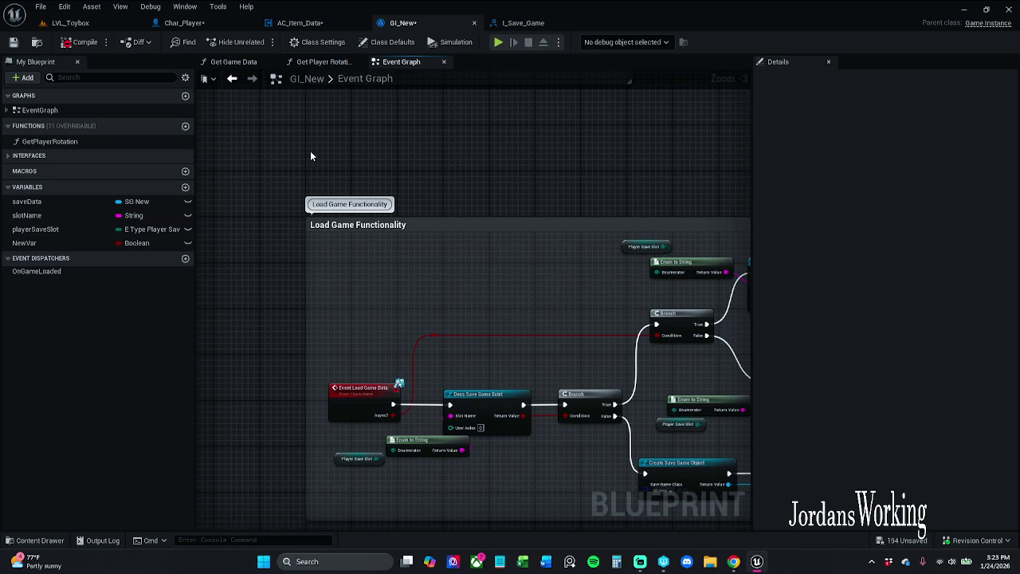
pyautogui.moveTo(320, 133); pyautogui.dragTo(319, 446)
pyautogui.moveTo(318, 175); pyautogui.dragTo(318, 348)
pyautogui.scroll(3, 371, 314)
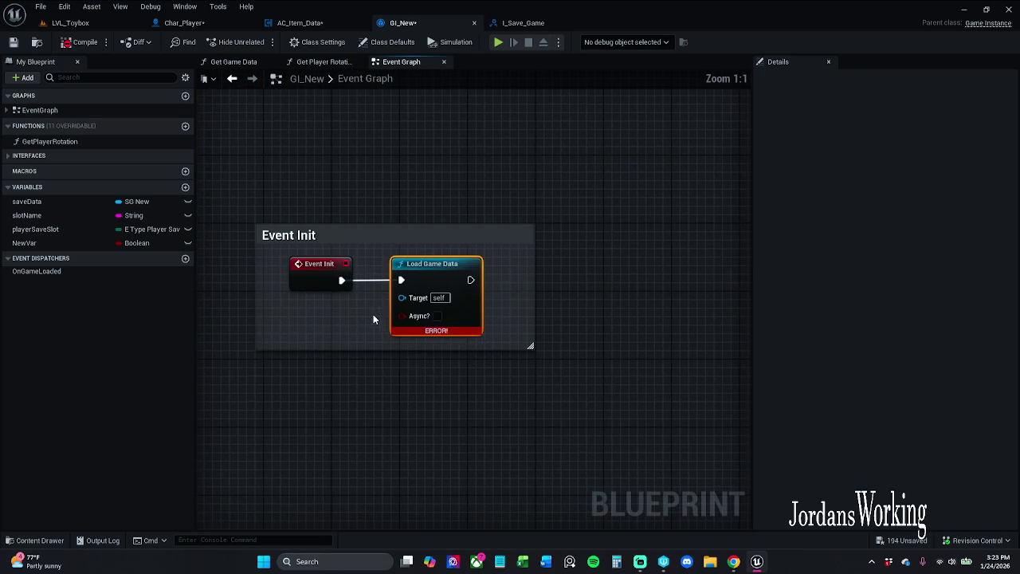
# - Replace the broken Load Game Data with a new call wired from Event Init, enlarging the comment
pyautogui.press('Delete')
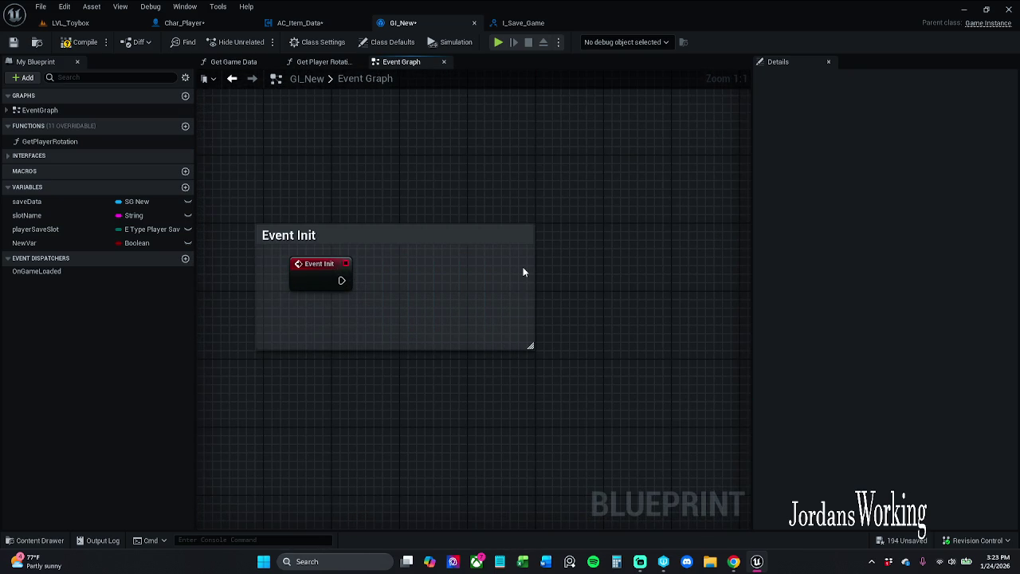
pyautogui.moveTo(341, 281)
pyautogui.mouseDown()
pyautogui.moveTo(415, 287)
pyautogui.moveTo(396, 280)
pyautogui.mouseUp()
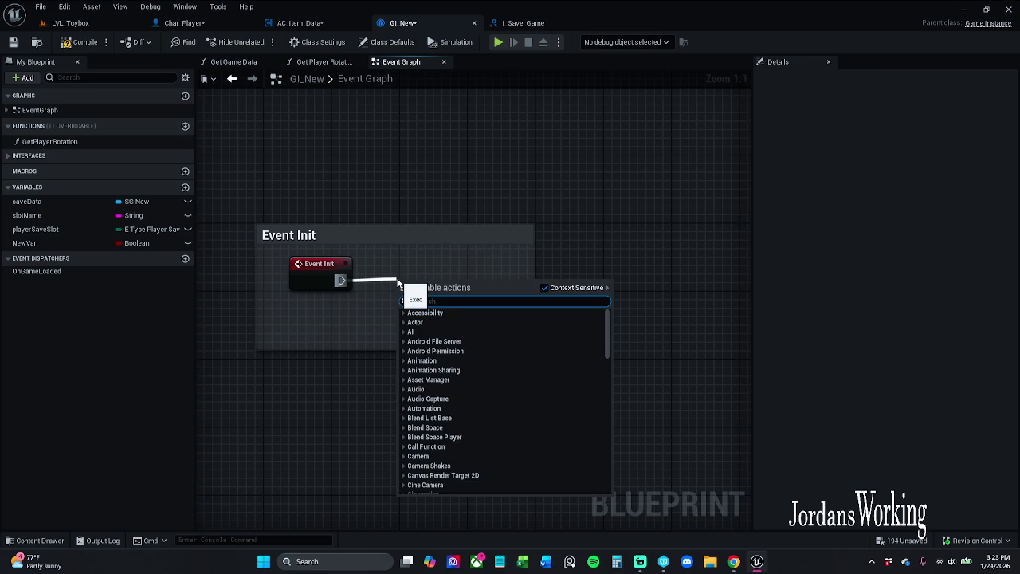
pyautogui.write('Load')
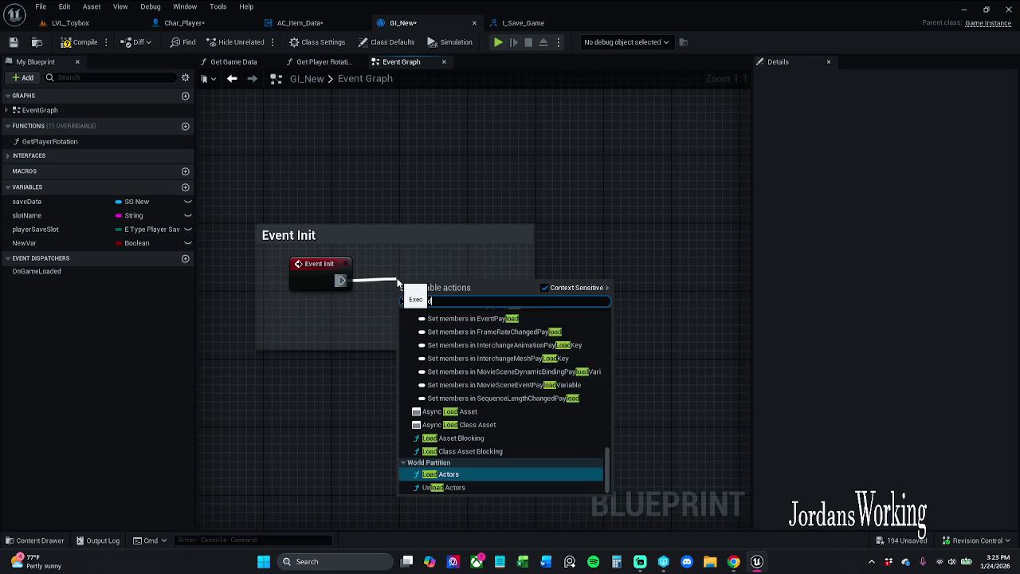
pyautogui.write(' Game')
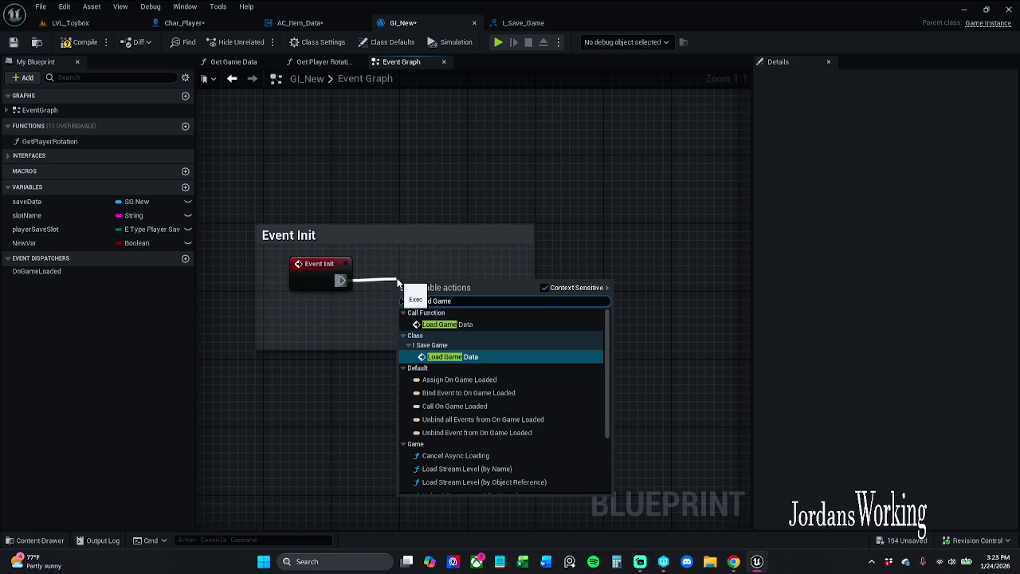
pyautogui.click(466, 323)
pyautogui.moveTo(441, 322); pyautogui.dragTo(457, 296)
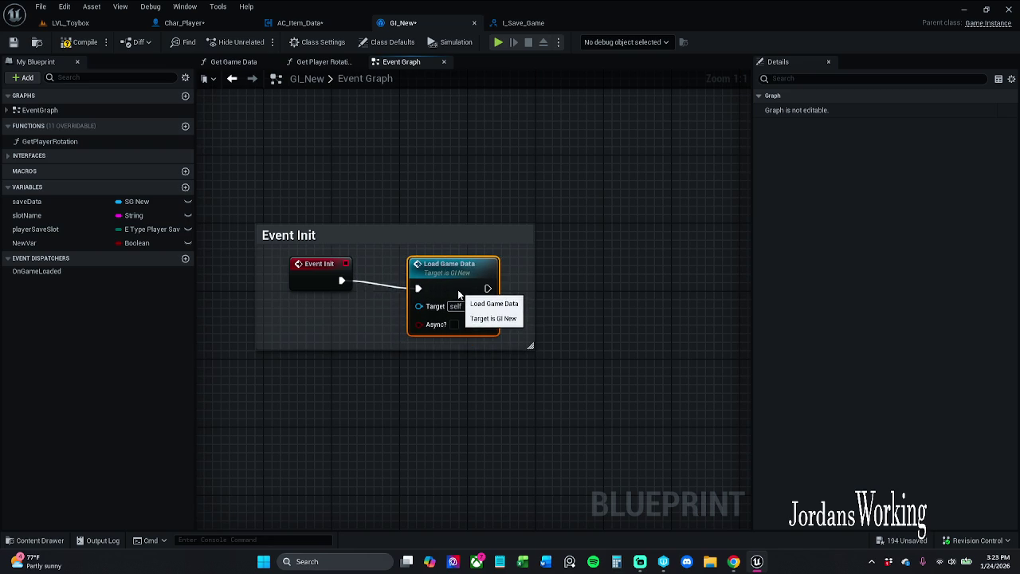
pyautogui.click(502, 210)
pyautogui.moveTo(466, 228); pyautogui.dragTo(466, 210)
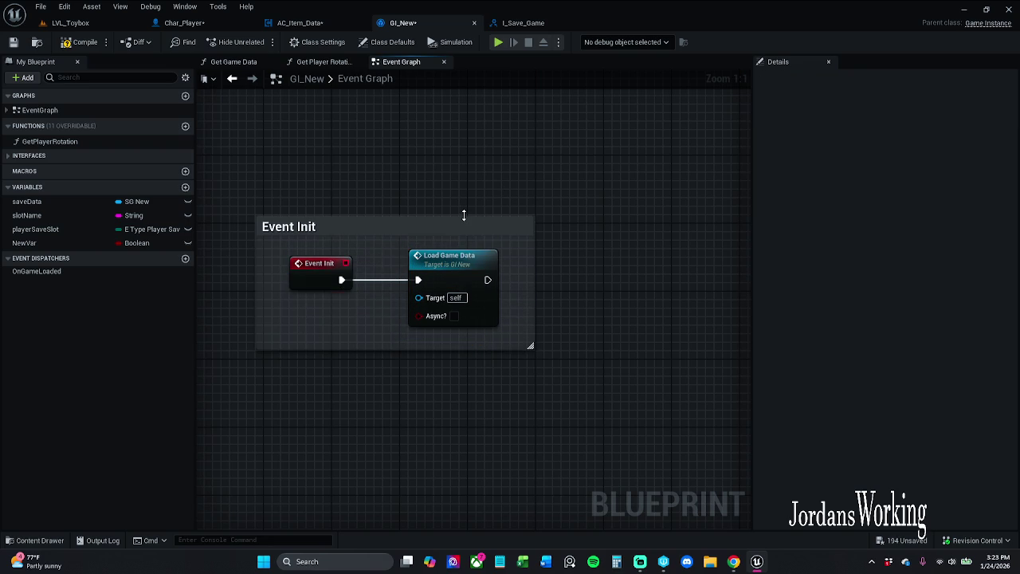
pyautogui.moveTo(341, 279); pyautogui.dragTo(396, 377)
pyautogui.write('load')
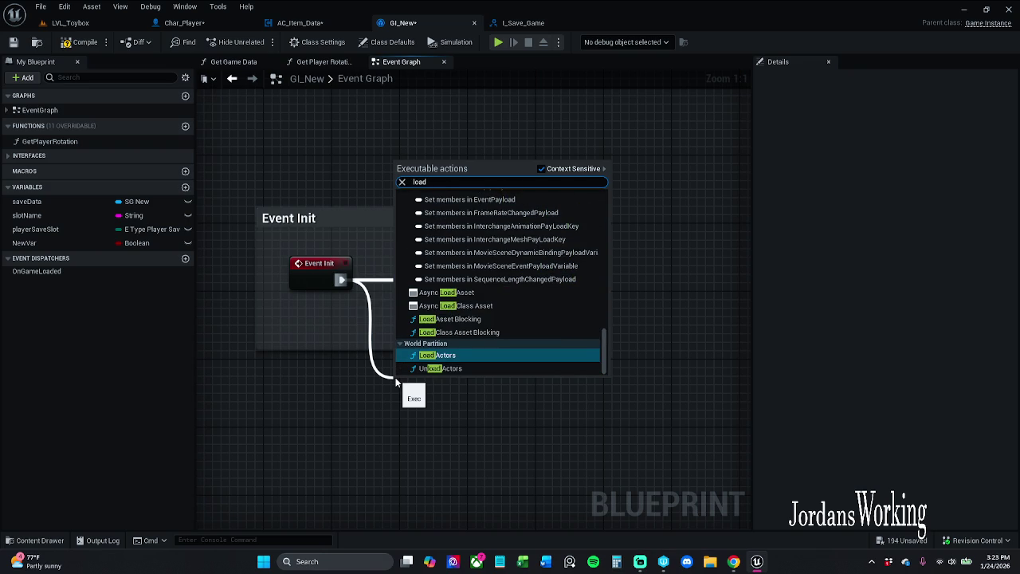
pyautogui.write(' game')
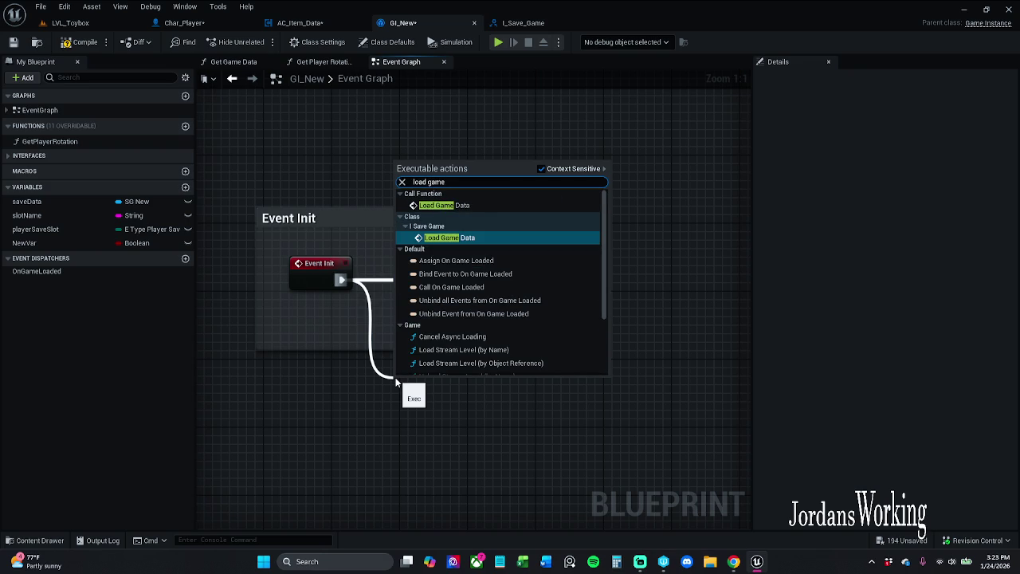
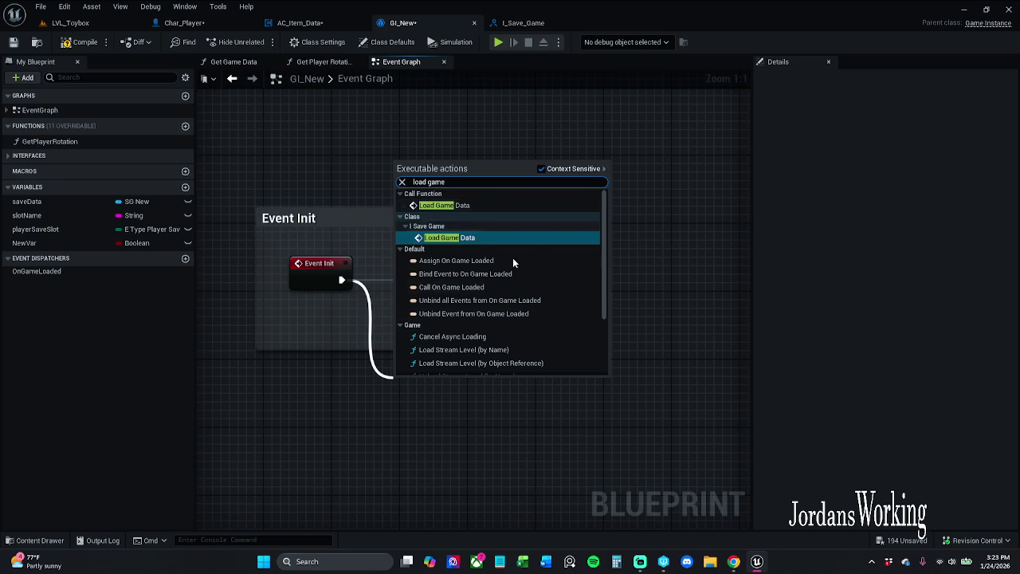
# - Add GI_New's own Load Game Data node and delete the stray I_Save_Game Load Game Data node
pyautogui.scroll(-5, 510, 308)
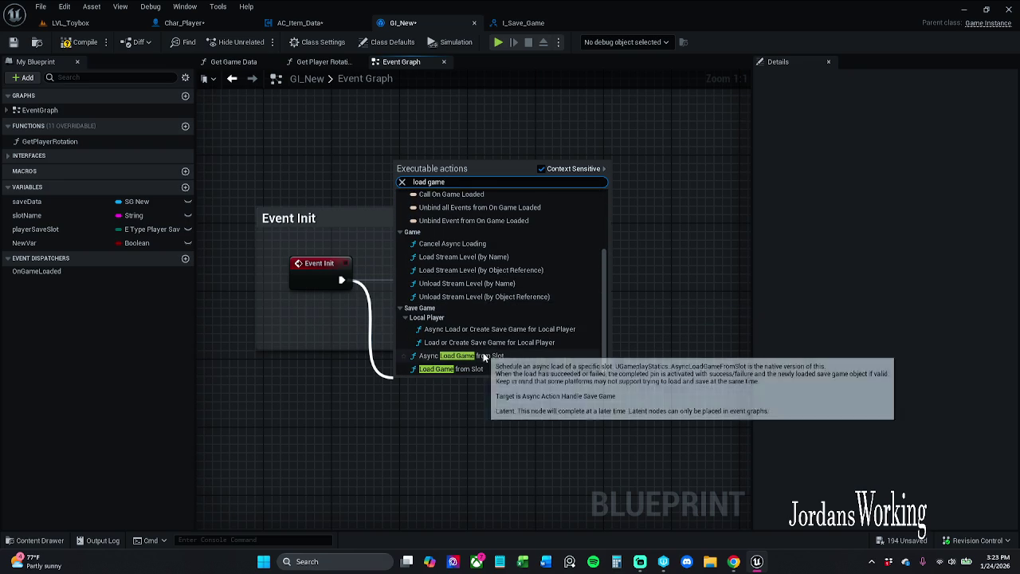
pyautogui.scroll(5, 484, 352)
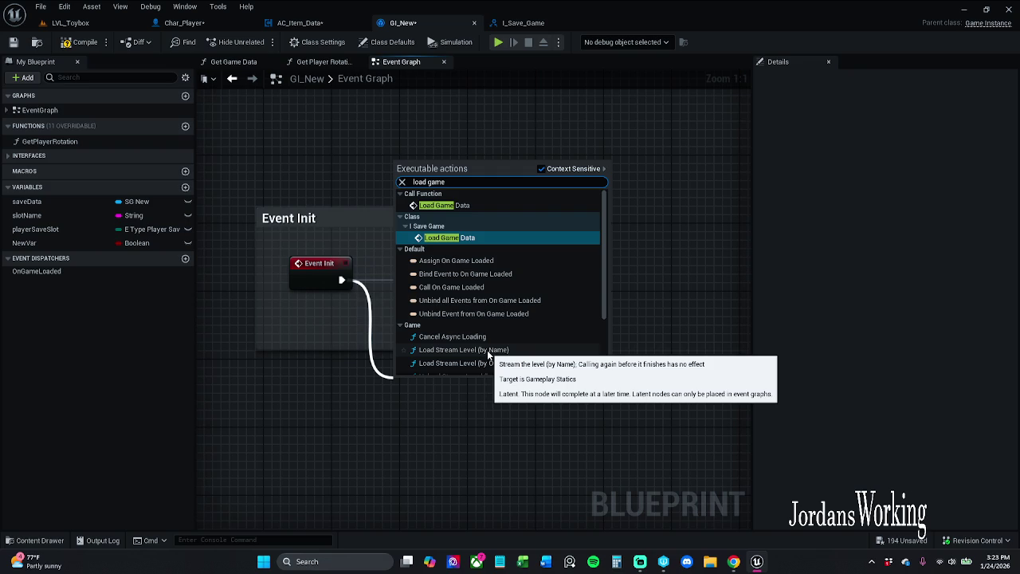
pyautogui.click(494, 238)
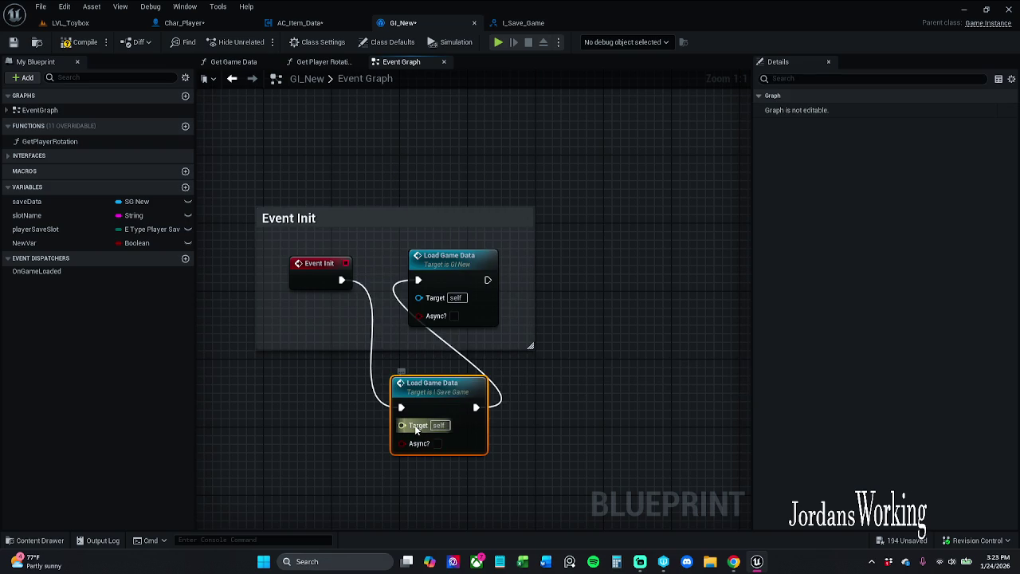
pyautogui.moveTo(402, 426); pyautogui.dragTo(348, 471)
pyautogui.click(375, 454)
pyautogui.click(478, 422)
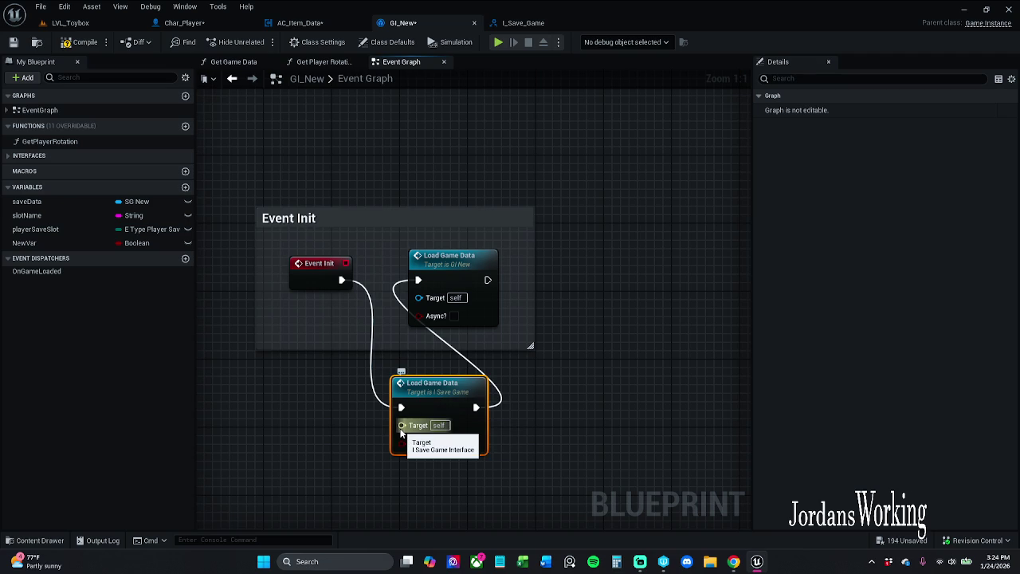
pyautogui.press('Delete')
# - Connect Event Init to the new Load Game Data call and save GI_New
pyautogui.moveTo(341, 280); pyautogui.dragTo(448, 275)
pyautogui.click(338, 280)
pyautogui.click(516, 280)
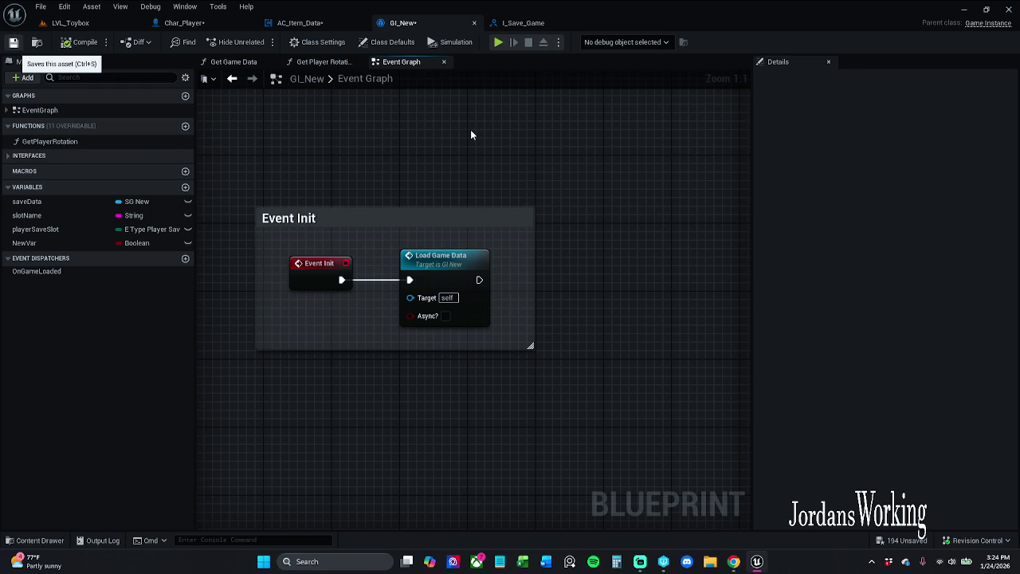
pyautogui.hotkey('ctrl', 's')
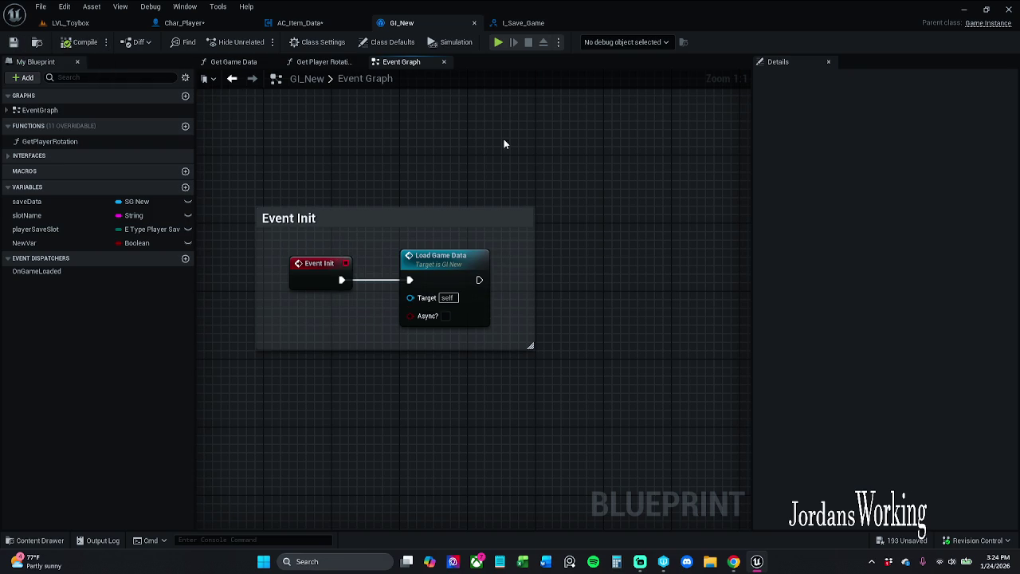
# - Enlarge the Event Init comment box slightly and save GI_New
pyautogui.moveTo(502, 143); pyautogui.dragTo(569, 150)
pyautogui.scroll(-2, 569, 150)
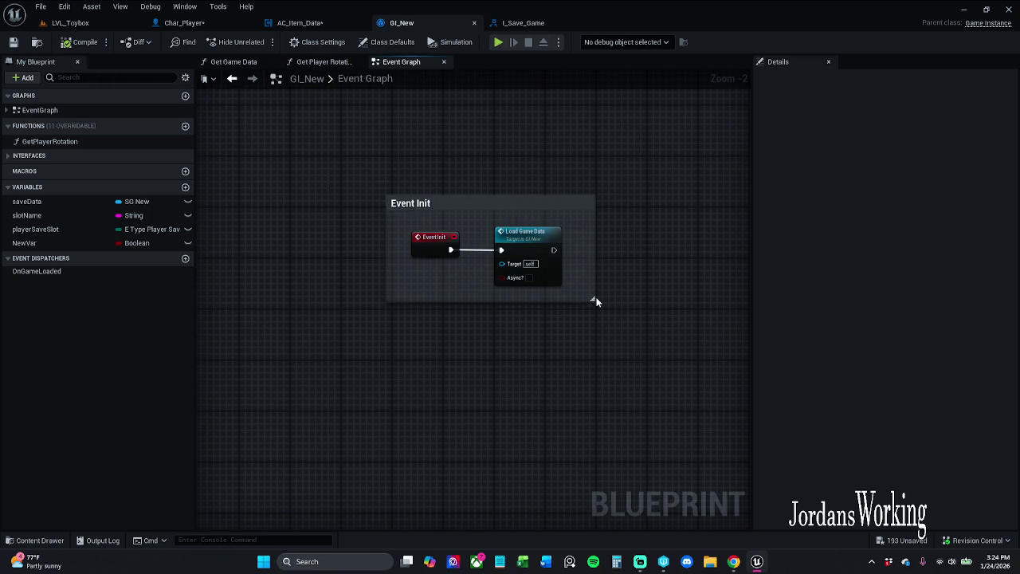
pyautogui.moveTo(594, 298); pyautogui.dragTo(592, 306)
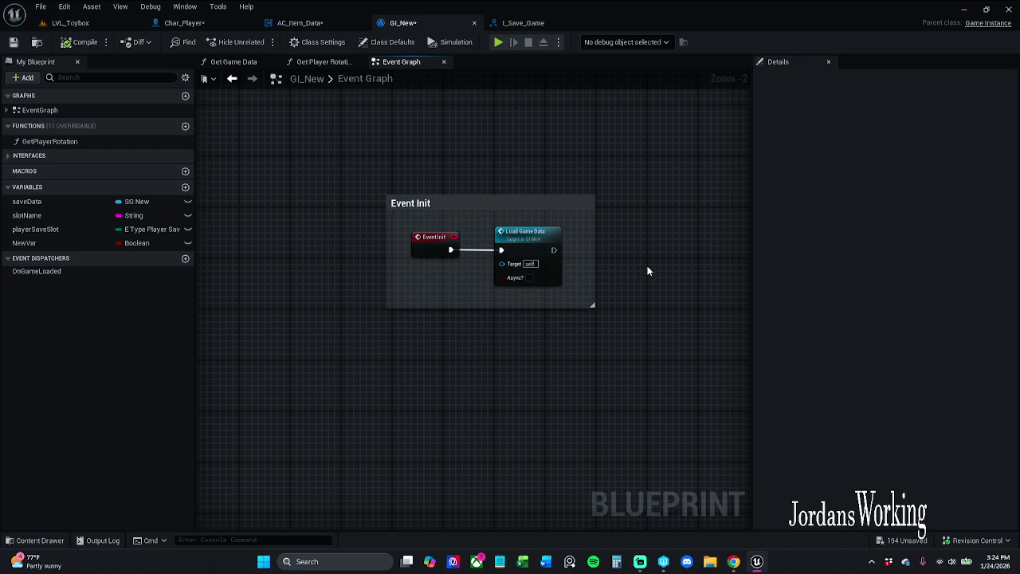
pyautogui.scroll(-3, 647, 270)
pyautogui.moveTo(669, 337); pyautogui.dragTo(600, 283)
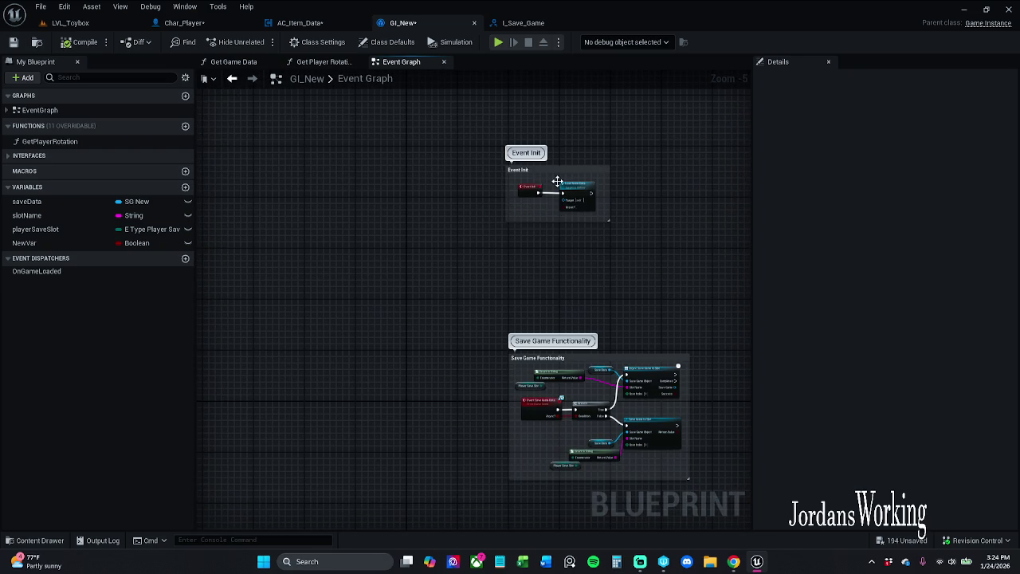
pyautogui.click(12, 42)
# - In Load Game Functionality, confirm Player Save Slot still defaults to slot1, then save again
pyautogui.moveTo(616, 212)
pyautogui.mouseDown()
pyautogui.moveTo(621, 103)
pyautogui.moveTo(549, 111)
pyautogui.moveTo(558, 371)
pyautogui.mouseUp()
pyautogui.scroll(2, 557, 371)
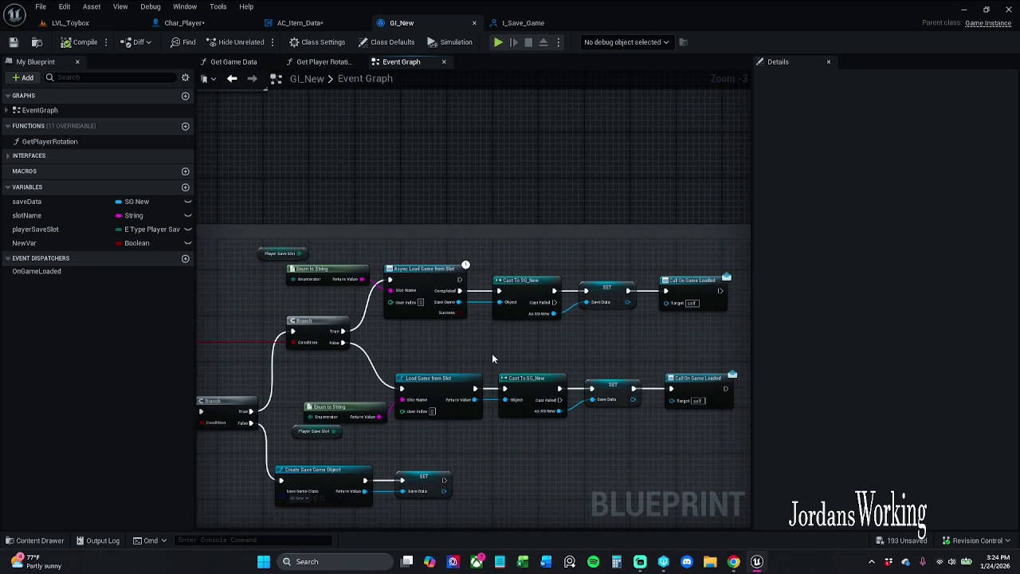
pyautogui.moveTo(537, 372)
pyautogui.mouseDown()
pyautogui.moveTo(565, 341)
pyautogui.moveTo(536, 321)
pyautogui.moveTo(536, 294)
pyautogui.mouseUp()
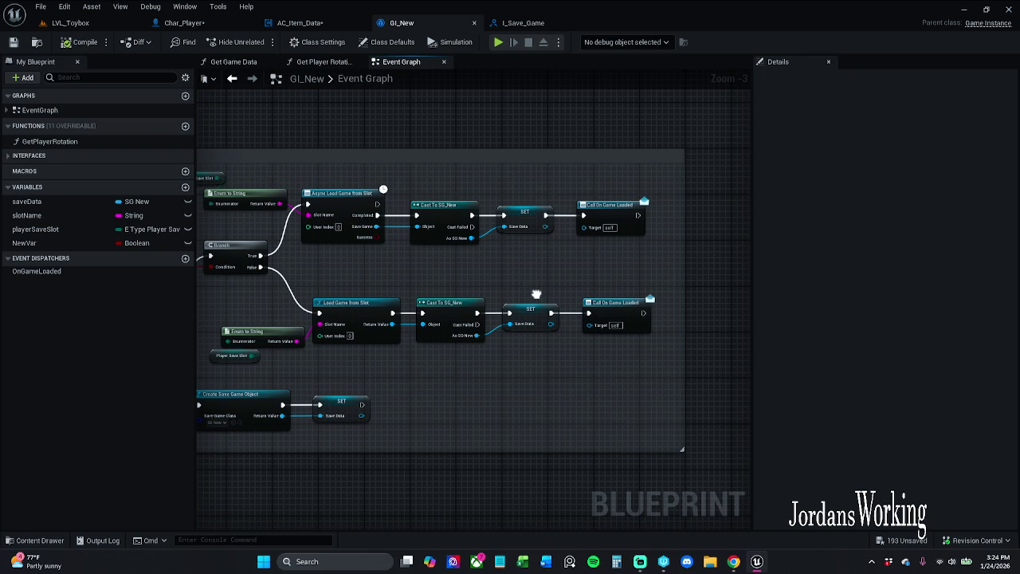
pyautogui.moveTo(537, 294); pyautogui.dragTo(608, 293)
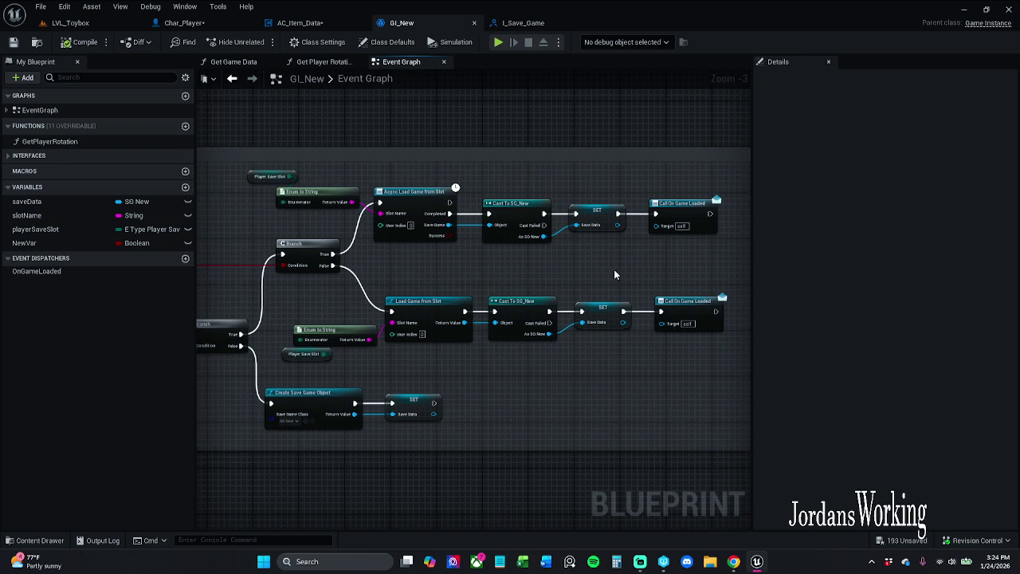
pyautogui.moveTo(613, 274); pyautogui.dragTo(691, 283)
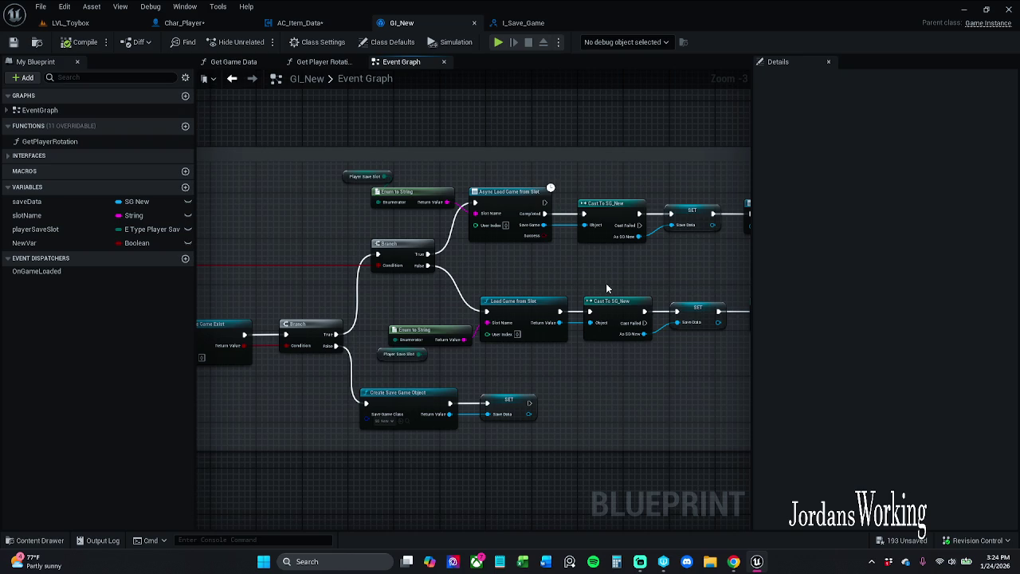
pyautogui.moveTo(348, 180); pyautogui.dragTo(361, 189)
pyautogui.click(362, 191)
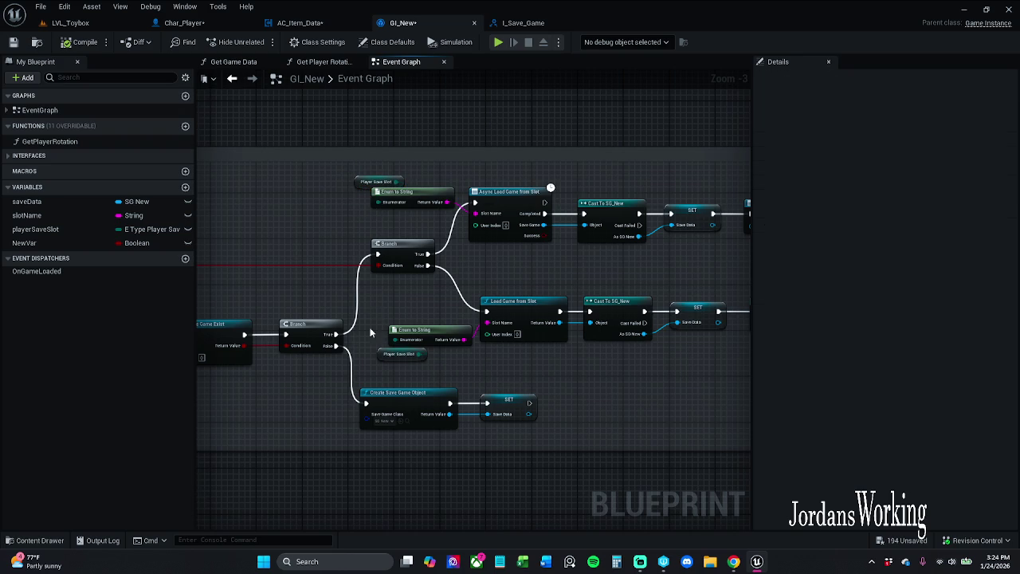
pyautogui.moveTo(375, 346); pyautogui.dragTo(380, 369)
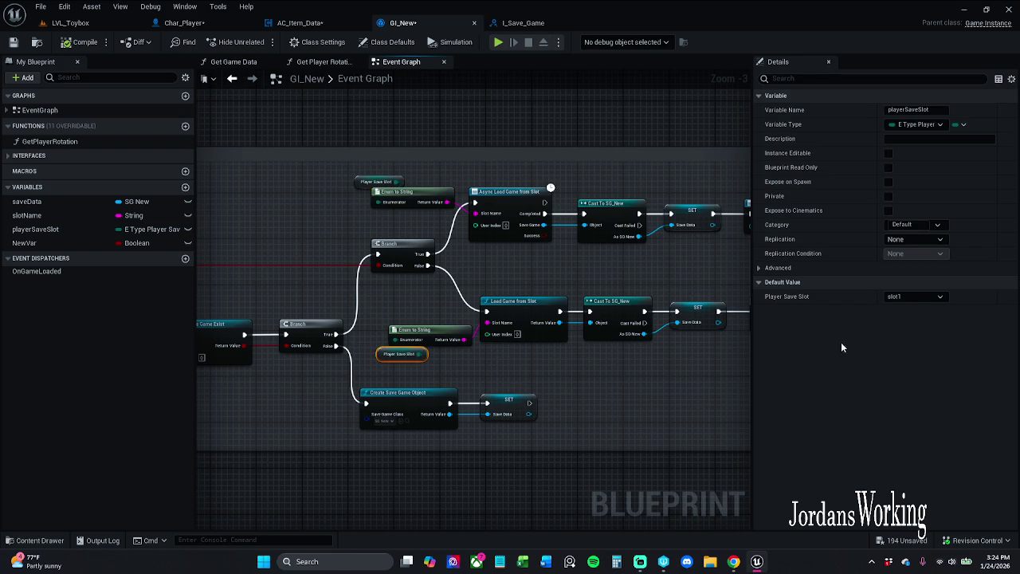
pyautogui.click(922, 298)
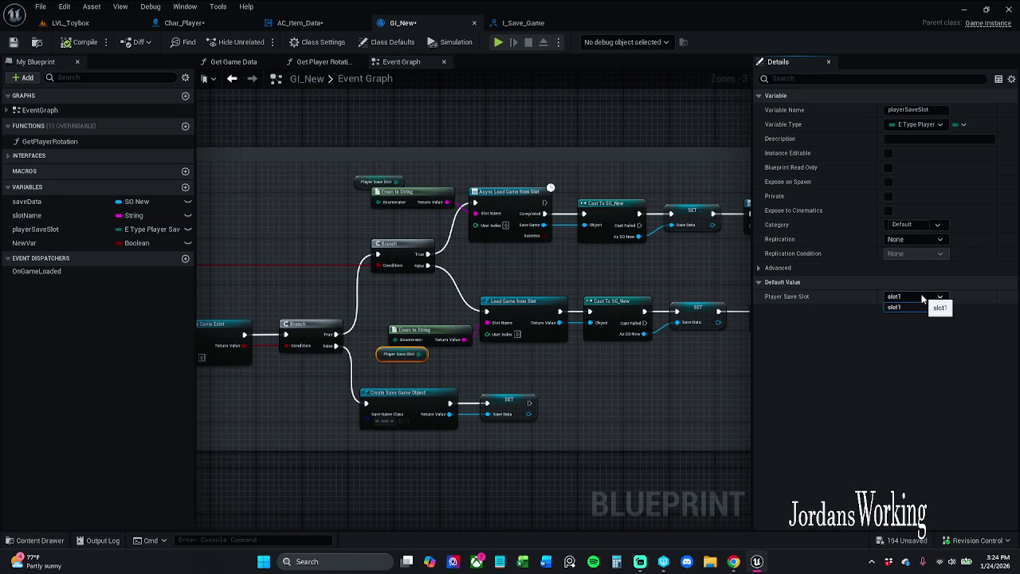
pyautogui.click(922, 298)
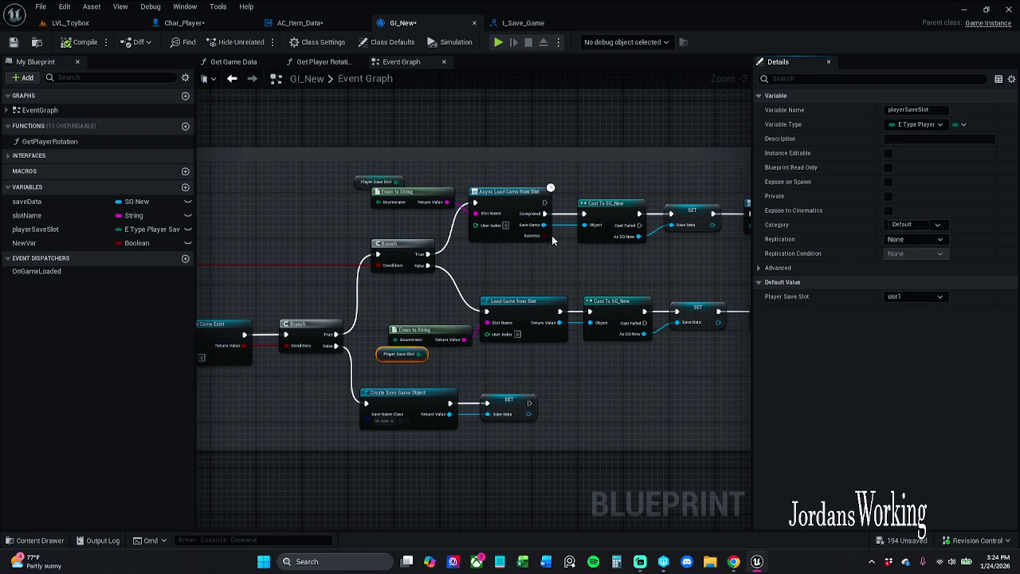
pyautogui.click(12, 48)
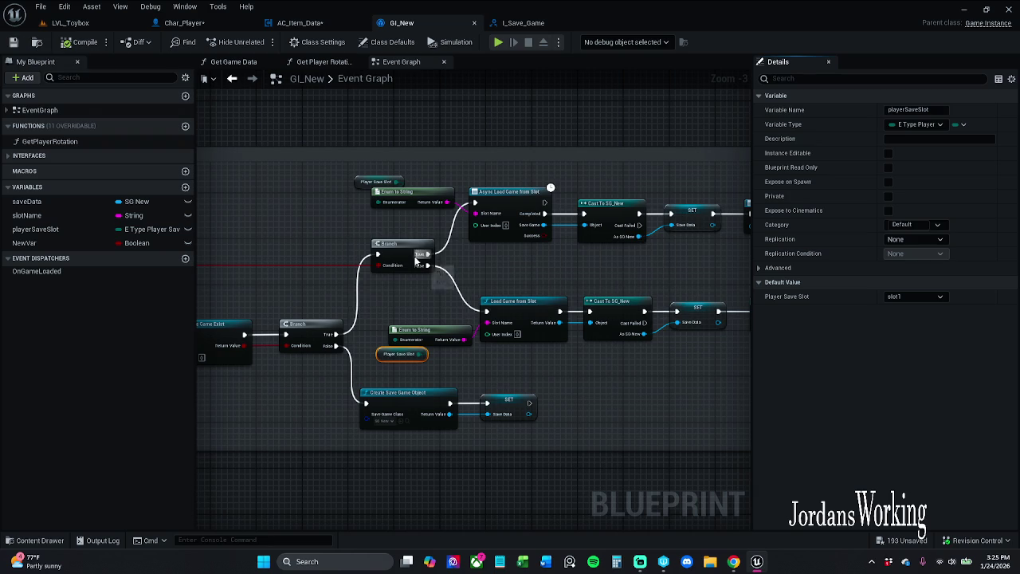
# - Inspect the Save Data getter in the Saving the player stats graph and check the I_Save_Game interface
pyautogui.scroll(-3, 450, 238)
pyautogui.scroll(2, 457, 244)
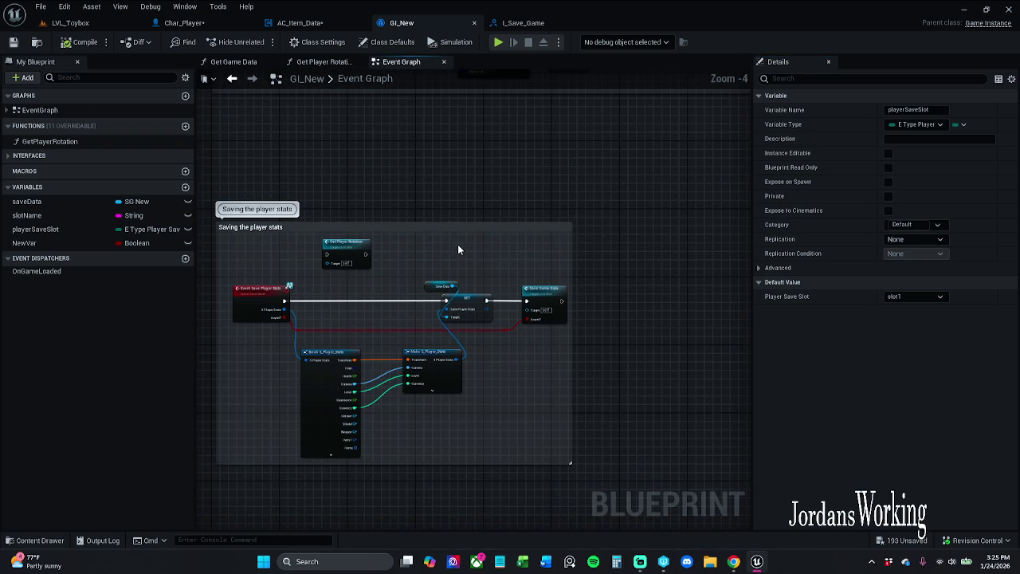
pyautogui.scroll(3, 457, 244)
pyautogui.scroll(-1, 461, 280)
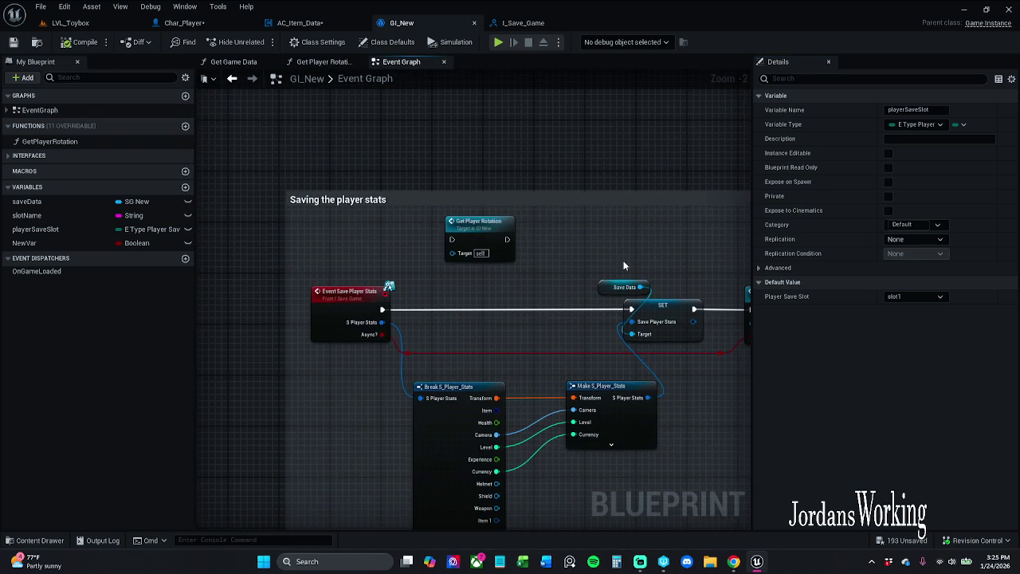
pyautogui.moveTo(610, 235); pyautogui.dragTo(653, 226)
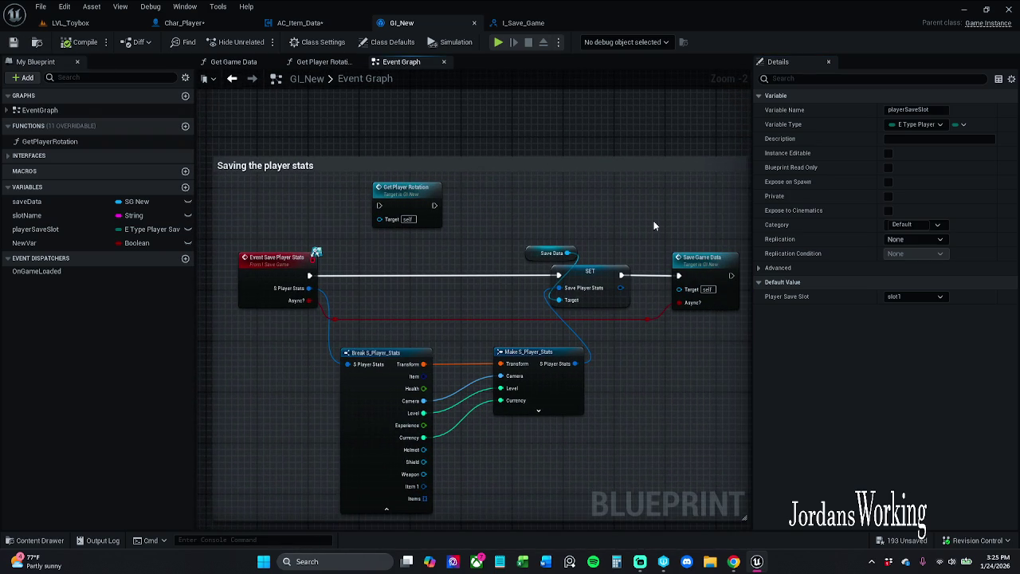
pyautogui.scroll(-2, 608, 268)
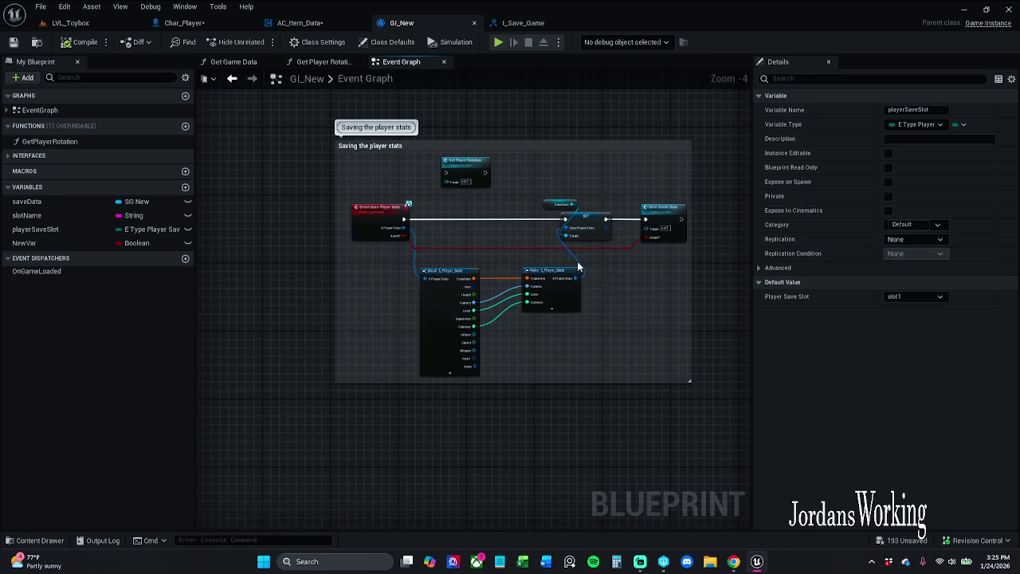
pyautogui.scroll(1, 580, 305)
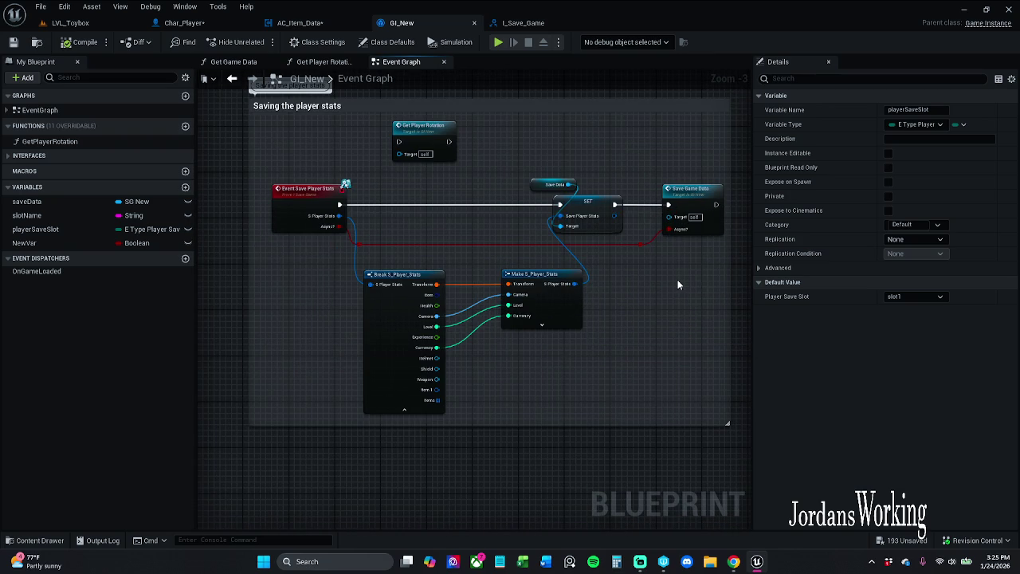
pyautogui.moveTo(642, 246); pyautogui.dragTo(569, 243)
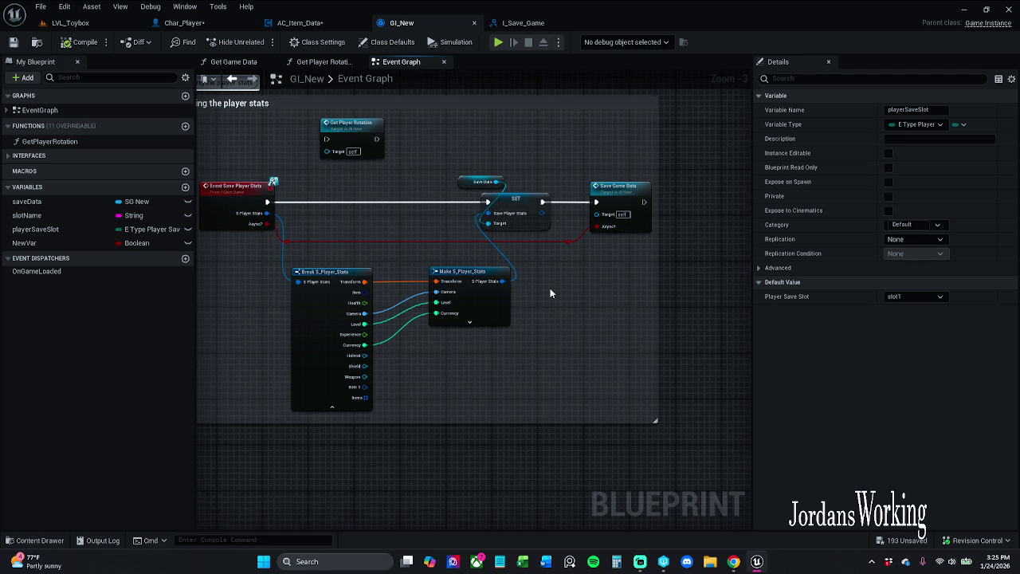
pyautogui.click(482, 183)
pyautogui.click(553, 164)
pyautogui.scroll(2, 526, 177)
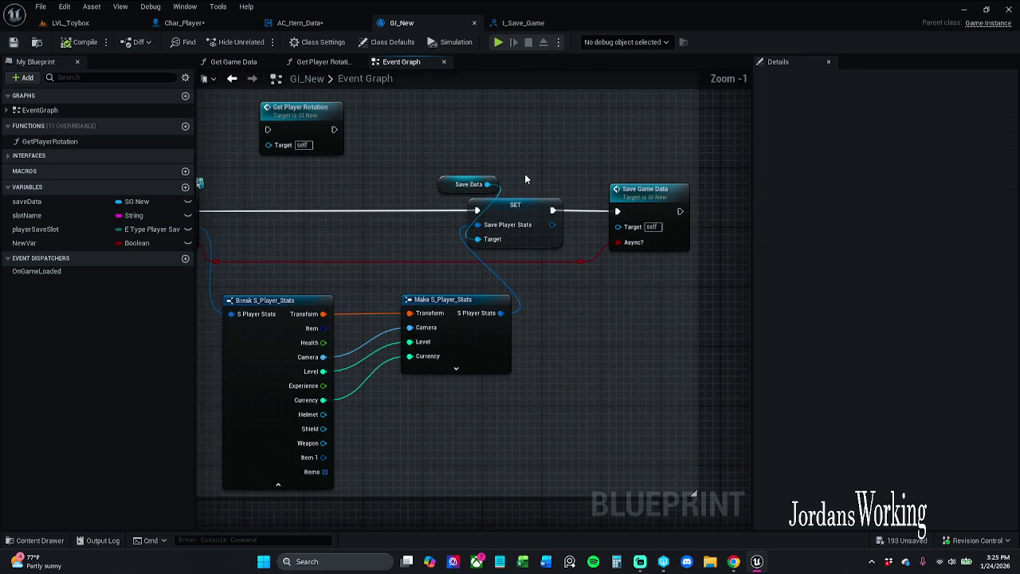
pyautogui.click(432, 184)
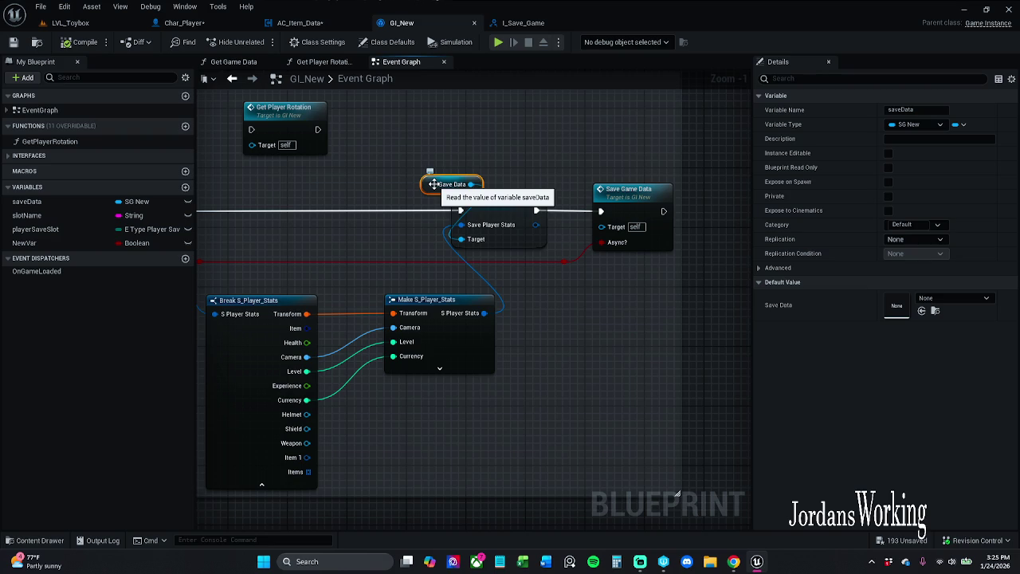
pyautogui.click(561, 24)
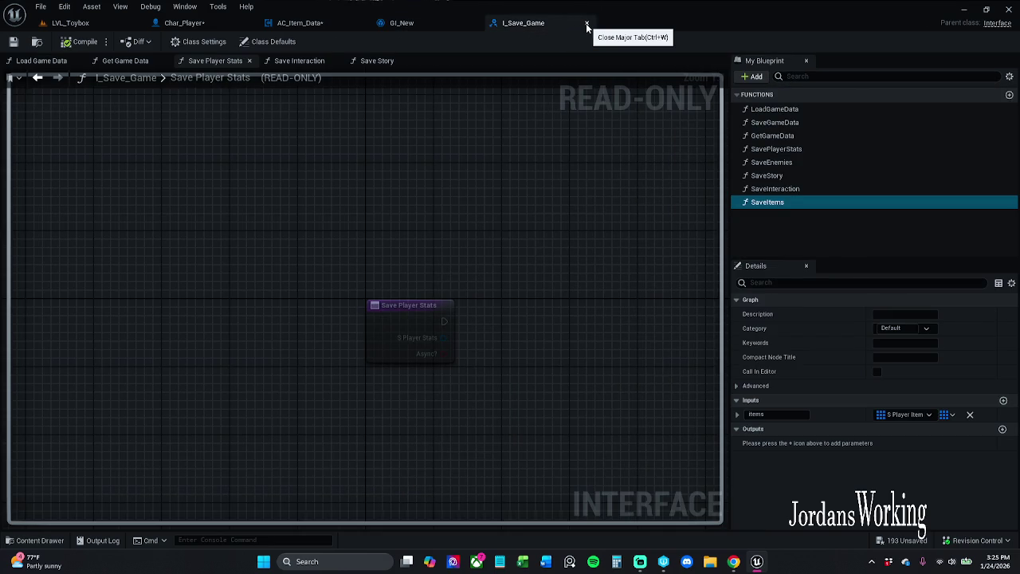
pyautogui.click(586, 25)
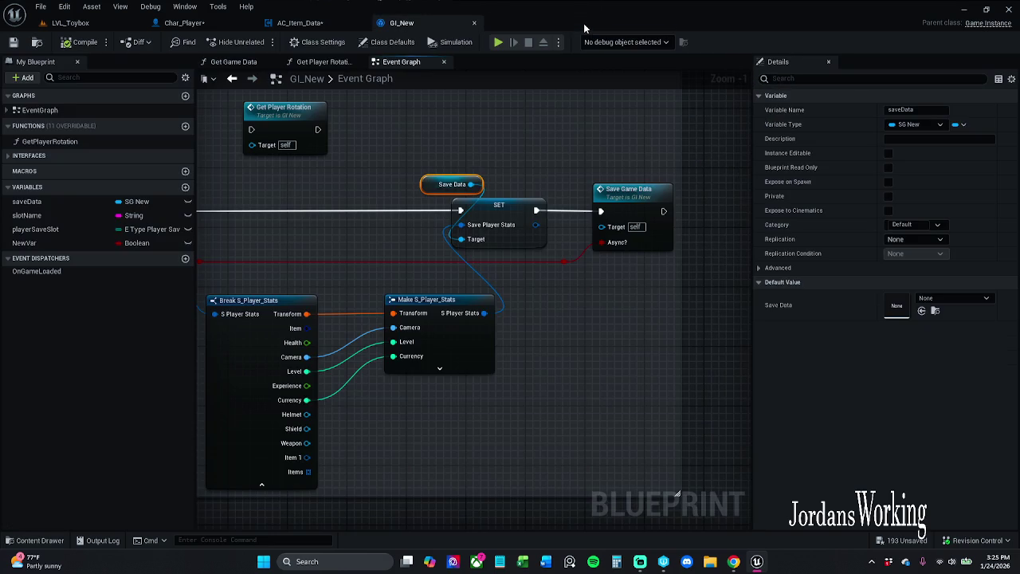
# - Shift Event Save Player Stats and Break S_Player_Stats to the right and save GI_New
pyautogui.moveTo(438, 147); pyautogui.dragTo(625, 134)
pyautogui.moveTo(493, 182); pyautogui.dragTo(460, 195)
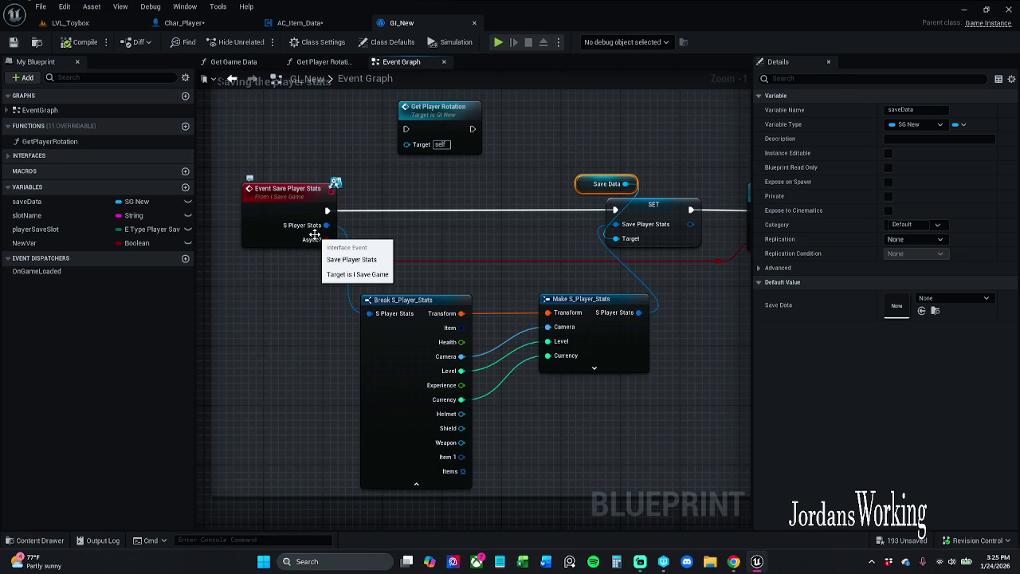
pyautogui.click(294, 200)
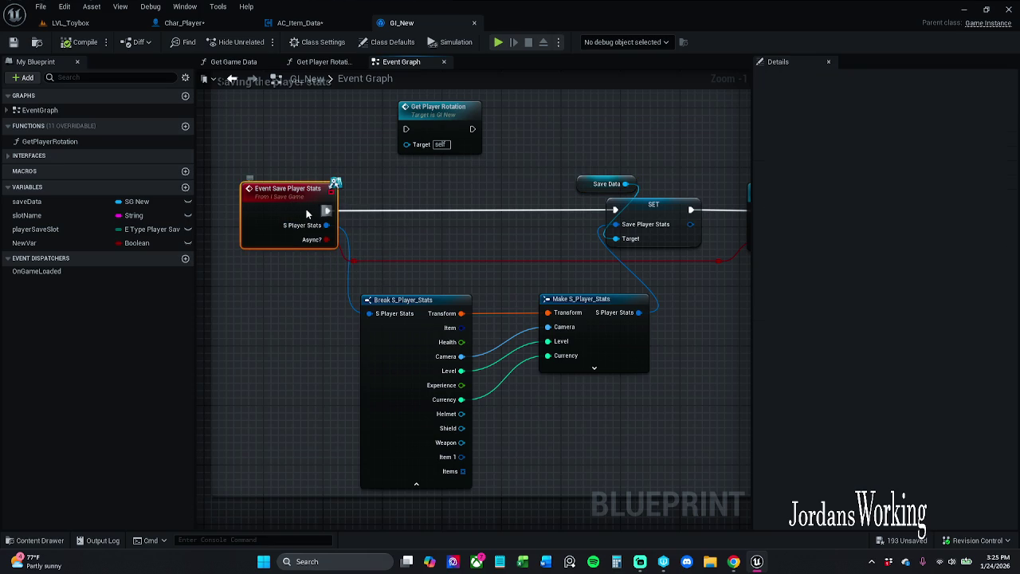
pyautogui.rightClick(414, 219)
pyautogui.moveTo(275, 152)
pyautogui.mouseDown()
pyautogui.moveTo(375, 364)
pyautogui.moveTo(401, 359)
pyautogui.mouseUp()
pyautogui.moveTo(612, 372)
pyautogui.mouseDown()
pyautogui.moveTo(499, 371)
pyautogui.moveTo(520, 372)
pyautogui.mouseUp()
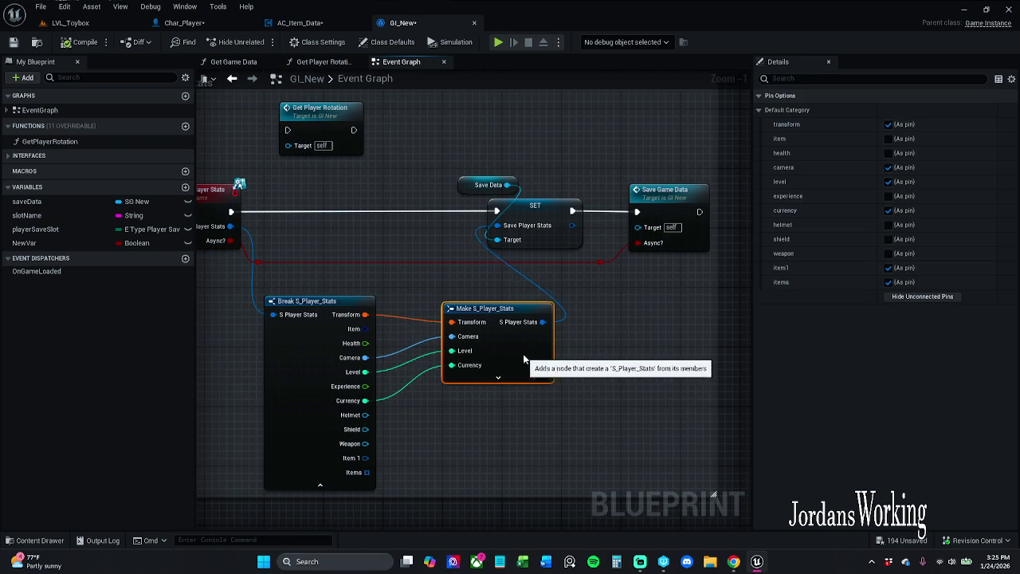
pyautogui.click(609, 382)
pyautogui.moveTo(388, 196)
pyautogui.mouseDown()
pyautogui.moveTo(400, 168)
pyautogui.moveTo(355, 223)
pyautogui.moveTo(344, 144)
pyautogui.moveTo(321, 467)
pyautogui.moveTo(437, 130)
pyautogui.moveTo(521, 220)
pyautogui.moveTo(402, 219)
pyautogui.moveTo(392, 343)
pyautogui.mouseUp()
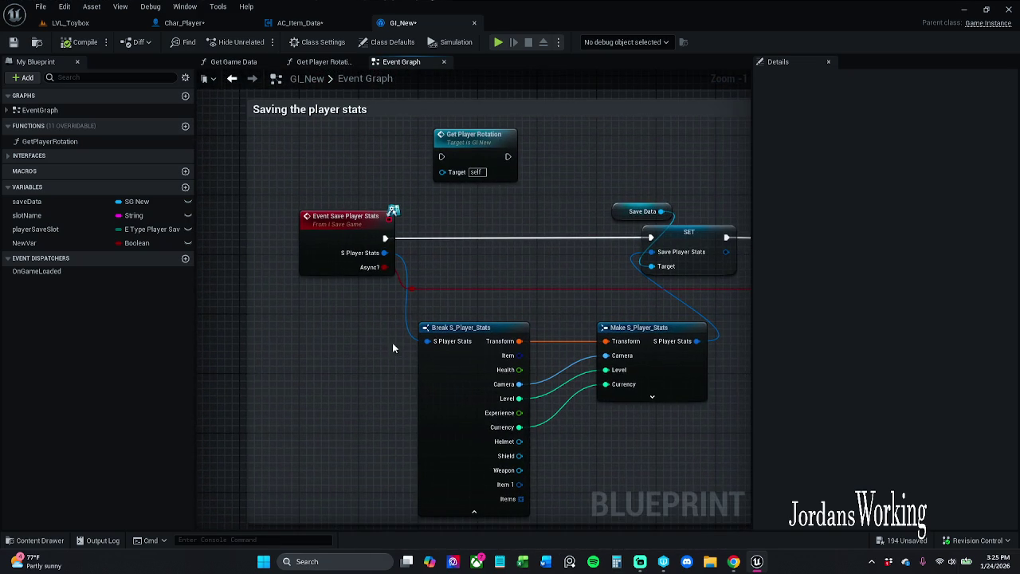
pyautogui.click(14, 43)
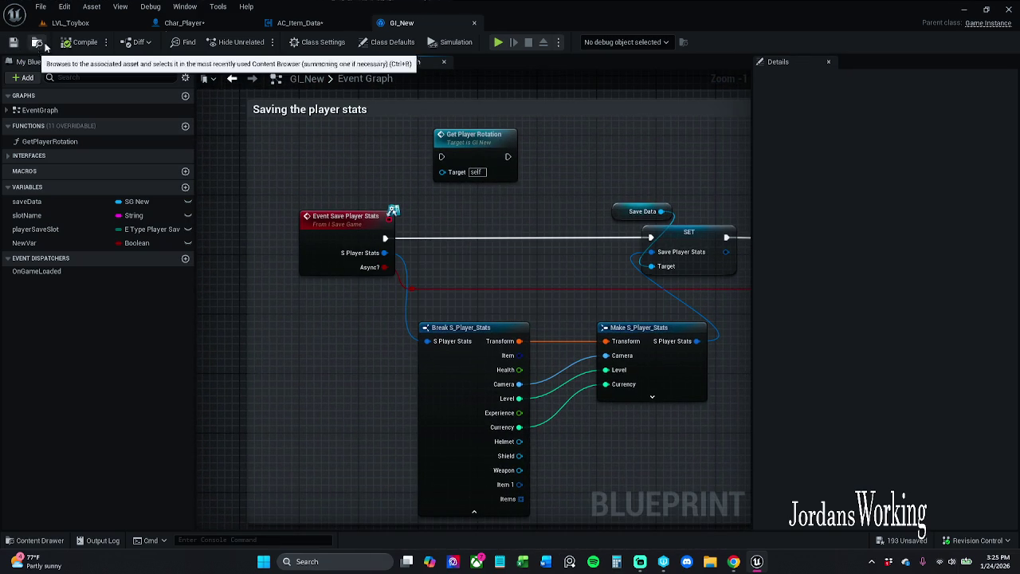
pyautogui.click(295, 22)
# - Cycle through Char_Player, AC_Item_Data and GI_New, save GI_New, then go to the LVL_Toybox level
pyautogui.click(184, 22)
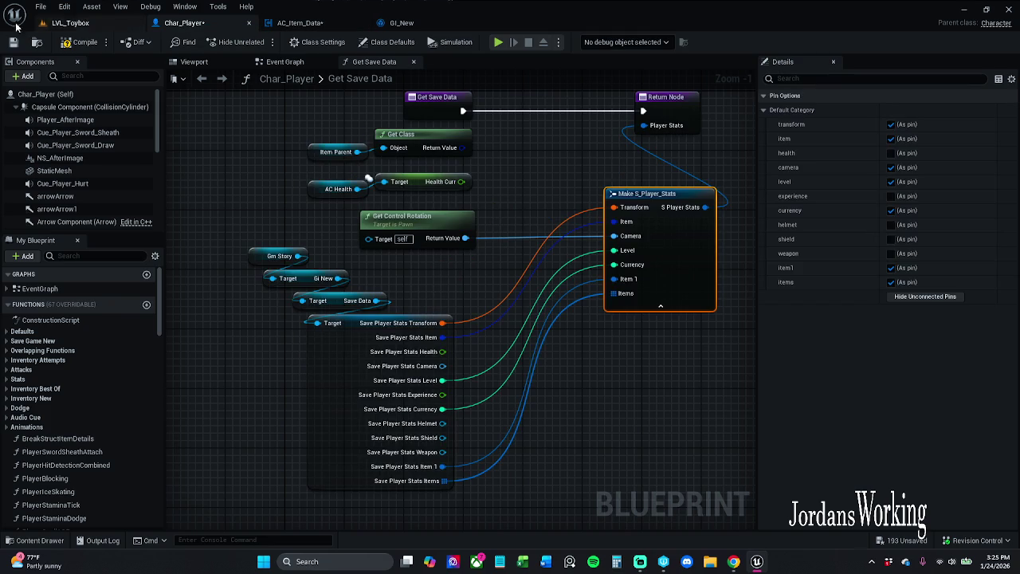
pyautogui.click(299, 22)
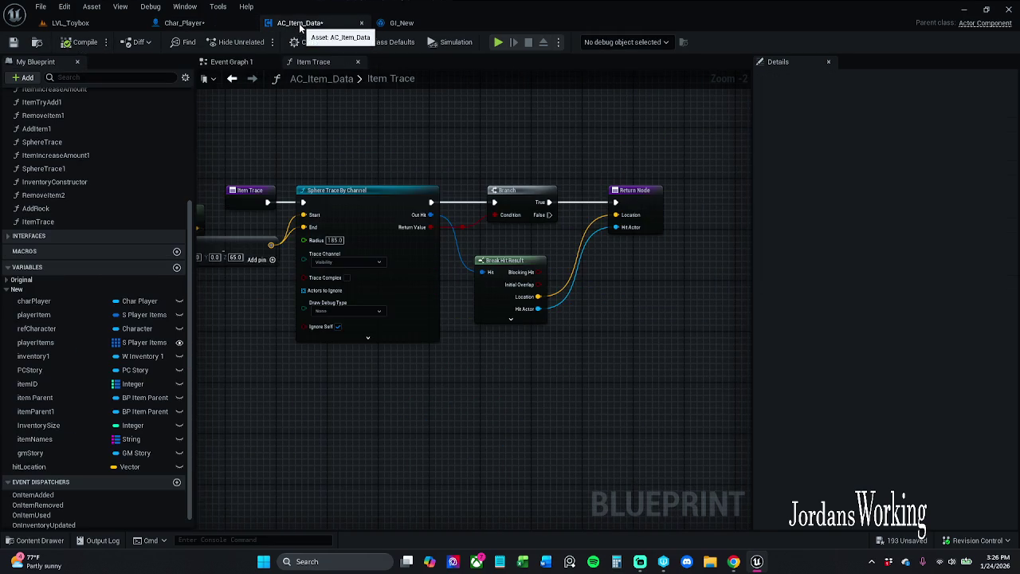
pyautogui.click(416, 26)
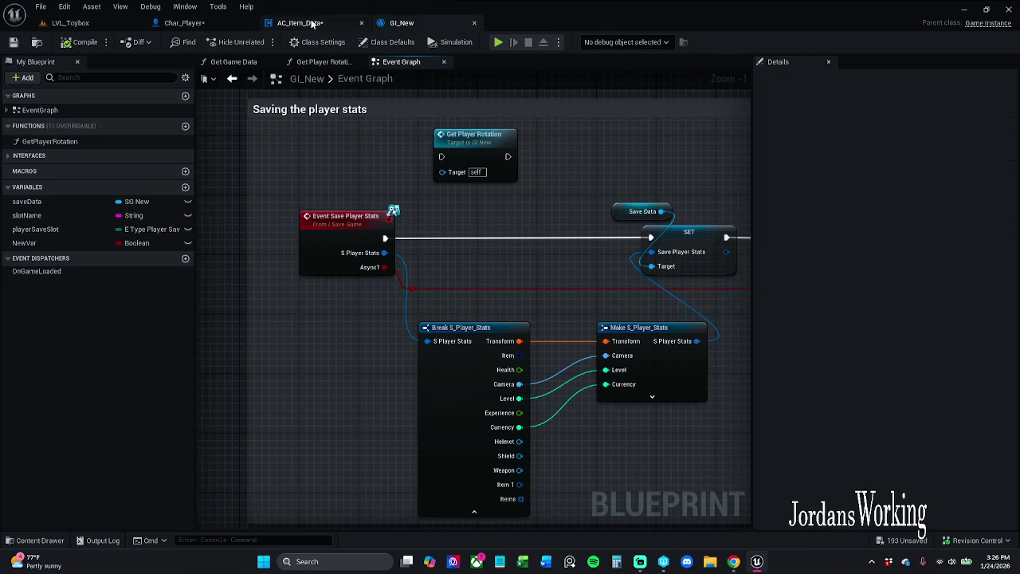
pyautogui.click(13, 42)
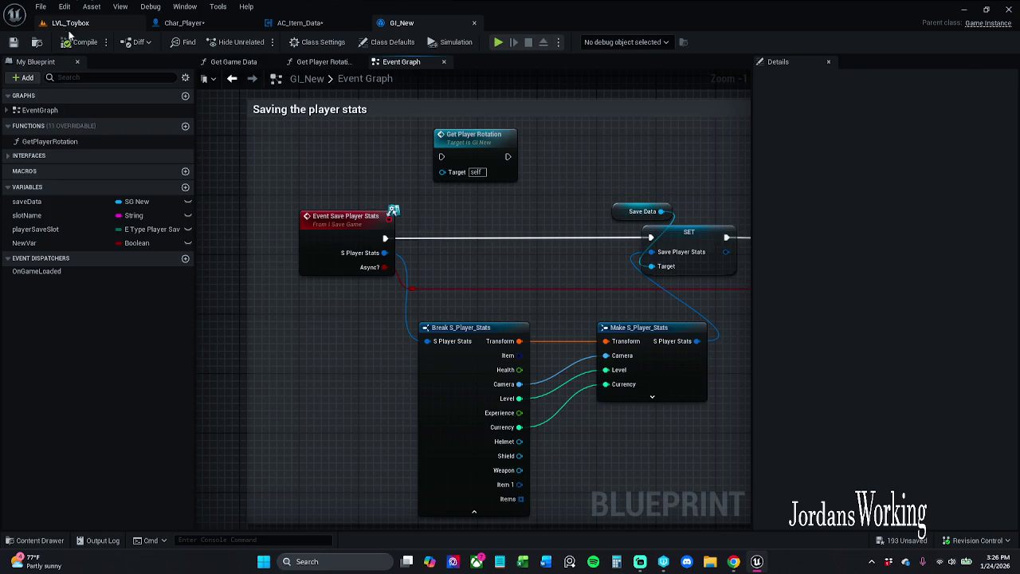
pyautogui.click(70, 24)
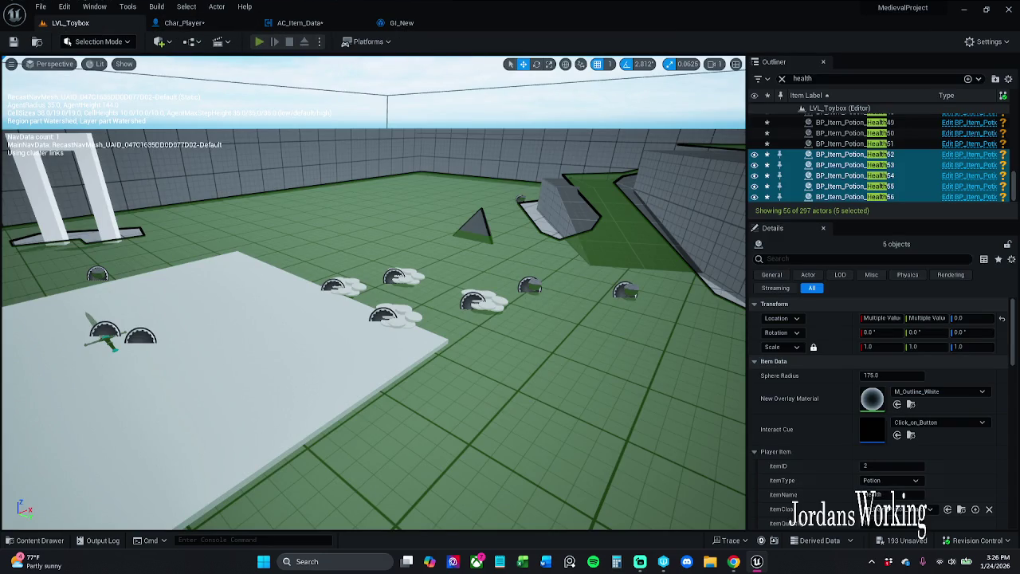
# - Playtest the level: open and close the inventory, swing the sword, then stop
pyautogui.click(259, 42)
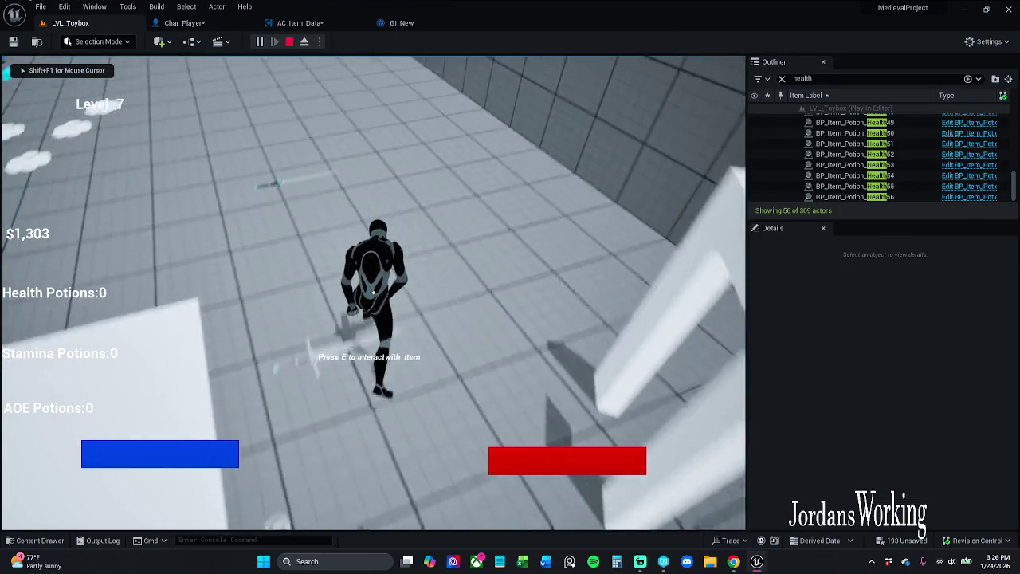
pyautogui.press('i')
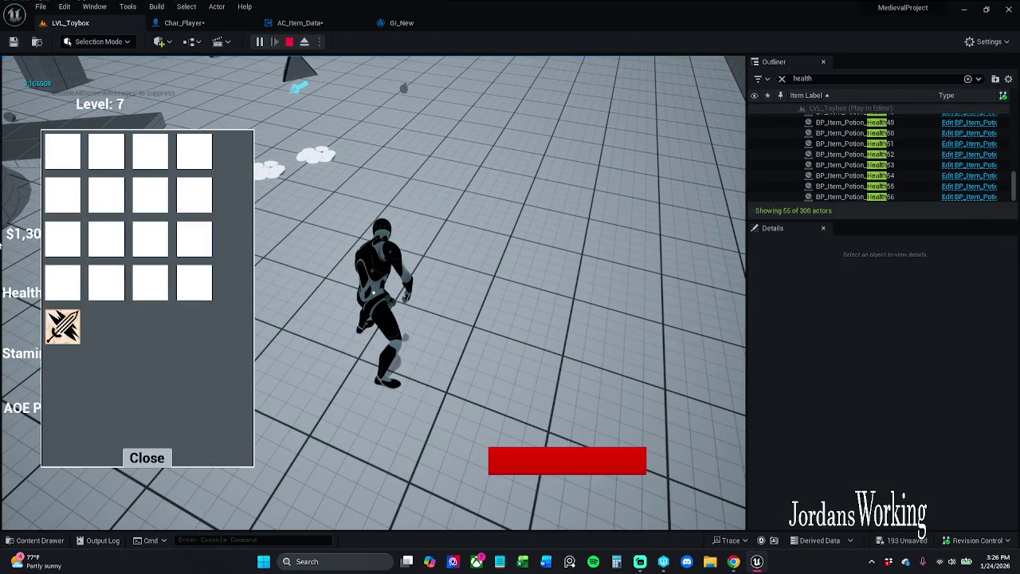
pyautogui.click(147, 457)
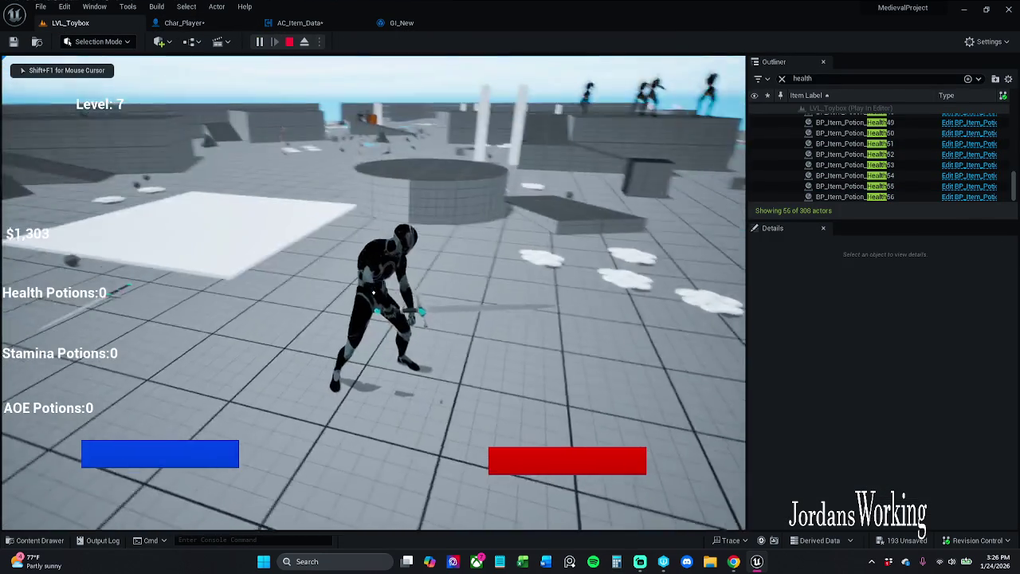
pyautogui.click(373, 294)
pyautogui.press('Escape')
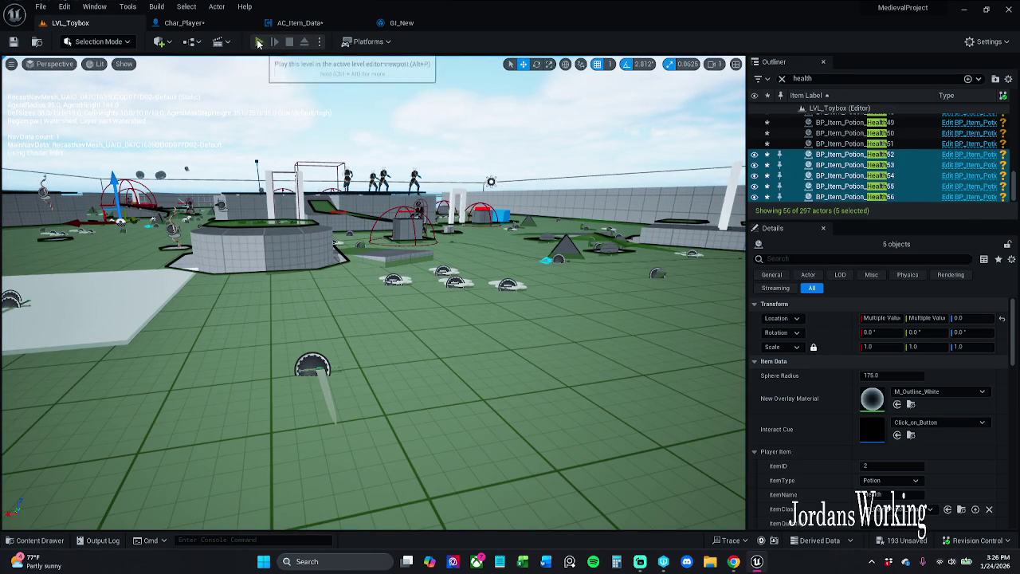
# - Play again, jump and run to the NPC, talk to it with E, then stop the session
pyautogui.click(259, 41)
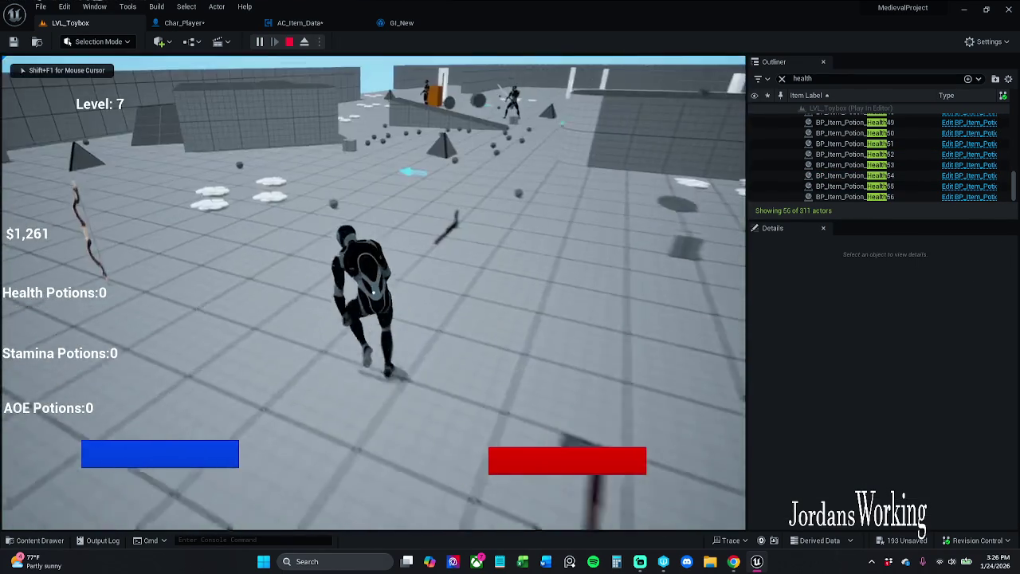
pyautogui.press('space')
pyautogui.press('w')
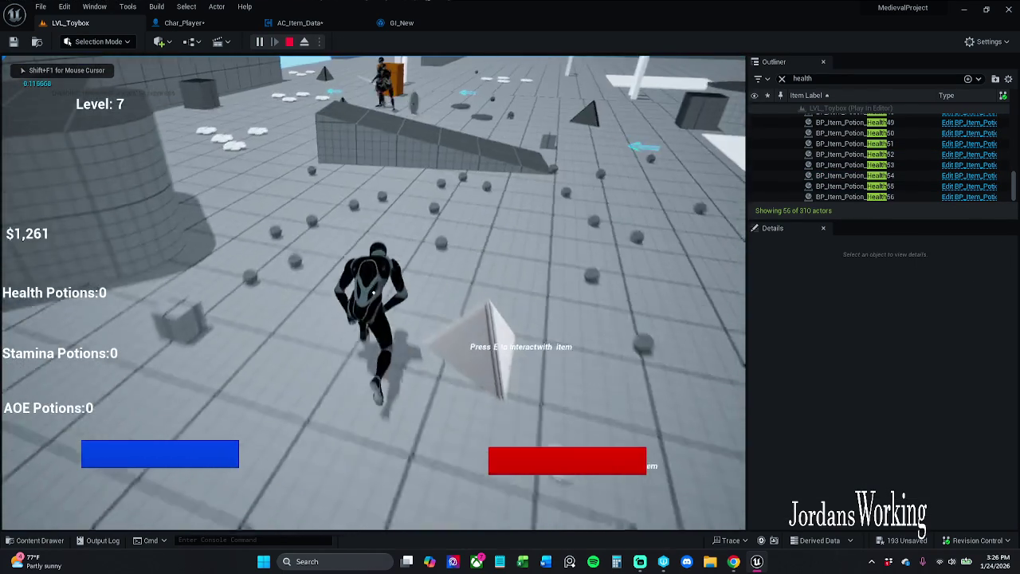
pyautogui.press('w')
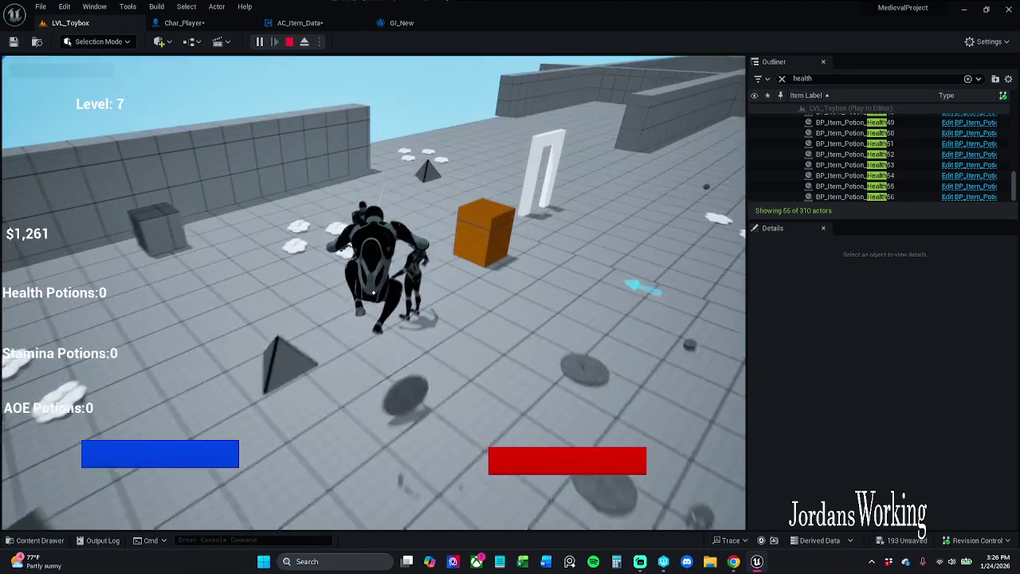
pyautogui.press('e')
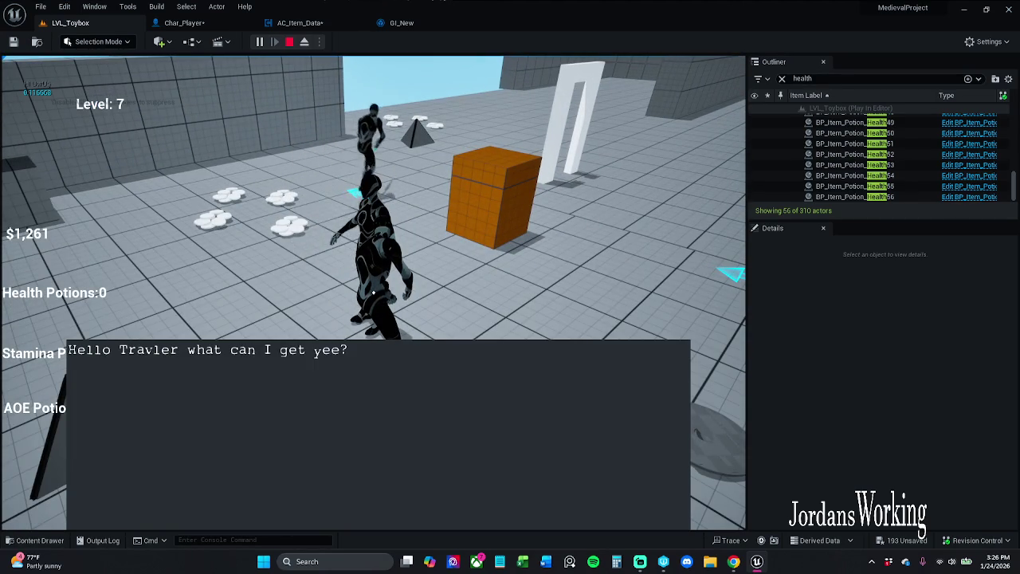
pyautogui.press('Escape')
pyautogui.click(308, 29)
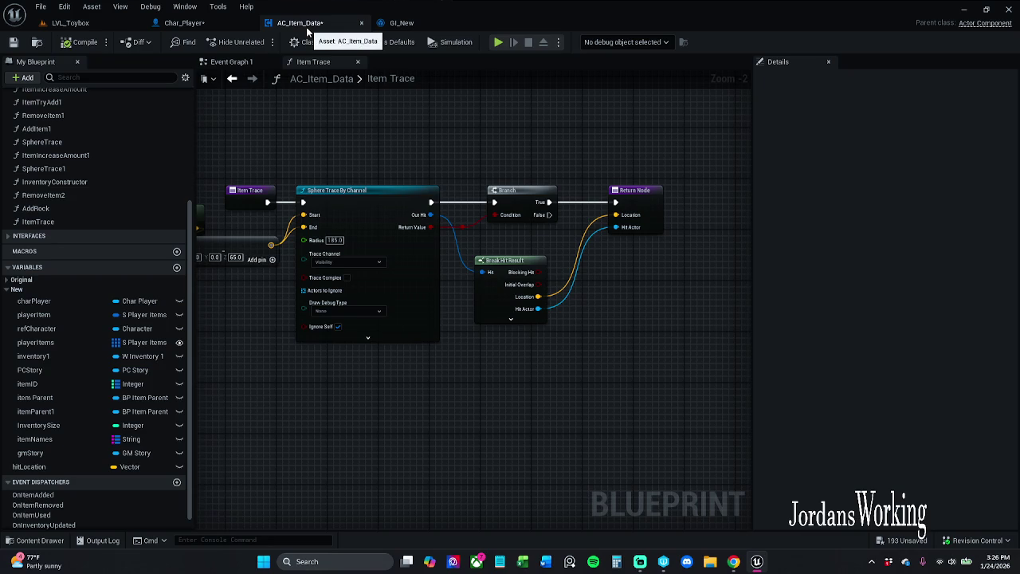
# - Reposition Get Player Rotation in GI_New's Event Graph and inspect its Save Data SET nodes
pyautogui.click(402, 23)
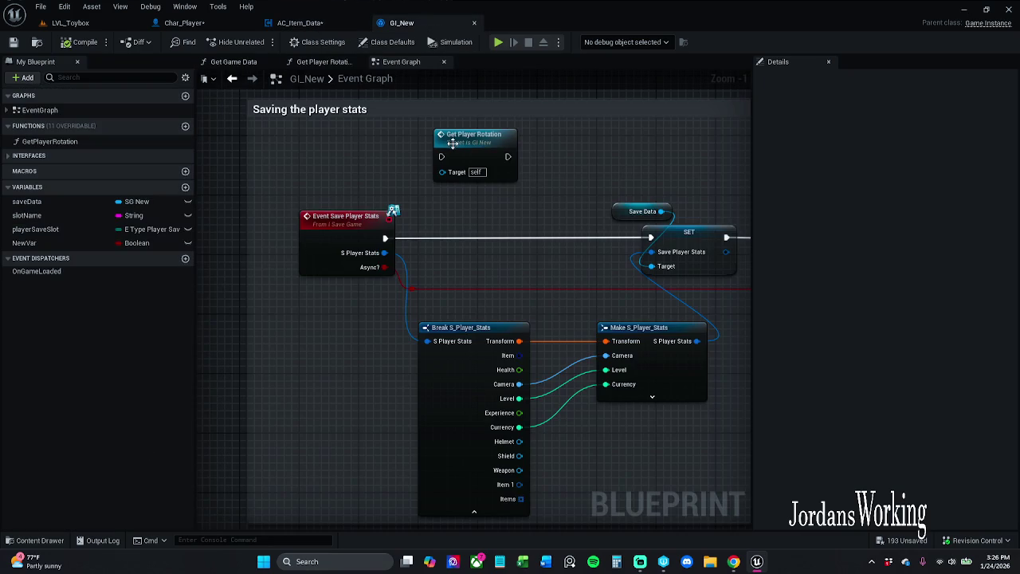
pyautogui.moveTo(451, 144)
pyautogui.mouseDown()
pyautogui.moveTo(466, 157)
pyautogui.moveTo(524, 155)
pyautogui.moveTo(376, 115)
pyautogui.mouseUp()
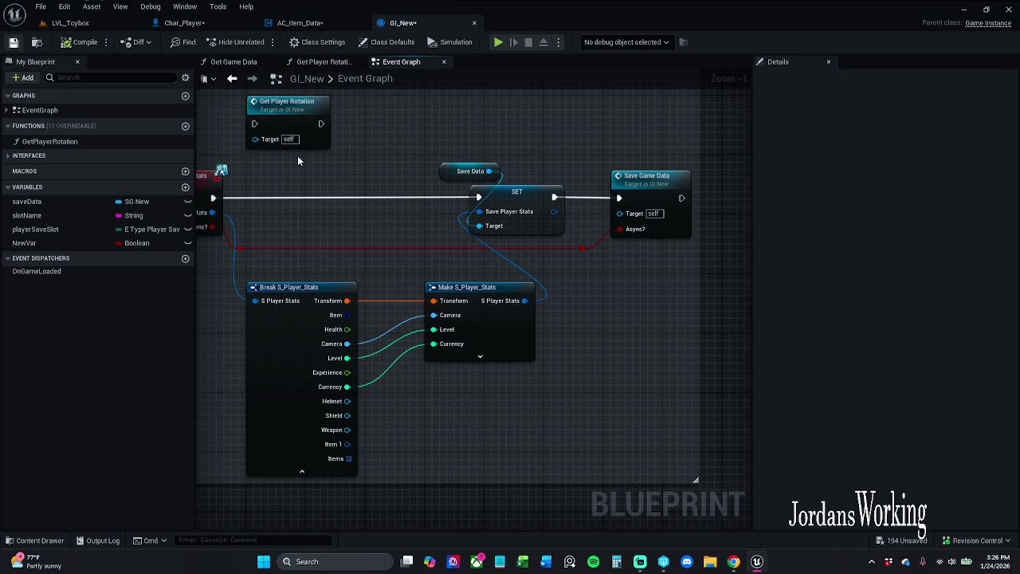
pyautogui.moveTo(342, 149); pyautogui.dragTo(377, 227)
pyautogui.doubleClick(328, 200)
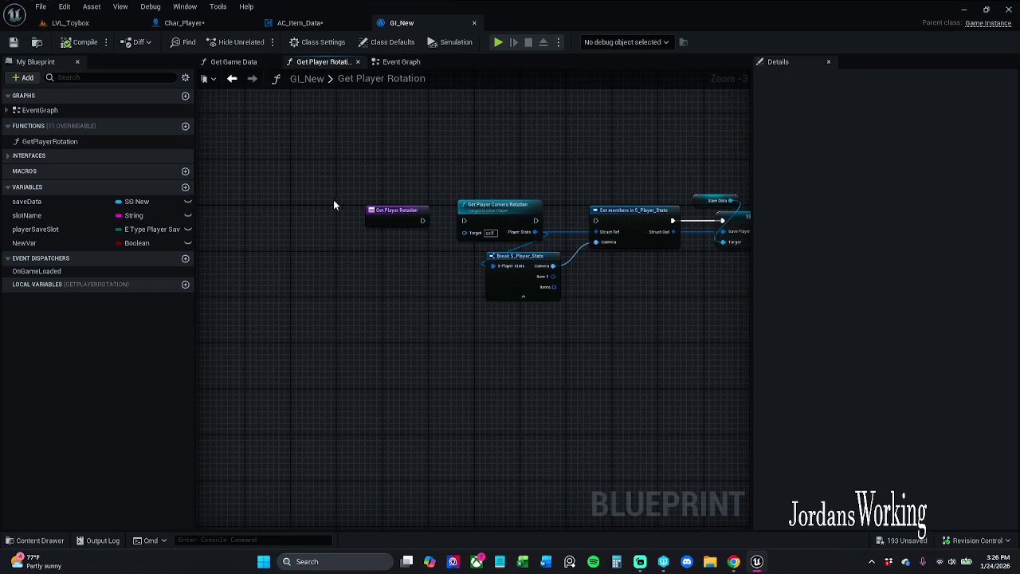
pyautogui.moveTo(508, 182); pyautogui.dragTo(380, 162)
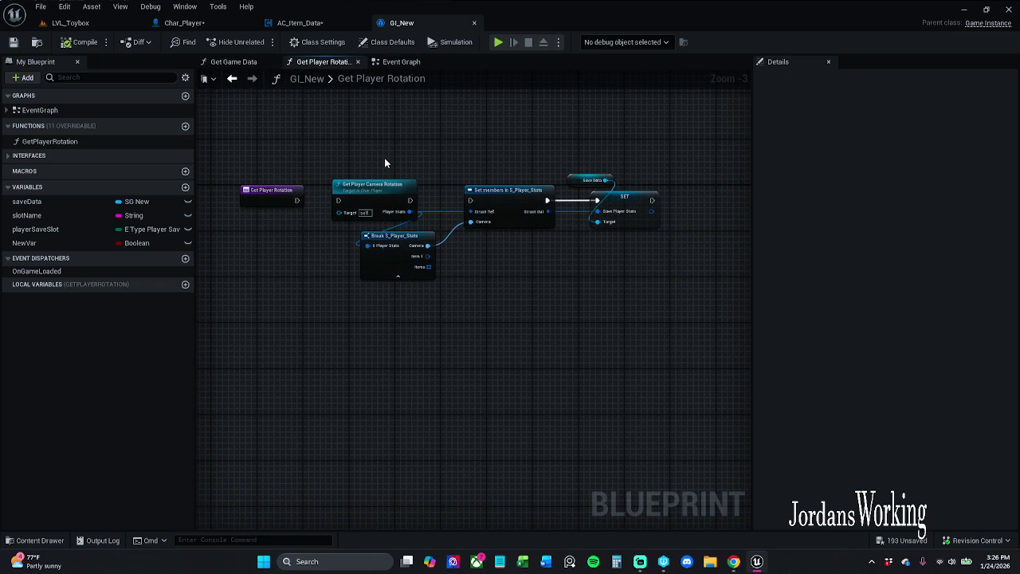
pyautogui.moveTo(640, 196); pyautogui.dragTo(575, 174)
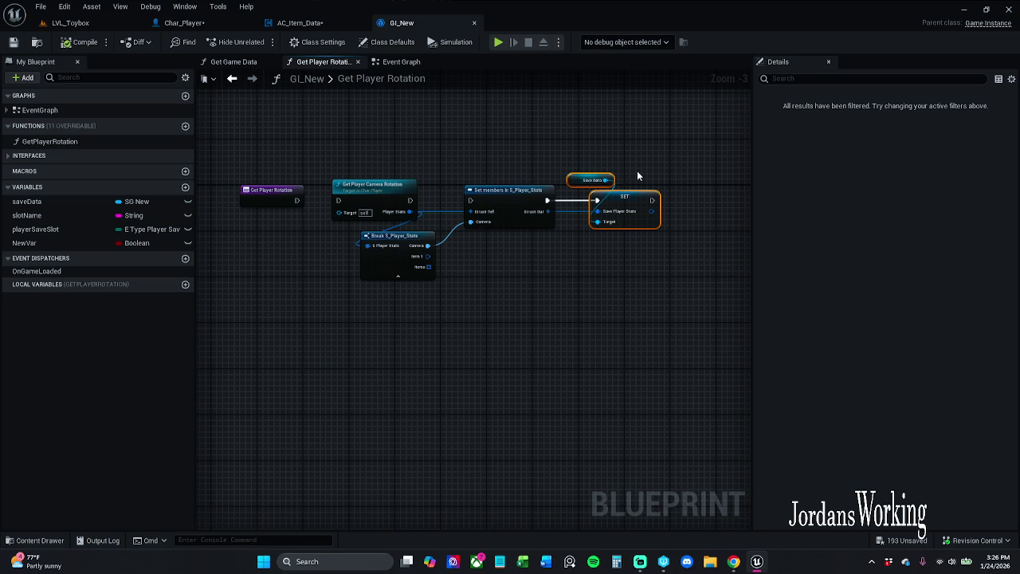
# - Close Get Player Rotation, review Get Game Data's saveData variable, and browse the GameInstance folder
pyautogui.click(405, 61)
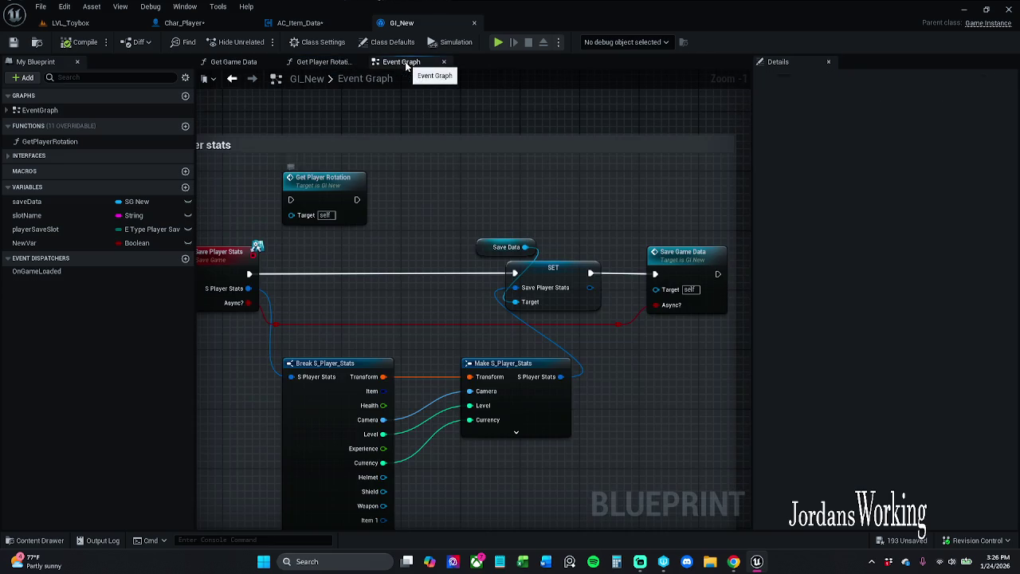
pyautogui.click(358, 63)
pyautogui.click(229, 62)
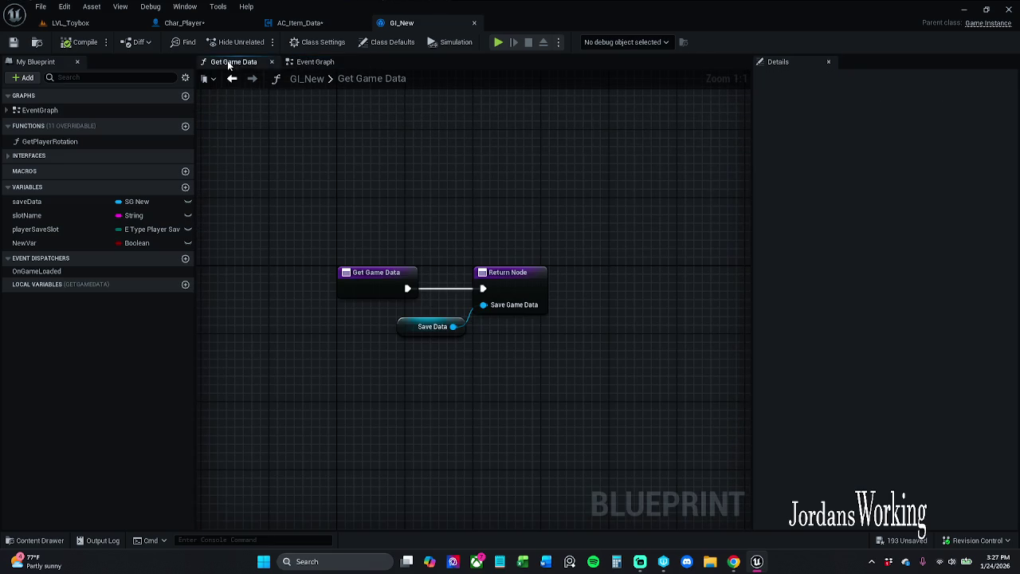
pyautogui.click(435, 323)
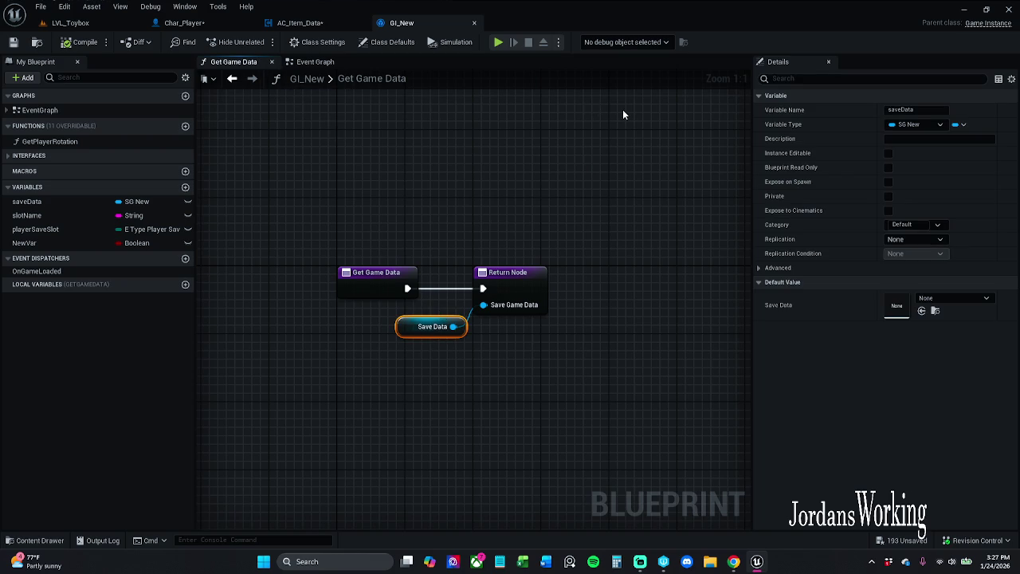
pyautogui.click(316, 61)
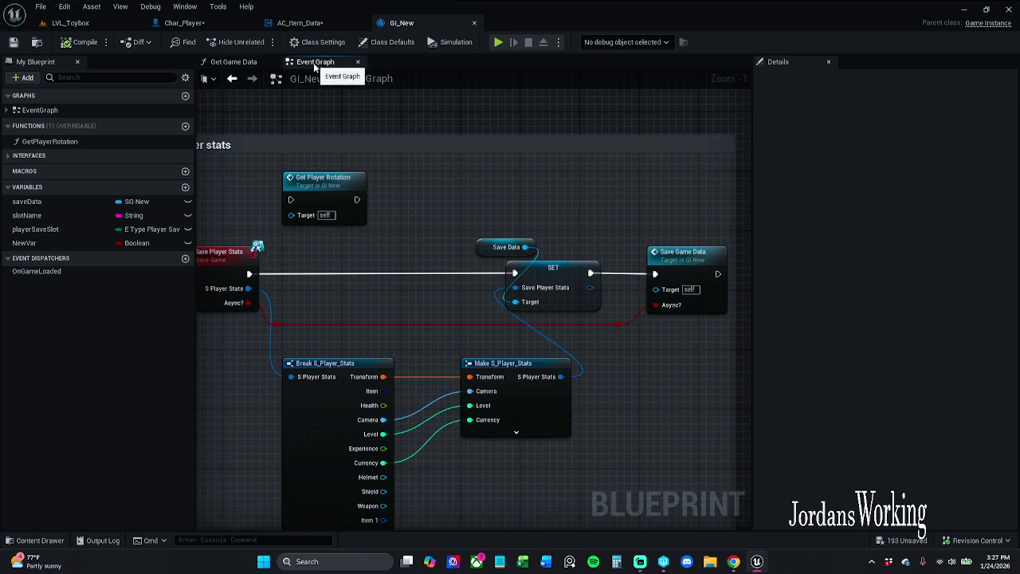
pyautogui.click(35, 541)
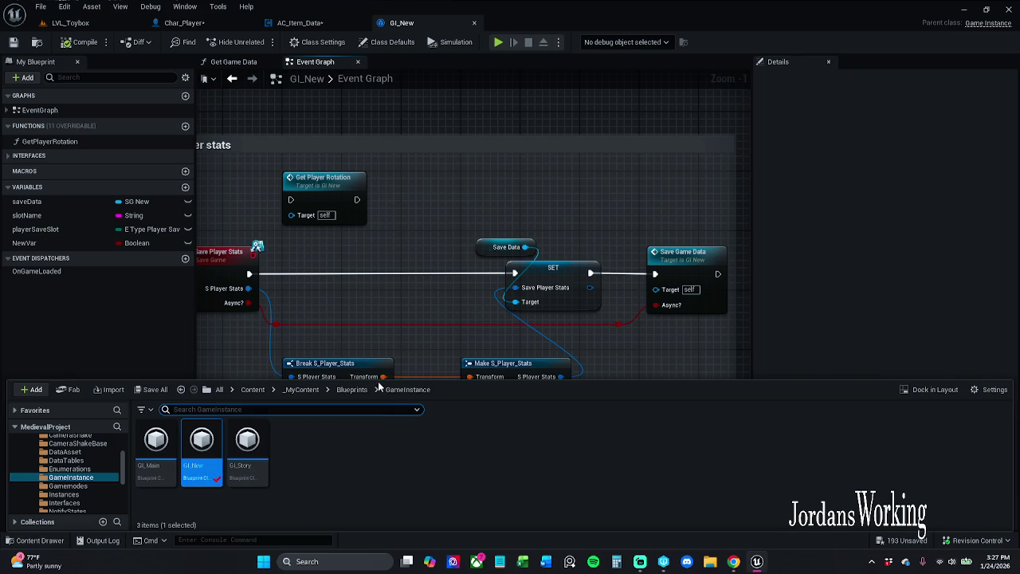
# - Open the SG_New save game blueprint from the SaveGame folder
pyautogui.click(347, 390)
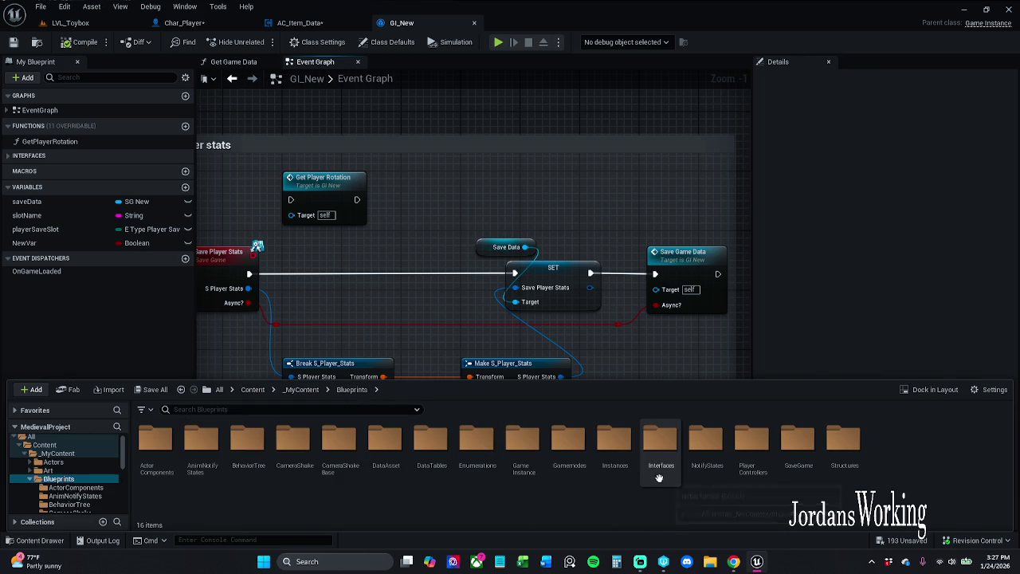
pyautogui.doubleClick(794, 471)
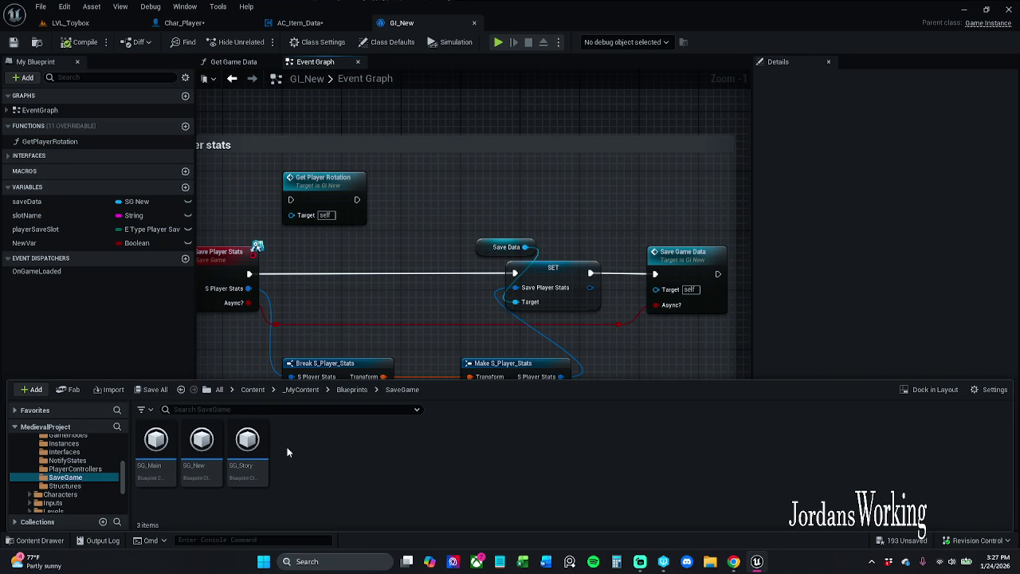
pyautogui.doubleClick(202, 446)
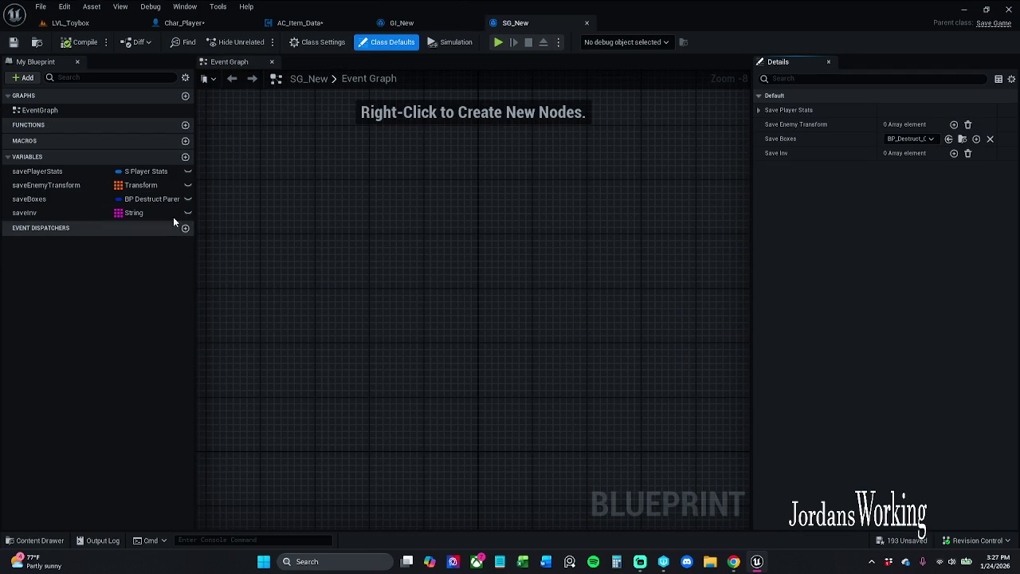
# - Add a saveItems variable of type S_Player_Items as an array
pyautogui.click(185, 157)
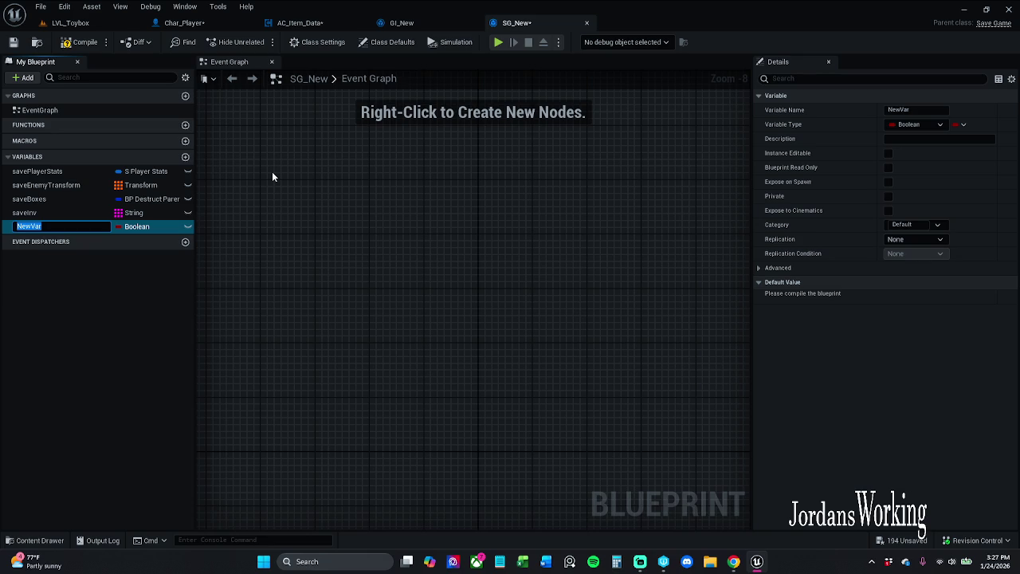
pyautogui.write('saveItems')
pyautogui.press('Return')
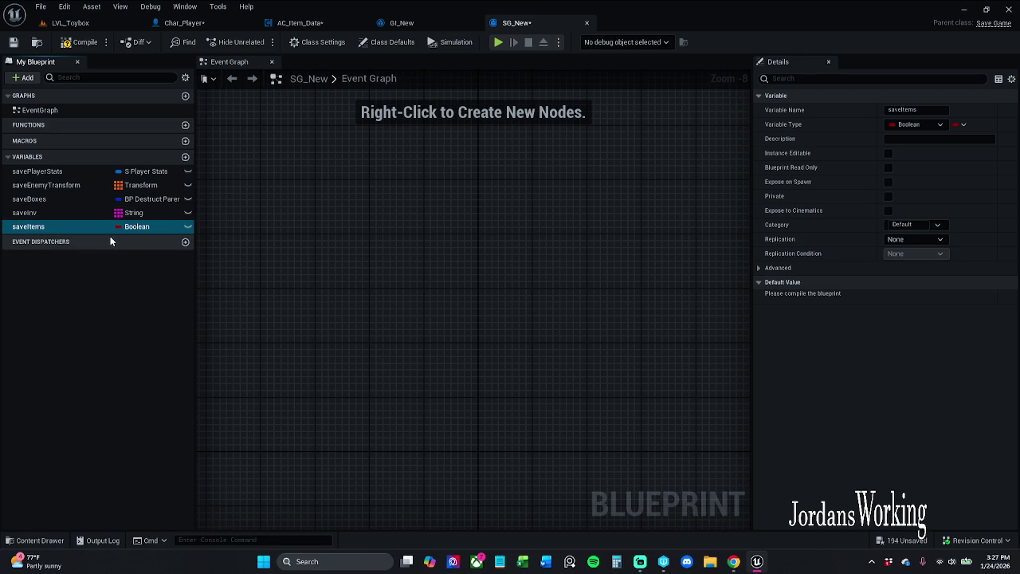
pyautogui.click(148, 227)
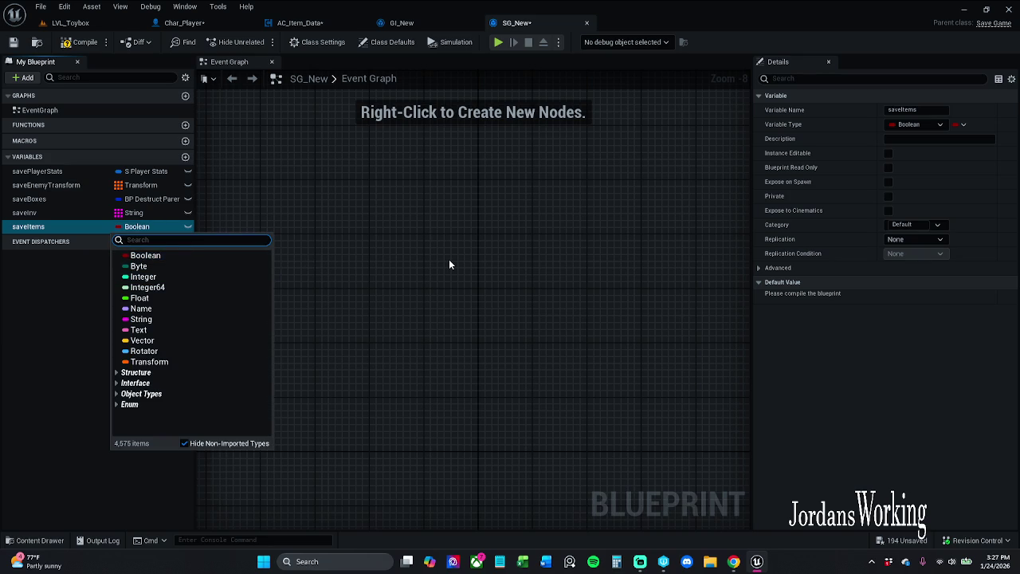
pyautogui.write('S_P')
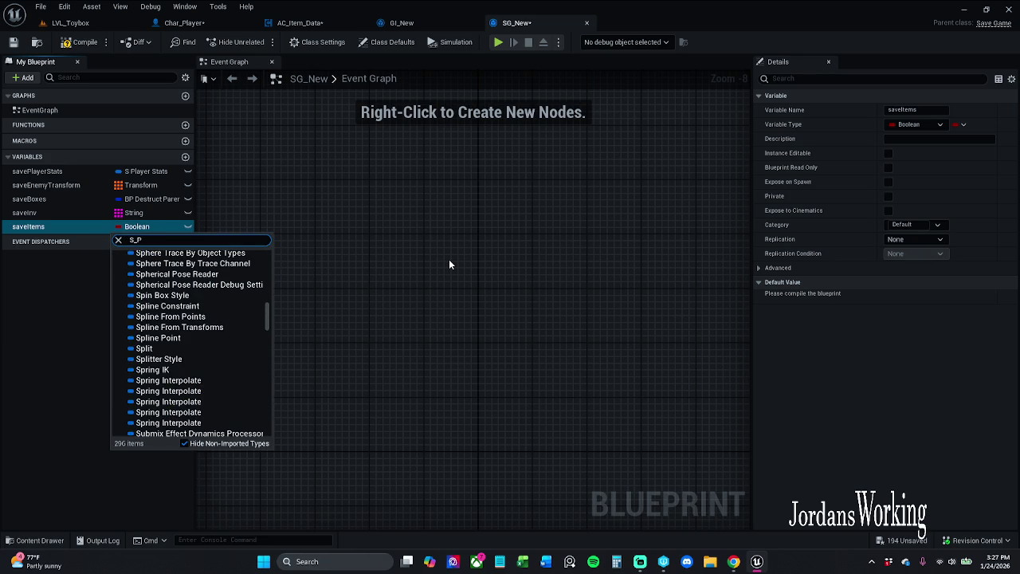
pyautogui.write('layer')
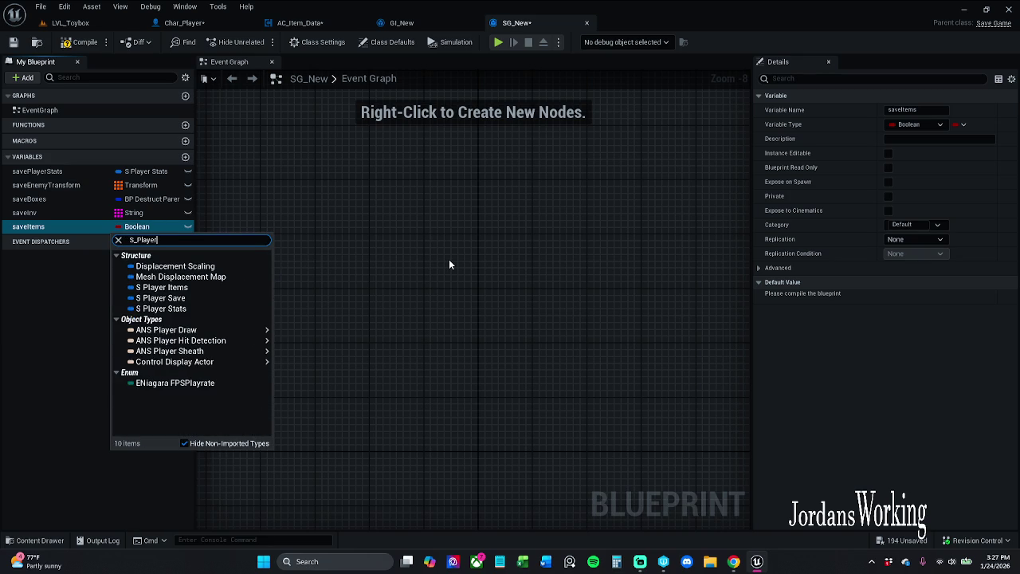
pyautogui.click(178, 267)
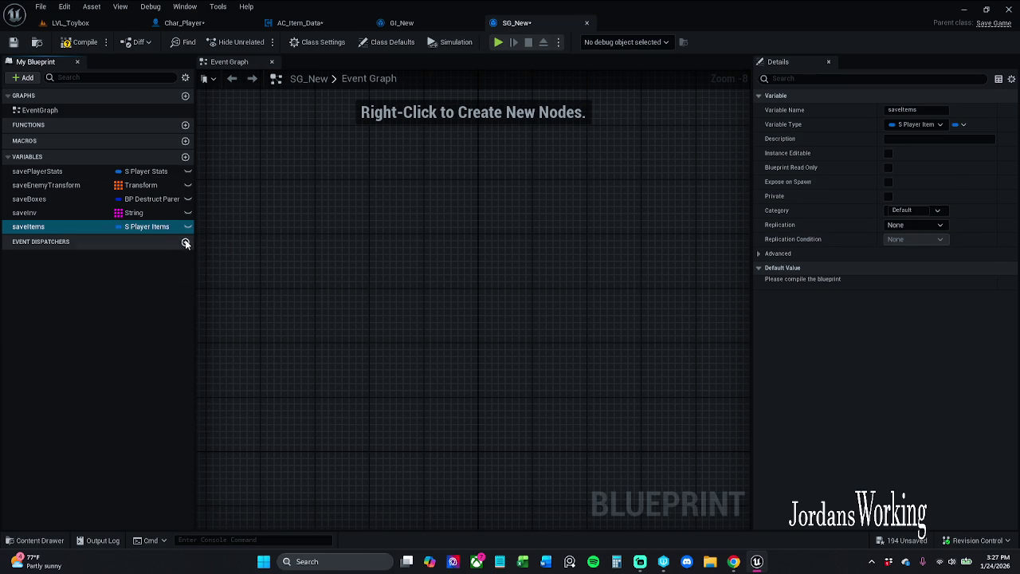
pyautogui.rightClick(139, 227)
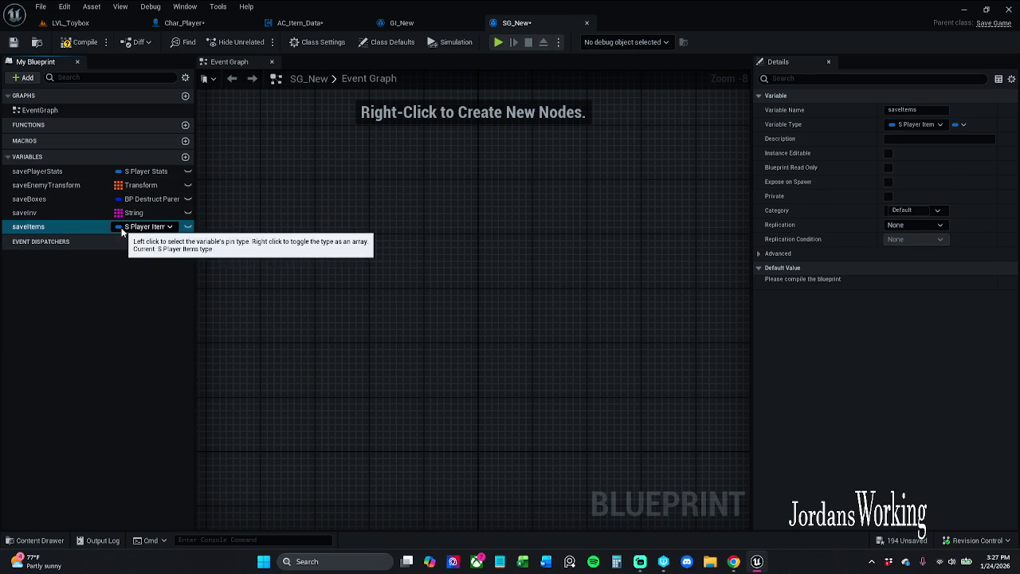
pyautogui.rightClick(122, 230)
pyautogui.rightClick(122, 229)
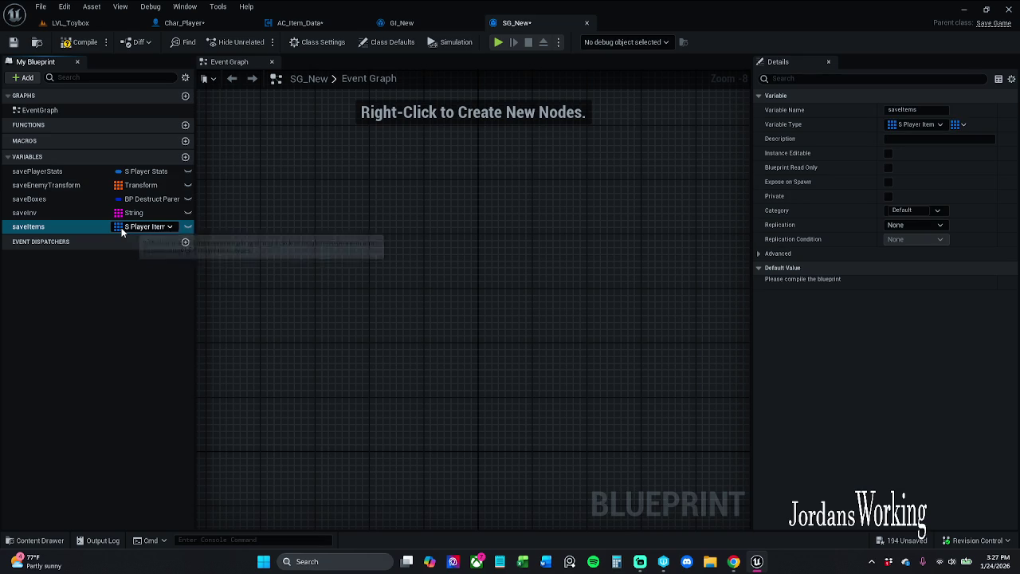
pyautogui.rightClick(122, 230)
pyautogui.rightClick(122, 229)
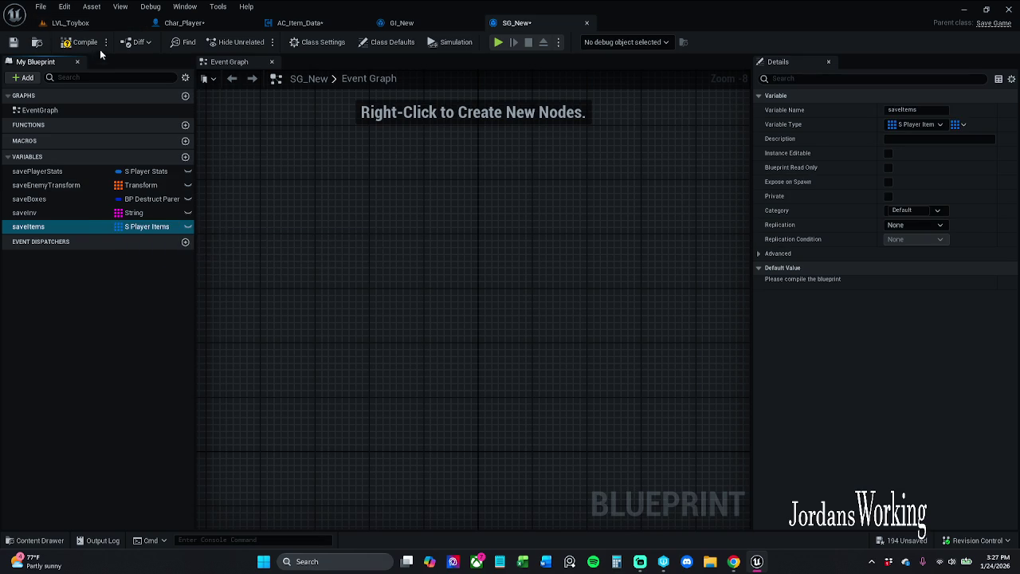
# - Compile SG_New, check out the asset, and return to the LVL_Toybox level
pyautogui.click(12, 42)
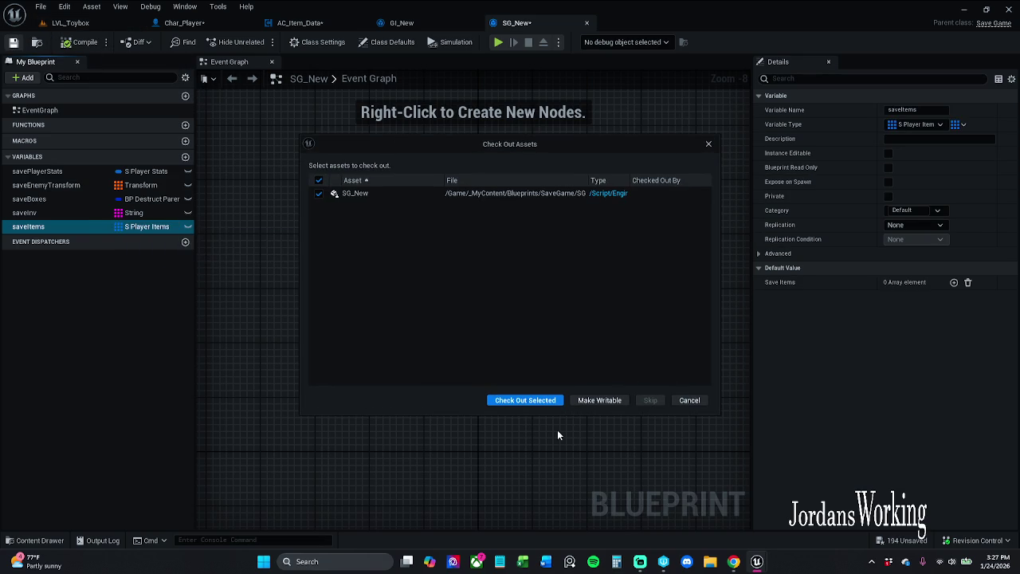
pyautogui.click(556, 399)
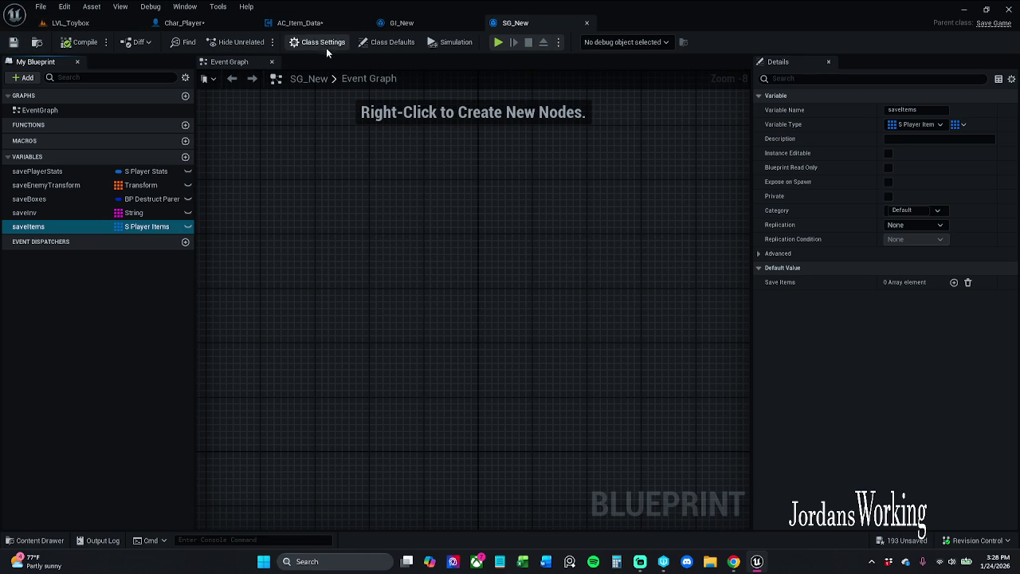
pyautogui.click(315, 26)
pyautogui.click(70, 22)
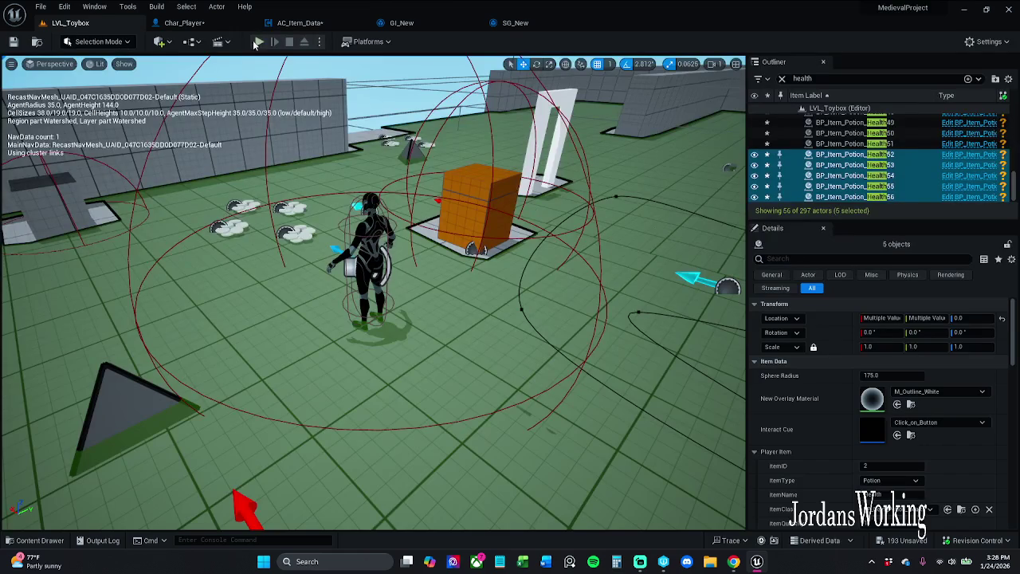
pyautogui.click(258, 44)
pyautogui.press('i')
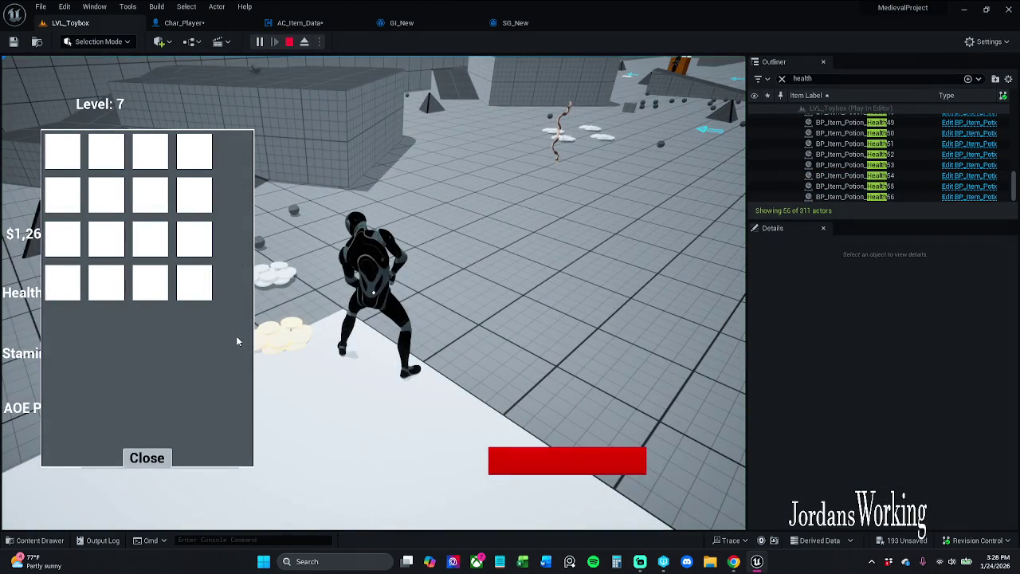
pyautogui.click(152, 461)
pyautogui.press('Escape')
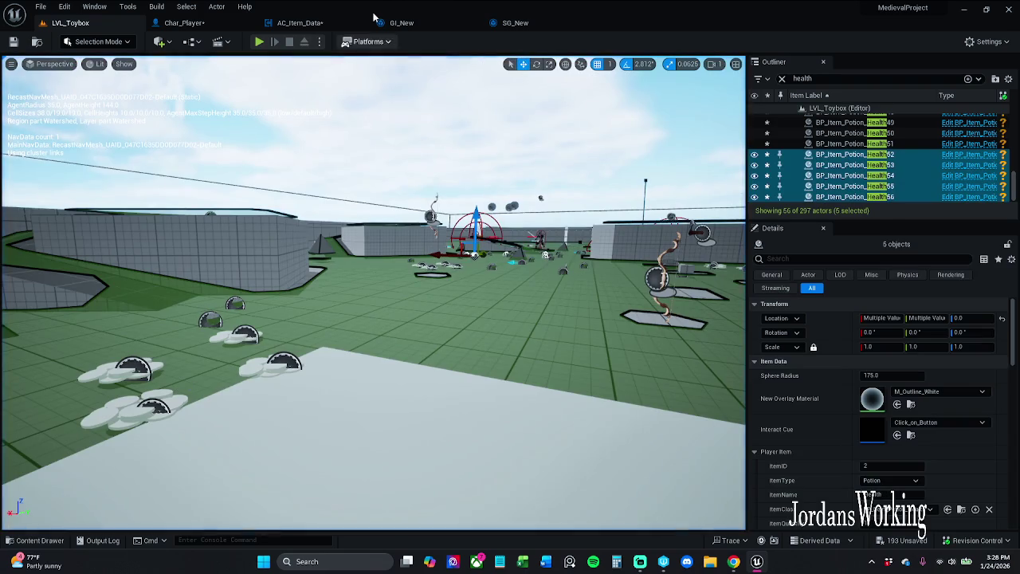
pyautogui.click(320, 25)
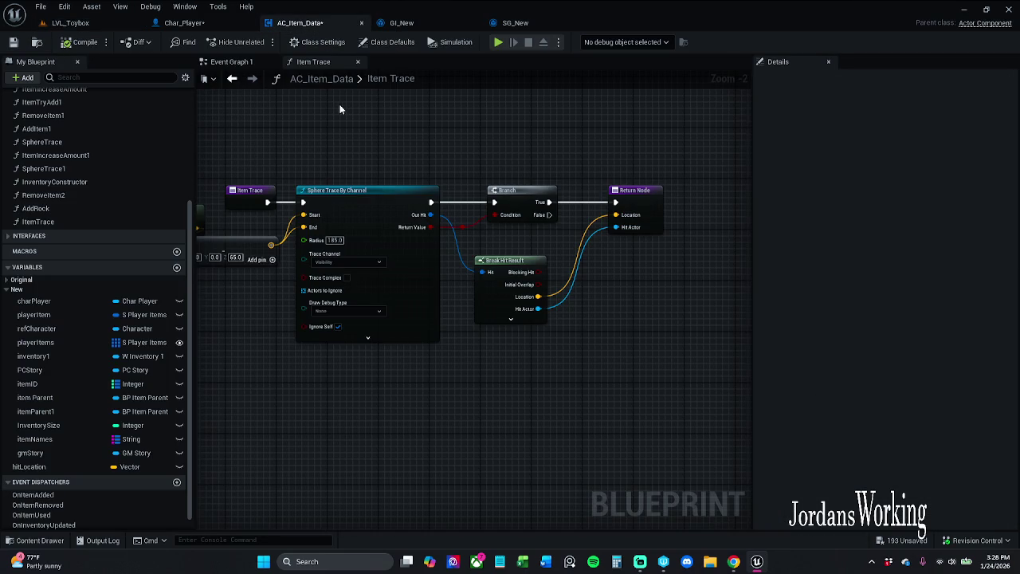
pyautogui.click(227, 62)
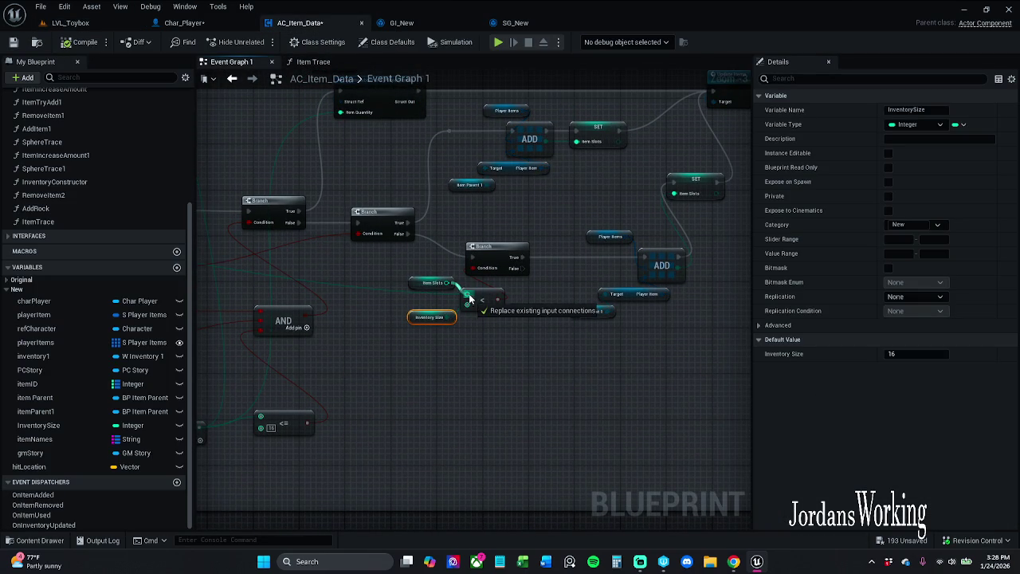
pyautogui.moveTo(355, 275)
pyautogui.mouseDown()
pyautogui.moveTo(795, 273)
pyautogui.moveTo(541, 259)
pyautogui.moveTo(791, 268)
pyautogui.moveTo(506, 274)
pyautogui.mouseUp()
pyautogui.click(540, 262)
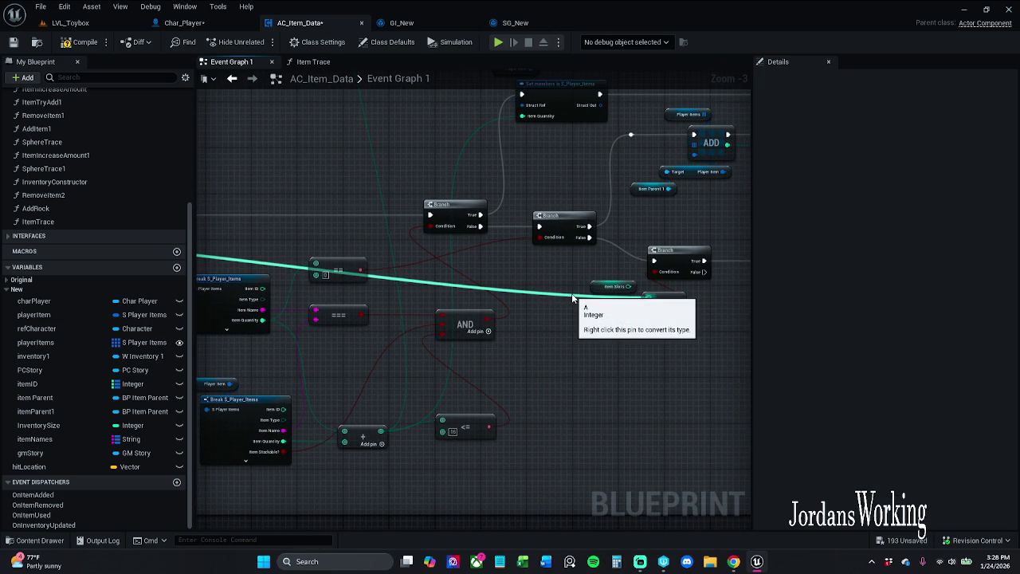
pyautogui.click(611, 321)
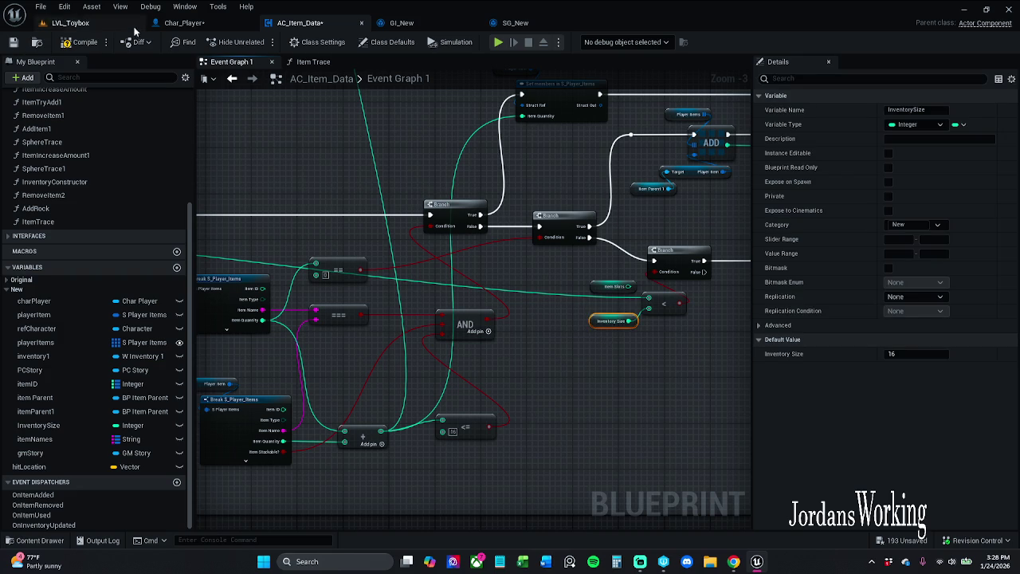
pyautogui.click(84, 23)
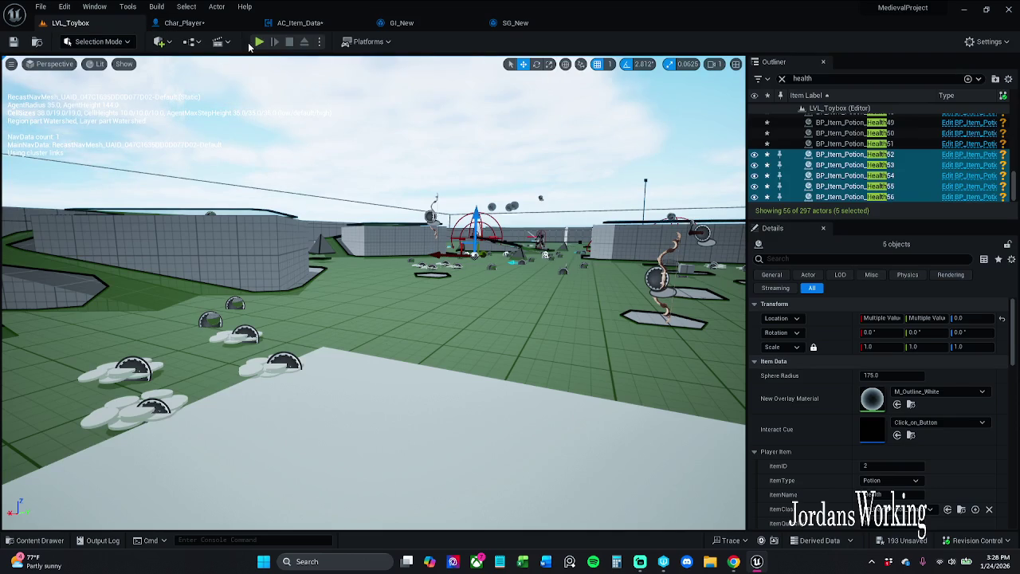
# - Run through the level, using the sword and AOE potions from the inventory
pyautogui.click(261, 42)
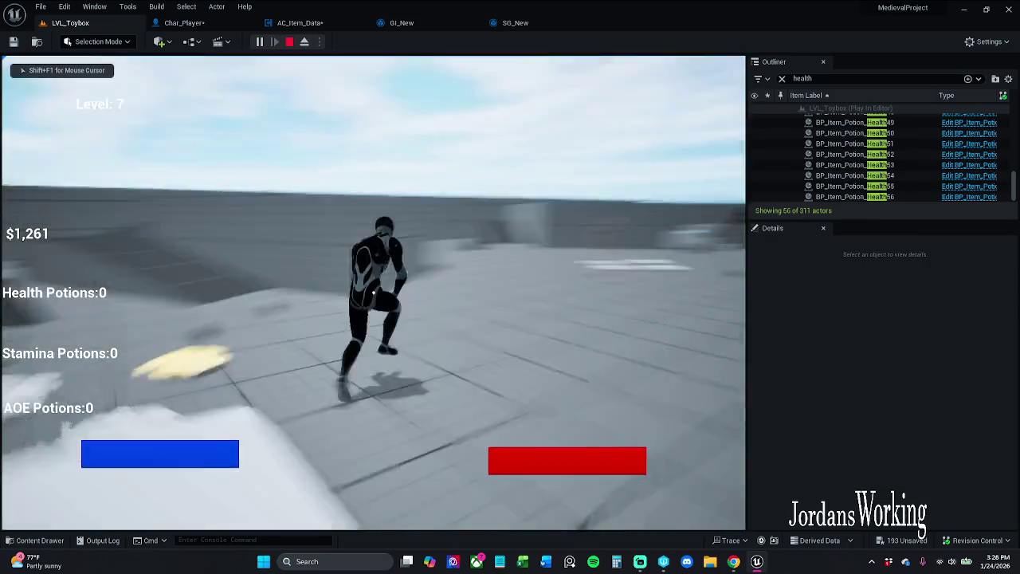
pyautogui.press('w')
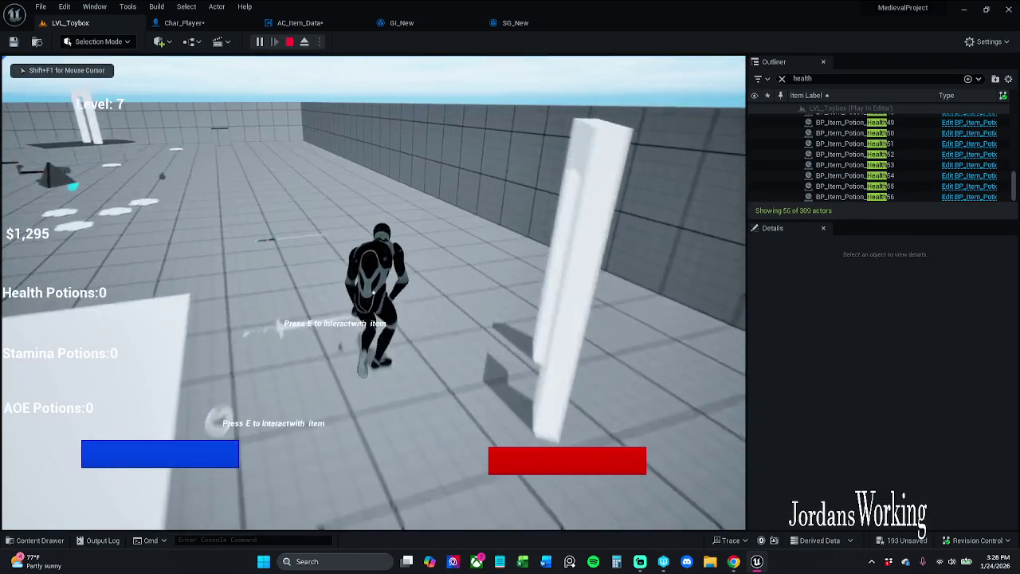
pyautogui.press('i')
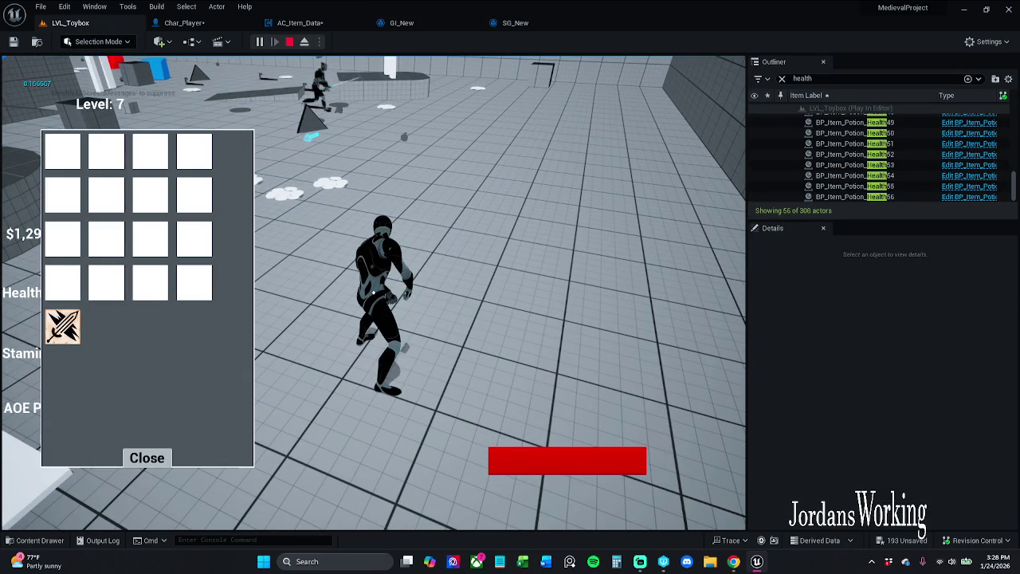
pyautogui.click(67, 328)
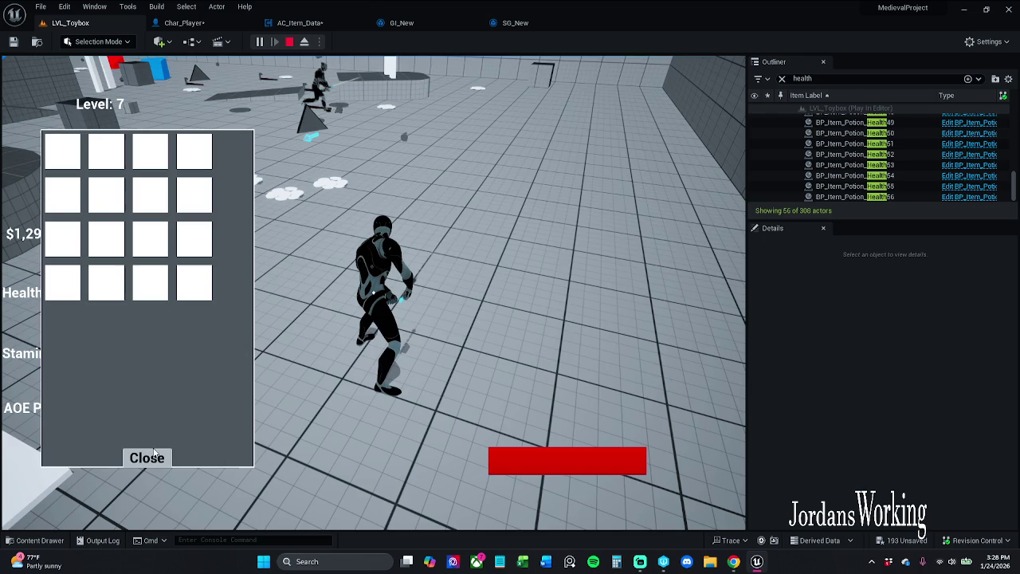
pyautogui.click(153, 452)
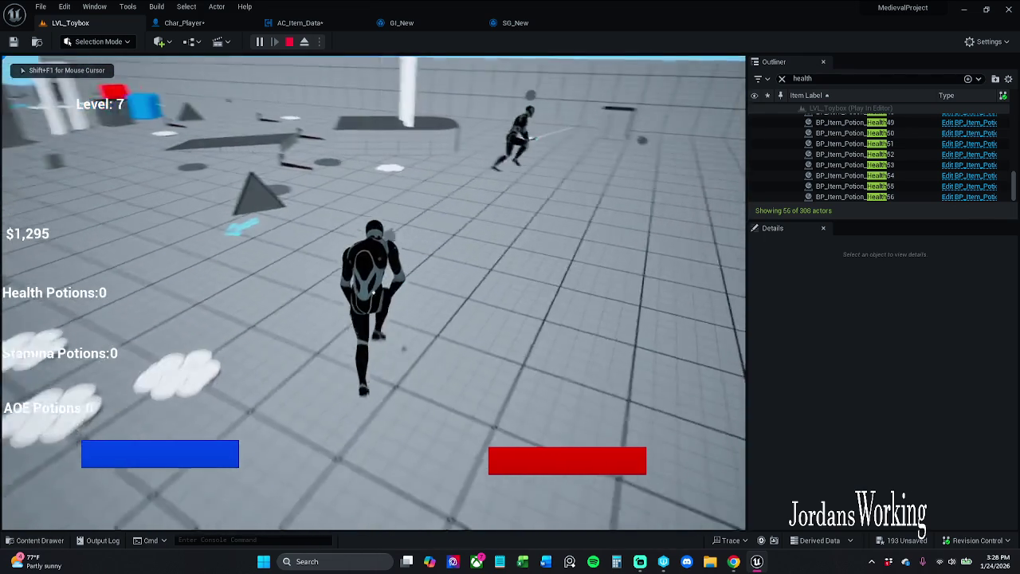
pyautogui.press('e')
pyautogui.press('e')
pyautogui.press('w')
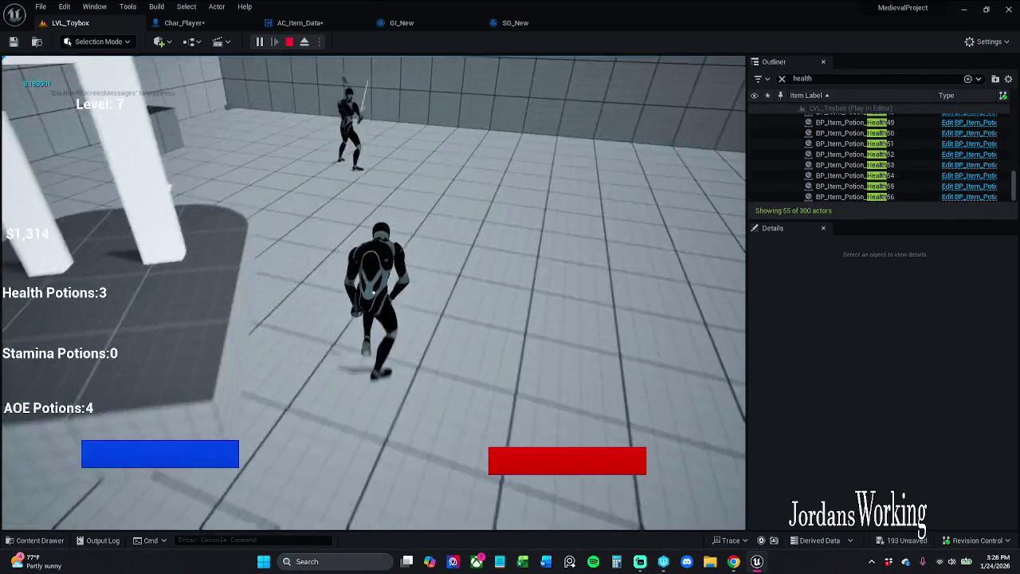
pyautogui.press('i')
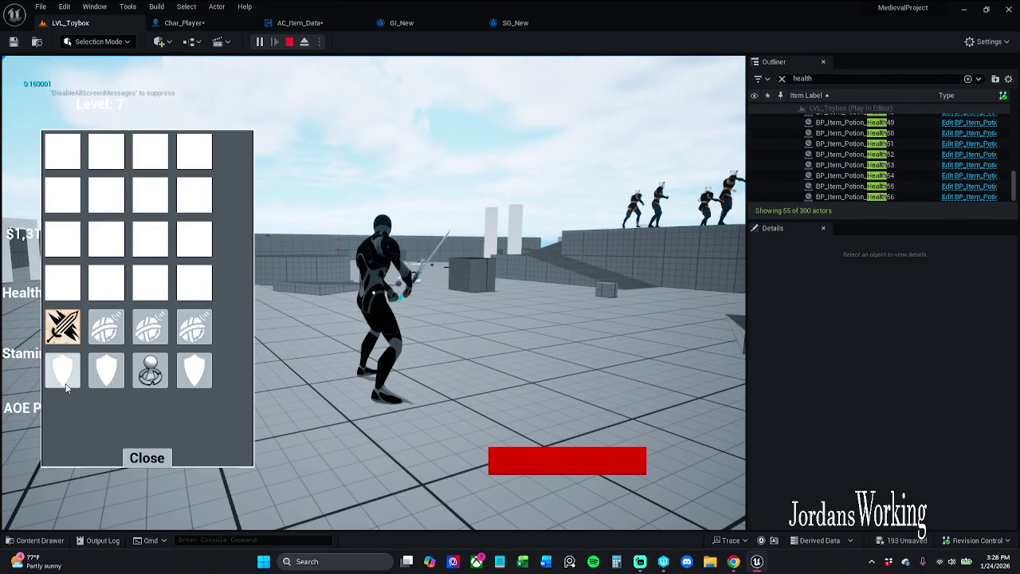
pyautogui.click(97, 334)
pyautogui.click(97, 336)
pyautogui.click(98, 335)
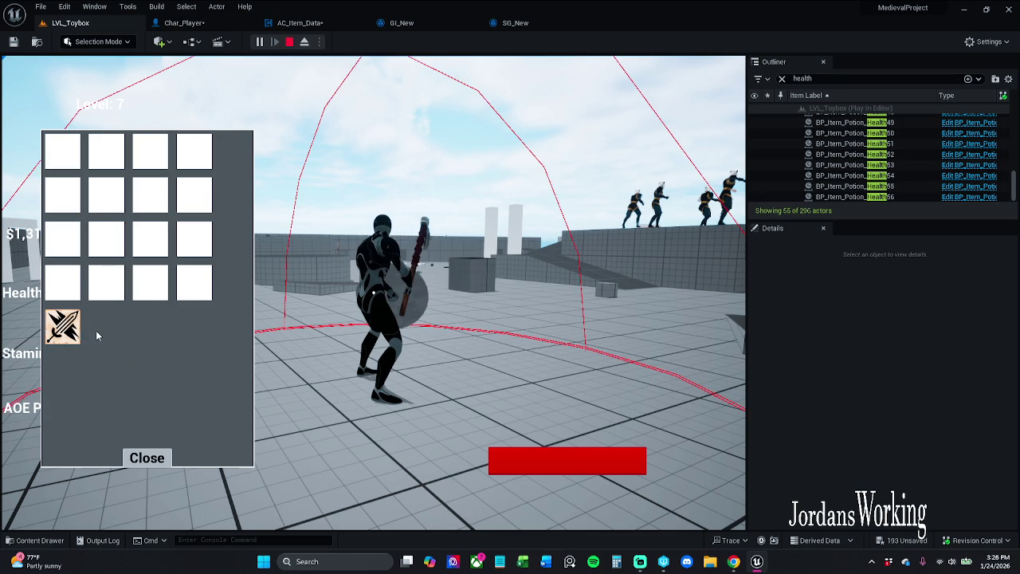
pyautogui.click(148, 459)
pyautogui.press('i')
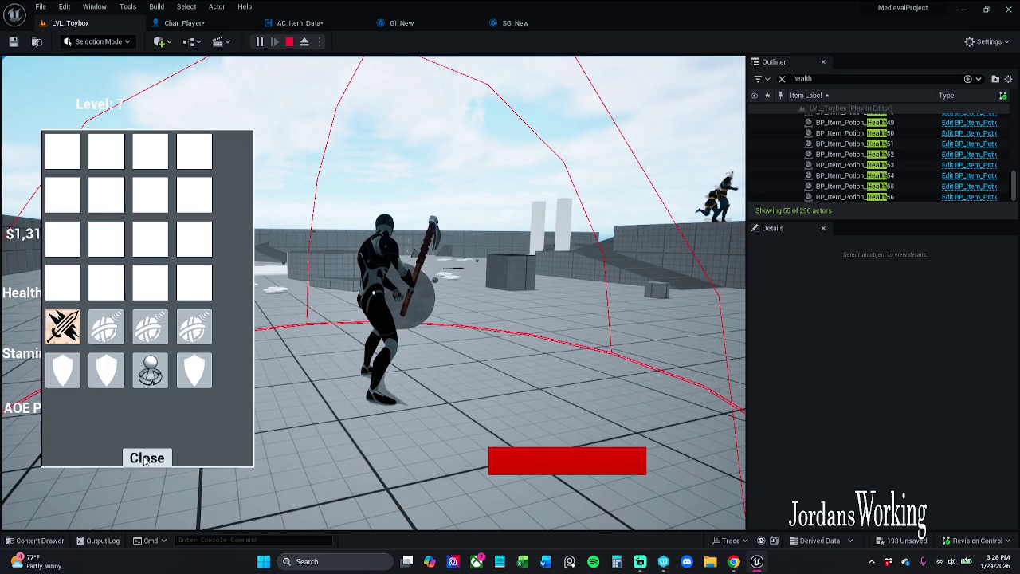
pyautogui.click(160, 465)
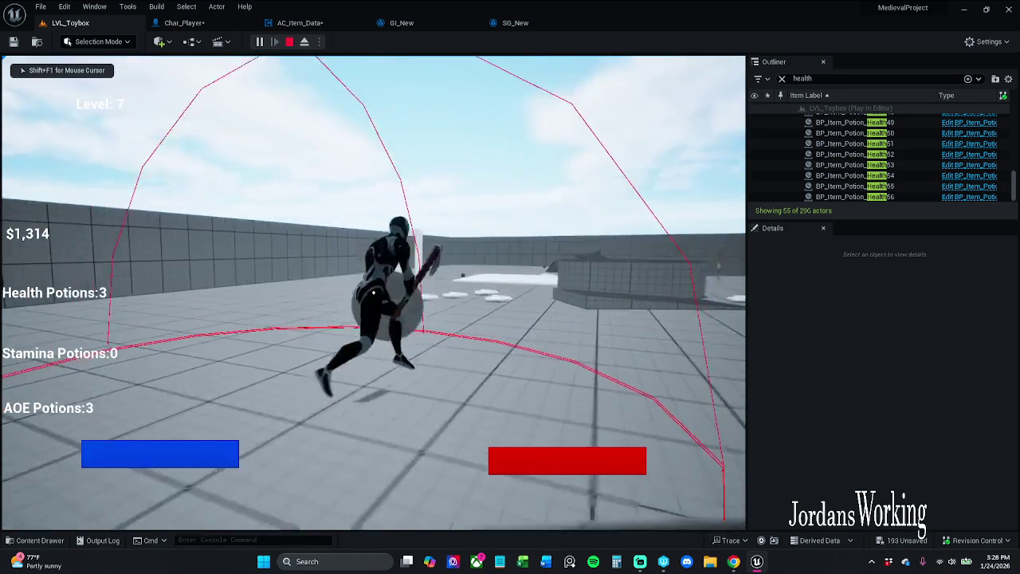
# - Draw the sword with 1, check the inventory, swing the sword, and stop the session
pyautogui.press('w')
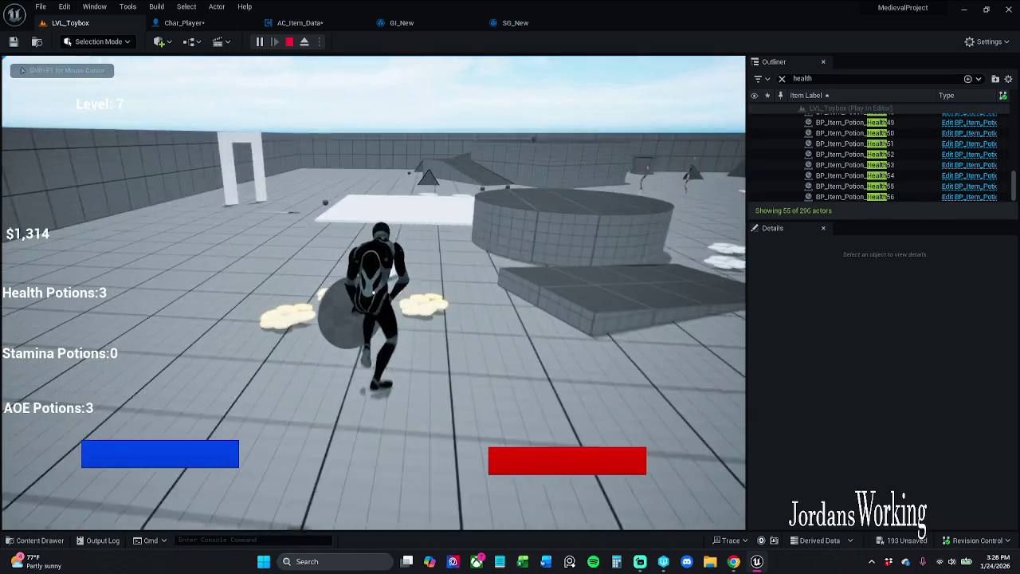
pyautogui.press('1')
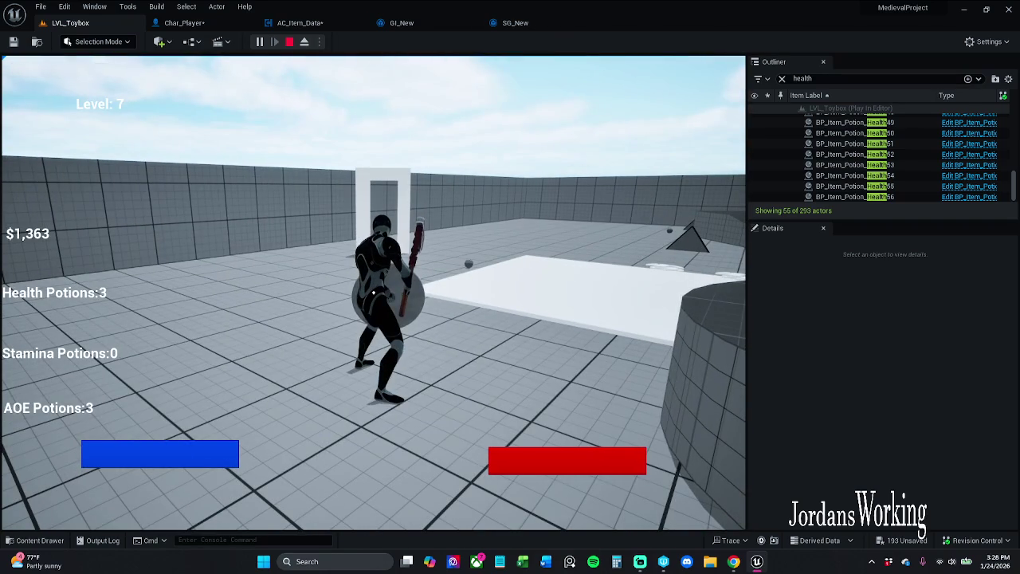
pyautogui.press('i')
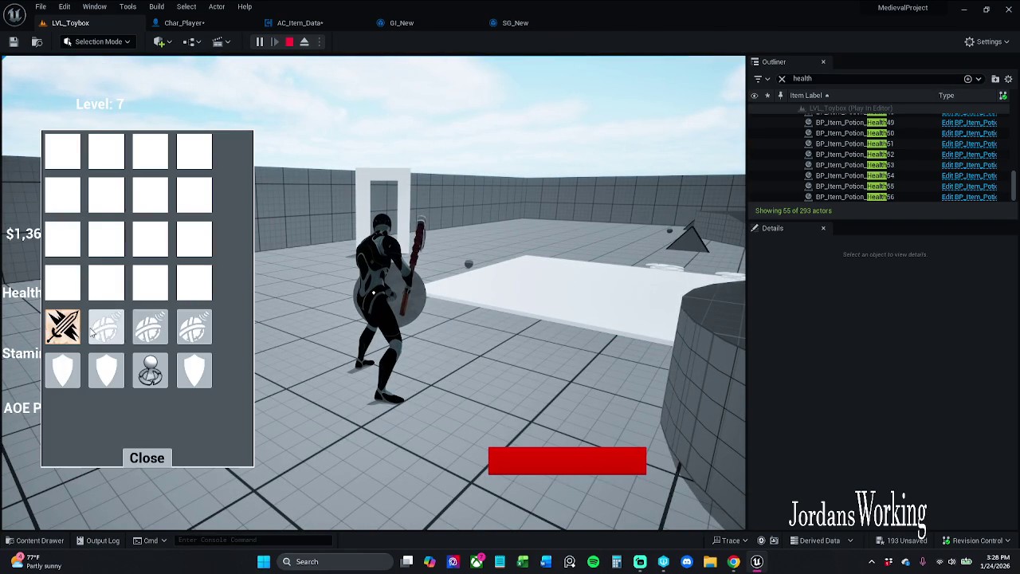
pyautogui.click(151, 463)
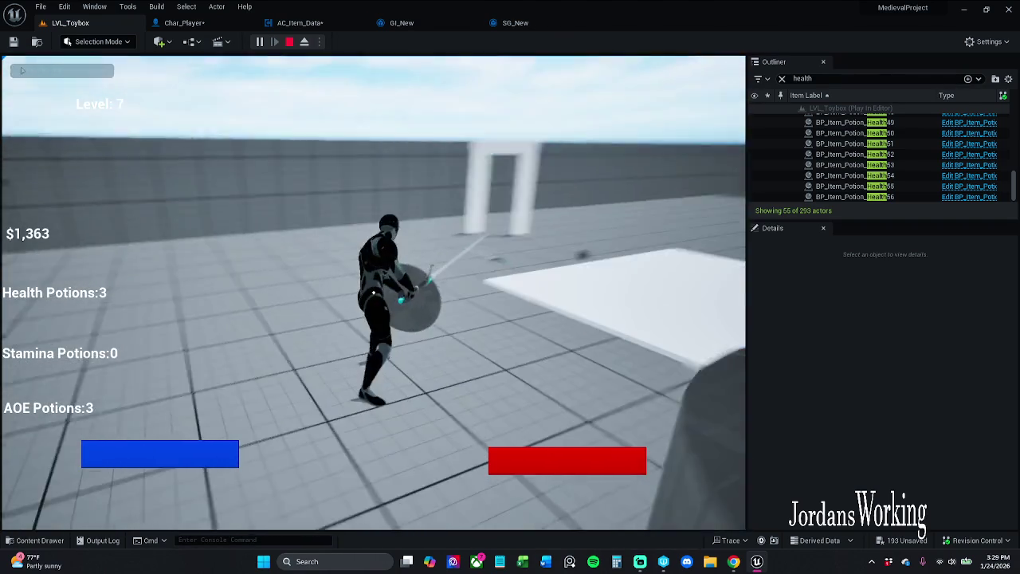
pyautogui.click(373, 292)
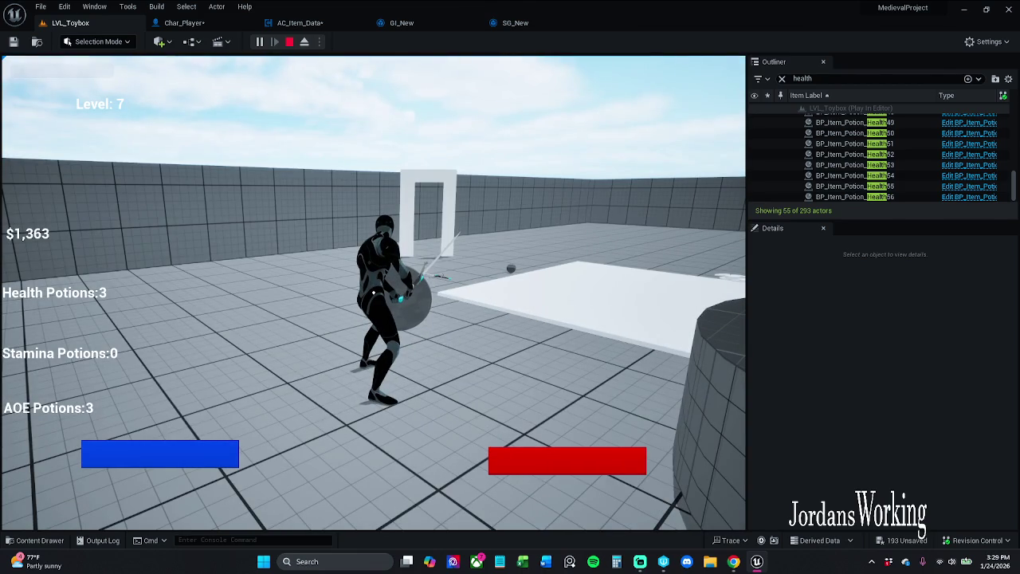
pyautogui.press('i')
pyautogui.click(156, 462)
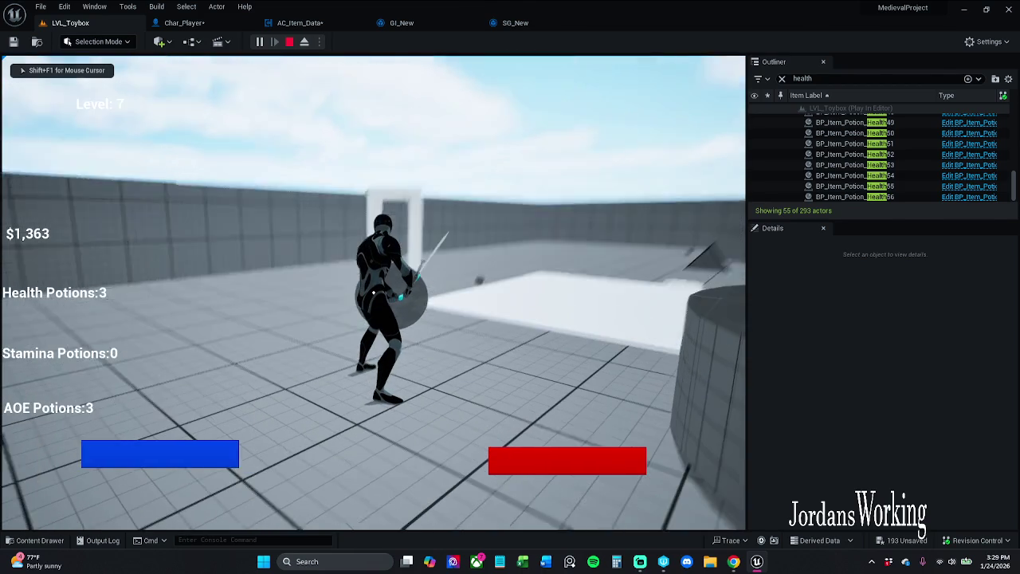
pyautogui.press('Escape')
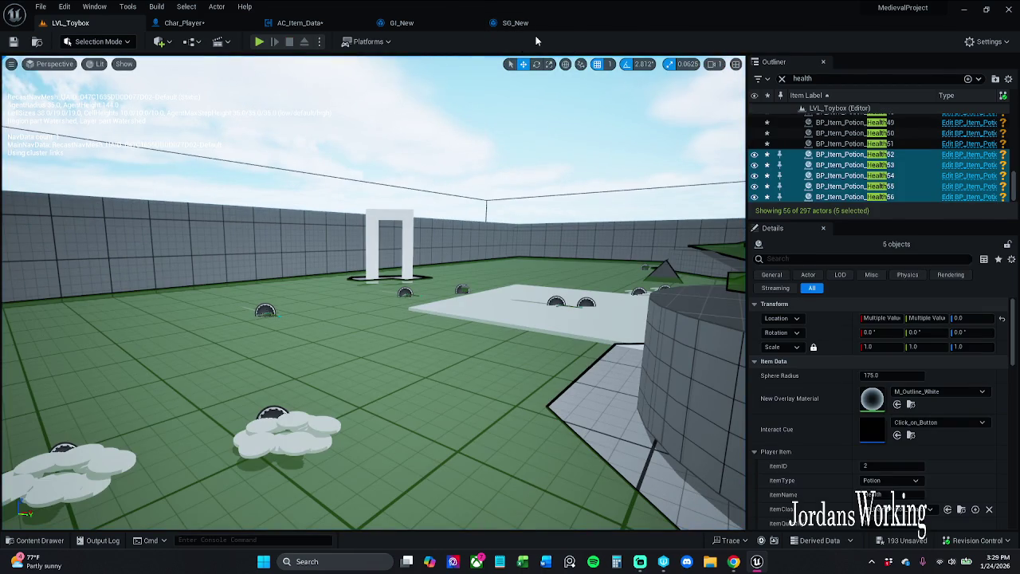
# - Tick Instance Editable and Expose on Spawn for SG_New's saveItems, then save and close SG_New
pyautogui.click(531, 25)
pyautogui.scroll(-4, 457, 314)
pyautogui.moveTo(456, 307); pyautogui.dragTo(451, 172)
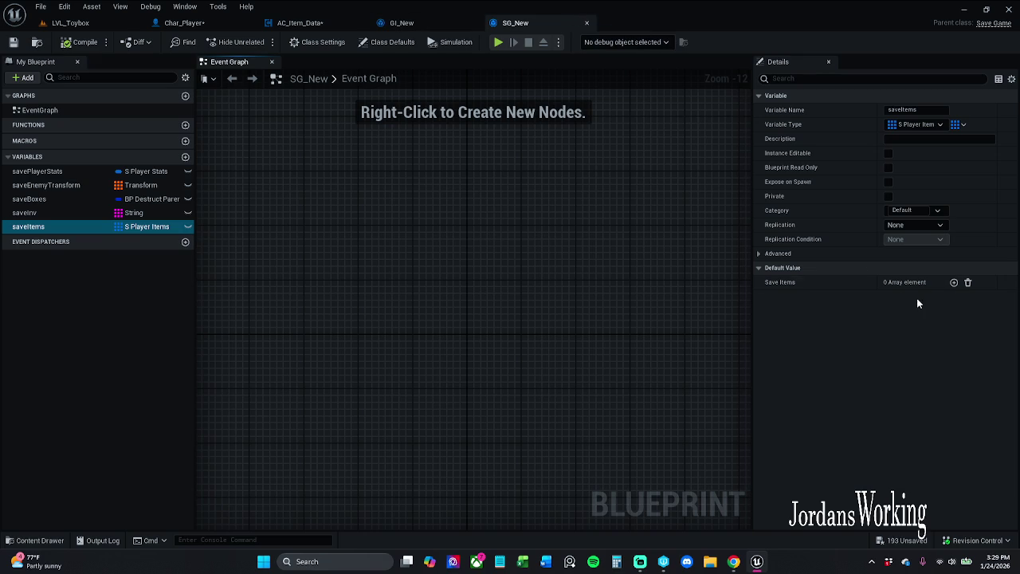
pyautogui.click(888, 153)
pyautogui.click(888, 182)
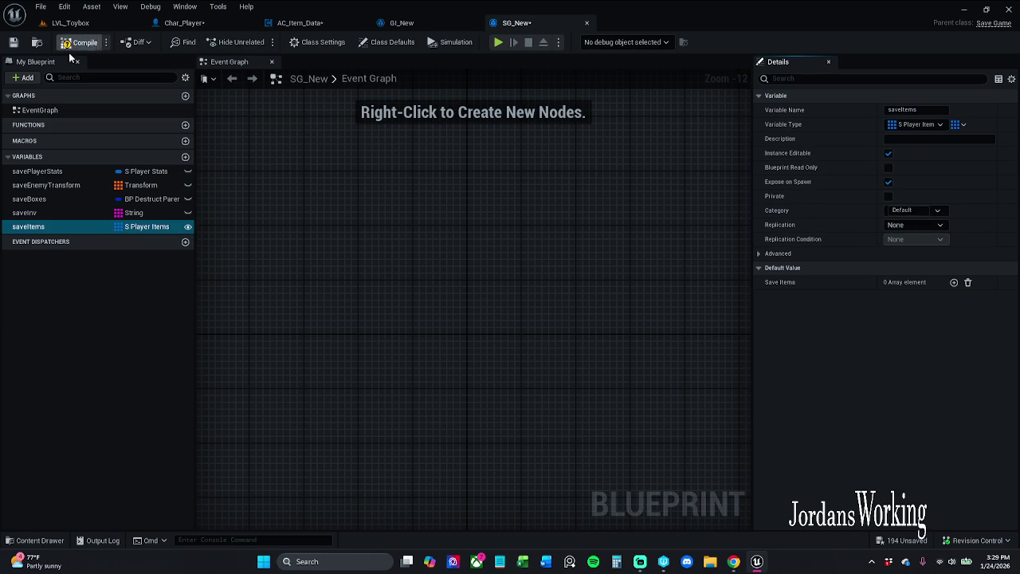
pyautogui.click(13, 43)
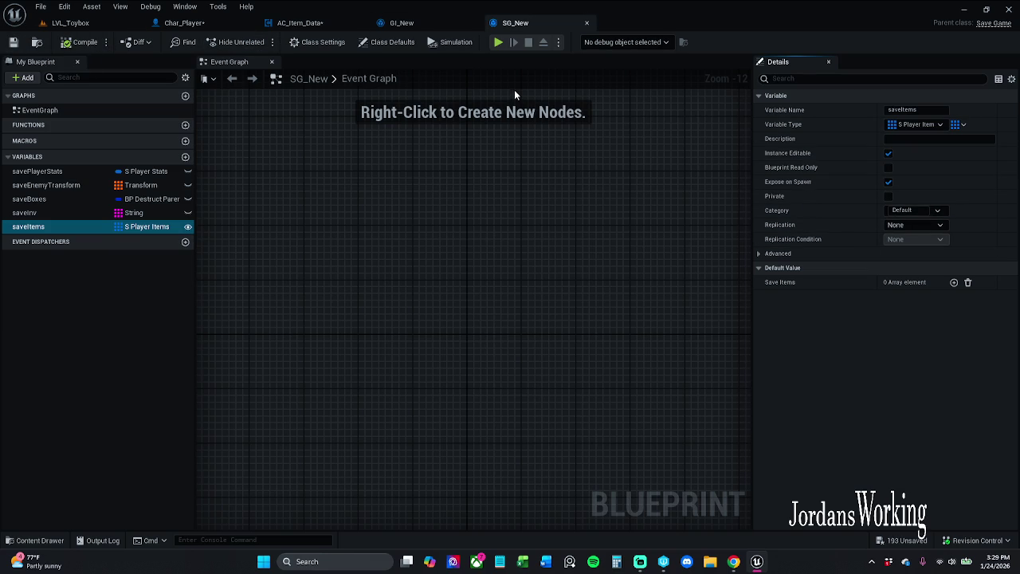
pyautogui.click(586, 23)
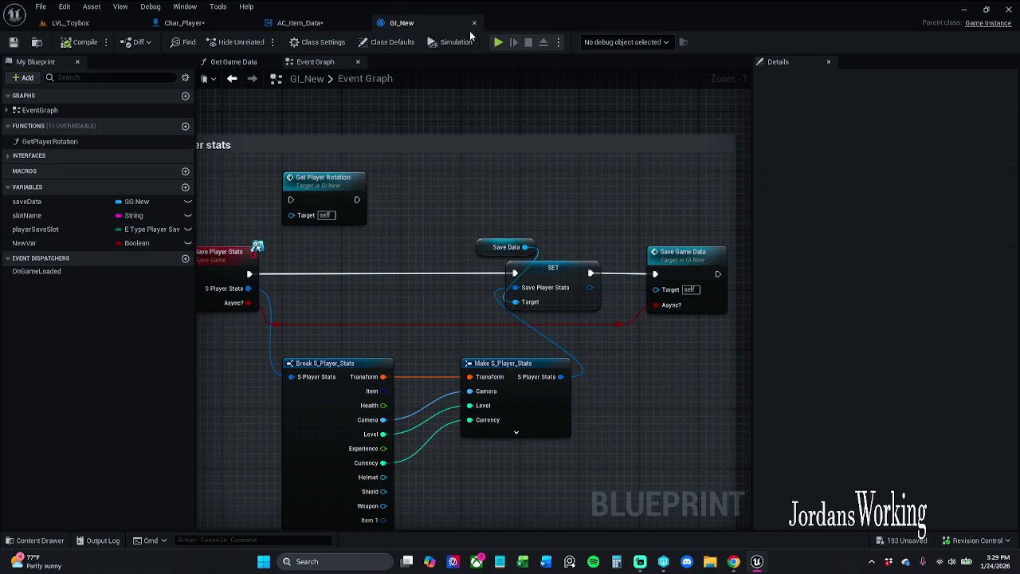
# - Stretch GI_New's player stats comment box downward and save GI_New
pyautogui.click(482, 213)
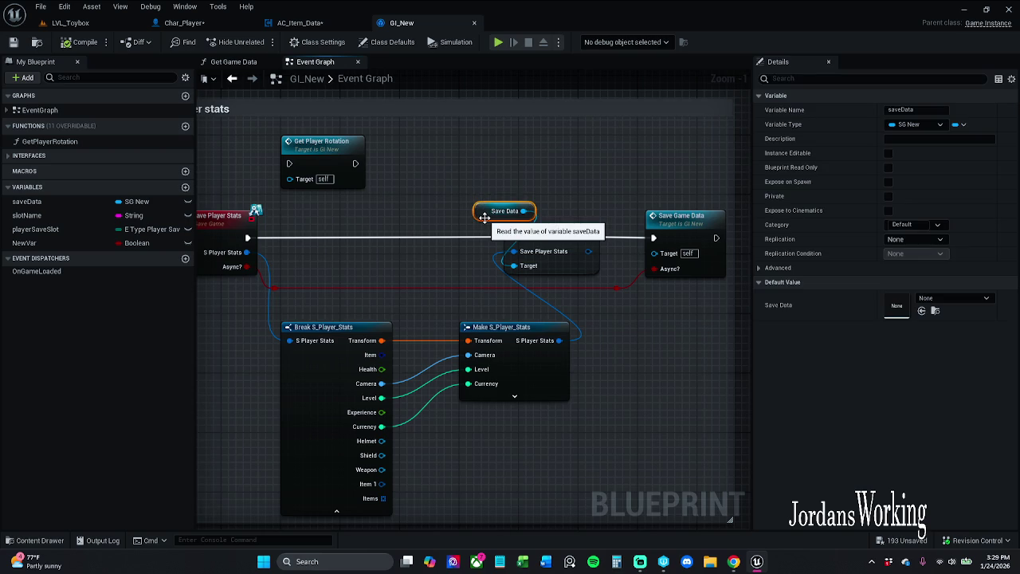
pyautogui.scroll(-2, 507, 233)
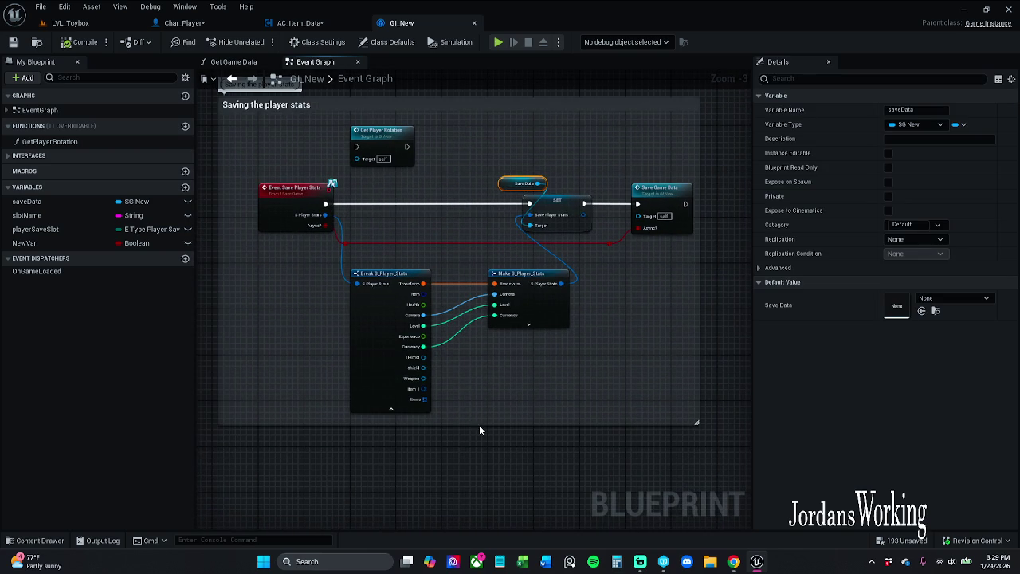
pyautogui.moveTo(479, 422); pyautogui.dragTo(479, 431)
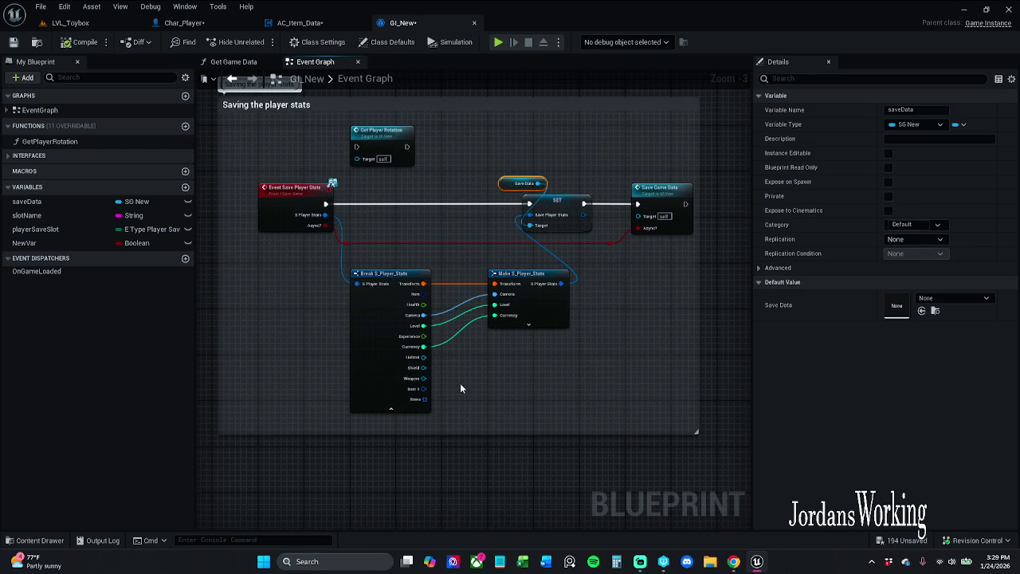
pyautogui.click(13, 42)
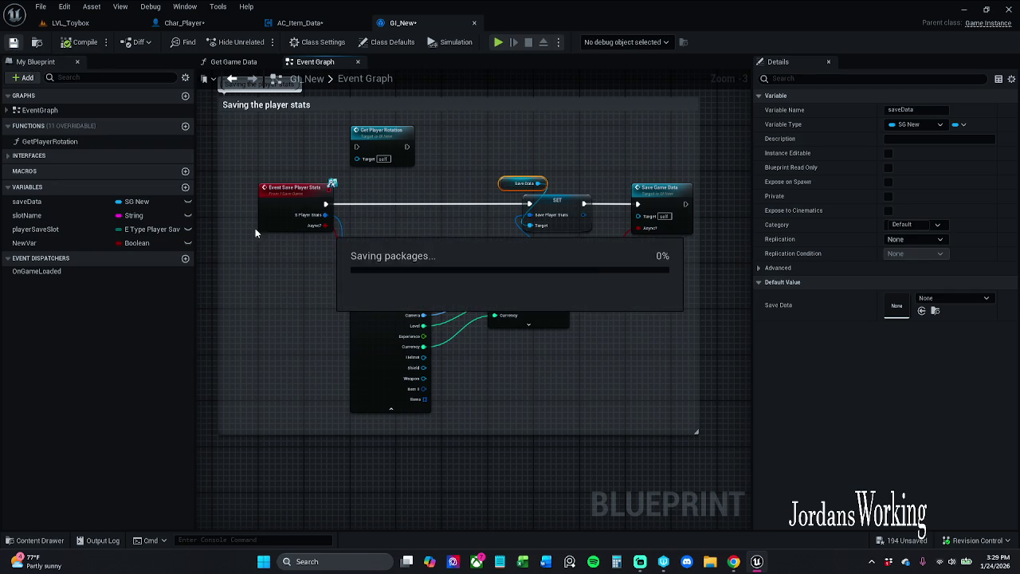
# - View the Update Items, On Collected, Save Items chain in AC_Item_Data's Event Graph
pyautogui.click(299, 22)
pyautogui.scroll(3, 610, 263)
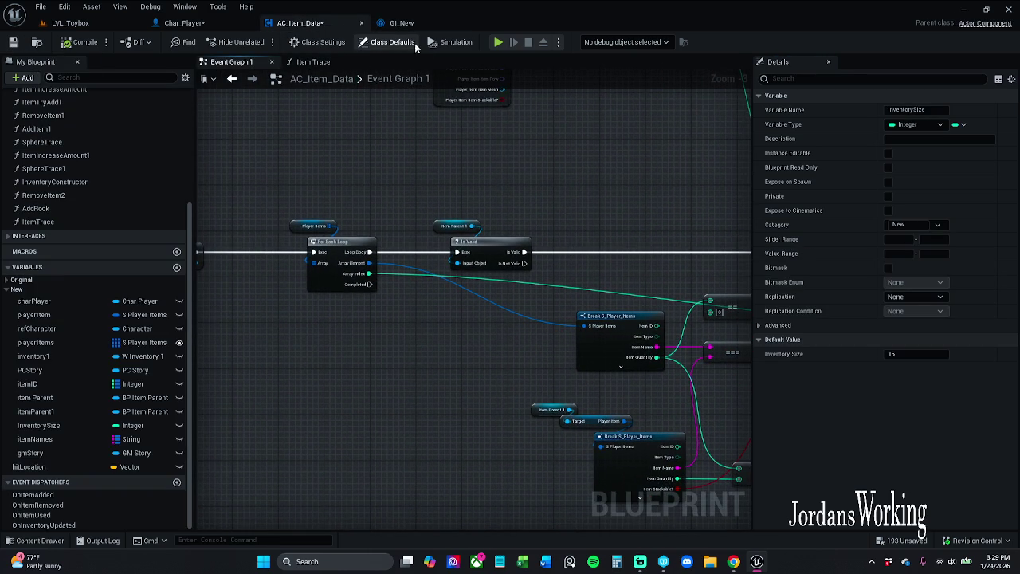
pyautogui.click(403, 22)
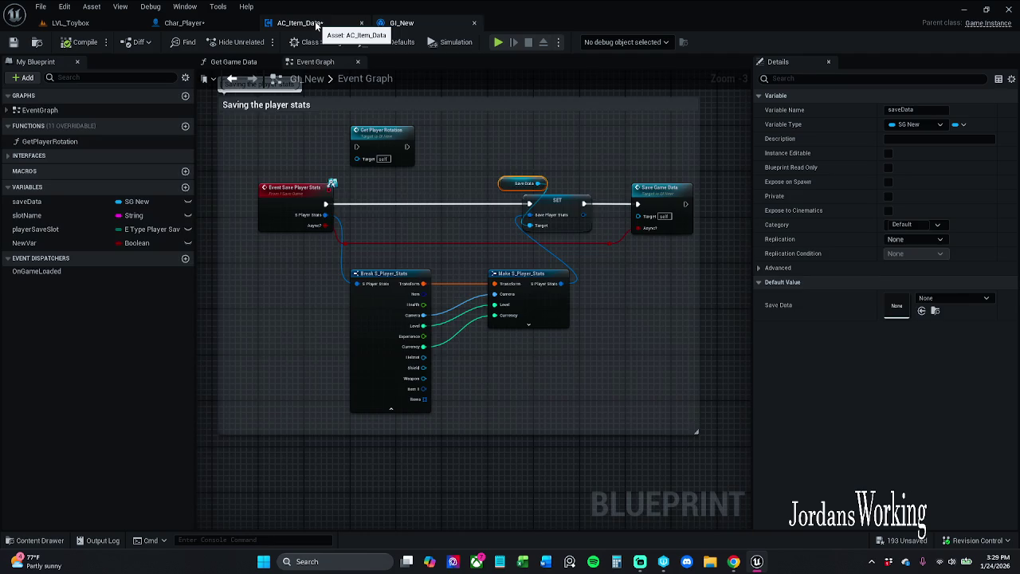
pyautogui.click(334, 23)
pyautogui.scroll(3, 273, 284)
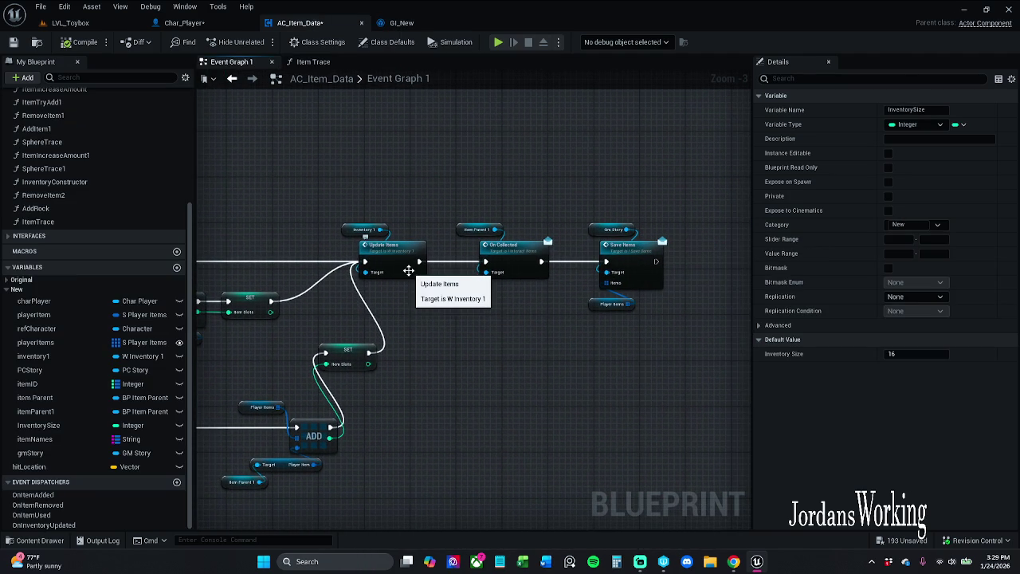
# - Centre AC_Item_Data's Save Items call and select the Gm Story node
pyautogui.scroll(3, 502, 315)
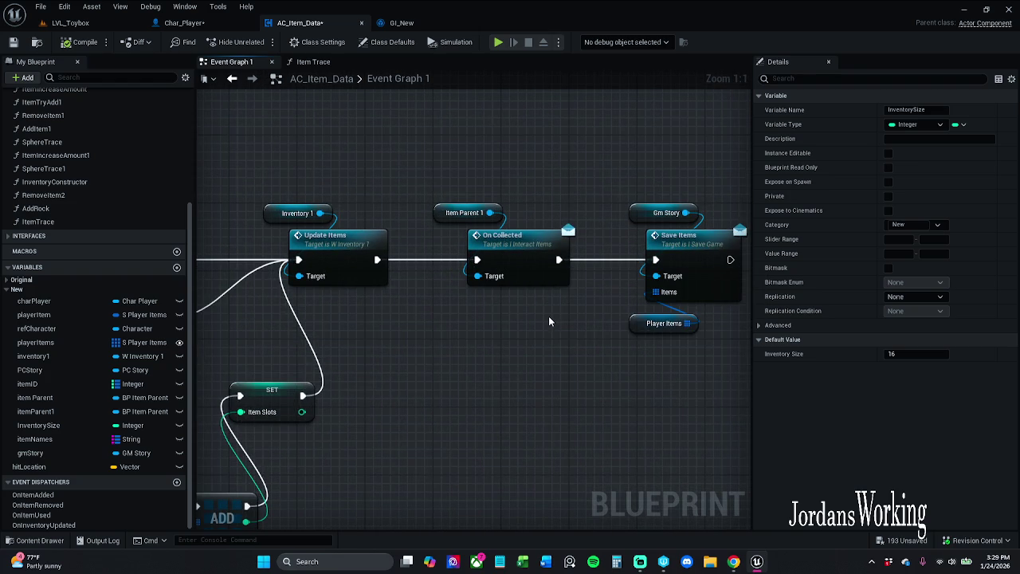
pyautogui.moveTo(548, 321); pyautogui.dragTo(471, 320)
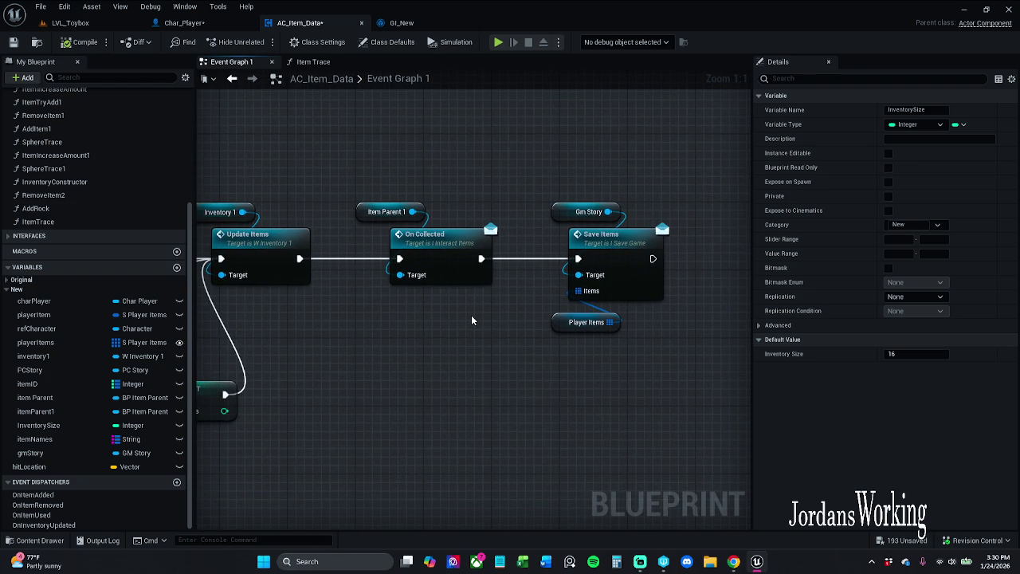
pyautogui.moveTo(532, 208); pyautogui.dragTo(610, 178)
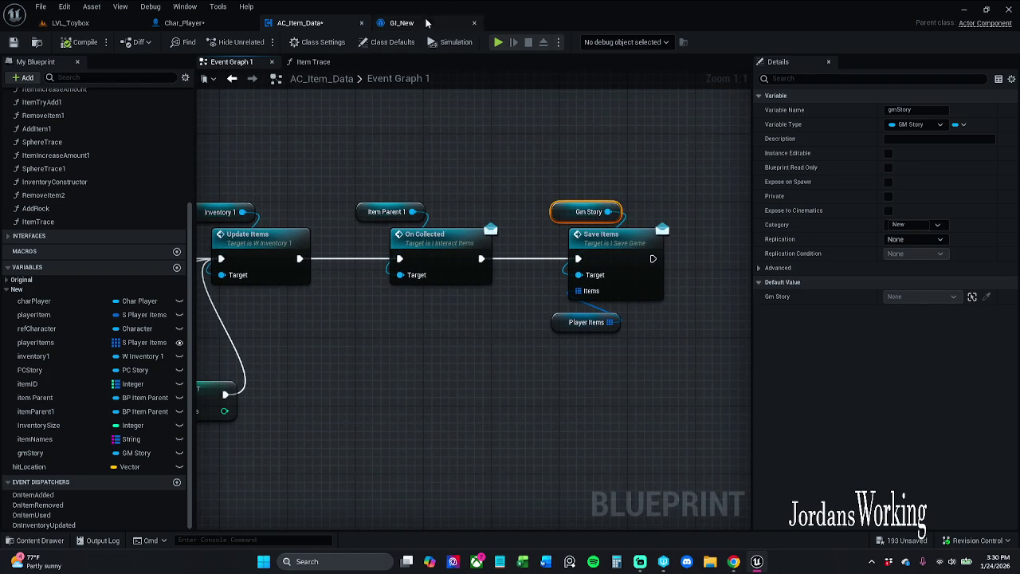
# - In GI_New, shift the Save Game Data node and its reroute slightly left
pyautogui.click(401, 22)
pyautogui.moveTo(516, 169)
pyautogui.mouseDown()
pyautogui.moveTo(506, 168)
pyautogui.moveTo(647, 272)
pyautogui.mouseUp()
pyautogui.moveTo(570, 170); pyautogui.dragTo(610, 241)
pyautogui.moveTo(614, 200); pyautogui.dragTo(603, 200)
pyautogui.click(620, 157)
# - Bring up GI_New's open space below the player stats comment and list the available graph actions
pyautogui.scroll(-4, 420, 224)
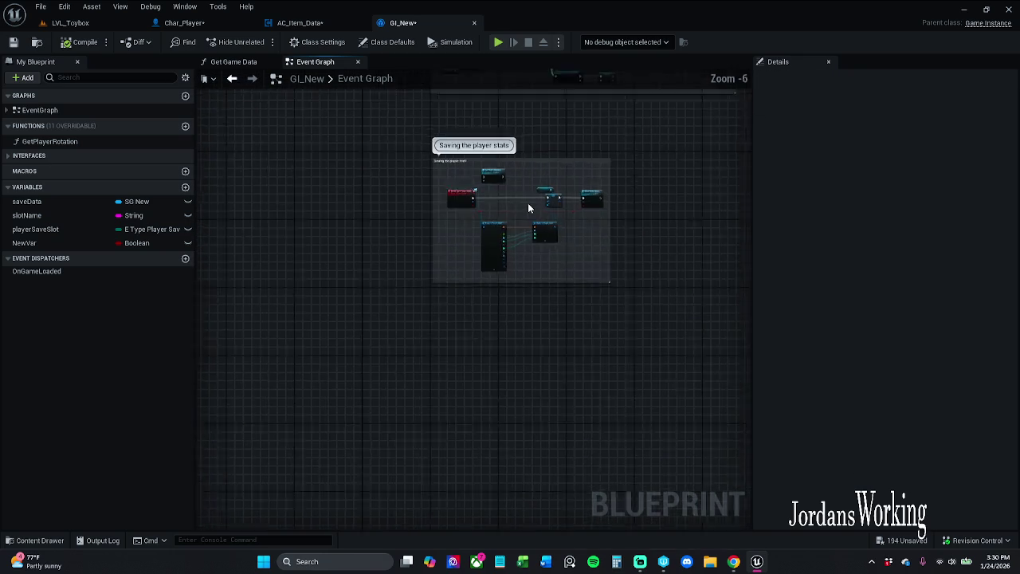
pyautogui.moveTo(455, 364); pyautogui.dragTo(455, 192)
pyautogui.scroll(3, 451, 228)
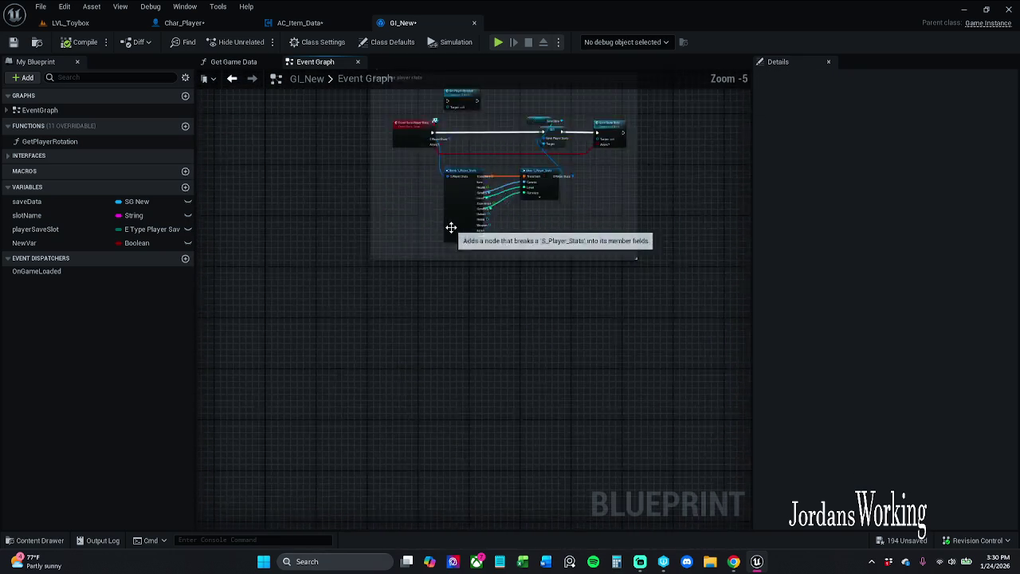
pyautogui.moveTo(434, 315); pyautogui.dragTo(406, 284)
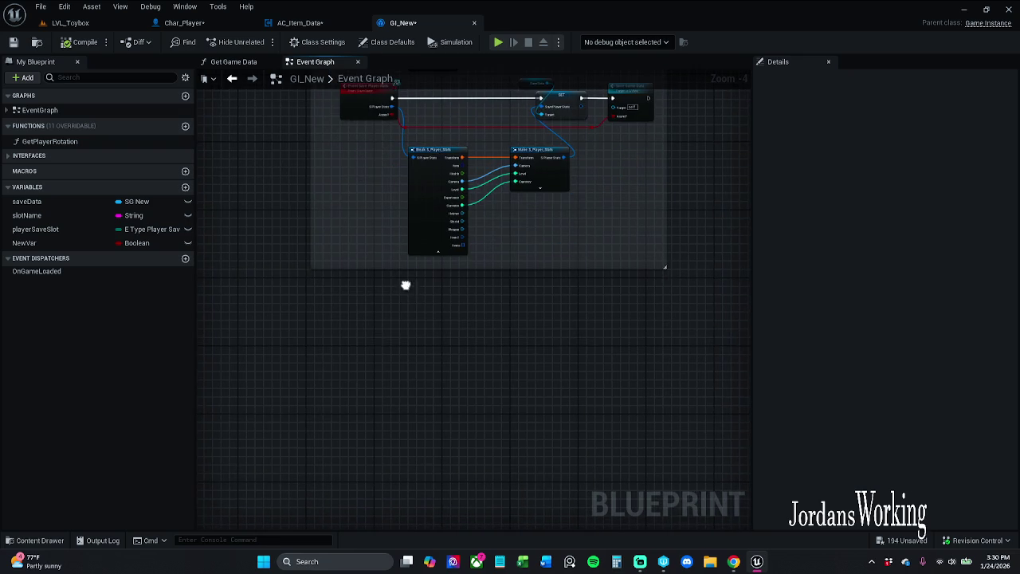
pyautogui.click(303, 22)
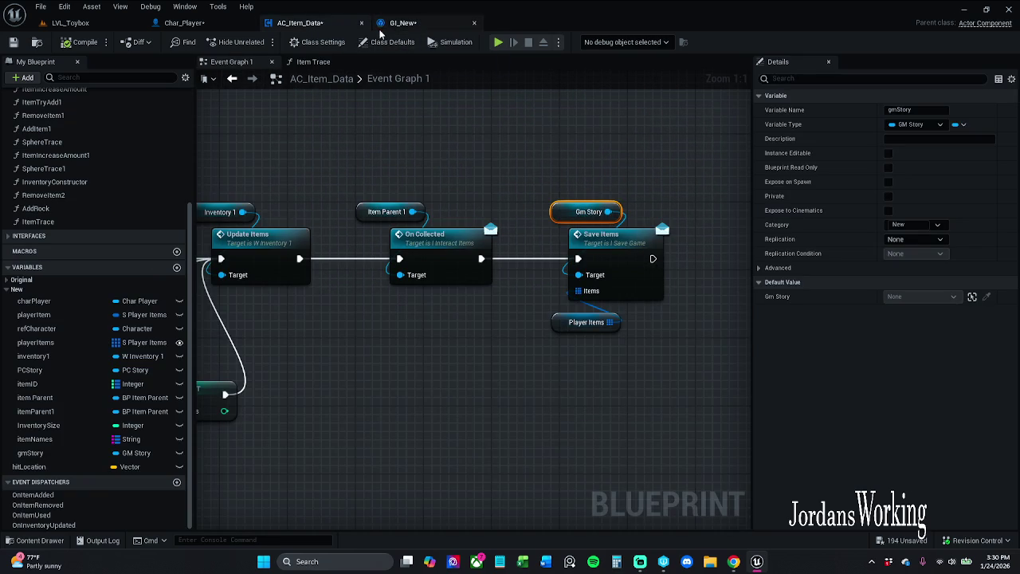
pyautogui.click(403, 22)
pyautogui.moveTo(383, 267); pyautogui.dragTo(396, 272)
pyautogui.rightClick(385, 280)
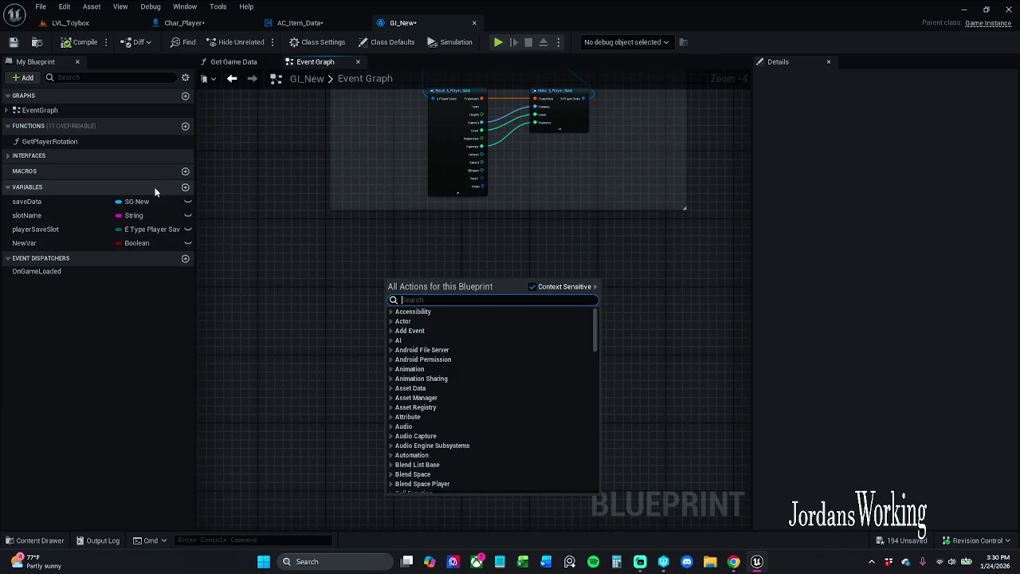
# - Add the Save Items interface event to GI_New and move it to the lower left
pyautogui.click(11, 157)
pyautogui.click(11, 156)
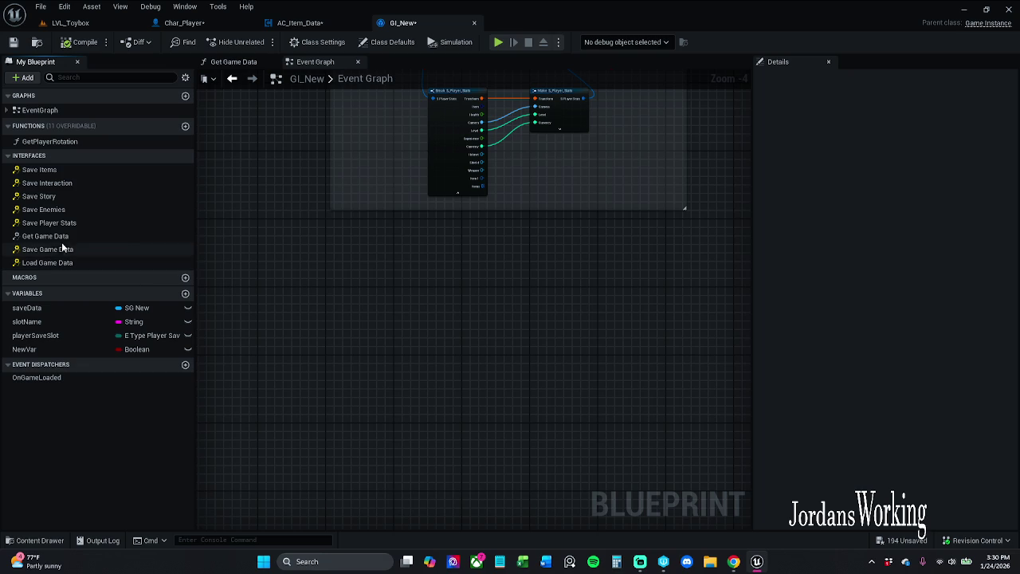
pyautogui.doubleClick(49, 170)
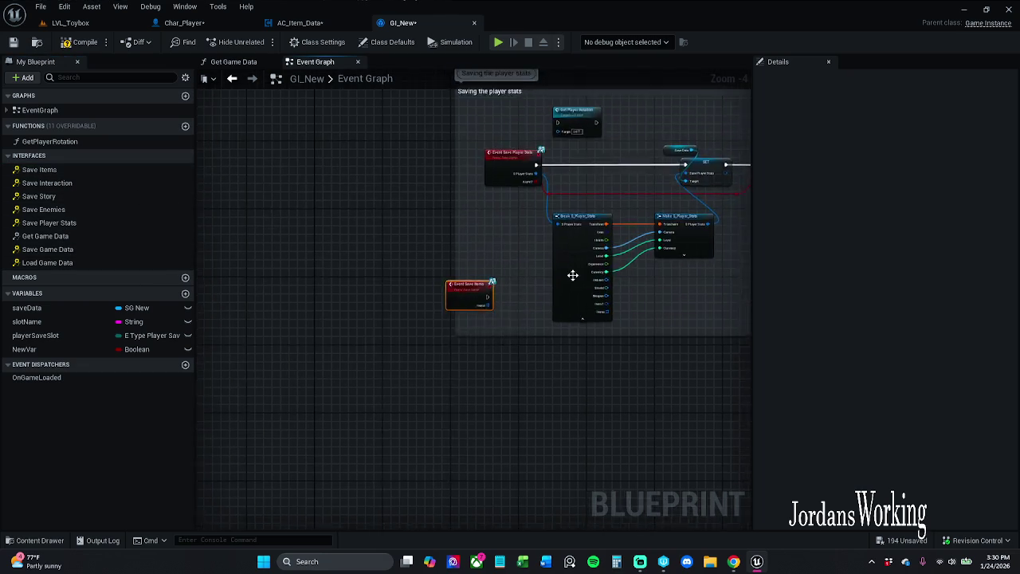
pyautogui.scroll(-2, 378, 269)
pyautogui.moveTo(333, 259)
pyautogui.mouseDown()
pyautogui.moveTo(412, 430)
pyautogui.moveTo(402, 477)
pyautogui.moveTo(386, 487)
pyautogui.mouseUp()
# - Add a For Each Loop with Break from Event Save Items' Items pin, placed beside the event
pyautogui.scroll(1, 385, 487)
pyautogui.scroll(-2, 353, 473)
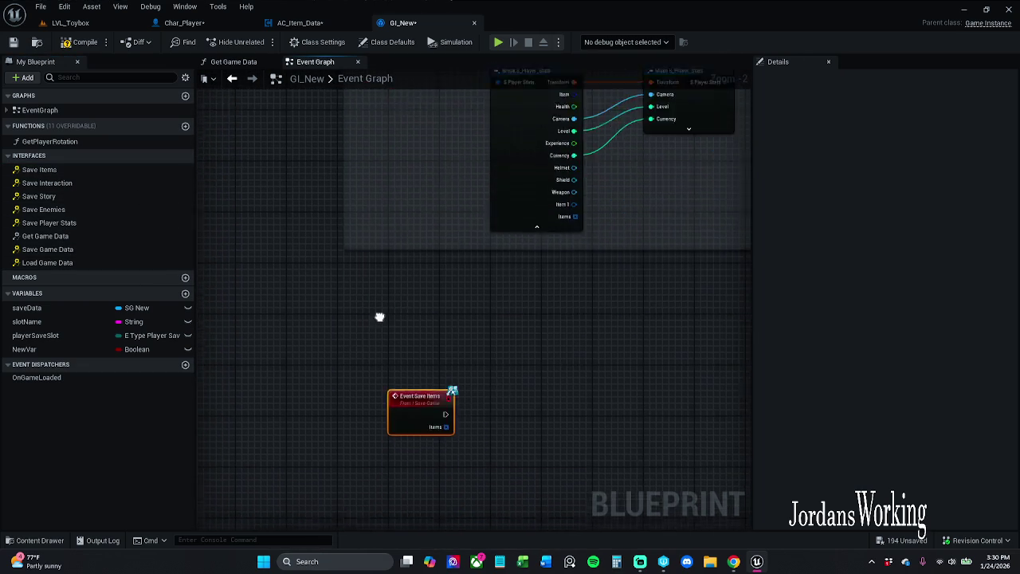
pyautogui.moveTo(423, 391)
pyautogui.mouseDown()
pyautogui.moveTo(412, 409)
pyautogui.moveTo(399, 570)
pyautogui.moveTo(410, 505)
pyautogui.mouseUp()
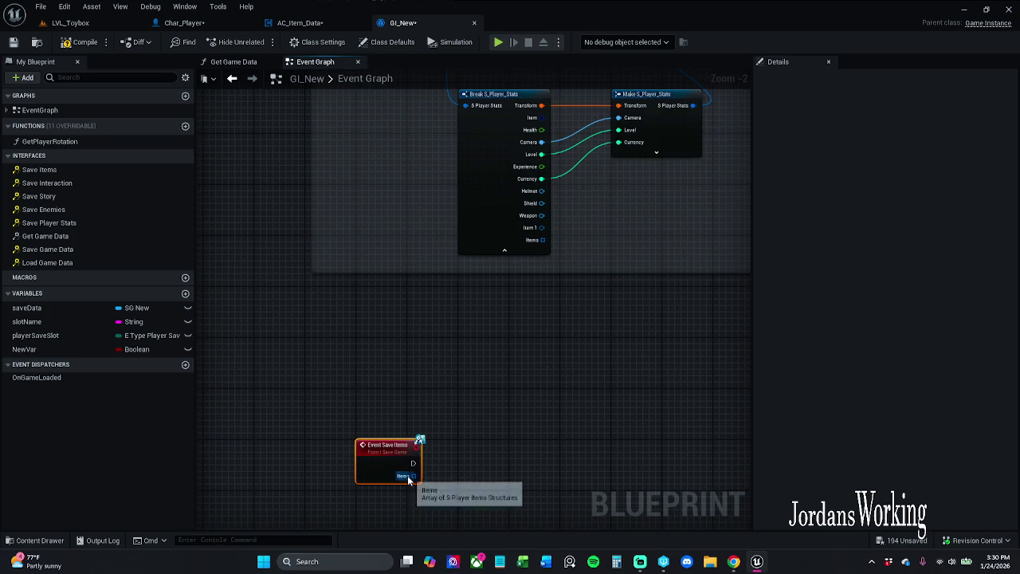
pyautogui.moveTo(415, 396)
pyautogui.mouseDown()
pyautogui.moveTo(406, 570)
pyautogui.moveTo(419, 251)
pyautogui.mouseUp()
pyautogui.moveTo(433, 339)
pyautogui.mouseDown()
pyautogui.moveTo(437, 198)
pyautogui.moveTo(362, 359)
pyautogui.moveTo(371, 146)
pyautogui.mouseUp()
pyautogui.moveTo(386, 427)
pyautogui.mouseDown()
pyautogui.moveTo(393, 376)
pyautogui.moveTo(361, 325)
pyautogui.mouseUp()
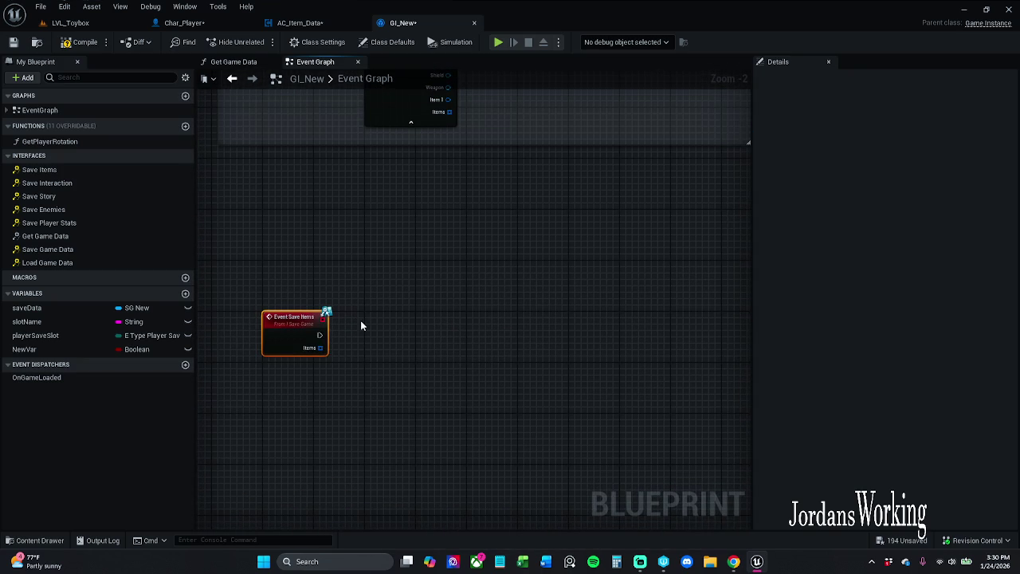
pyautogui.moveTo(355, 288)
pyautogui.mouseDown()
pyautogui.moveTo(344, 496)
pyautogui.moveTo(360, 529)
pyautogui.moveTo(369, 366)
pyautogui.moveTo(346, 417)
pyautogui.moveTo(405, 383)
pyautogui.moveTo(410, 460)
pyautogui.mouseUp()
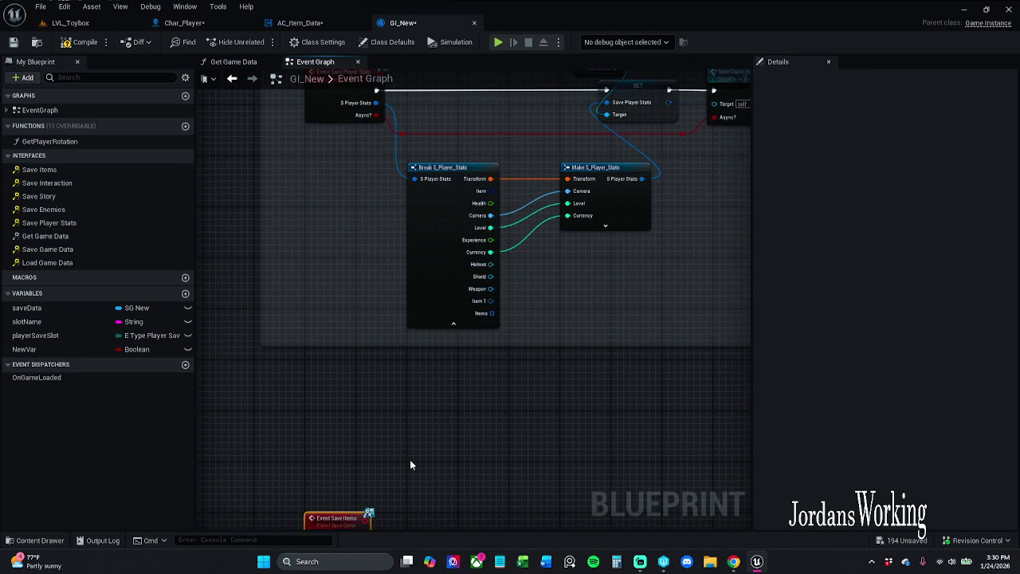
pyautogui.moveTo(411, 465); pyautogui.dragTo(402, 500)
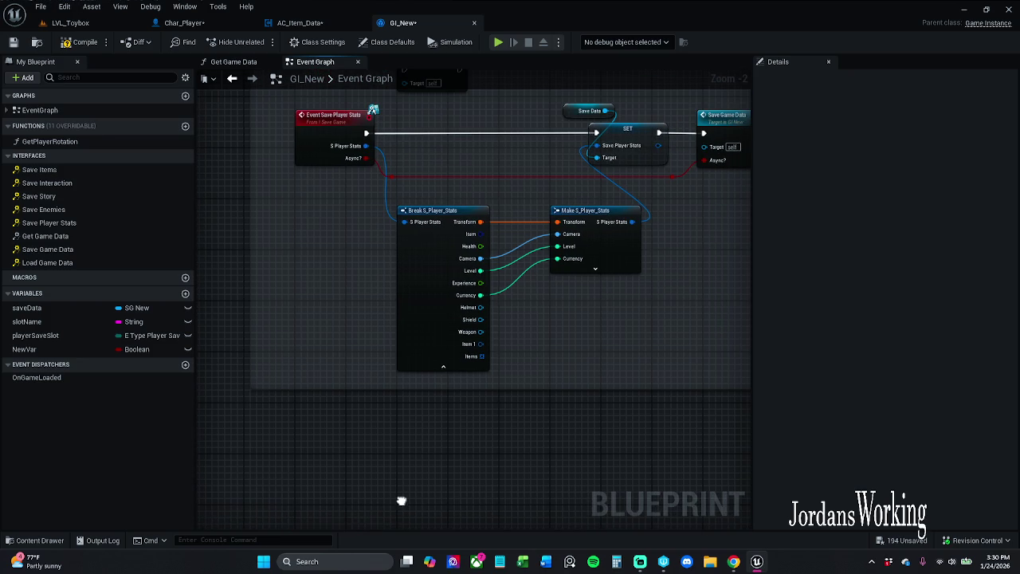
pyautogui.moveTo(401, 500); pyautogui.dragTo(428, 279)
pyautogui.moveTo(379, 372); pyautogui.dragTo(380, 408)
pyautogui.write('for each loop with break')
pyautogui.press('Return')
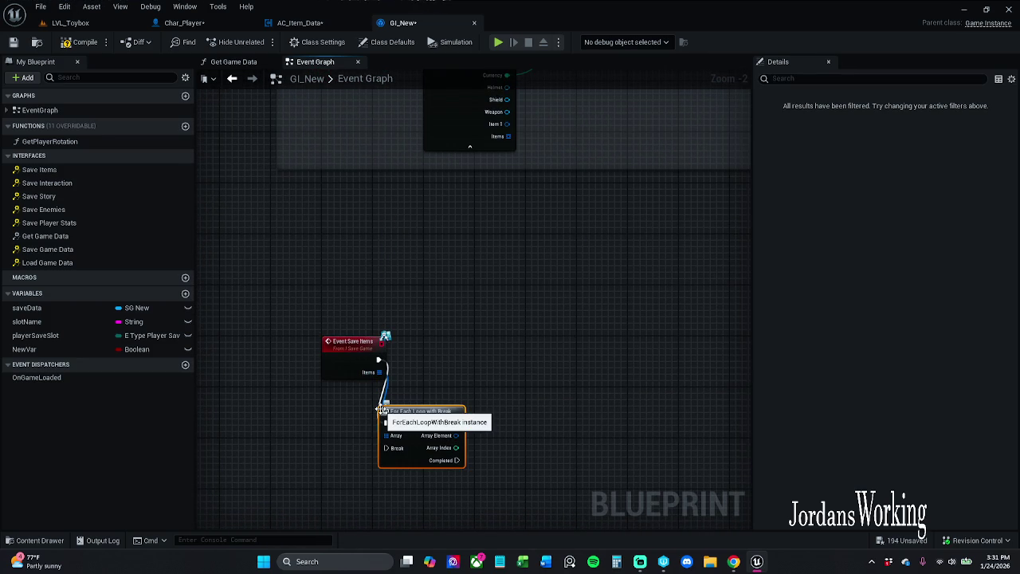
pyautogui.moveTo(382, 411); pyautogui.dragTo(421, 347)
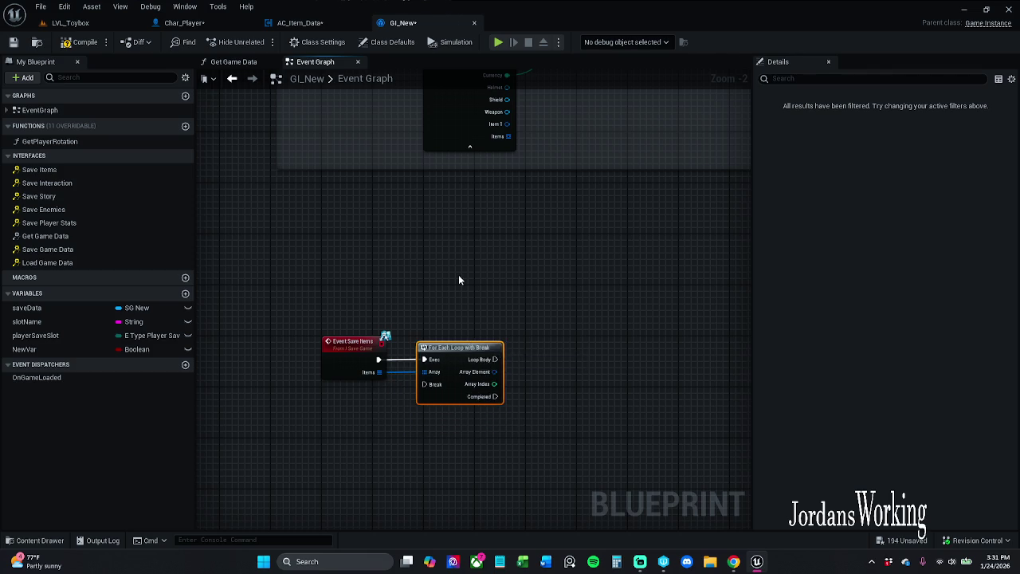
# - Expose Item 1 and Items on Make S_Player_Stats and wire Break's Items into it
pyautogui.moveTo(460, 282); pyautogui.dragTo(484, 517)
pyautogui.moveTo(434, 307); pyautogui.dragTo(383, 368)
pyautogui.moveTo(371, 446)
pyautogui.mouseDown()
pyautogui.moveTo(510, 335)
pyautogui.moveTo(611, 275)
pyautogui.moveTo(578, 319)
pyautogui.mouseUp()
pyautogui.click(591, 400)
pyautogui.moveTo(591, 400); pyautogui.dragTo(587, 343)
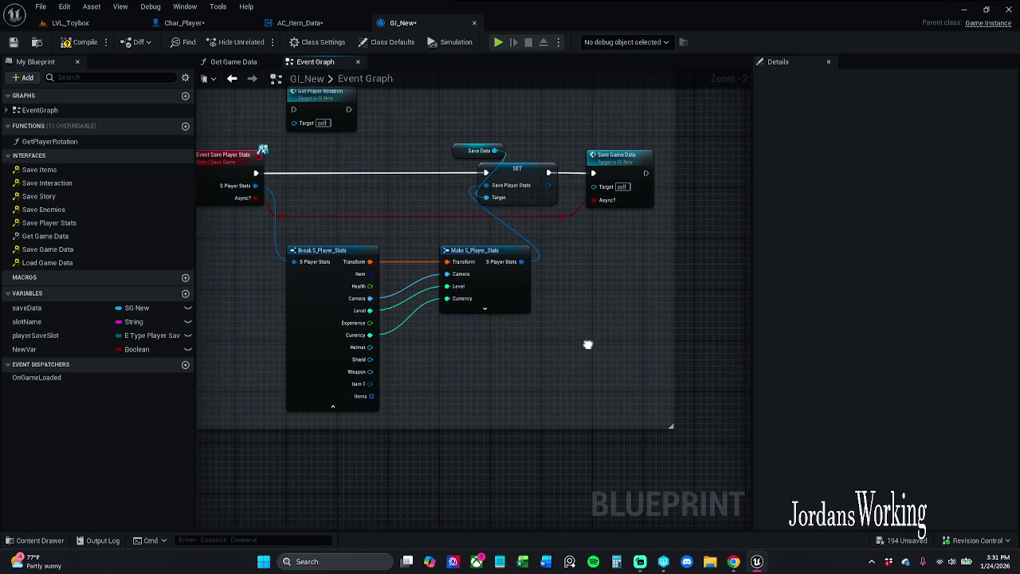
pyautogui.click(517, 297)
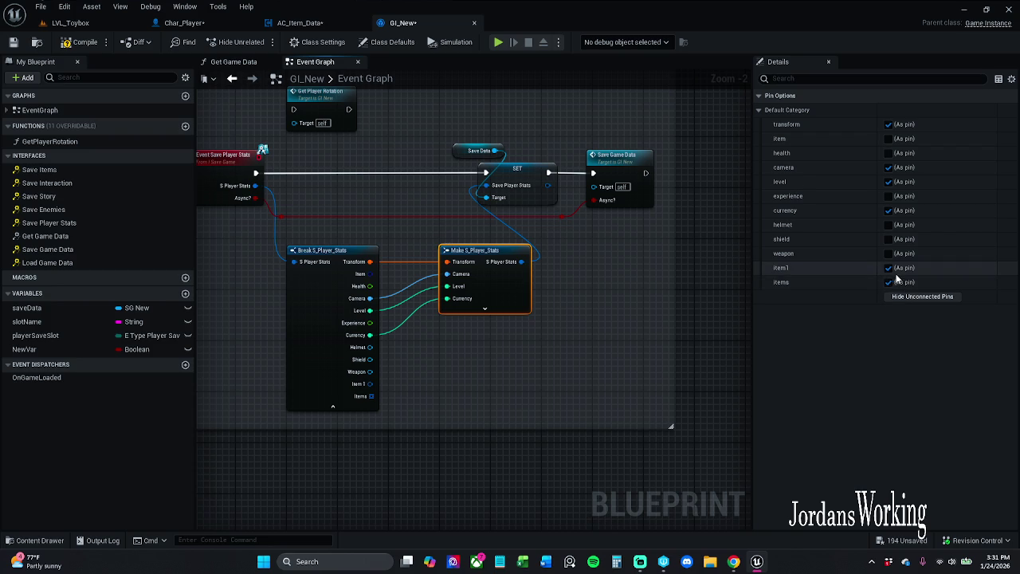
pyautogui.click(494, 309)
pyautogui.moveTo(447, 322)
pyautogui.mouseDown()
pyautogui.moveTo(369, 396)
pyautogui.moveTo(446, 322)
pyautogui.mouseUp()
# - Unlink Event Save Items from the loop and save GI_New
pyautogui.moveTo(478, 399)
pyautogui.mouseDown()
pyautogui.moveTo(531, 258)
pyautogui.moveTo(537, 118)
pyautogui.mouseUp()
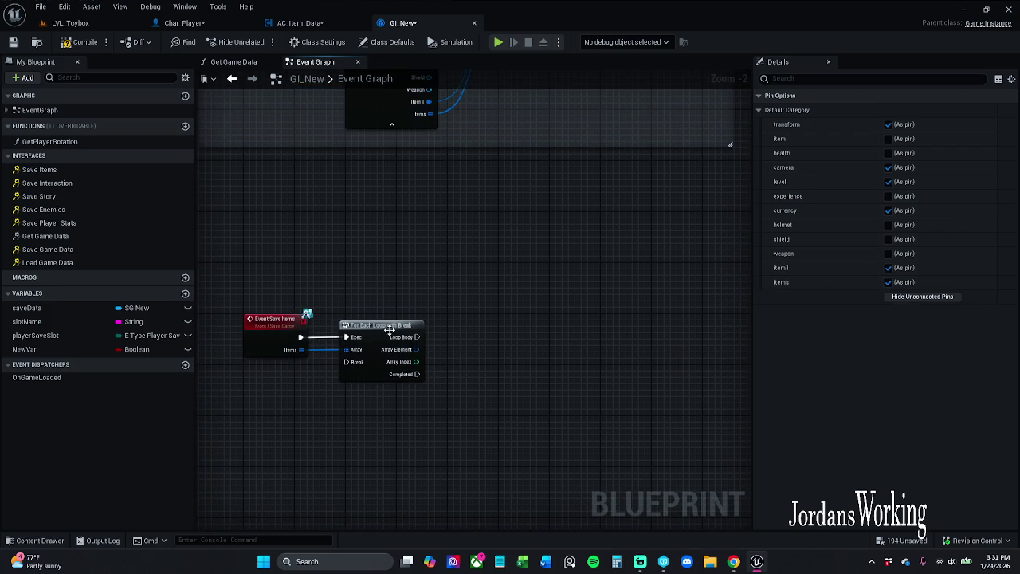
pyautogui.moveTo(326, 356); pyautogui.dragTo(335, 354)
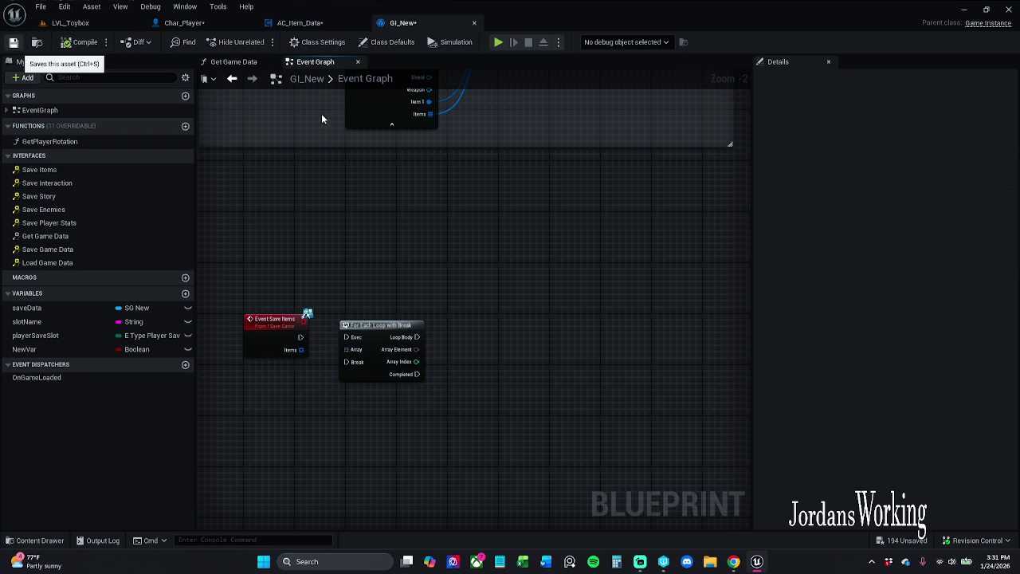
pyautogui.hotkey('ctrl', 's')
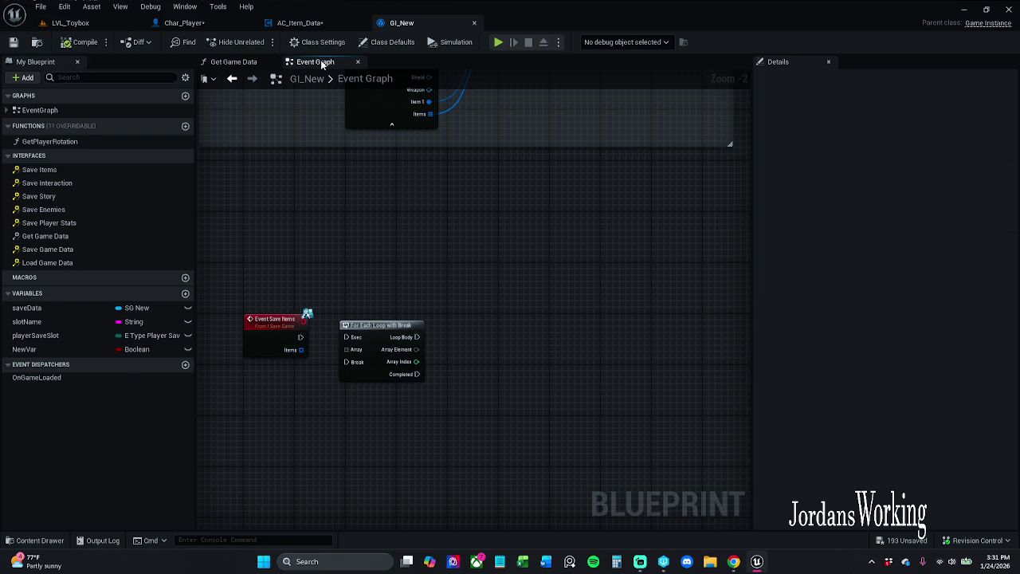
# - Playtest LVL_Toybox: pick up the sword, check its inventory icon, equip it and swing
pyautogui.click(315, 25)
pyautogui.click(184, 22)
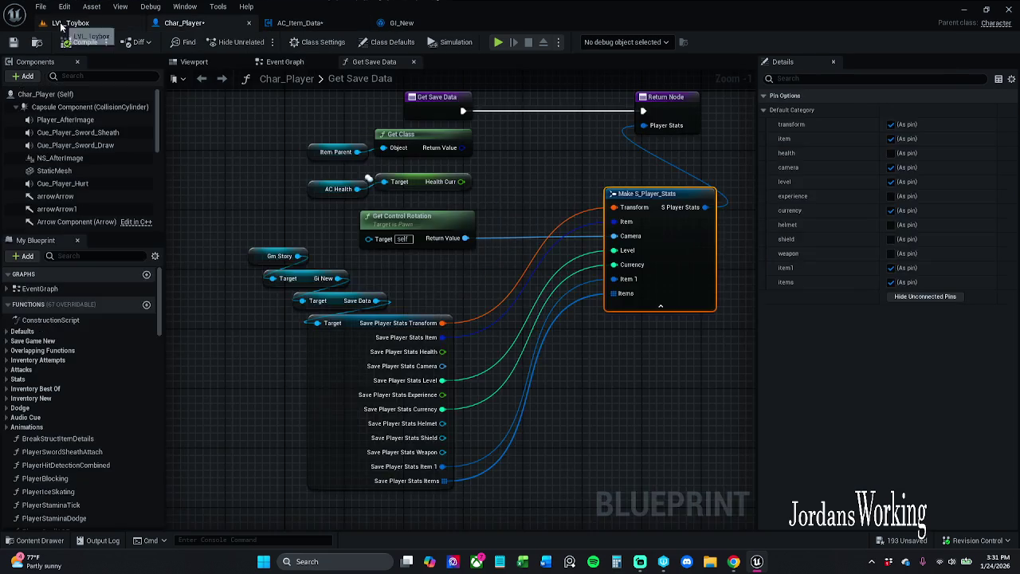
pyautogui.click(64, 24)
pyautogui.click(261, 42)
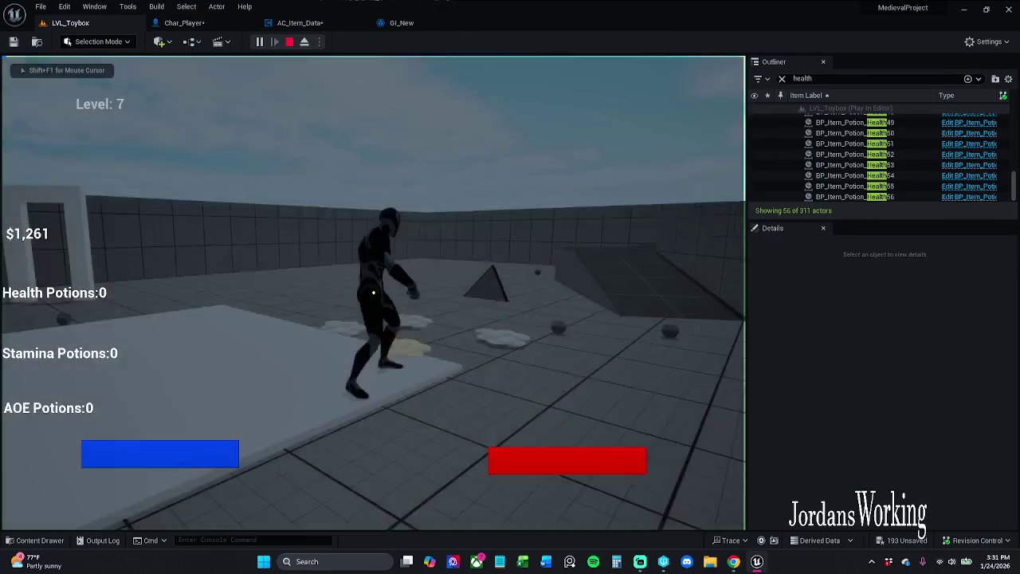
pyautogui.press('w')
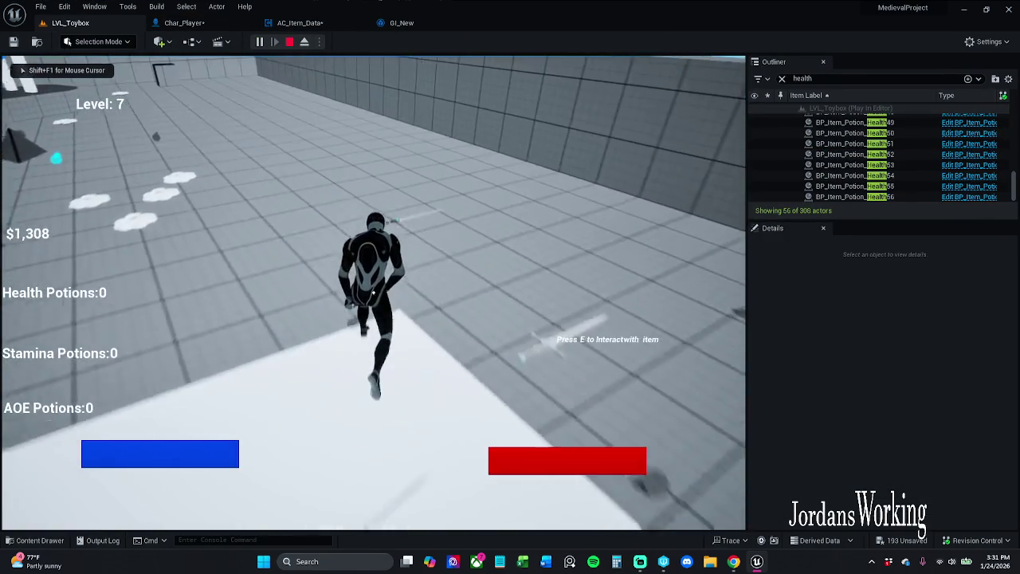
pyautogui.press('e')
pyautogui.press('i')
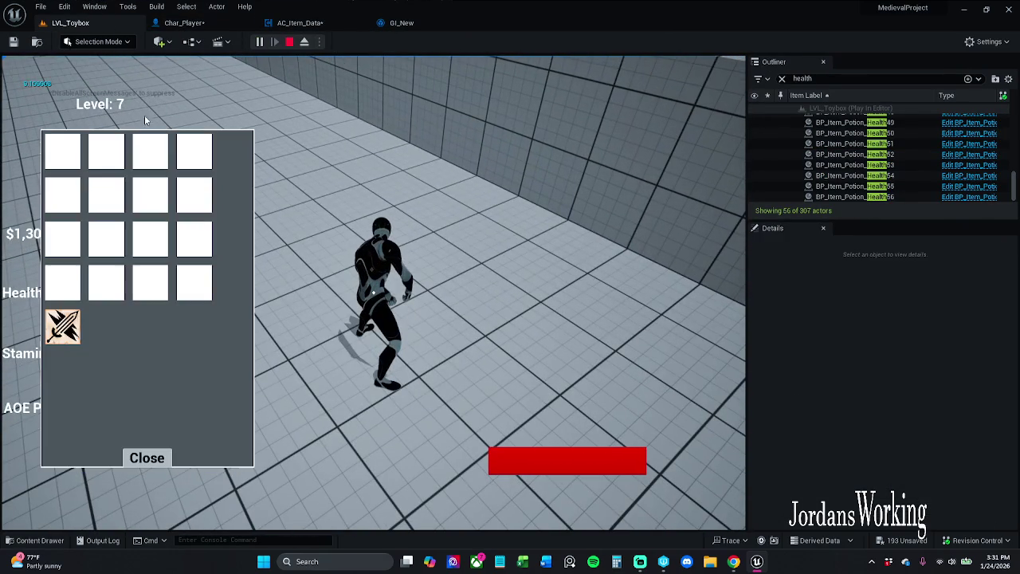
pyautogui.click(47, 313)
pyautogui.click(146, 458)
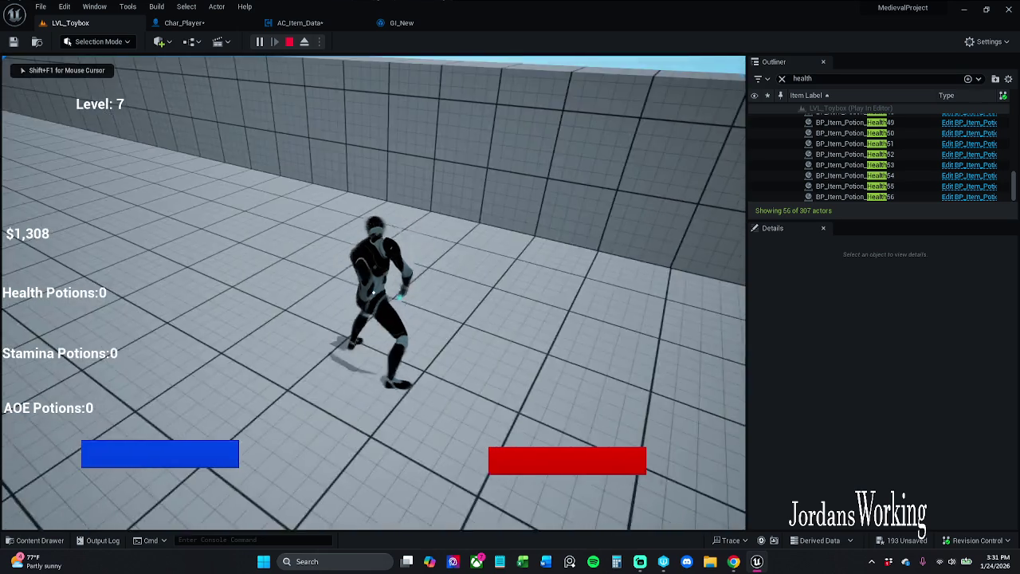
pyautogui.click(372, 292)
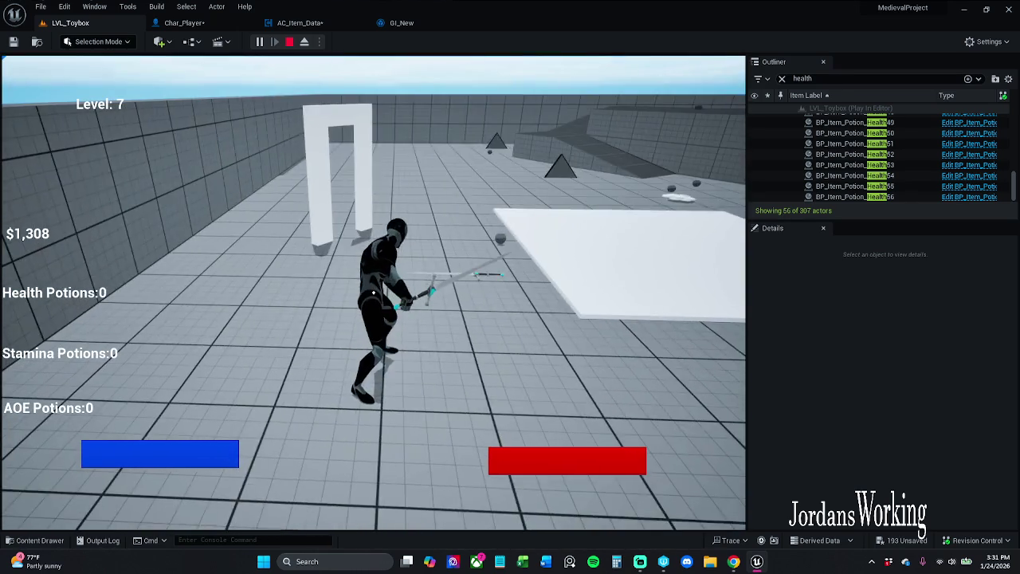
pyautogui.press('w')
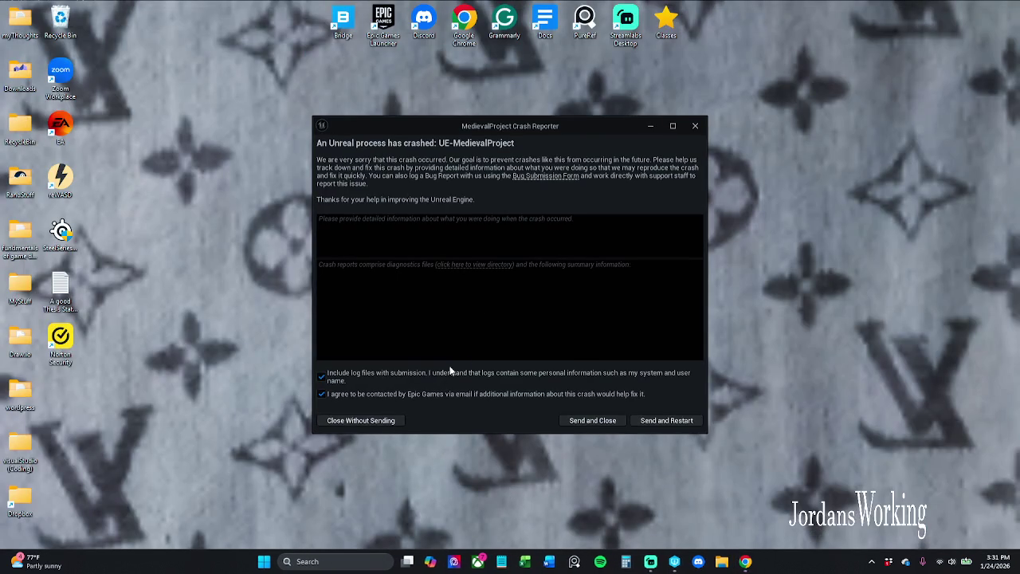
# - Send the crash report and restart Unreal Engine
pyautogui.click(661, 421)
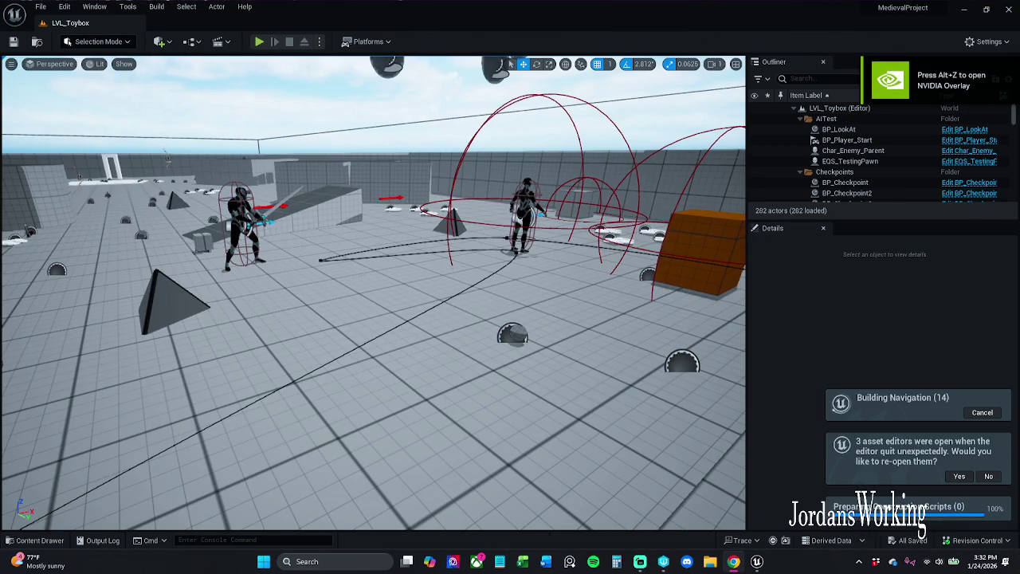
# - Toggle the navigation mesh display and turn the viewport camera to the right
pyautogui.press('p')
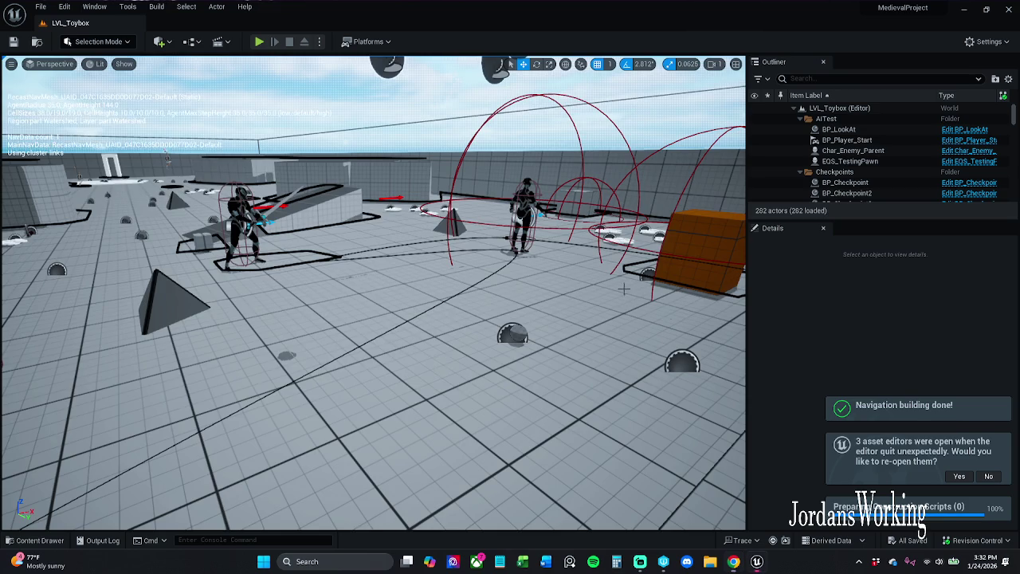
pyautogui.scroll(5, 373, 293)
pyautogui.moveTo(429, 262); pyautogui.dragTo(450, 261)
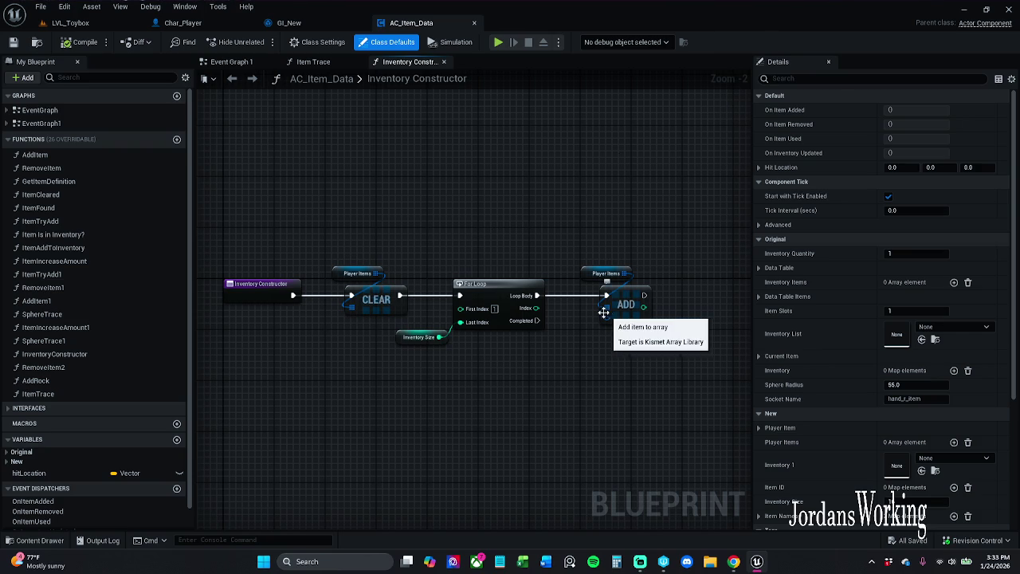
# - Wire playerItem into the ADD node's item pin, place its getter below, and save AC_Item_Data
pyautogui.click(8, 461)
pyautogui.scroll(-2, 67, 471)
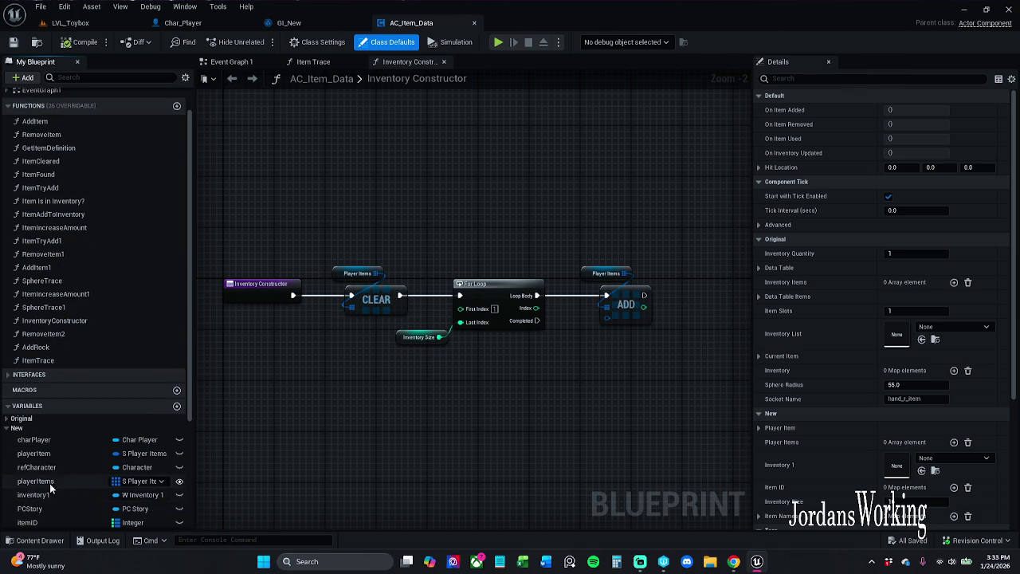
pyautogui.scroll(-2, 78, 505)
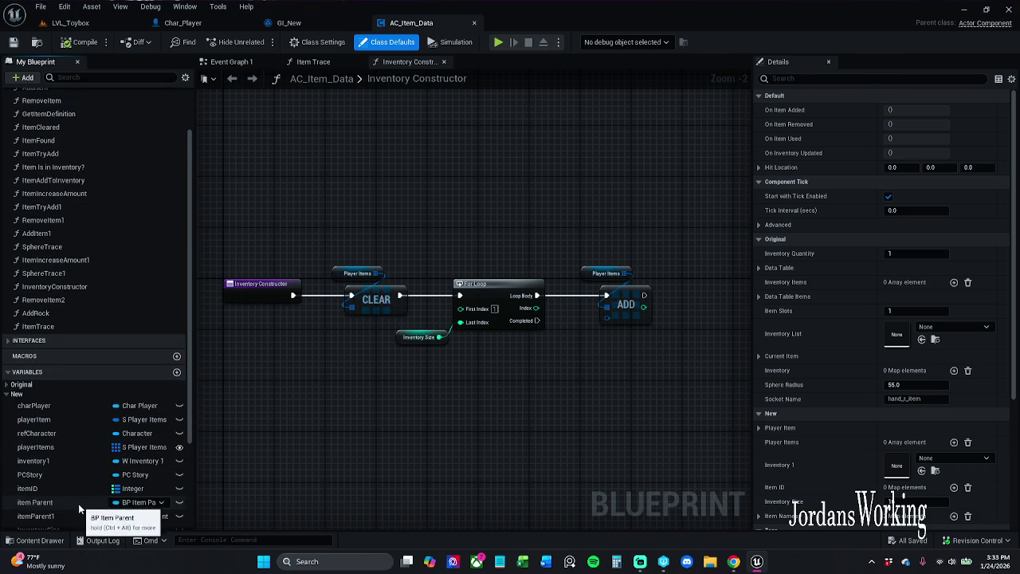
pyautogui.scroll(-2, 78, 505)
pyautogui.moveTo(53, 390)
pyautogui.mouseDown()
pyautogui.moveTo(650, 350)
pyautogui.moveTo(608, 316)
pyautogui.mouseUp()
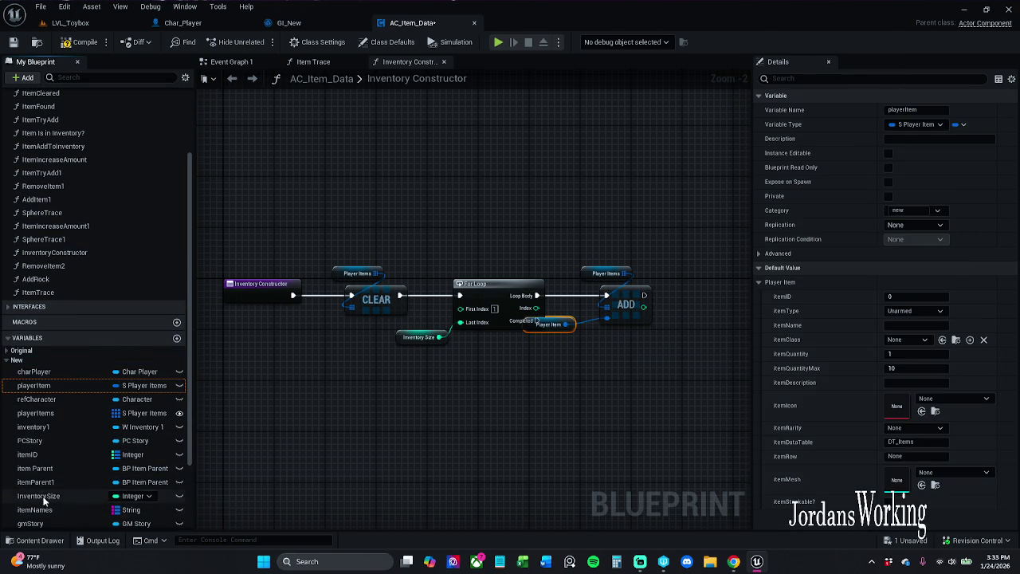
pyautogui.scroll(-4, 50, 492)
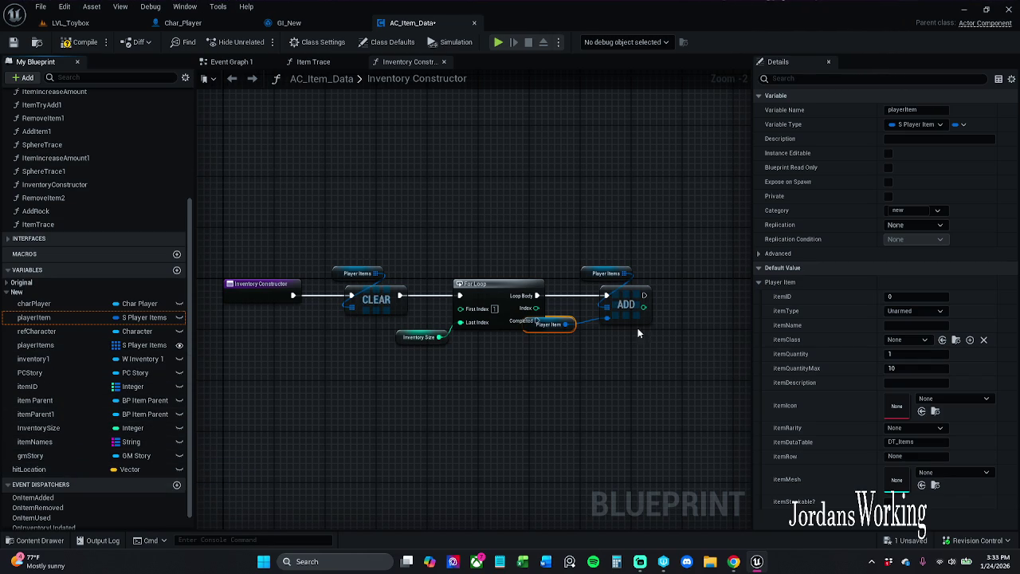
pyautogui.moveTo(570, 330)
pyautogui.mouseDown()
pyautogui.moveTo(609, 354)
pyautogui.moveTo(633, 349)
pyautogui.mouseUp()
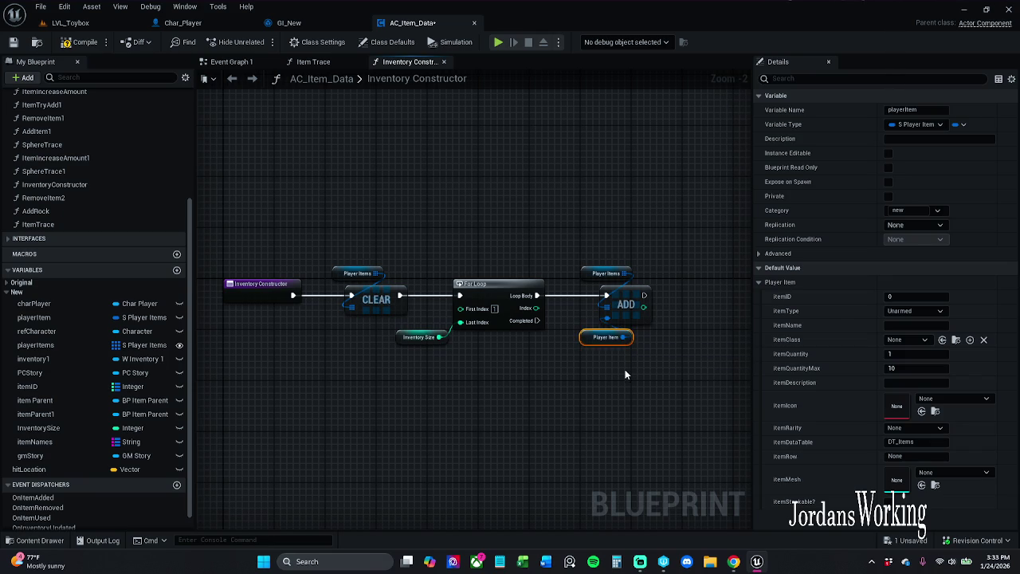
pyautogui.click(629, 352)
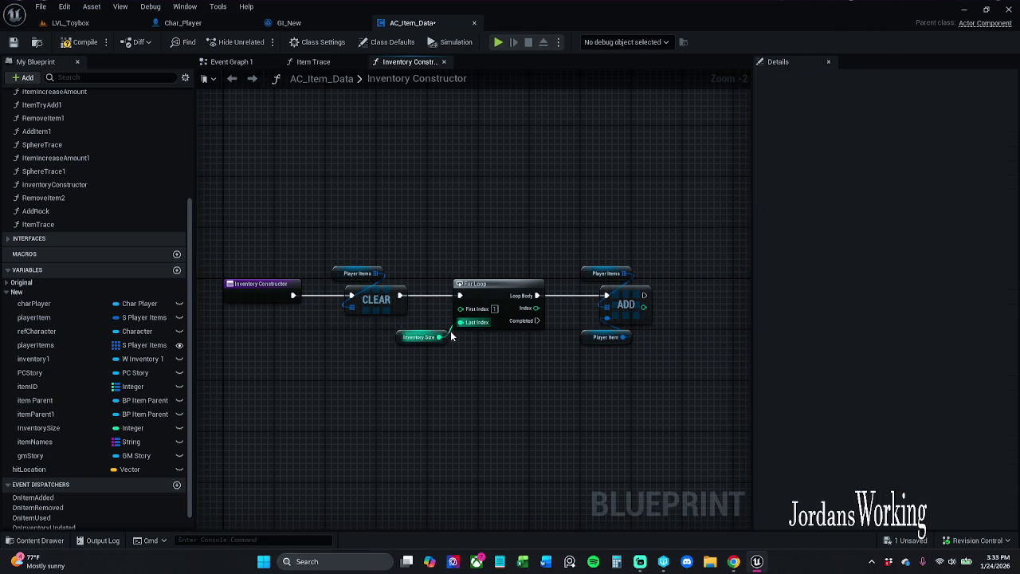
pyautogui.click(10, 43)
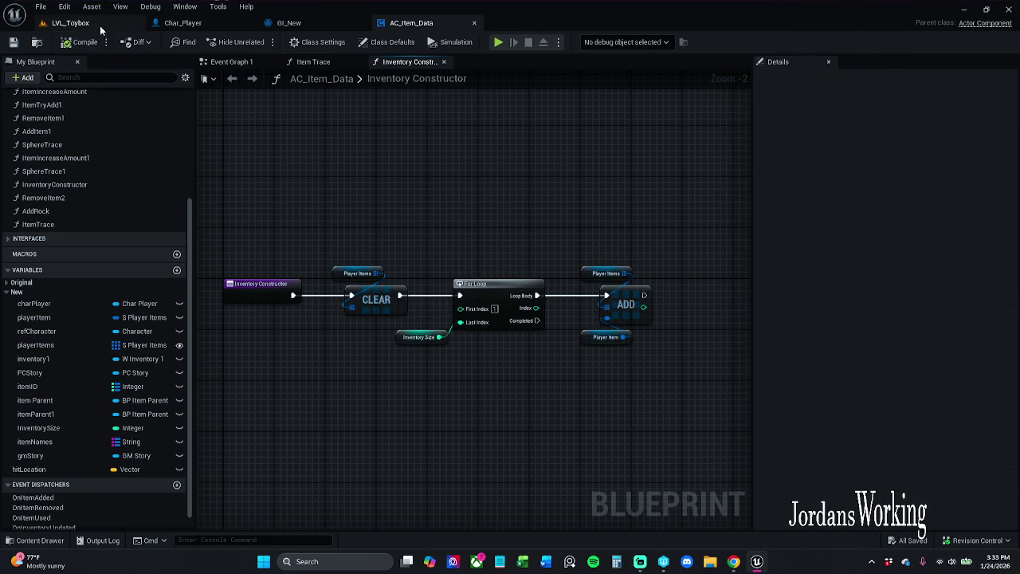
pyautogui.click(70, 23)
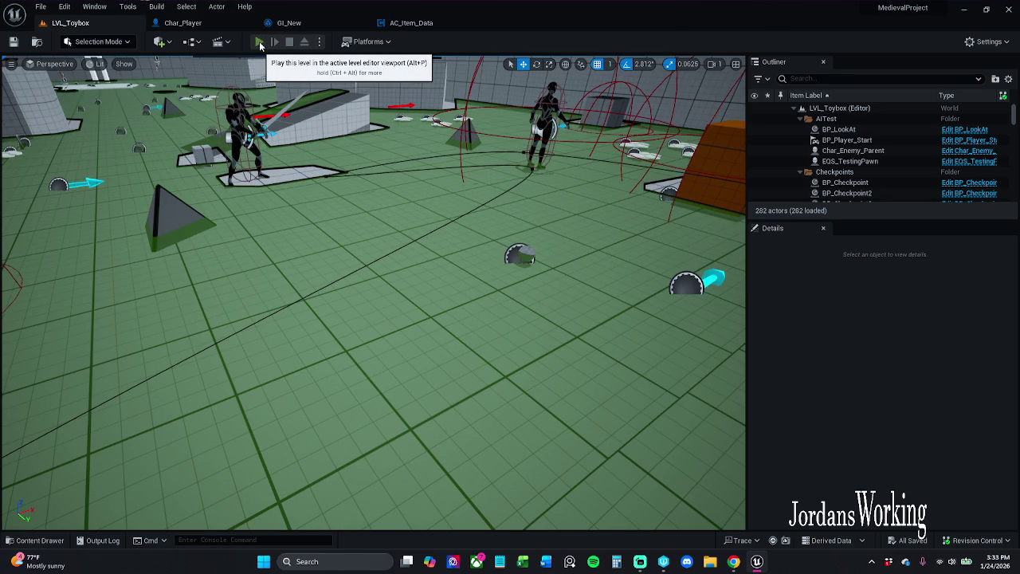
# - Play the level, equip the sword, run through the checkpoint to save, and check the inventory
pyautogui.click(260, 43)
pyautogui.press('w')
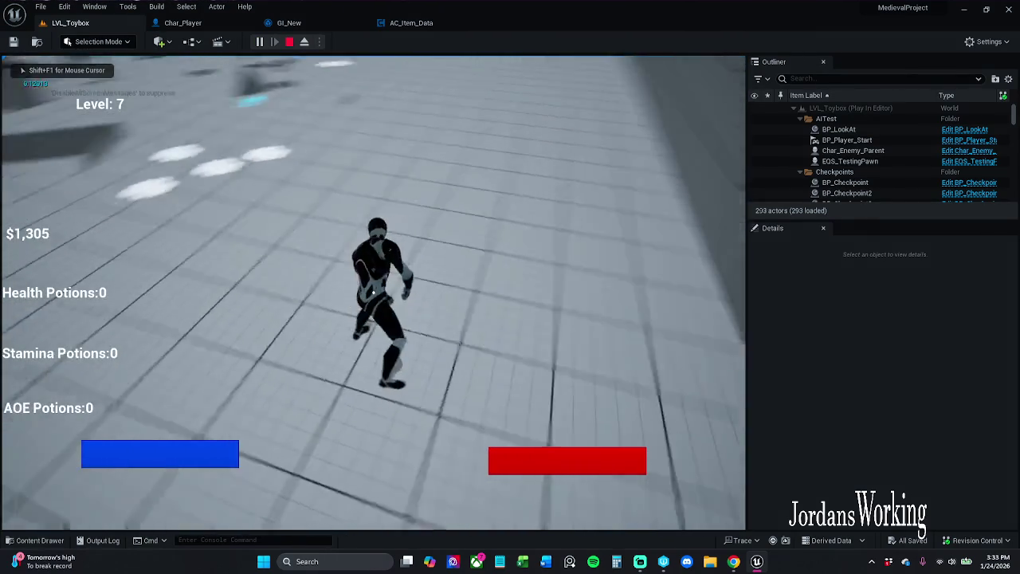
pyautogui.press('i')
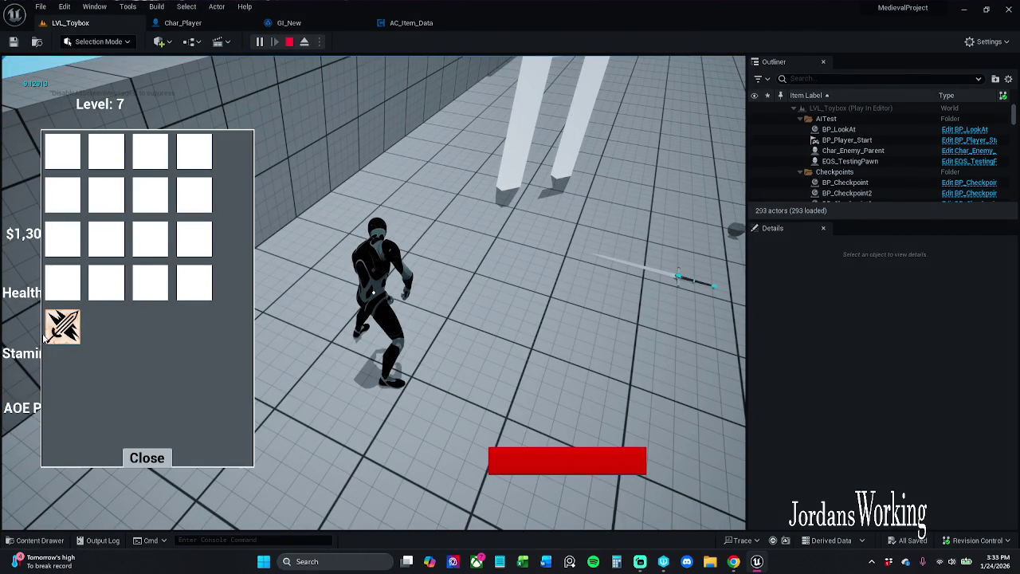
pyautogui.click(62, 339)
pyautogui.click(146, 457)
pyautogui.press('w')
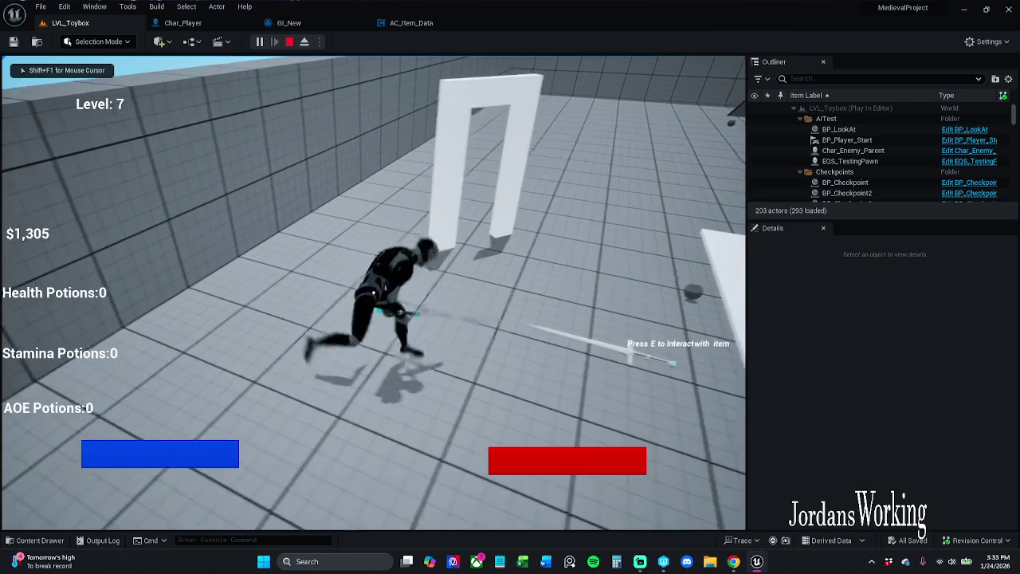
pyautogui.press('w')
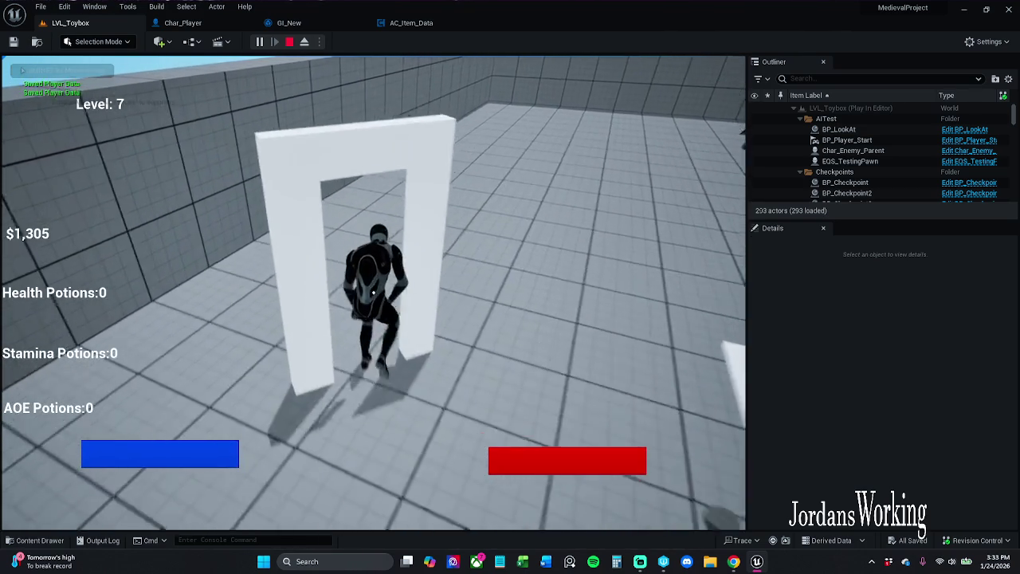
pyautogui.press('i')
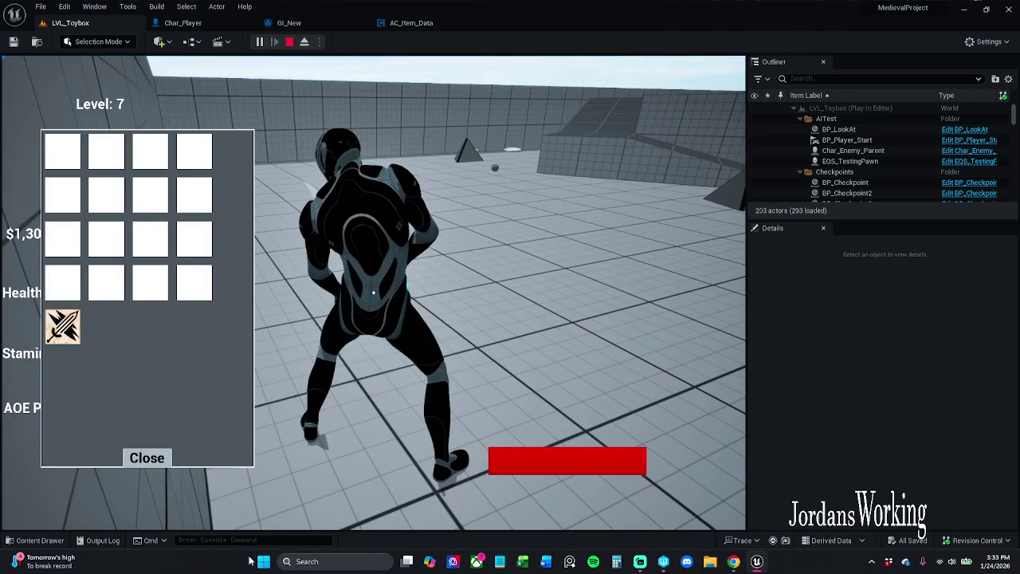
pyautogui.click(147, 457)
pyautogui.press('Escape')
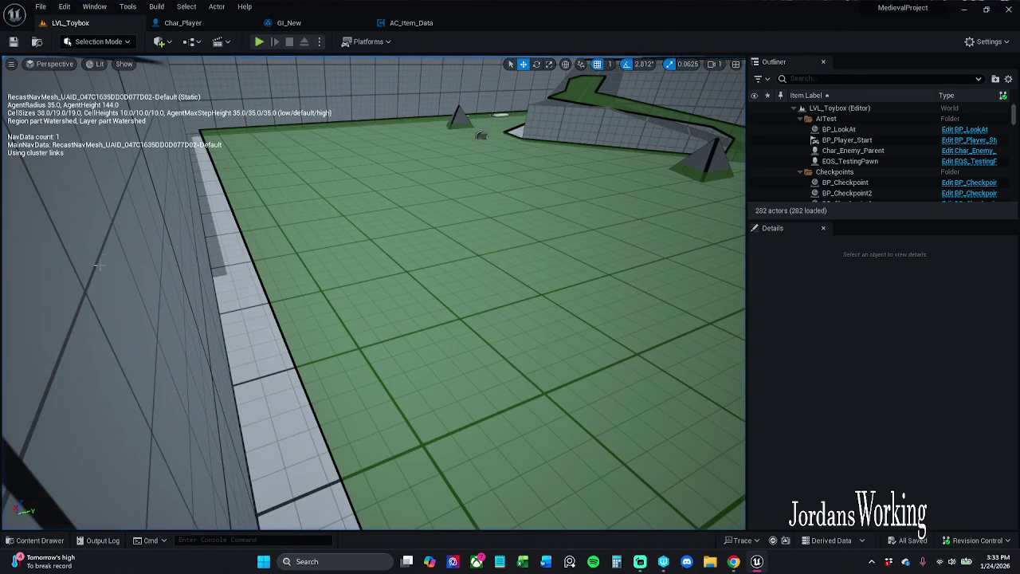
# - Replay to find the inventory empty, then stop and focus the view on BP_Checkpoint3
pyautogui.click(257, 44)
pyautogui.press('i')
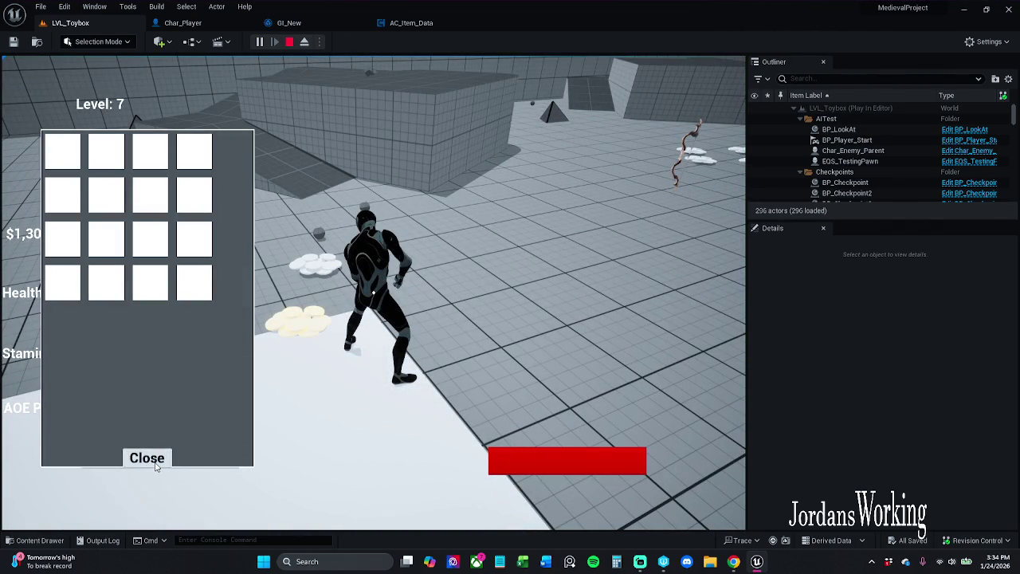
pyautogui.click(153, 459)
pyautogui.press('Escape')
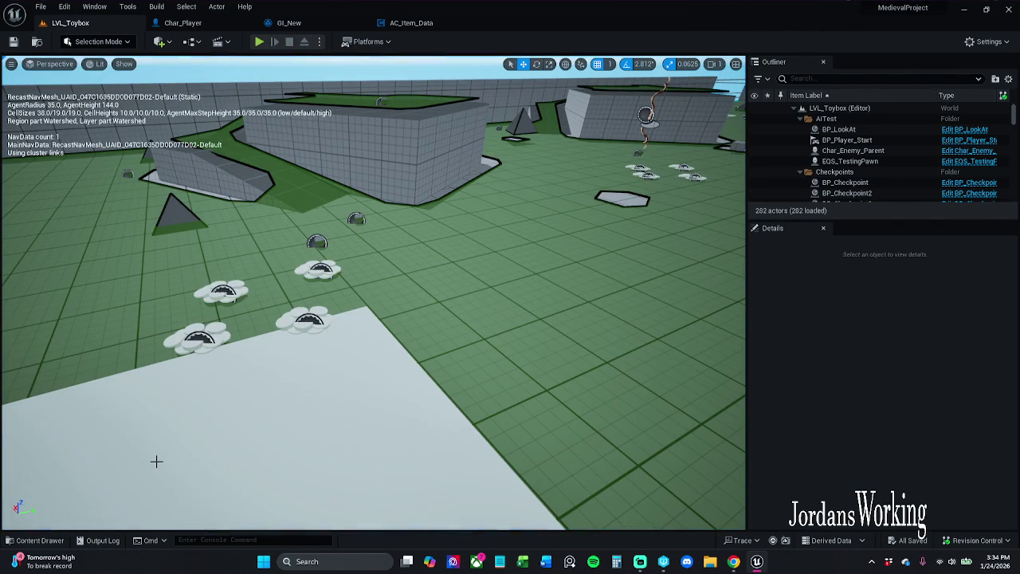
pyautogui.doubleClick(846, 203)
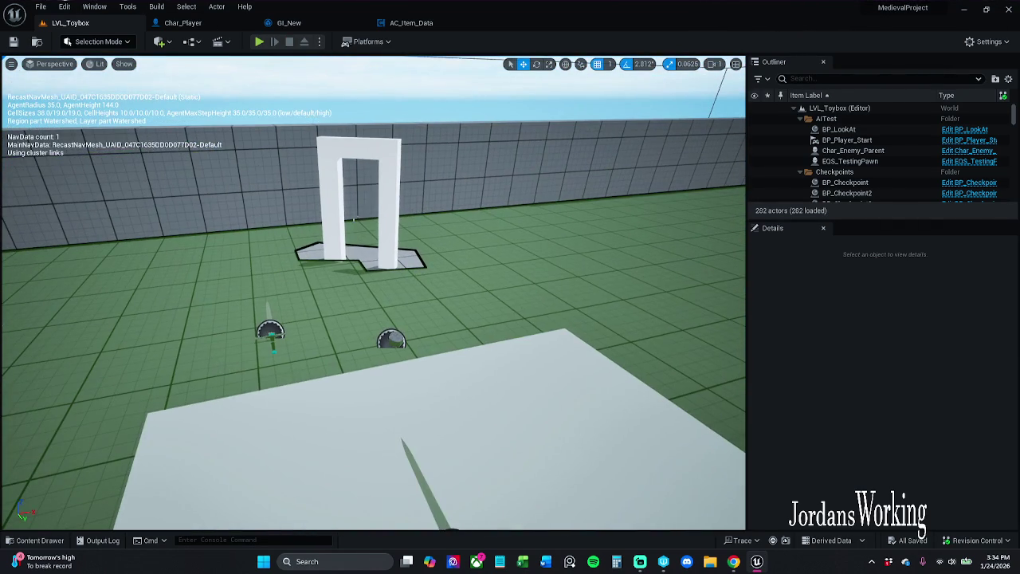
pyautogui.scroll(-2, 931, 169)
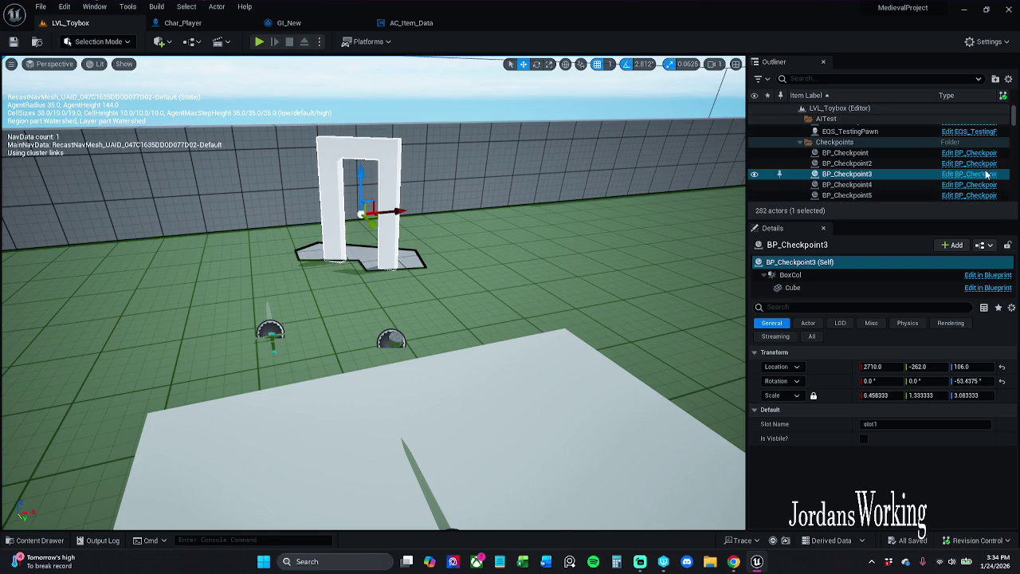
# - Open BP_Checkpoint's Event Graph and move Print String further right of Save Player Stats
pyautogui.click(986, 182)
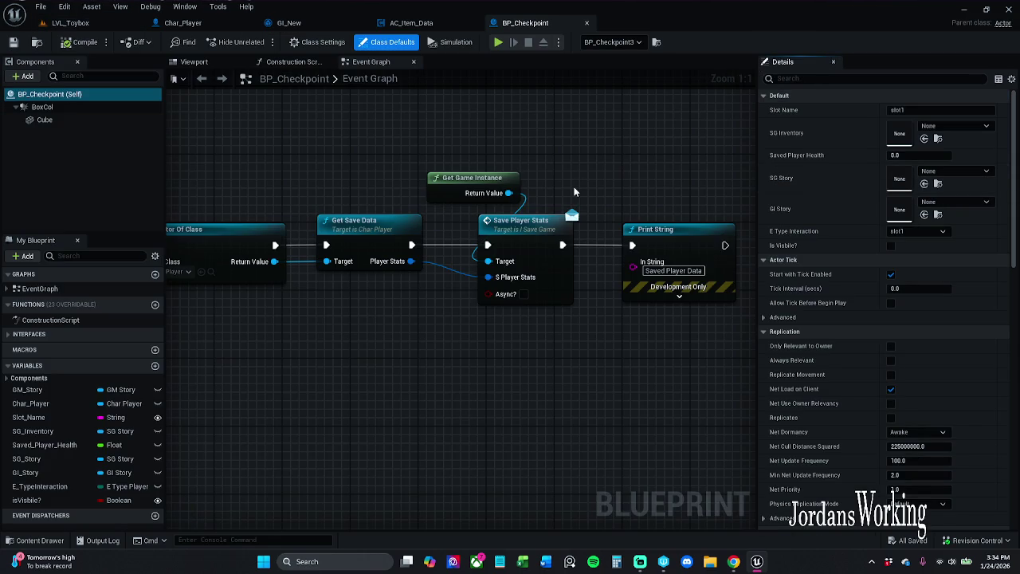
pyautogui.scroll(-2, 578, 192)
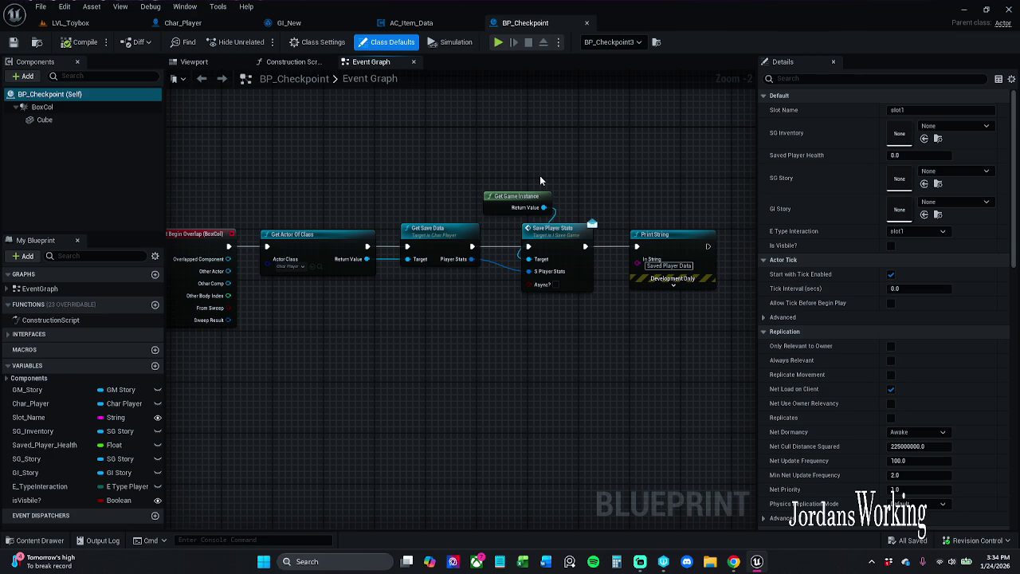
pyautogui.moveTo(551, 167); pyautogui.dragTo(493, 171)
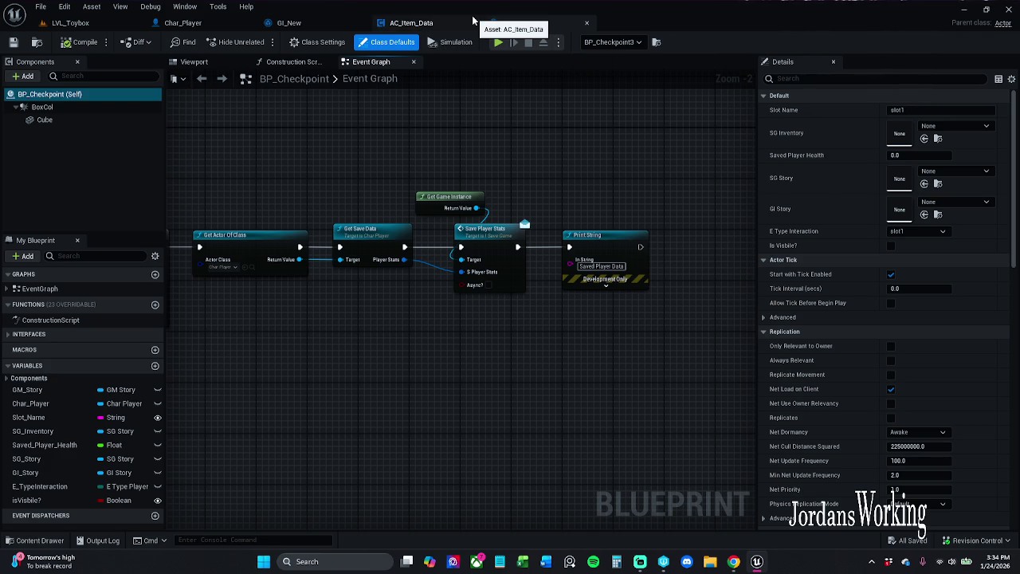
pyautogui.moveTo(539, 186); pyautogui.dragTo(423, 189)
pyautogui.click(494, 248)
pyautogui.moveTo(494, 248); pyautogui.dragTo(629, 247)
pyautogui.click(514, 211)
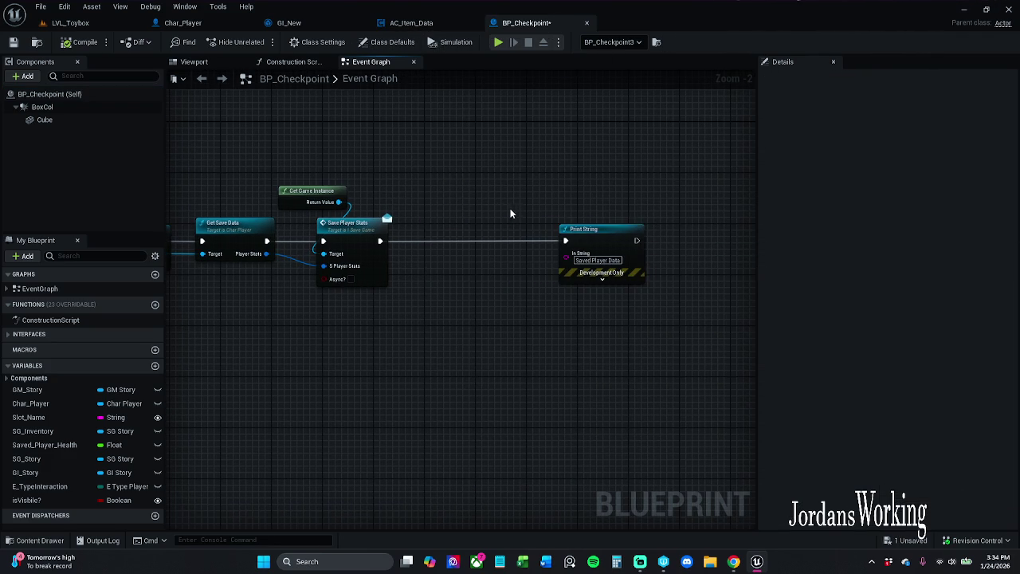
pyautogui.moveTo(513, 211); pyautogui.dragTo(600, 211)
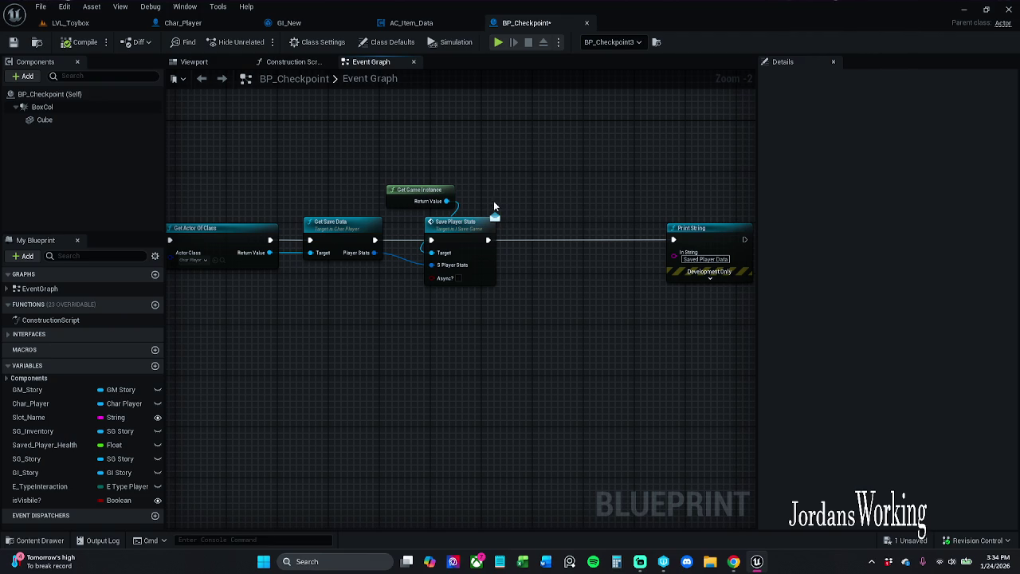
pyautogui.moveTo(446, 201); pyautogui.dragTo(545, 201)
pyautogui.press('Escape')
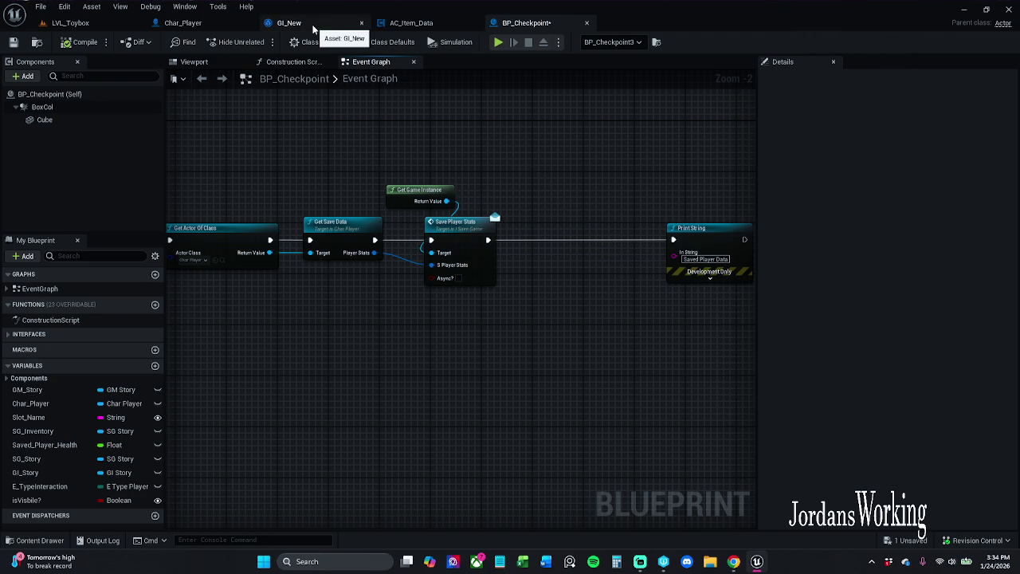
pyautogui.click(313, 27)
pyautogui.moveTo(348, 199)
pyautogui.mouseDown()
pyautogui.moveTo(414, 348)
pyautogui.moveTo(382, 452)
pyautogui.mouseUp()
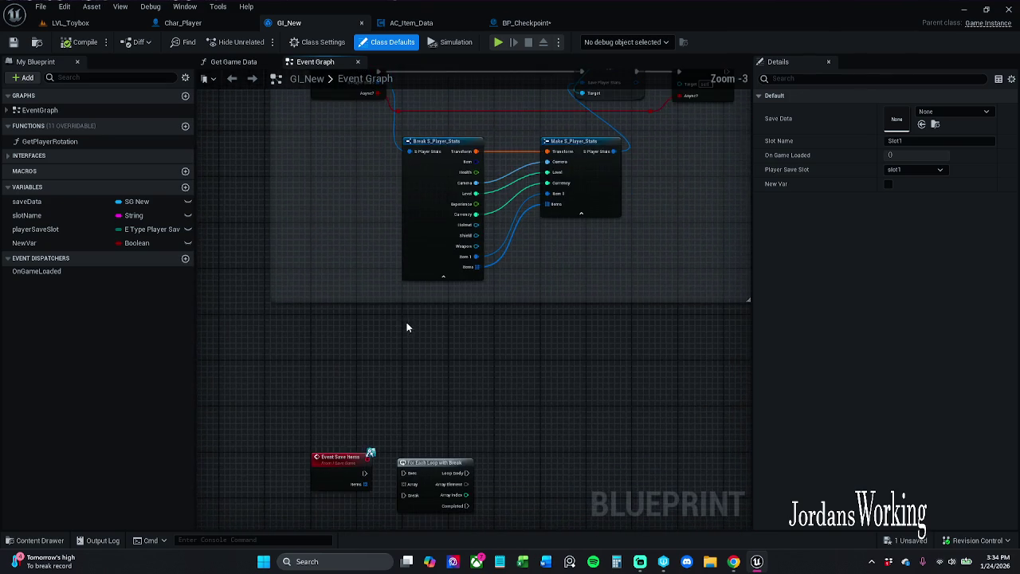
pyautogui.scroll(-1, 478, 335)
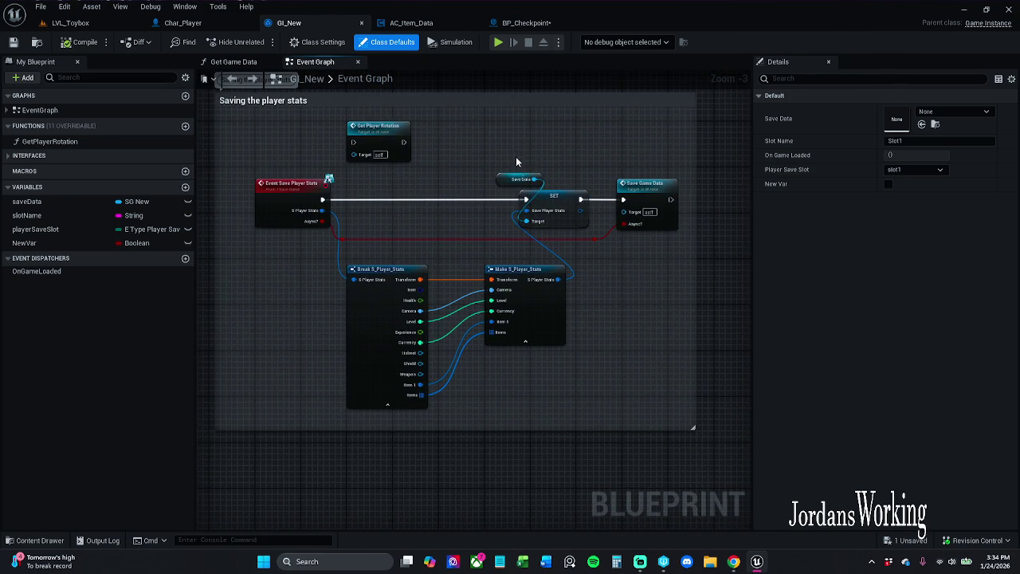
pyautogui.click(519, 178)
pyautogui.moveTo(496, 351); pyautogui.dragTo(496, 223)
pyautogui.click(492, 443)
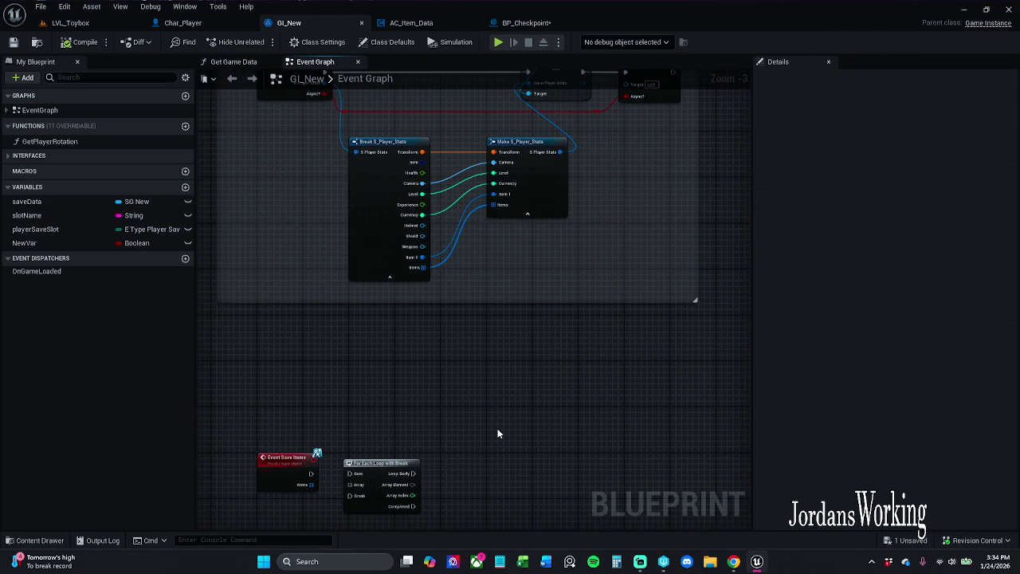
pyautogui.hotkey('ctrl', 'v')
pyautogui.hotkey('ctrl', 'z')
pyautogui.scroll(-4, 489, 219)
pyautogui.moveTo(524, 335); pyautogui.dragTo(543, 255)
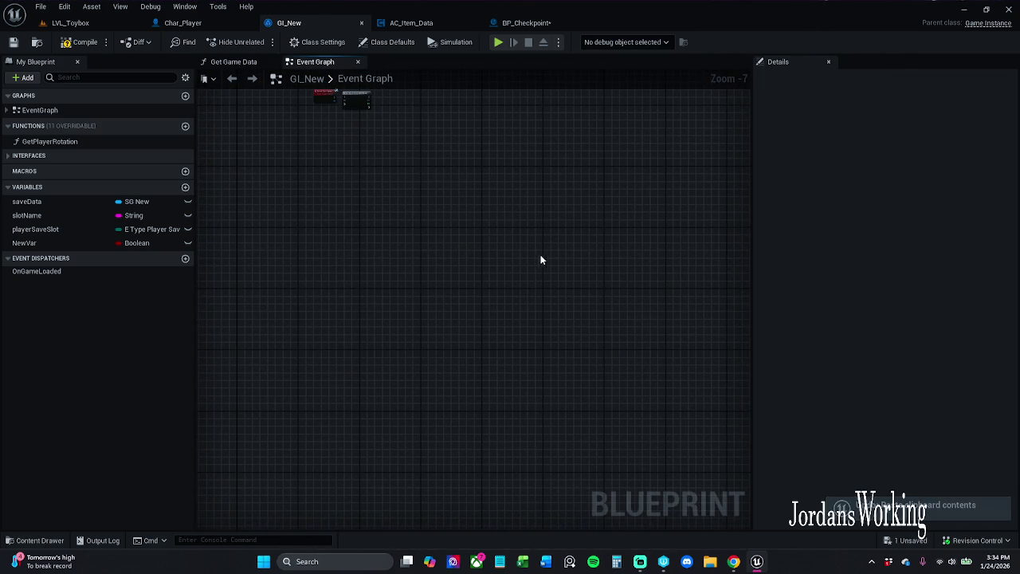
pyautogui.hotkey('ctrl', 'v')
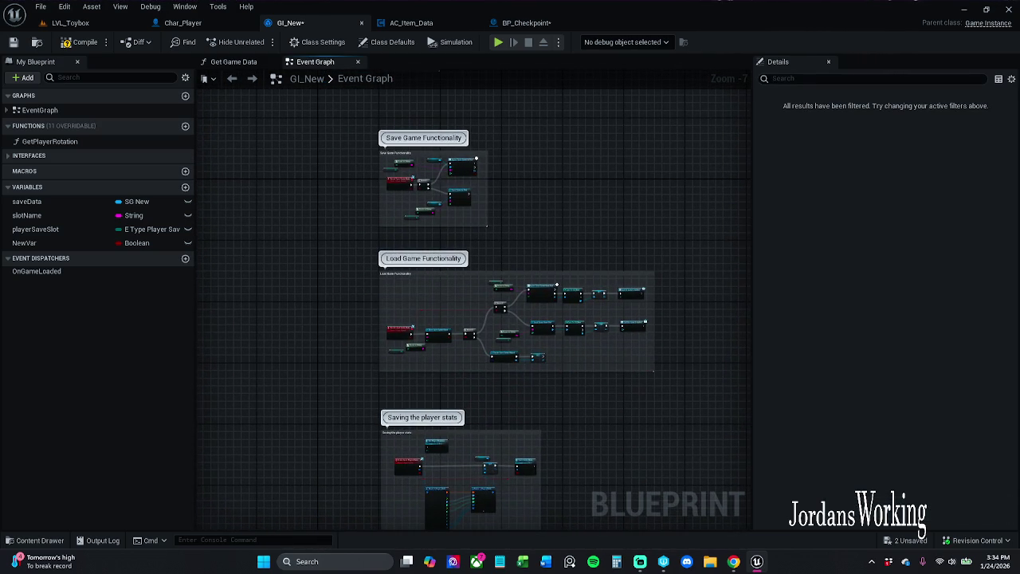
pyautogui.moveTo(556, 285); pyautogui.dragTo(556, 179)
pyautogui.scroll(4, 432, 96)
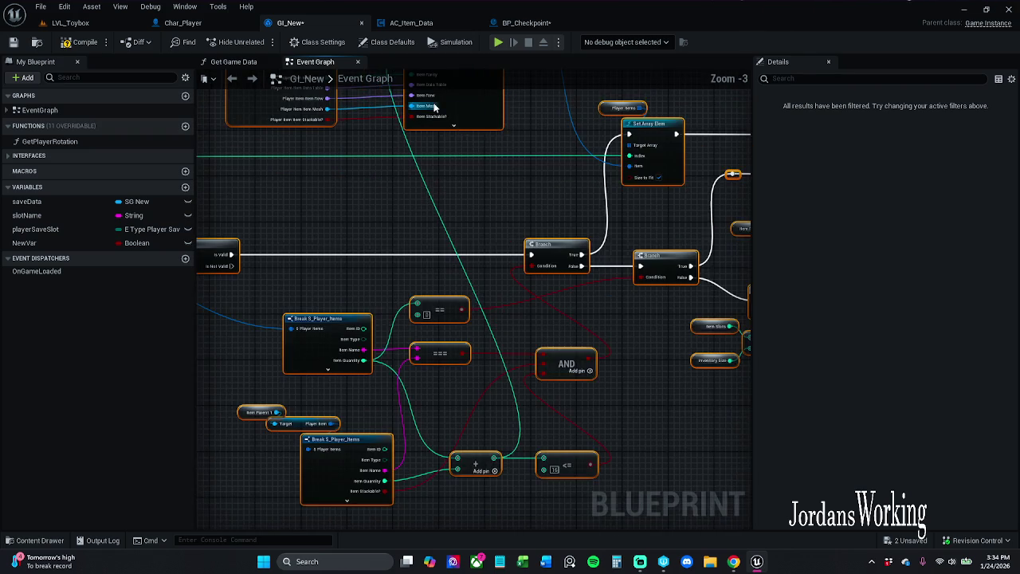
pyautogui.scroll(-3, 444, 159)
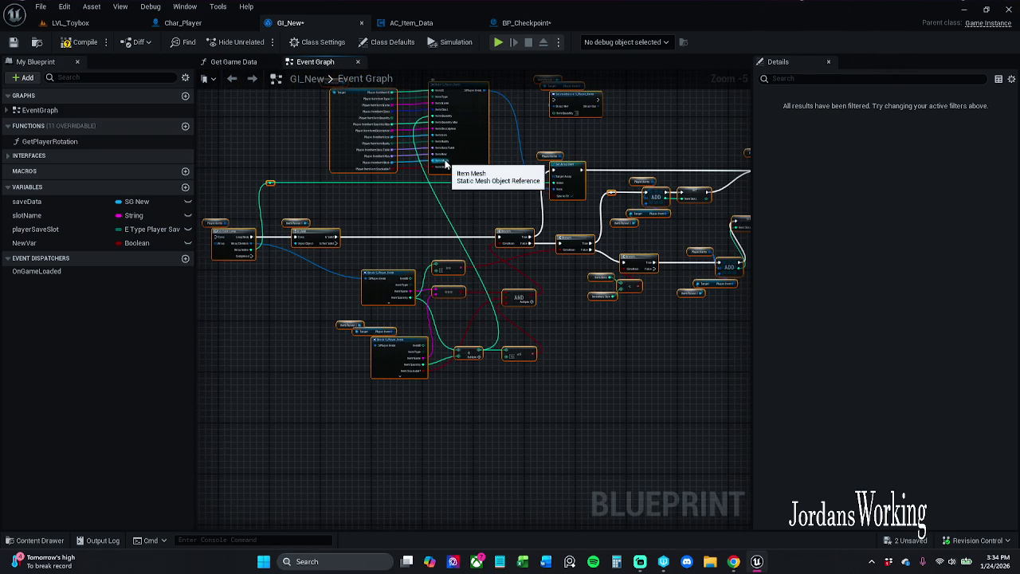
pyautogui.press('Delete')
pyautogui.click(522, 22)
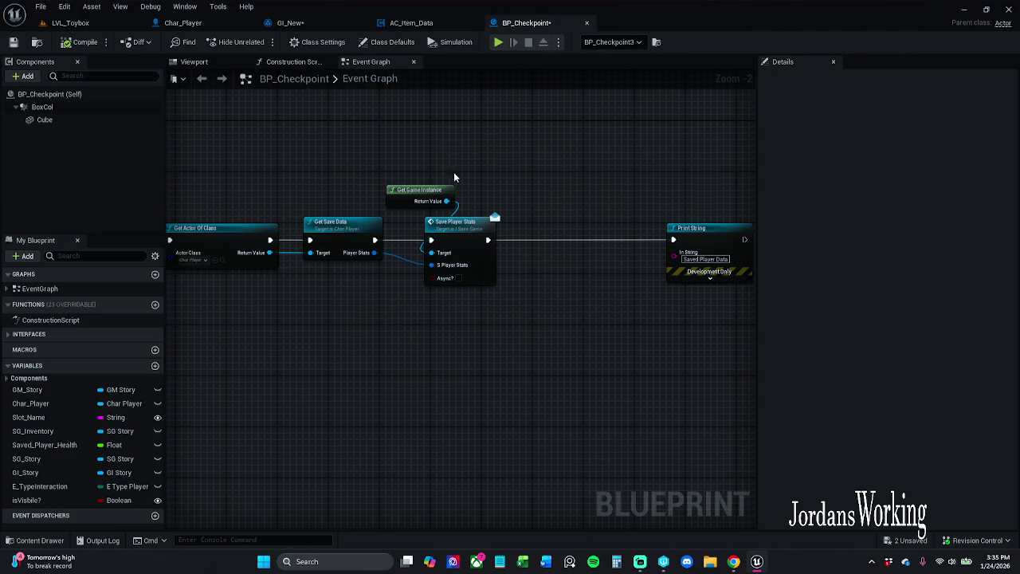
# - Add a Save Items (Message) call after Save Player Stats, before Print String
pyautogui.scroll(-1, 552, 138)
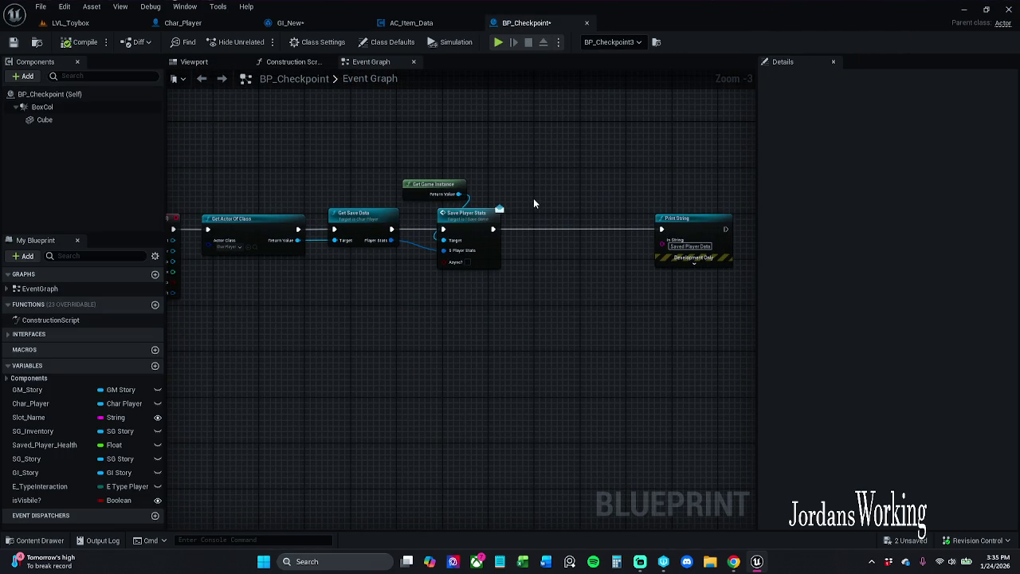
pyautogui.moveTo(516, 194); pyautogui.dragTo(560, 189)
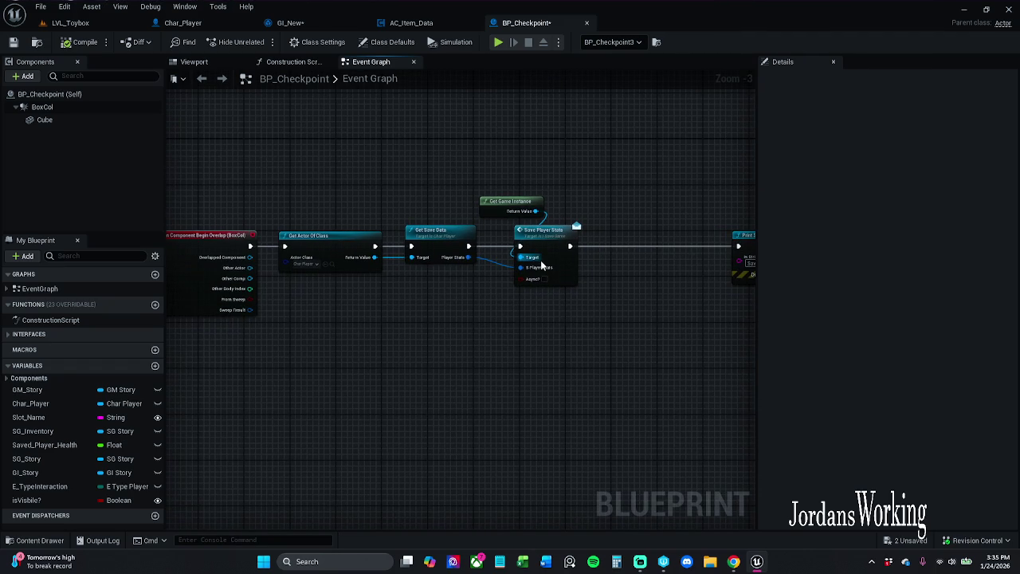
pyautogui.moveTo(634, 205); pyautogui.dragTo(536, 224)
pyautogui.moveTo(478, 255); pyautogui.dragTo(520, 257)
pyautogui.write('sa')
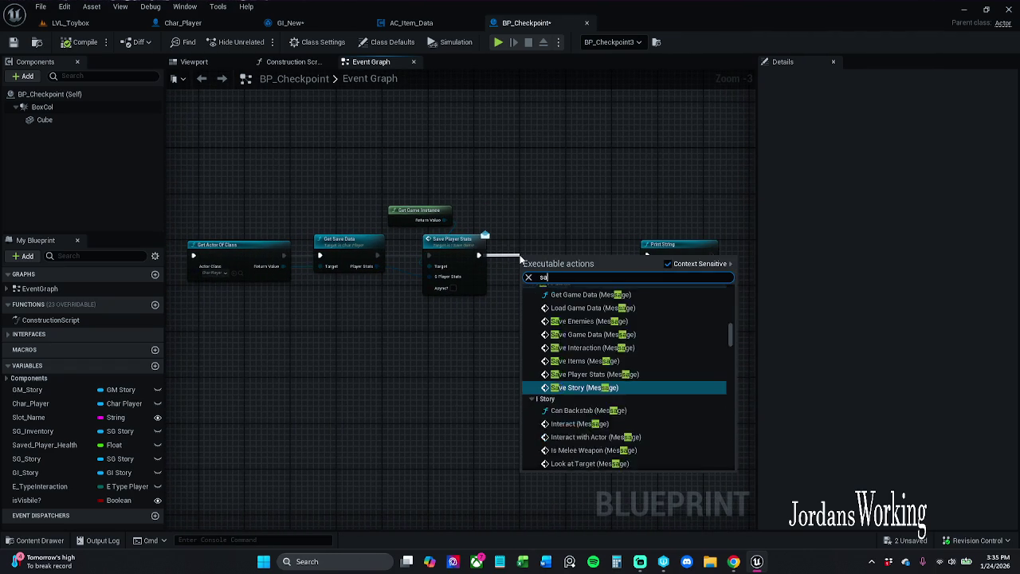
pyautogui.write('vePla')
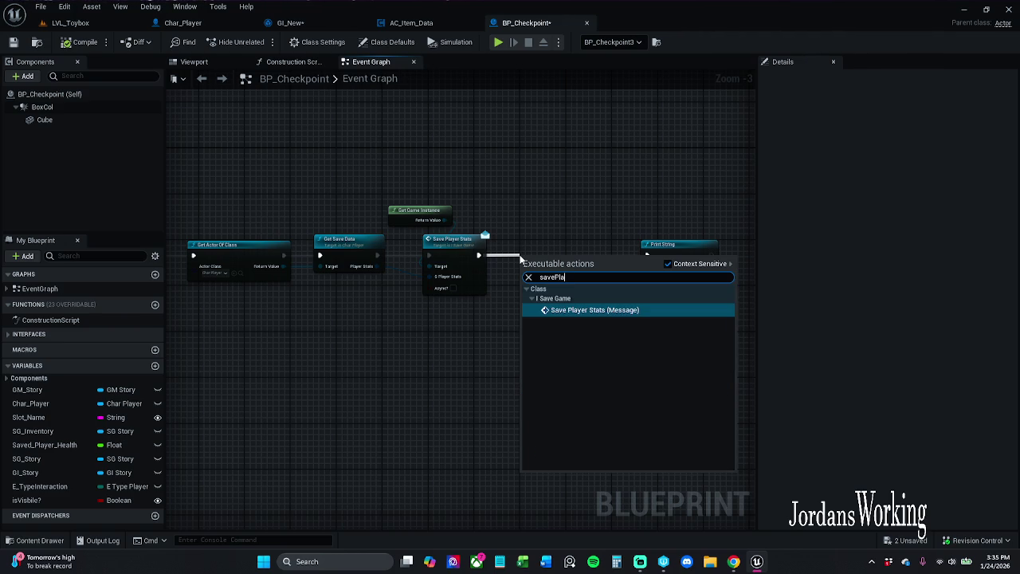
pyautogui.press('BackSpace')
pyautogui.press('BackSpace')
pyautogui.press('BackSpace')
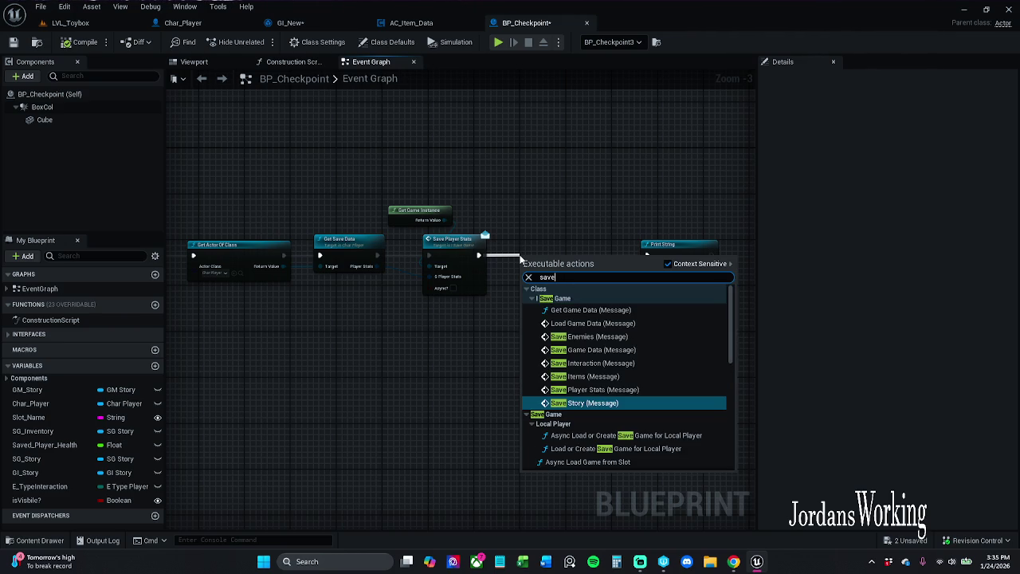
pyautogui.write('Item')
pyautogui.press('Return')
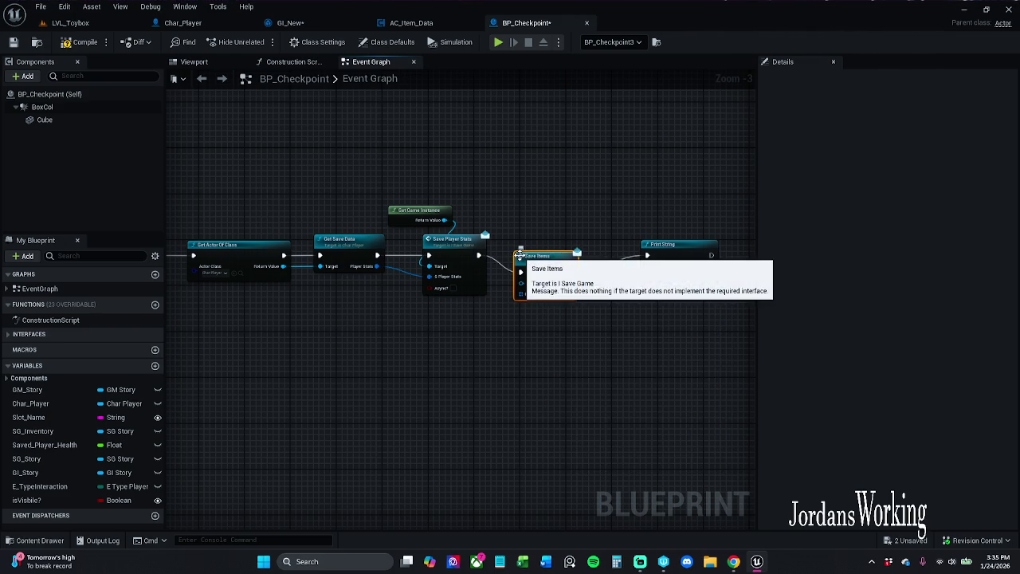
# - Wire Get Game Instance's Return Value into Save Items' Target
pyautogui.moveTo(445, 220)
pyautogui.mouseDown()
pyautogui.moveTo(514, 243)
pyautogui.moveTo(532, 271)
pyautogui.mouseUp()
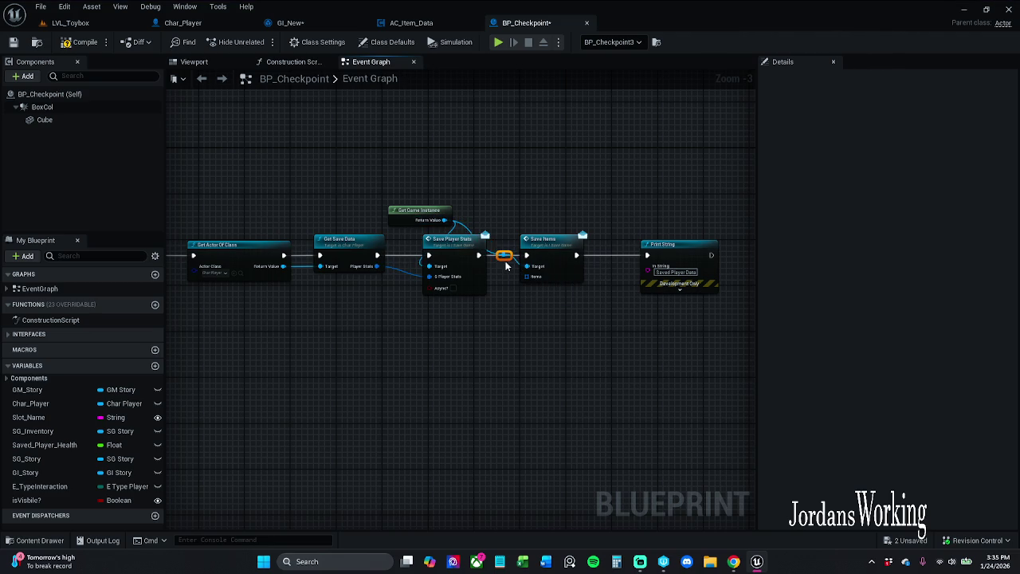
pyautogui.moveTo(445, 220)
pyautogui.mouseDown()
pyautogui.moveTo(505, 221)
pyautogui.moveTo(535, 238)
pyautogui.moveTo(526, 268)
pyautogui.moveTo(556, 241)
pyautogui.mouseUp()
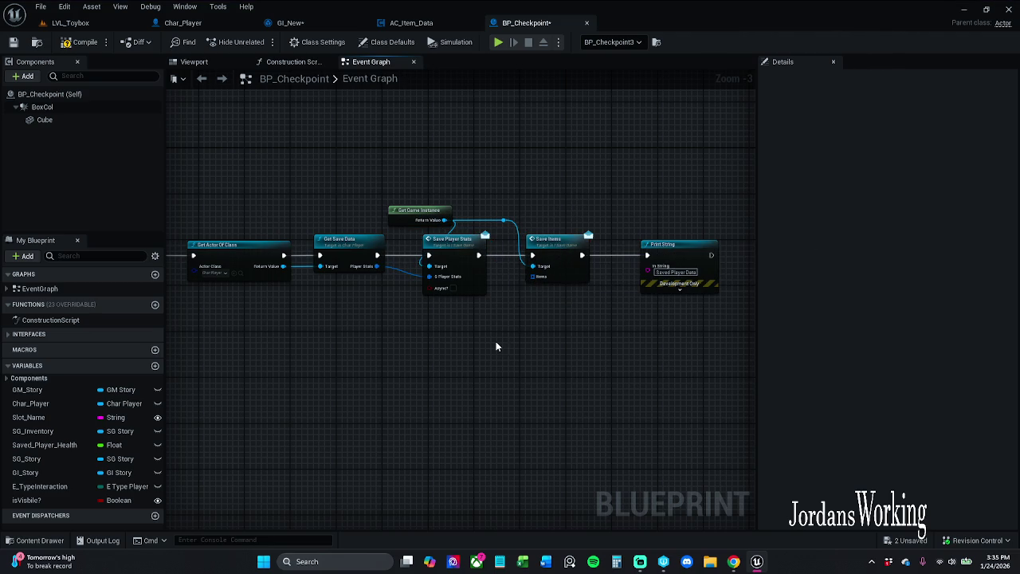
pyautogui.doubleClick(341, 252)
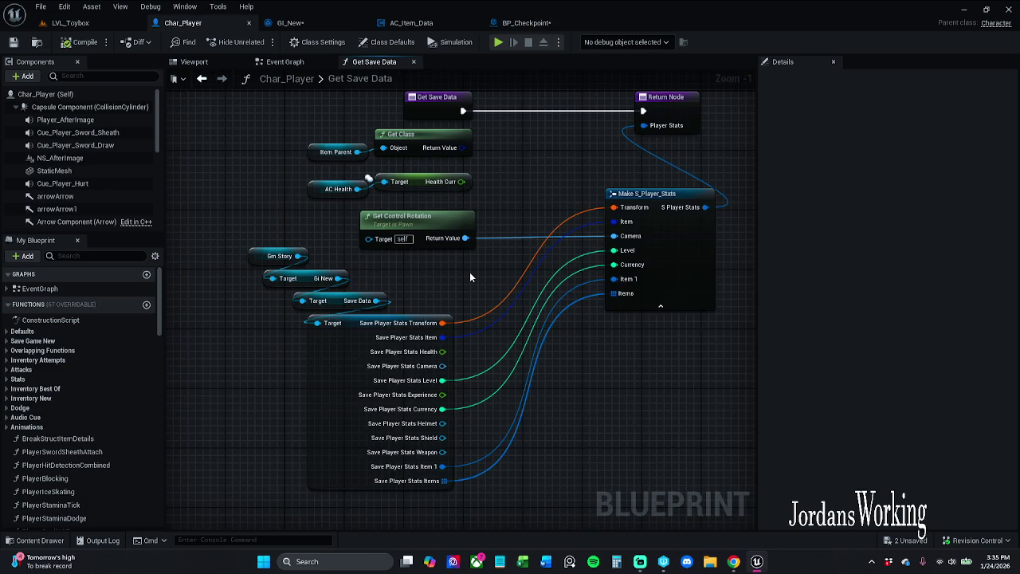
# - Refresh Get Save Data and break its Player Stats with a Break S_Player_Stats node
pyautogui.click(522, 23)
pyautogui.rightClick(350, 253)
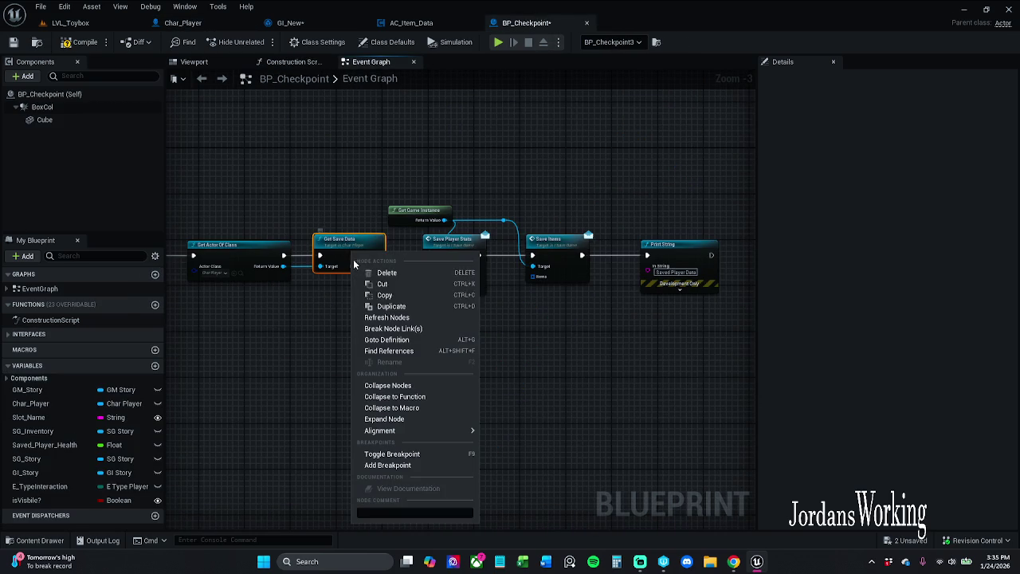
pyautogui.click(392, 319)
pyautogui.moveTo(377, 266)
pyautogui.mouseDown()
pyautogui.moveTo(364, 346)
pyautogui.moveTo(374, 328)
pyautogui.mouseUp()
pyautogui.write('break')
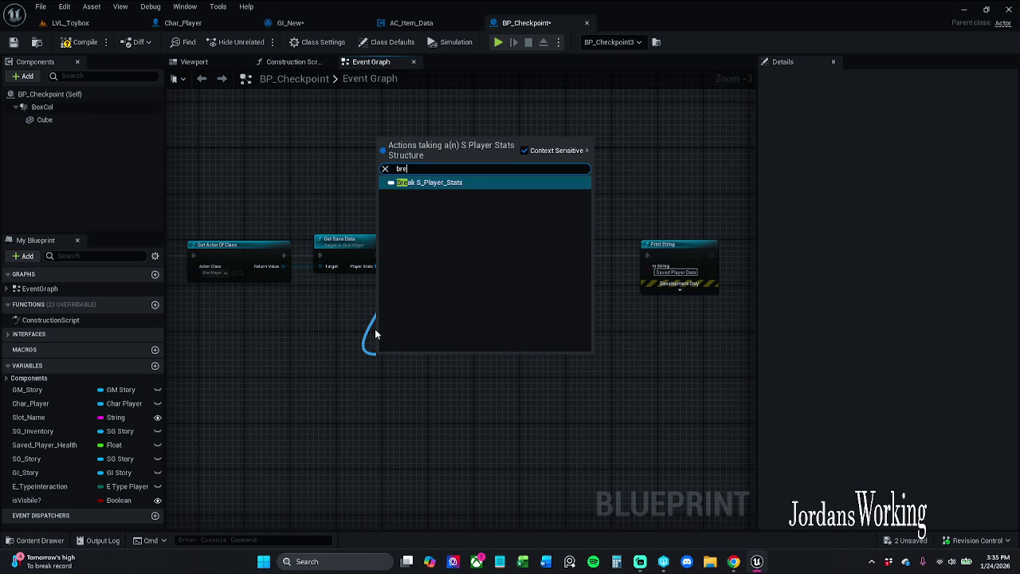
pyautogui.press('Return')
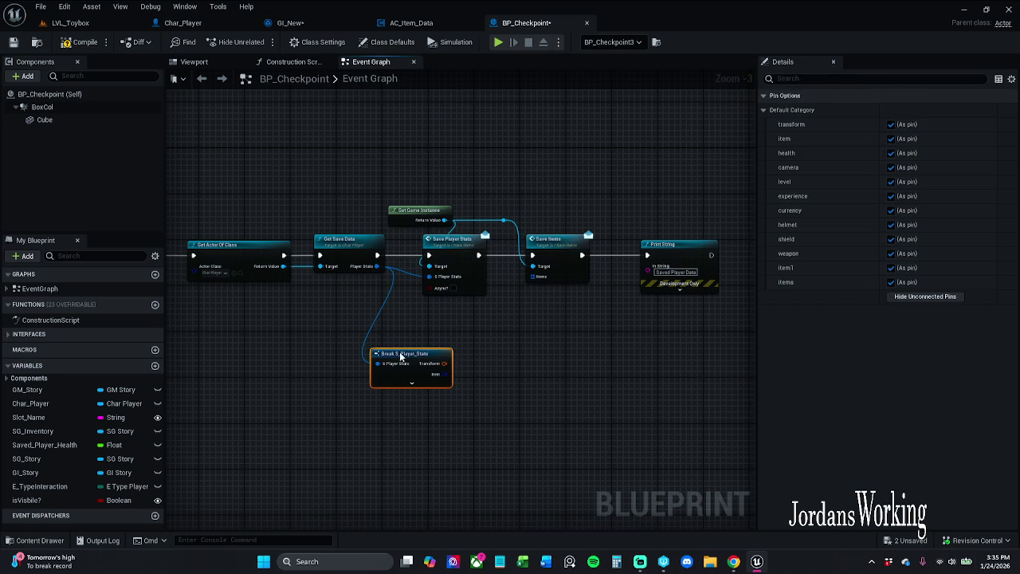
# - Connect Break's Items to Save Items, hide unused pins, then compile and save BP_Checkpoint
pyautogui.click(411, 383)
pyautogui.moveTo(445, 479)
pyautogui.mouseDown()
pyautogui.moveTo(536, 360)
pyautogui.moveTo(533, 276)
pyautogui.mouseUp()
pyautogui.click(415, 487)
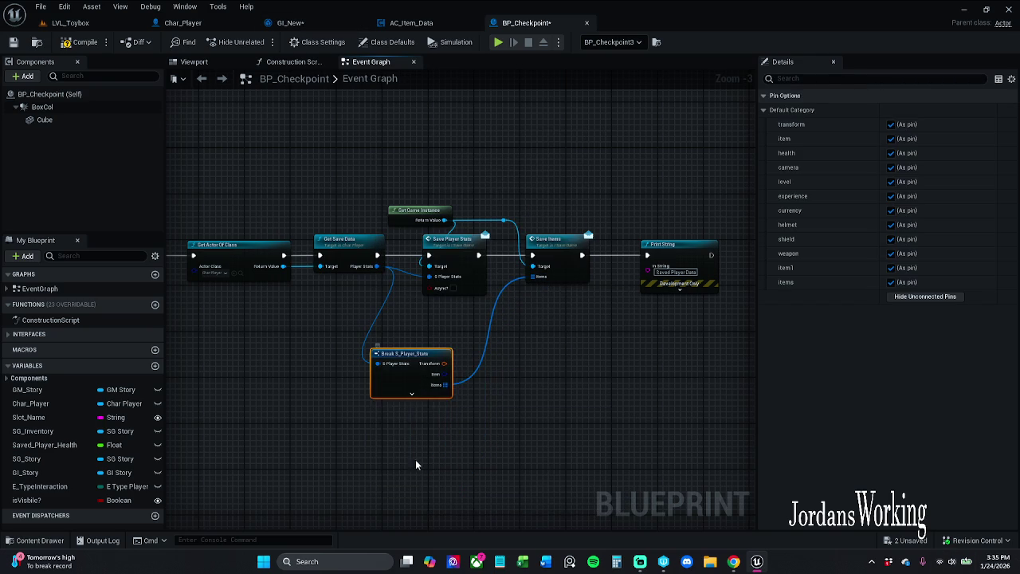
pyautogui.moveTo(410, 378); pyautogui.dragTo(426, 345)
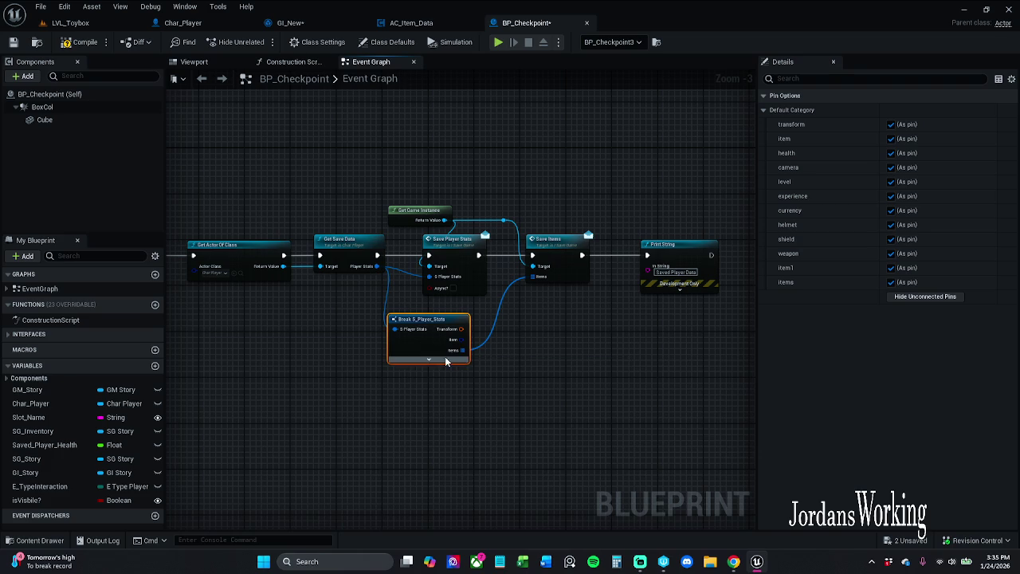
pyautogui.click(77, 41)
pyautogui.click(13, 42)
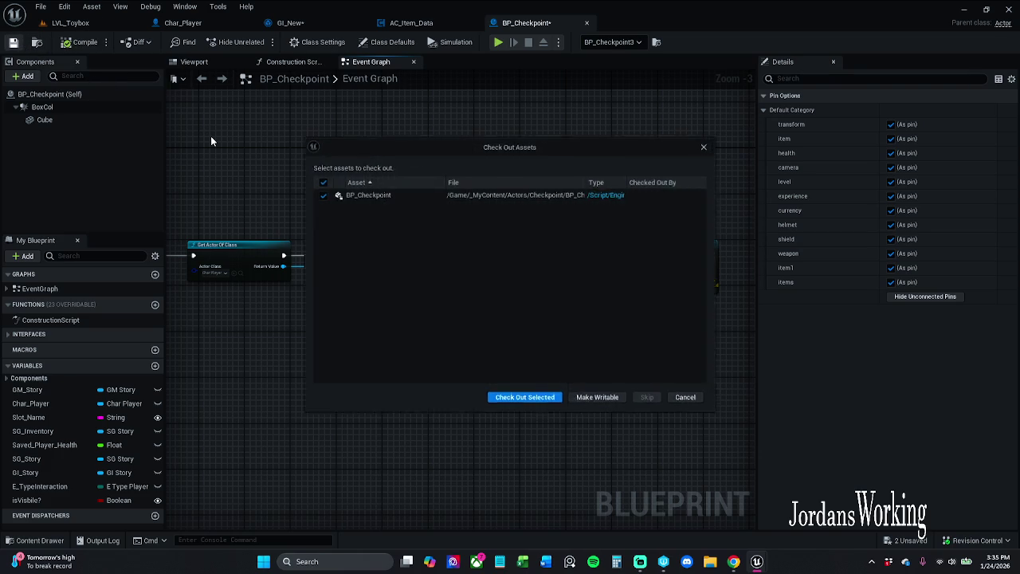
# - Check out BP_Checkpoint for saving and pan to the overlap event and Save Items nodes
pyautogui.click(525, 400)
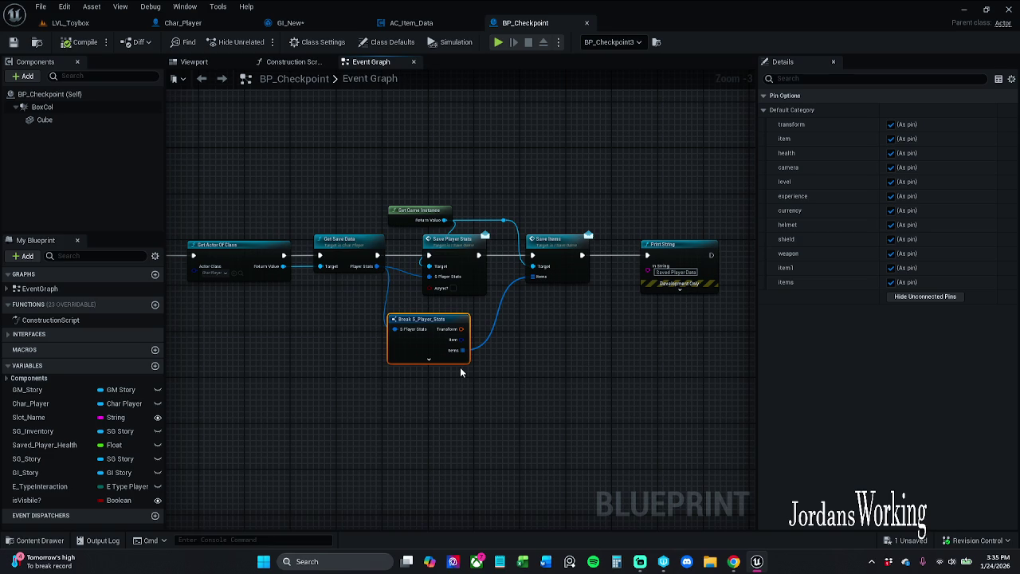
pyautogui.moveTo(328, 291); pyautogui.dragTo(505, 301)
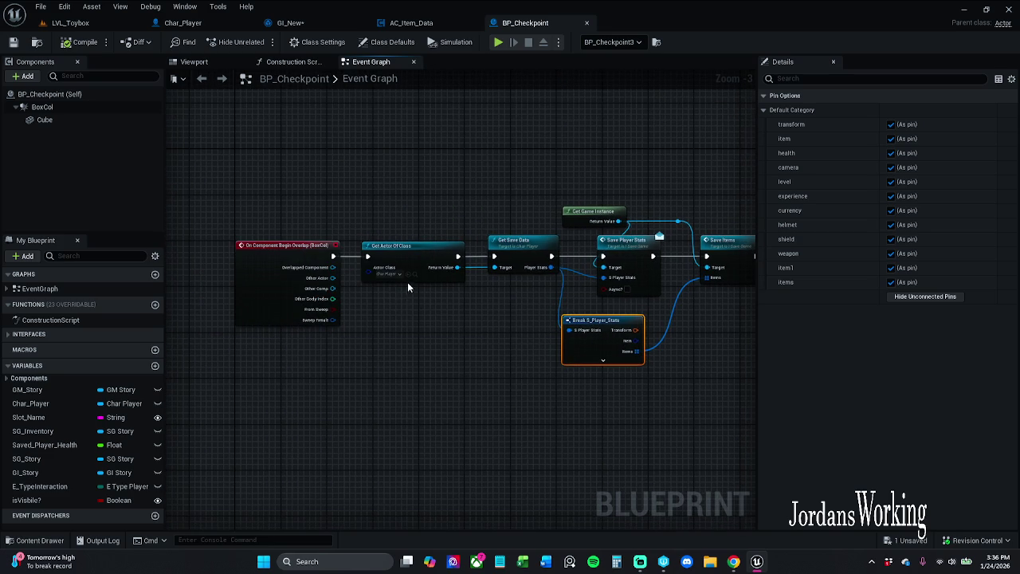
pyautogui.scroll(3, 399, 286)
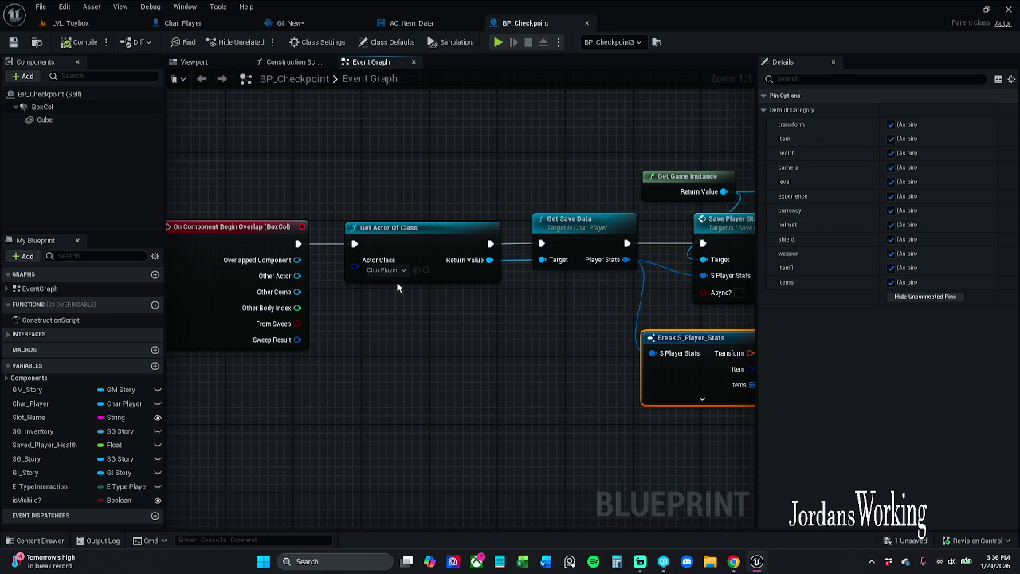
pyautogui.moveTo(396, 287); pyautogui.dragTo(354, 304)
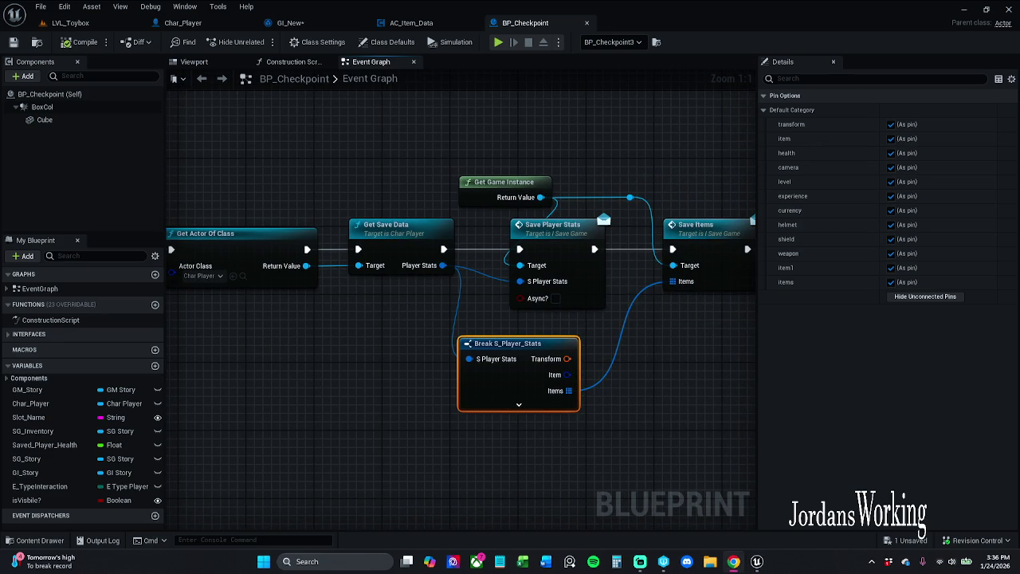
pyautogui.click(371, 355)
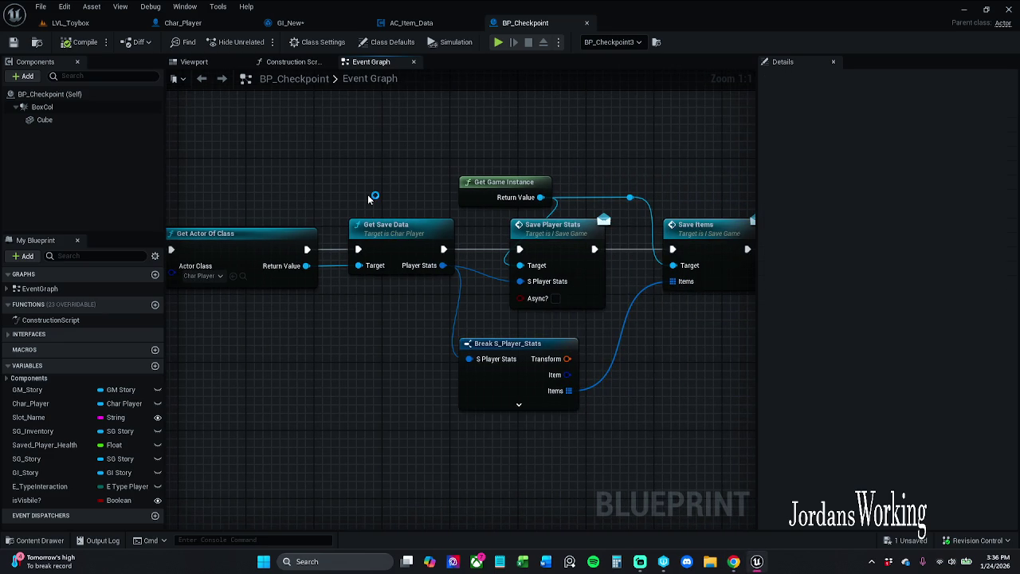
pyautogui.moveTo(367, 196)
pyautogui.mouseDown()
pyautogui.moveTo(473, 196)
pyautogui.moveTo(460, 200)
pyautogui.mouseUp()
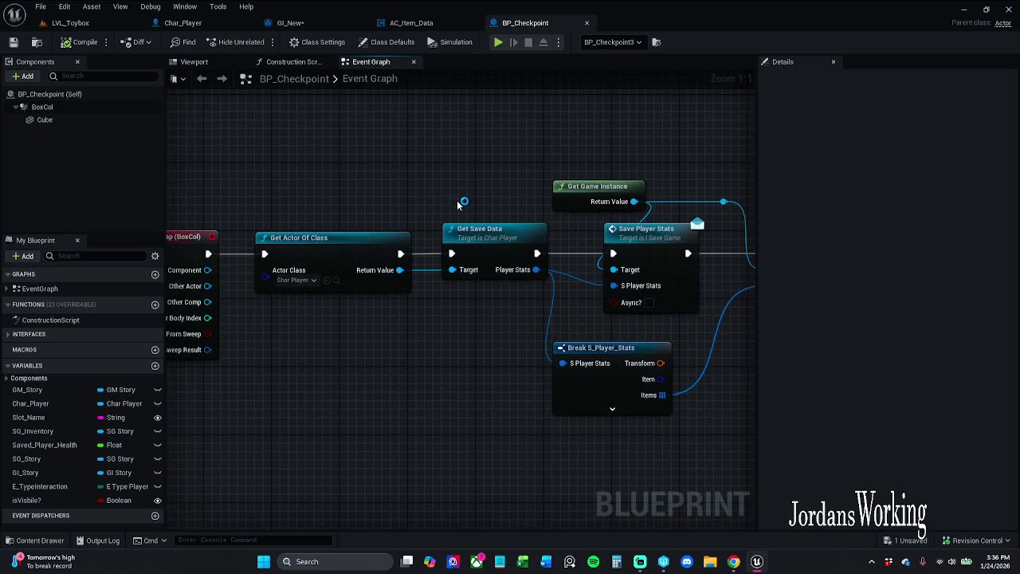
pyautogui.moveTo(418, 328); pyautogui.dragTo(337, 337)
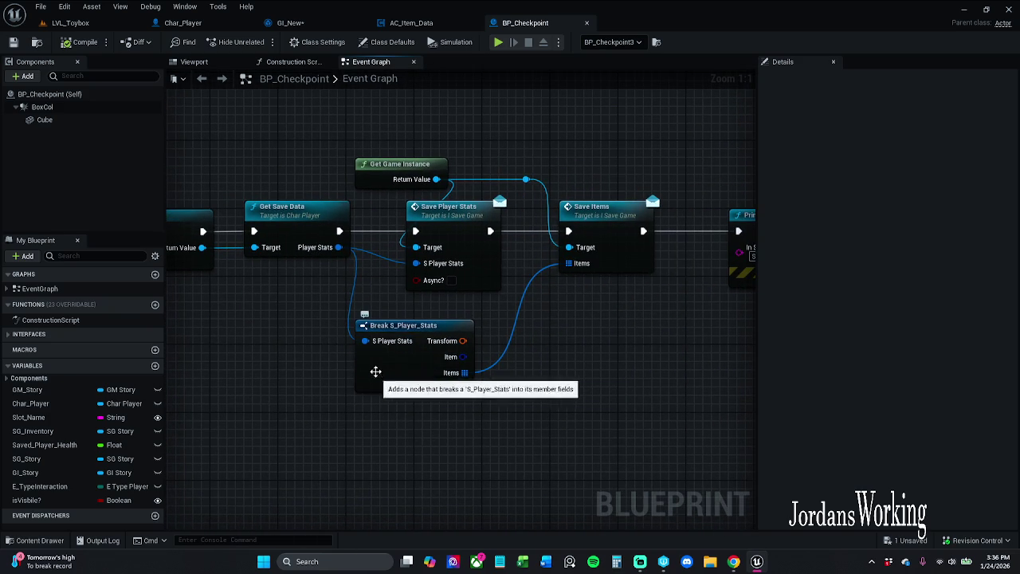
# - Nudge the Break S_Player_Stats node up and right, toggling its expanded fields
pyautogui.click(311, 229)
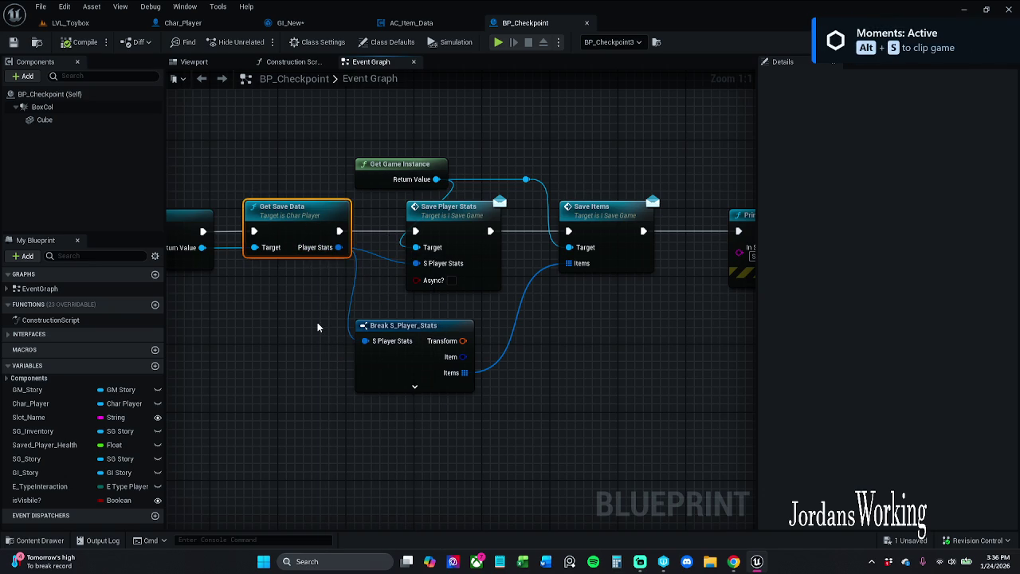
pyautogui.moveTo(408, 374); pyautogui.dragTo(417, 365)
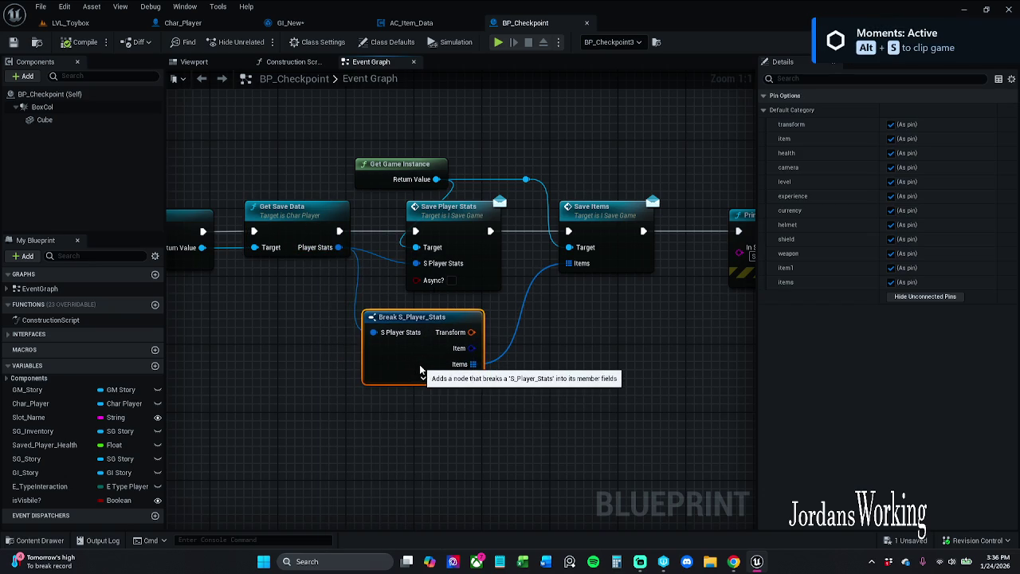
pyautogui.click(346, 405)
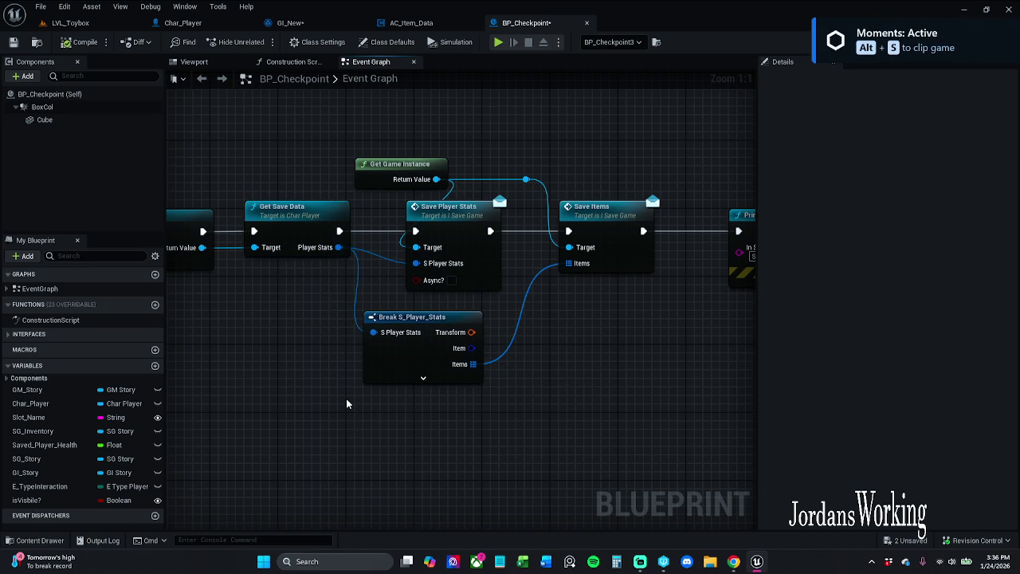
pyautogui.click(423, 376)
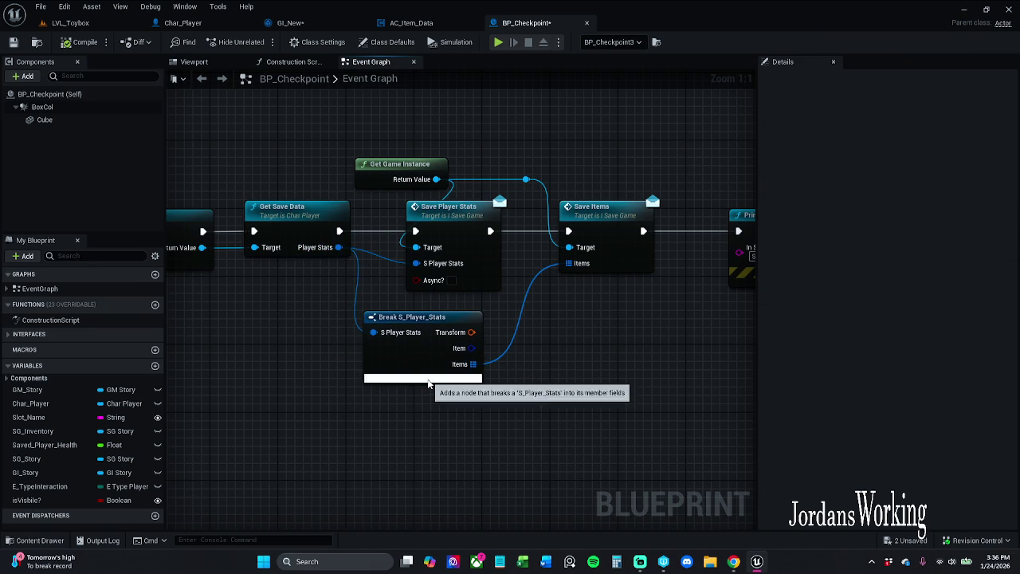
pyautogui.click(427, 380)
pyautogui.click(423, 457)
pyautogui.moveTo(350, 288); pyautogui.dragTo(377, 362)
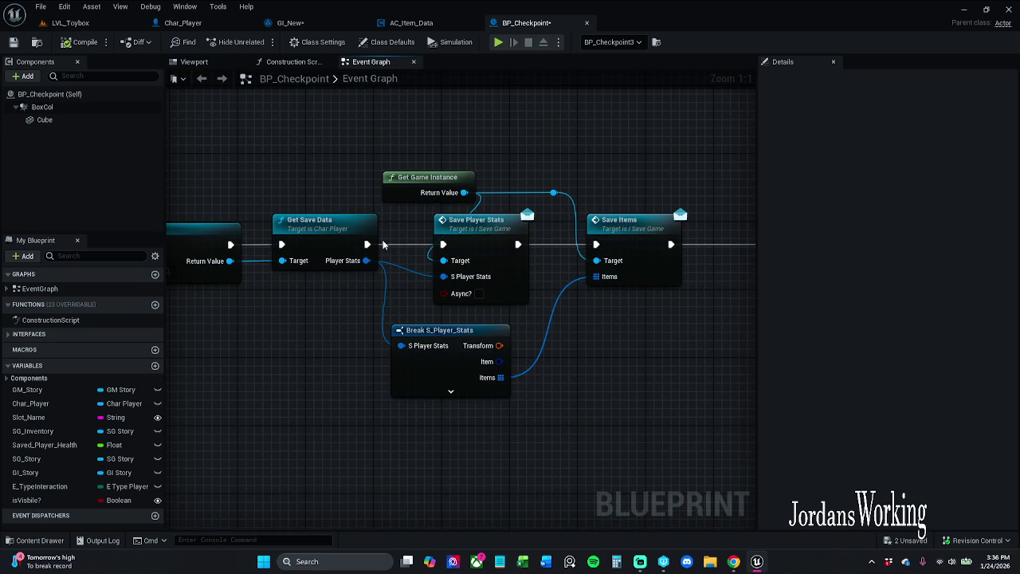
# - Hide the Break node's unconnected pins and shift it slightly right and down beneath the save chain
pyautogui.moveTo(446, 223); pyautogui.dragTo(286, 198)
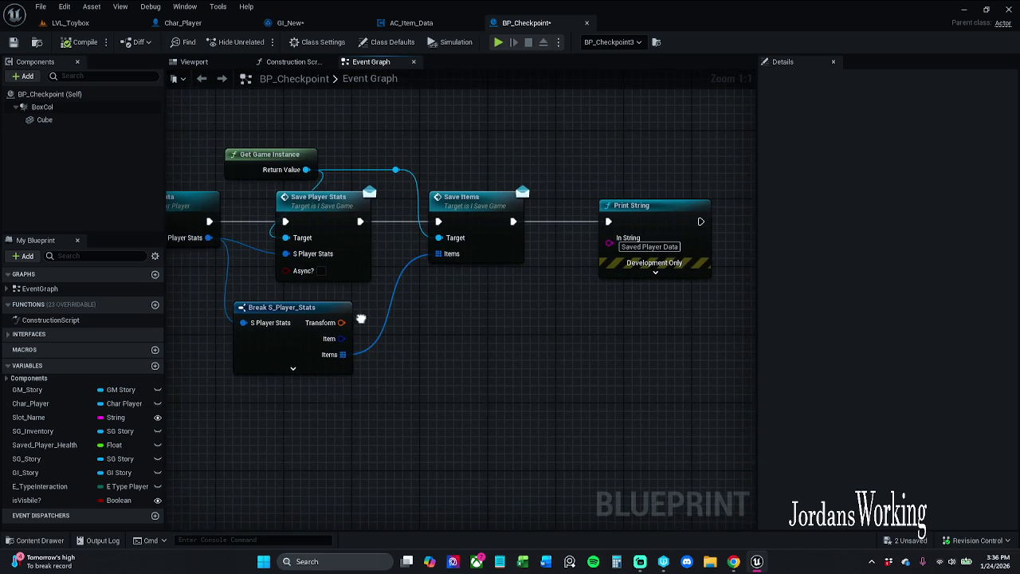
pyautogui.click(292, 368)
pyautogui.moveTo(321, 384); pyautogui.dragTo(318, 302)
pyautogui.click(292, 429)
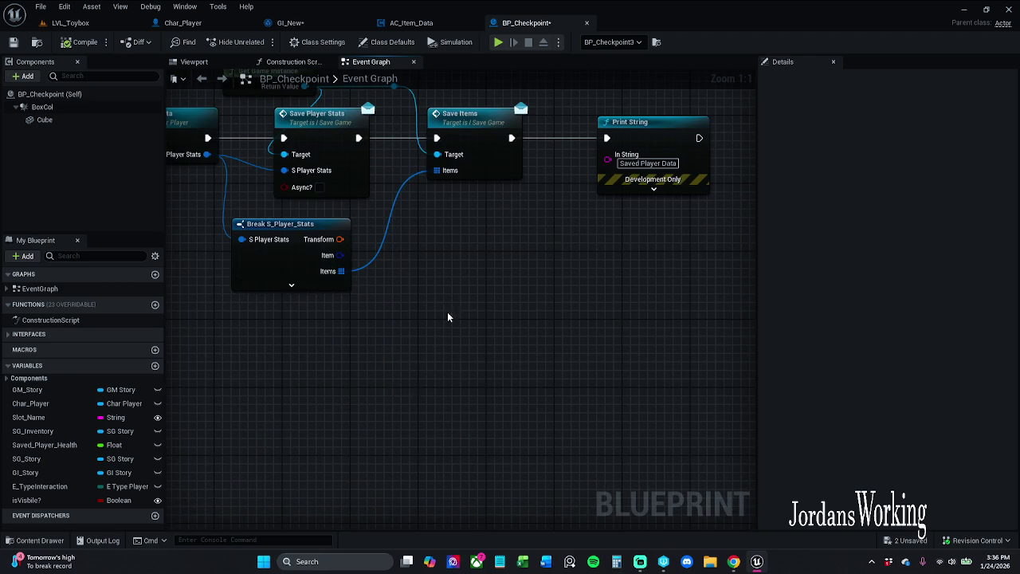
pyautogui.moveTo(449, 330); pyautogui.dragTo(467, 424)
pyautogui.click(308, 358)
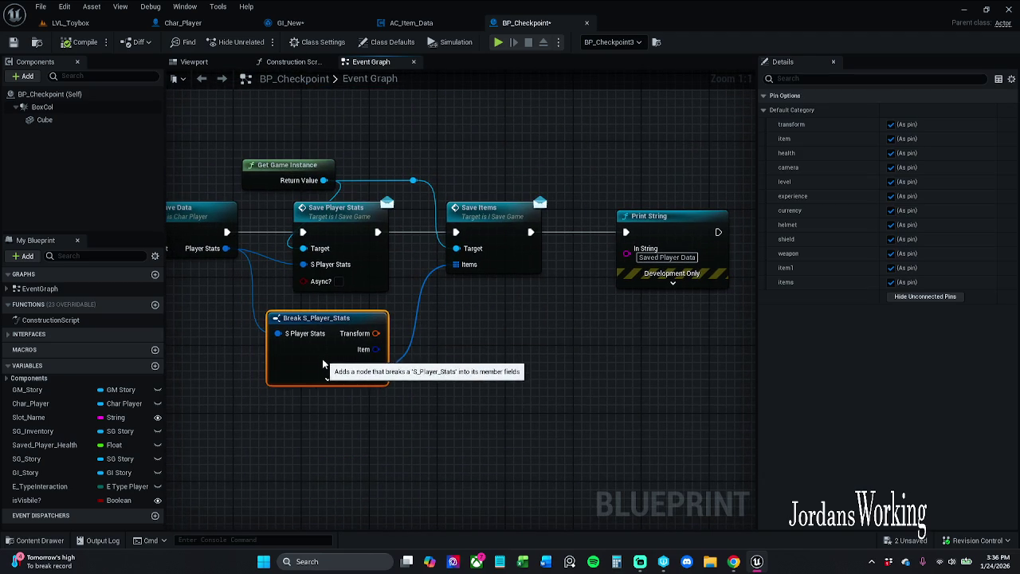
pyautogui.moveTo(308, 357); pyautogui.dragTo(323, 364)
pyautogui.click(549, 350)
pyautogui.moveTo(550, 345)
pyautogui.mouseDown()
pyautogui.moveTo(465, 381)
pyautogui.moveTo(553, 364)
pyautogui.moveTo(583, 373)
pyautogui.mouseUp()
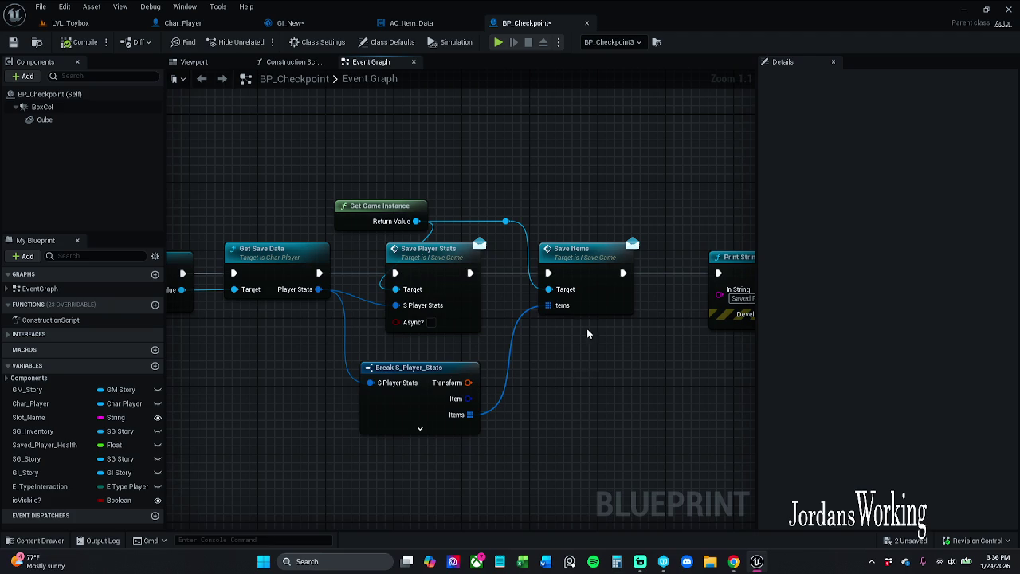
pyautogui.moveTo(509, 201); pyautogui.dragTo(570, 282)
pyautogui.click(569, 231)
# - Open GI_New's event graph and bring the save player stats nodes into view
pyautogui.click(290, 23)
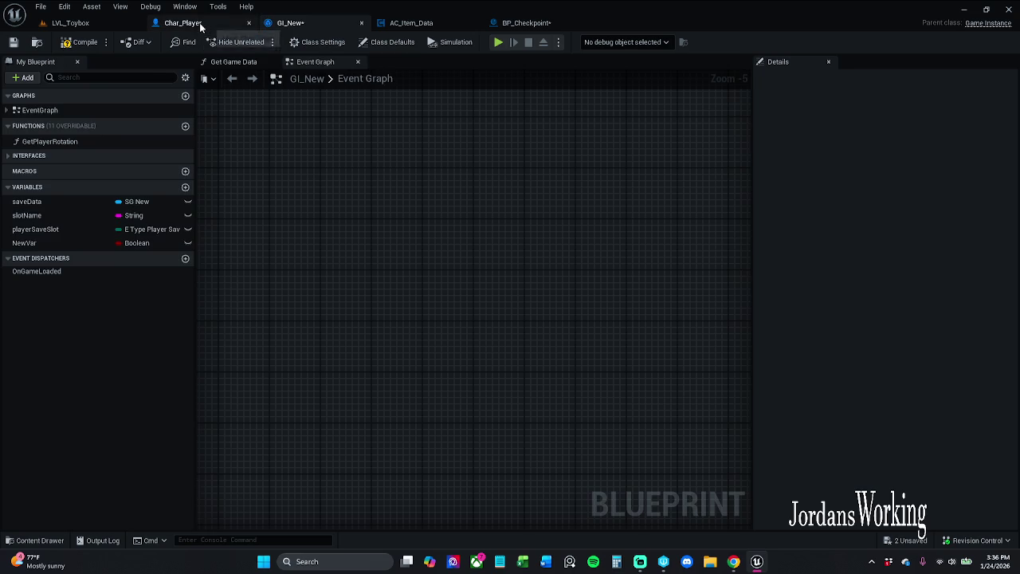
pyautogui.click(199, 22)
pyautogui.click(308, 22)
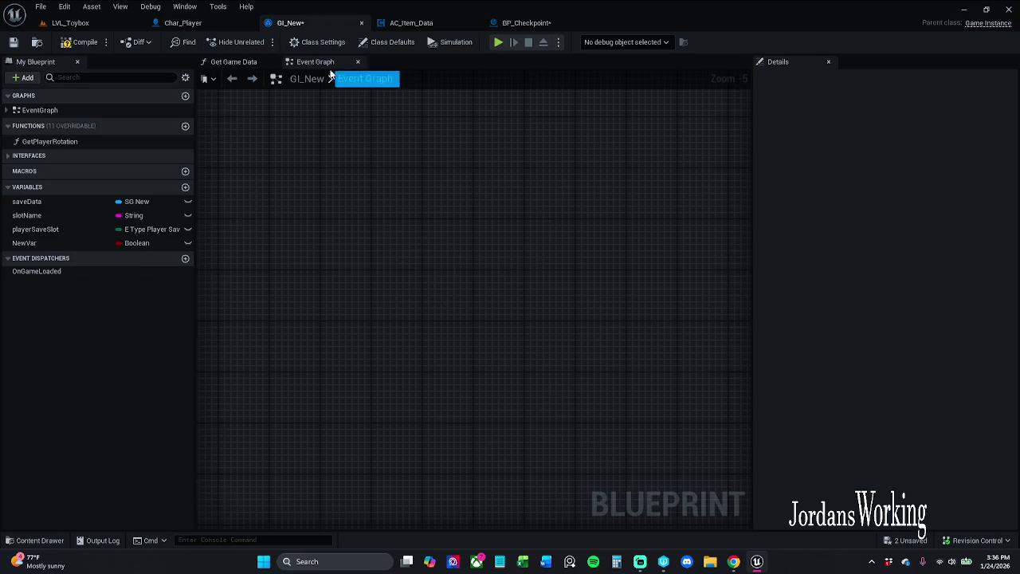
pyautogui.click(234, 61)
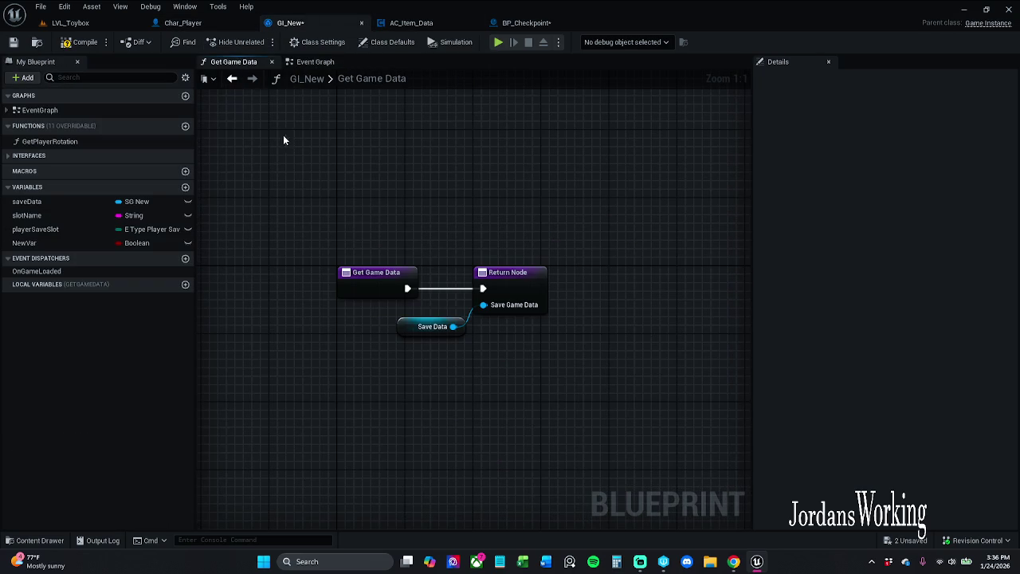
pyautogui.click(314, 61)
pyautogui.scroll(-5, 470, 387)
pyautogui.scroll(5, 408, 275)
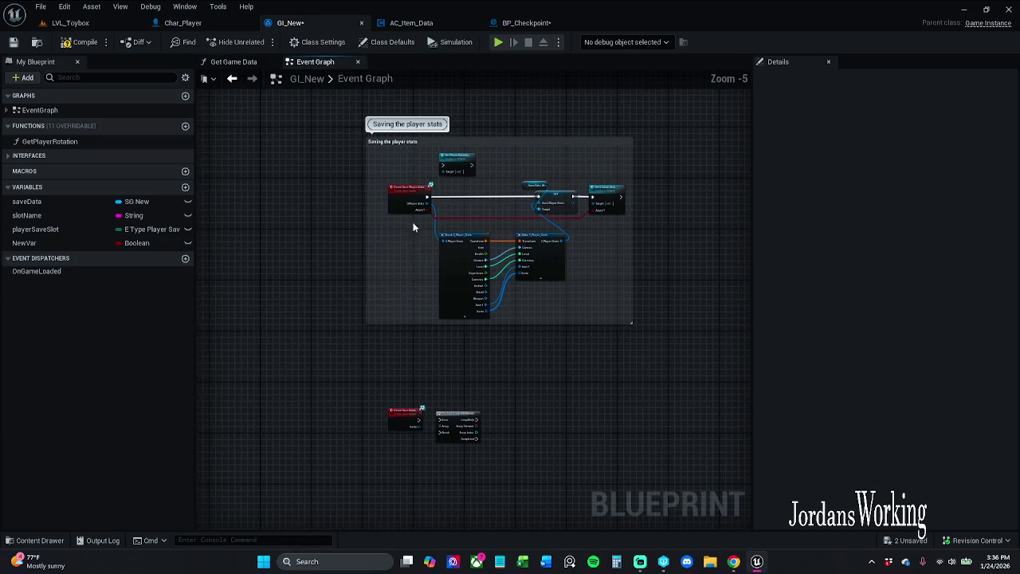
pyautogui.scroll(5, 413, 230)
pyautogui.scroll(-1, 401, 356)
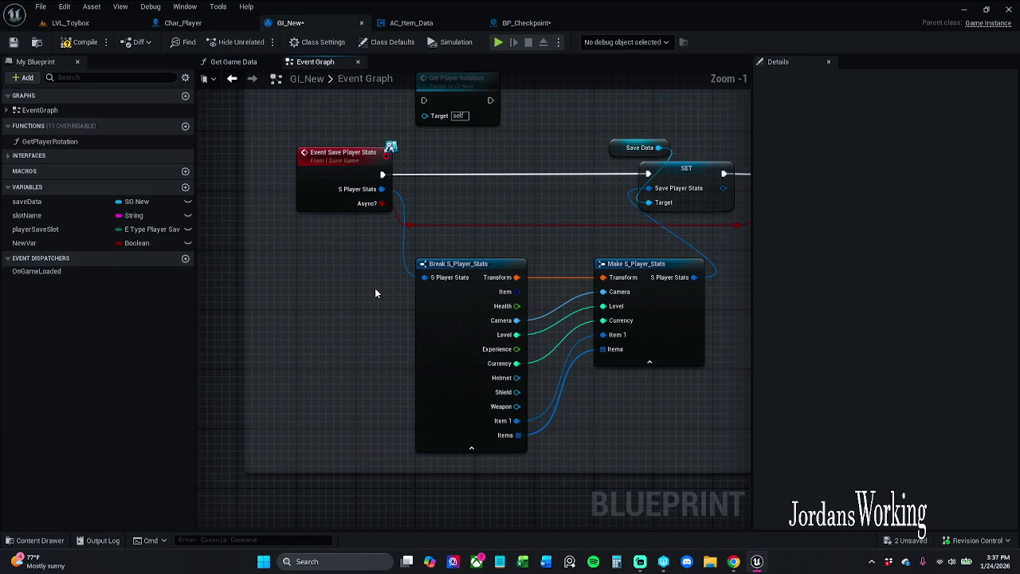
pyautogui.scroll(-1, 374, 288)
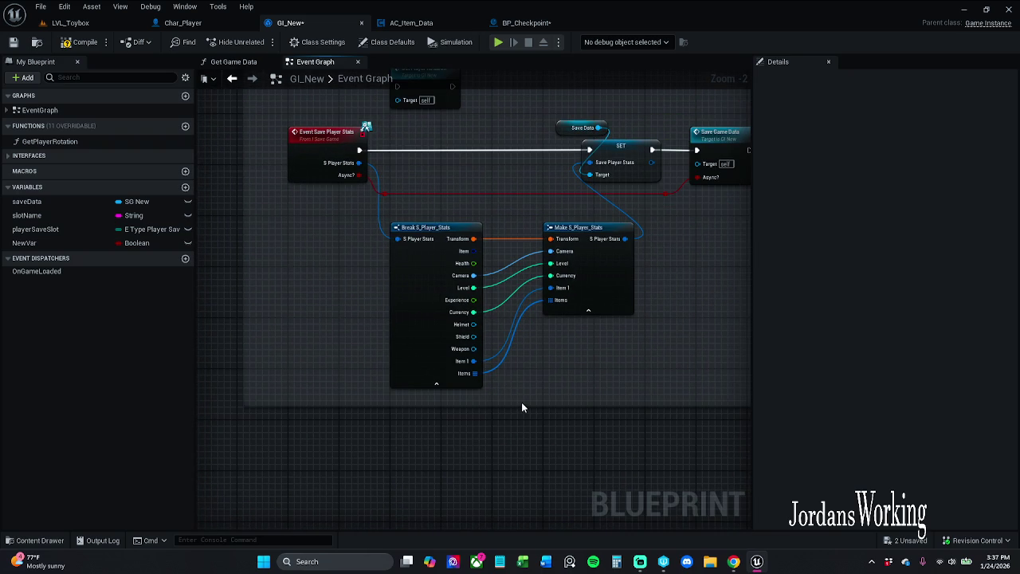
pyautogui.moveTo(521, 407)
pyautogui.mouseDown()
pyautogui.moveTo(492, 357)
pyautogui.moveTo(476, 377)
pyautogui.mouseUp()
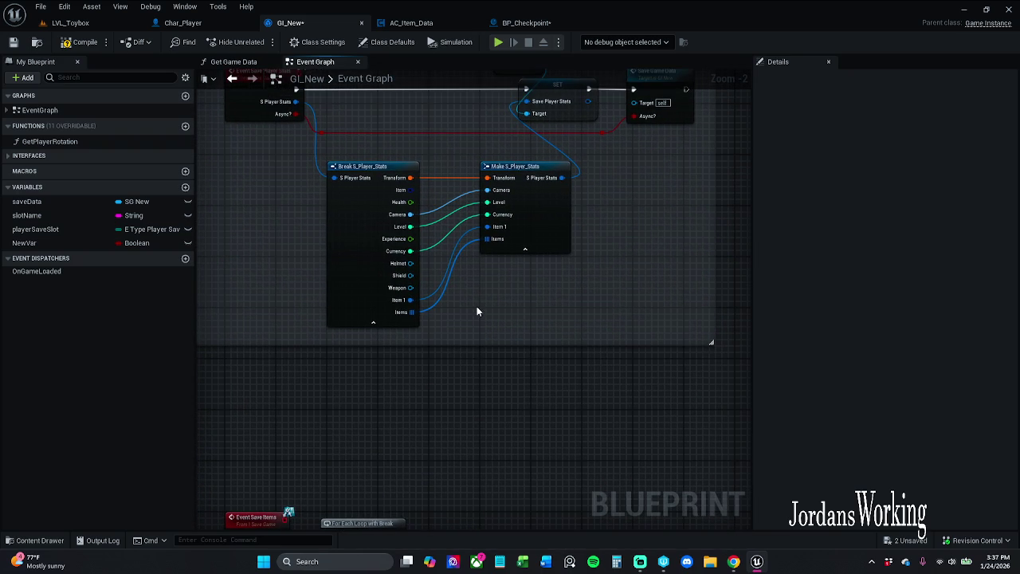
# - Break the Item 1 and Items links, wire Break's Items into Make's Items, and save GI_New
pyautogui.keyDown('alt'); pyautogui.click(407, 300); pyautogui.keyUp('alt')
pyautogui.keyDown('alt'); pyautogui.click(411, 311); pyautogui.keyUp('alt')
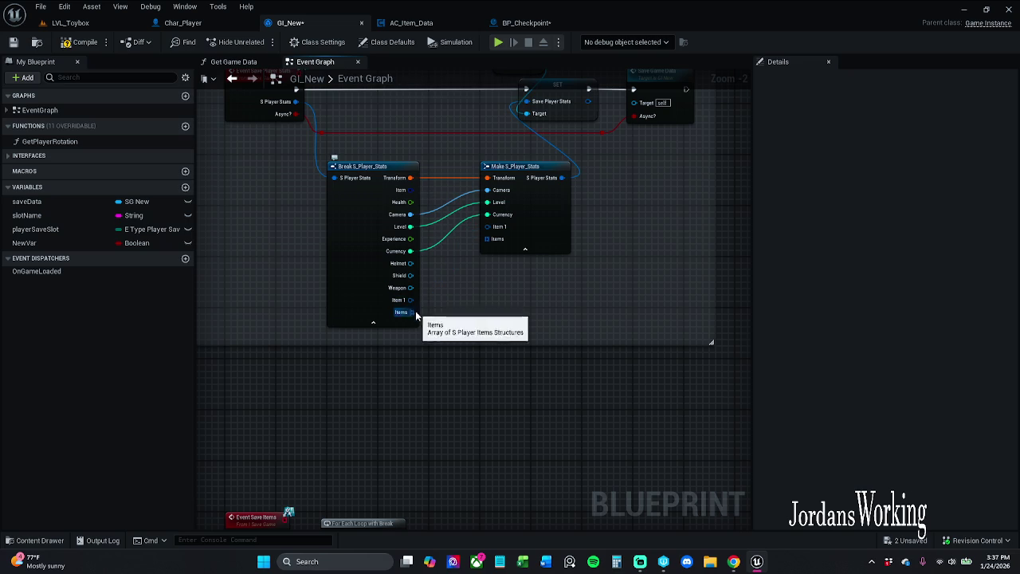
pyautogui.moveTo(487, 238)
pyautogui.mouseDown()
pyautogui.moveTo(409, 314)
pyautogui.moveTo(462, 291)
pyautogui.moveTo(486, 227)
pyautogui.mouseUp()
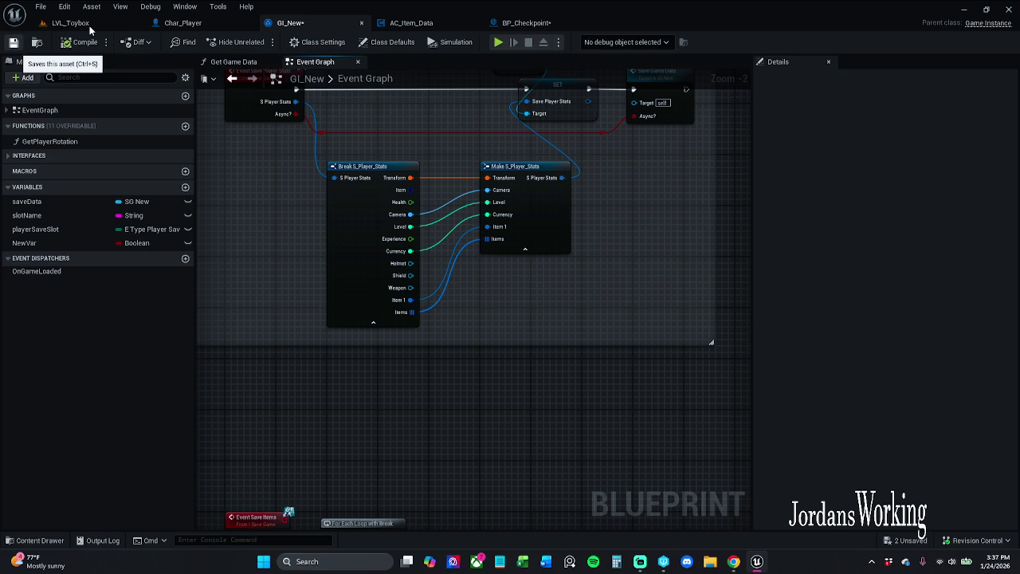
pyautogui.hotkey('ctrl', 's')
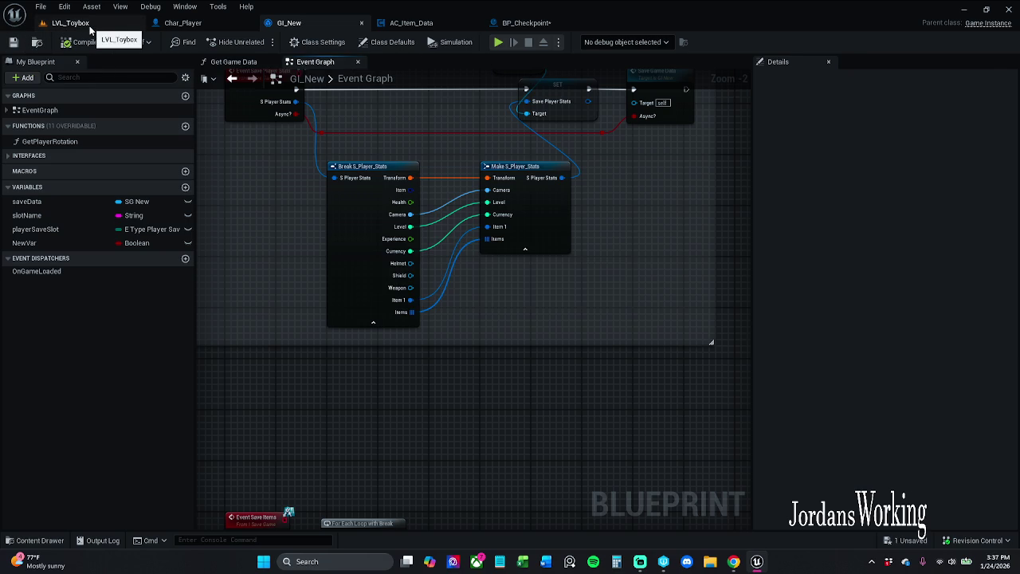
# - Play-test LVL_Toybox, open the inventory (still empty), then stop and return to BP_Checkpoint's Event Graph
pyautogui.click(89, 25)
pyautogui.click(263, 40)
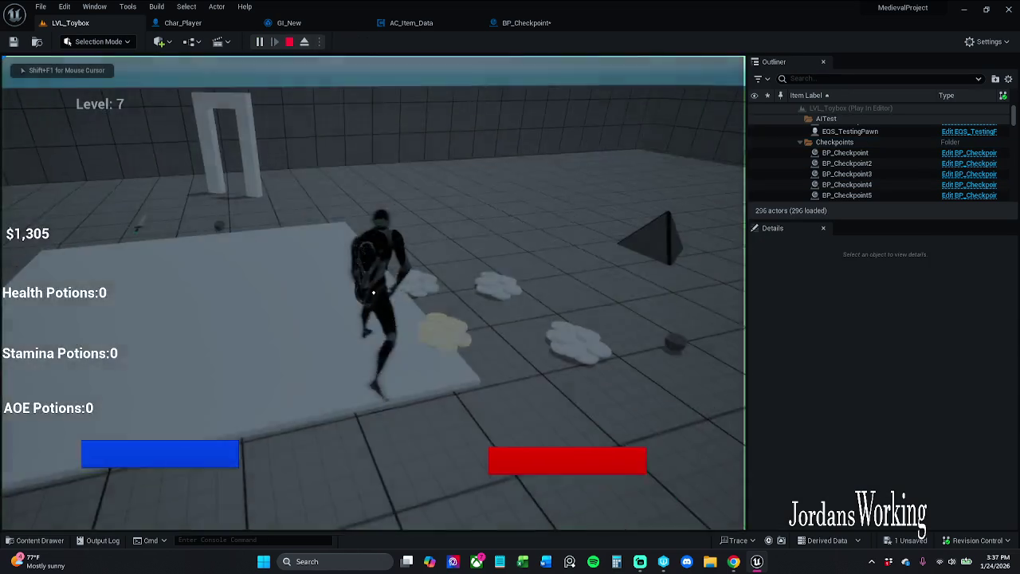
pyautogui.press('w')
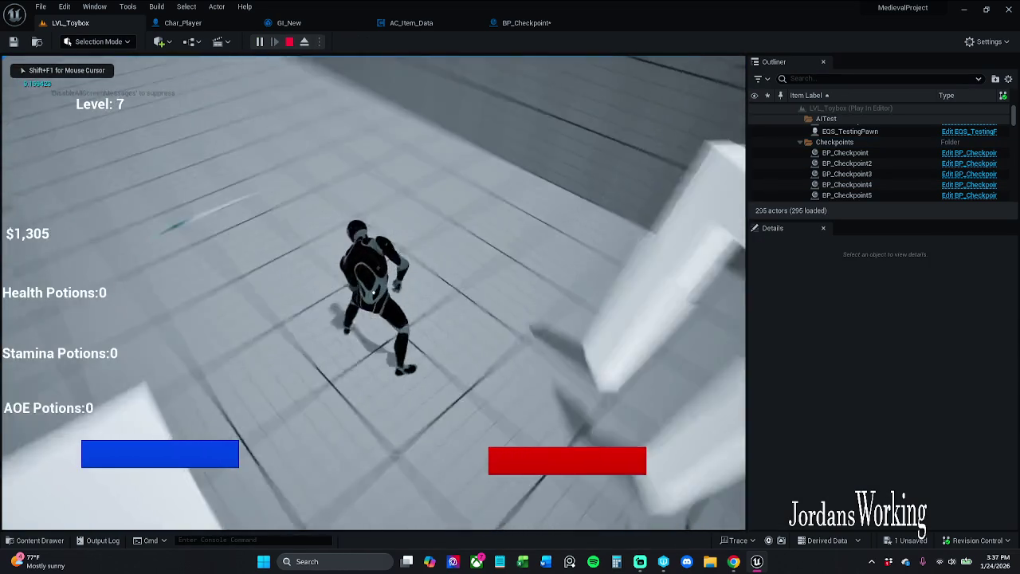
pyautogui.press('i')
pyautogui.click(135, 460)
pyautogui.press('w')
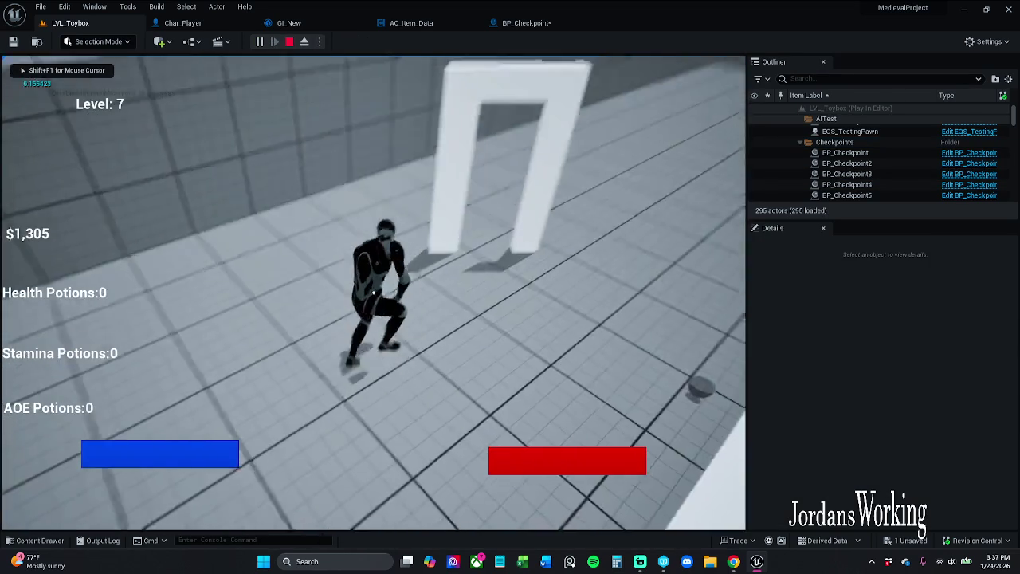
pyautogui.press('F8')
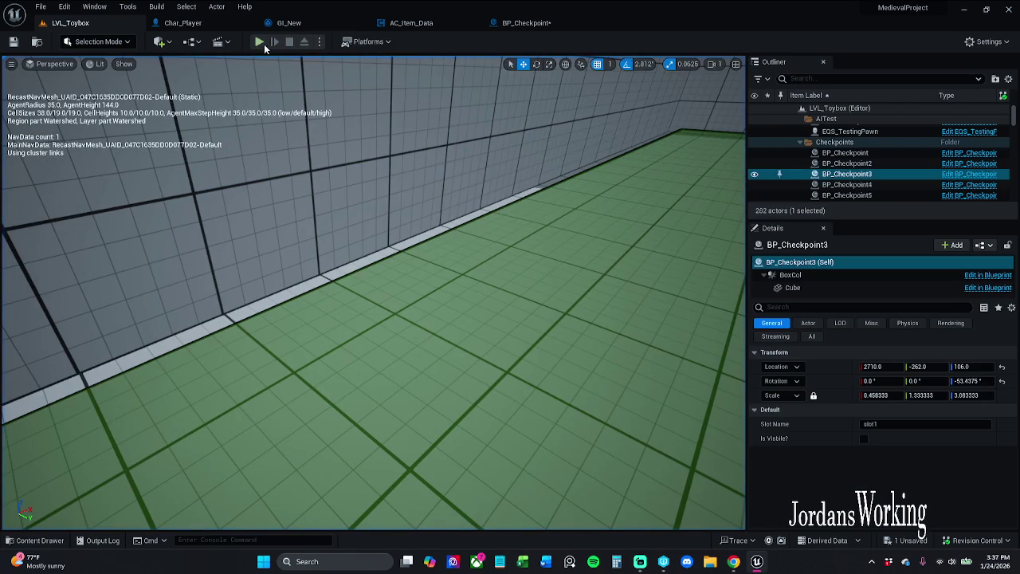
pyautogui.press('F8')
pyautogui.press('i')
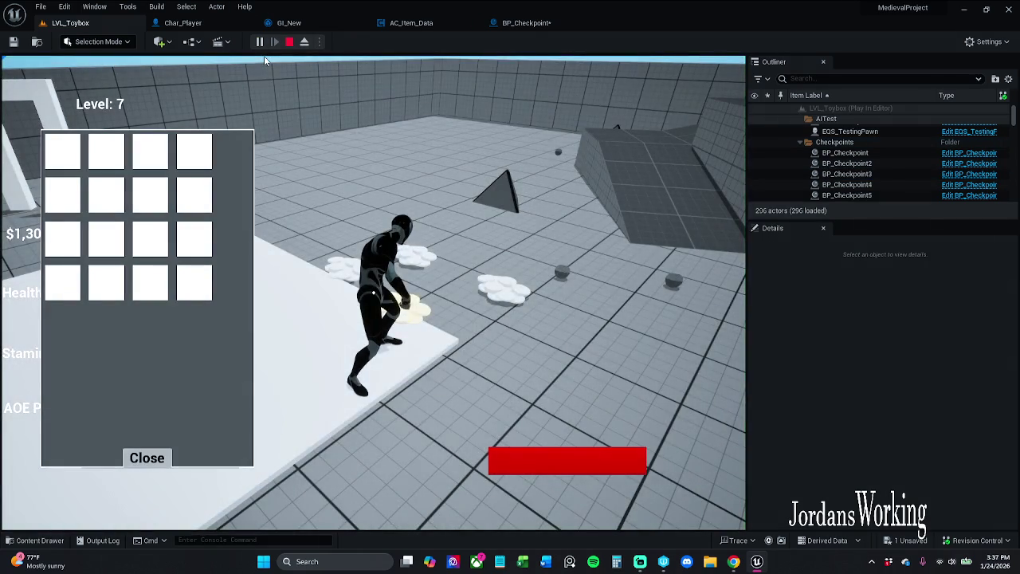
pyautogui.click(289, 41)
pyautogui.click(540, 26)
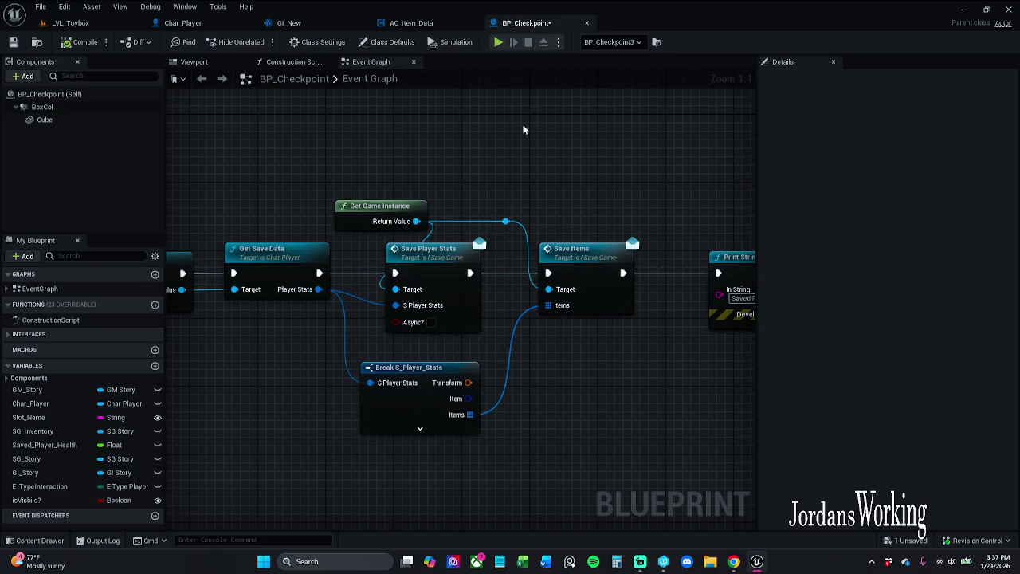
# - View BP_Checkpoint's whole save chain and AC_Item_Data, then select GI_New's Make S_Player_Stats node
pyautogui.scroll(-2, 519, 127)
pyautogui.moveTo(482, 169)
pyautogui.mouseDown()
pyautogui.moveTo(306, 159)
pyautogui.moveTo(526, 192)
pyautogui.mouseUp()
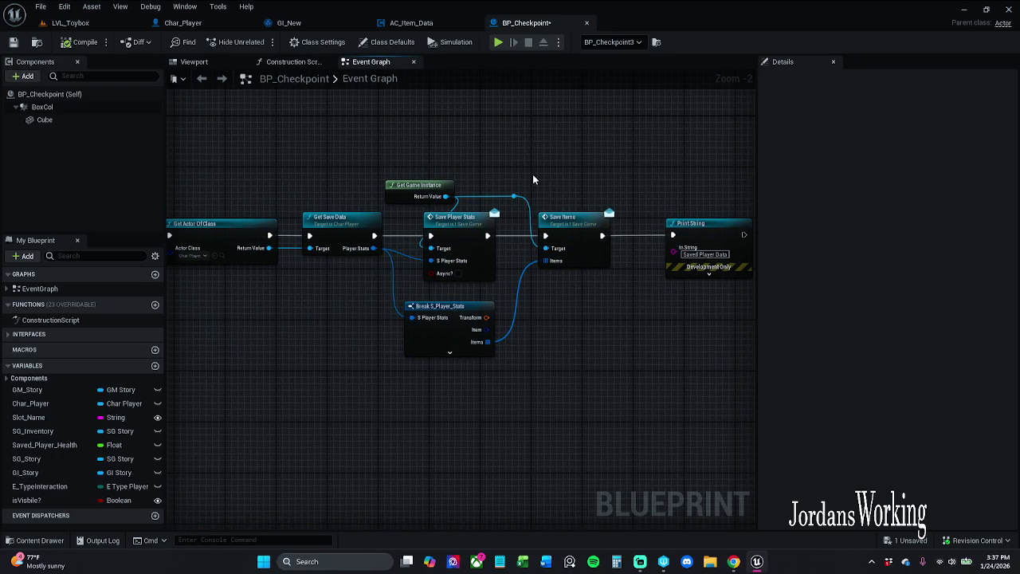
pyautogui.click(422, 23)
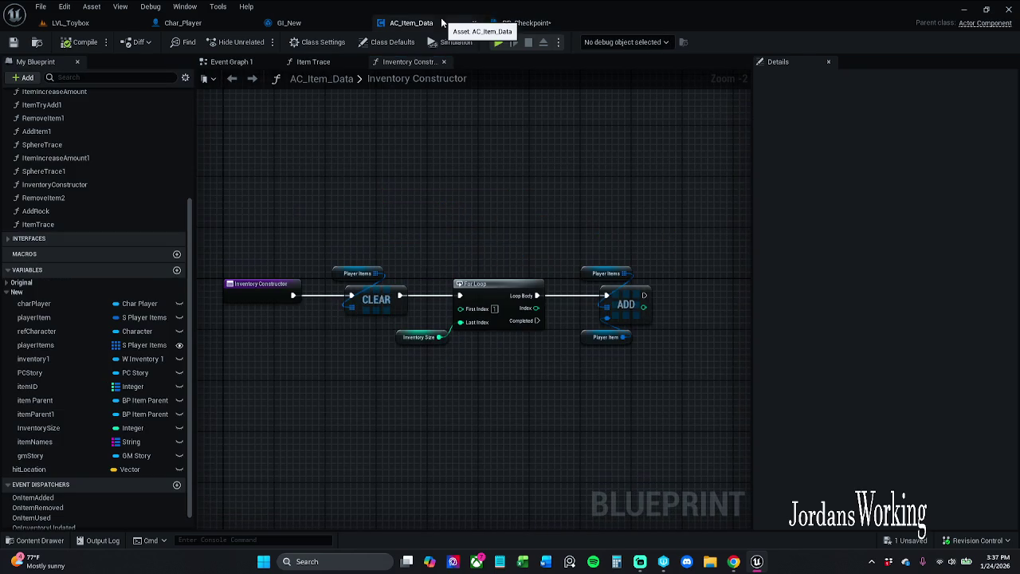
pyautogui.click(301, 24)
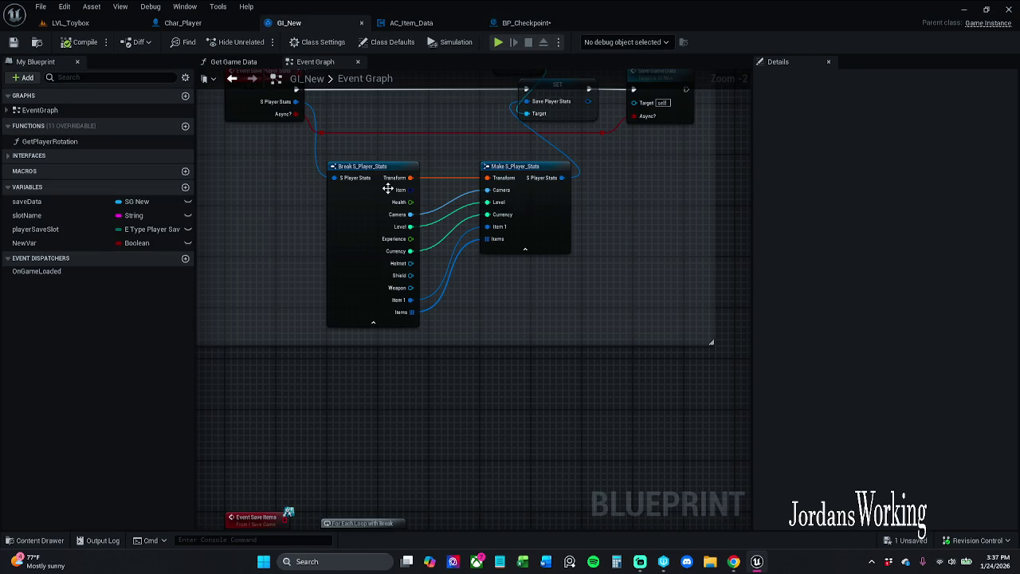
pyautogui.scroll(-1, 444, 290)
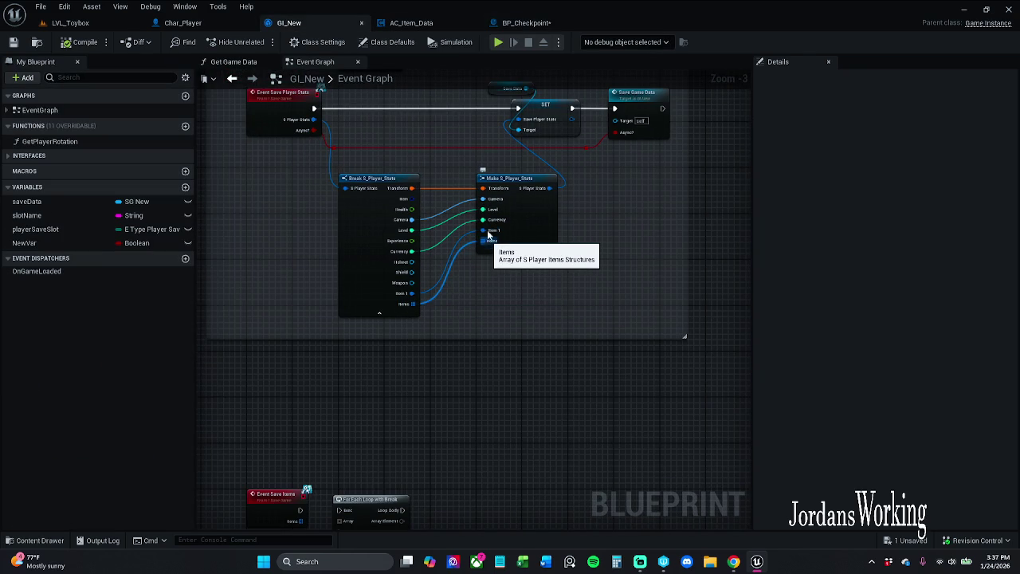
pyautogui.click(521, 221)
# - Hide unconnected pins on the Make and Break S_Player_Stats nodes, keeping Event Save Items in view
pyautogui.click(905, 297)
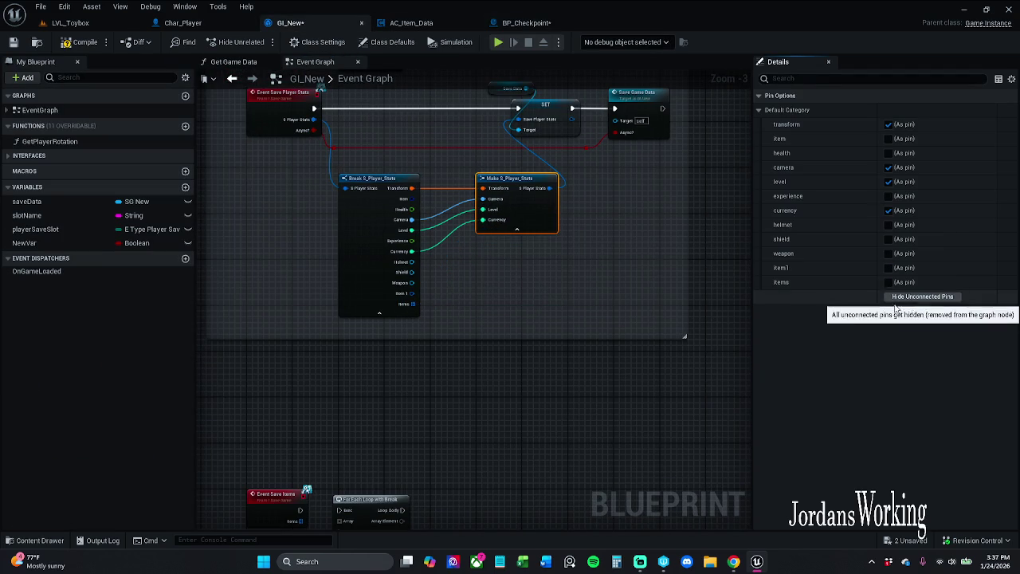
pyautogui.click(501, 306)
pyautogui.click(388, 312)
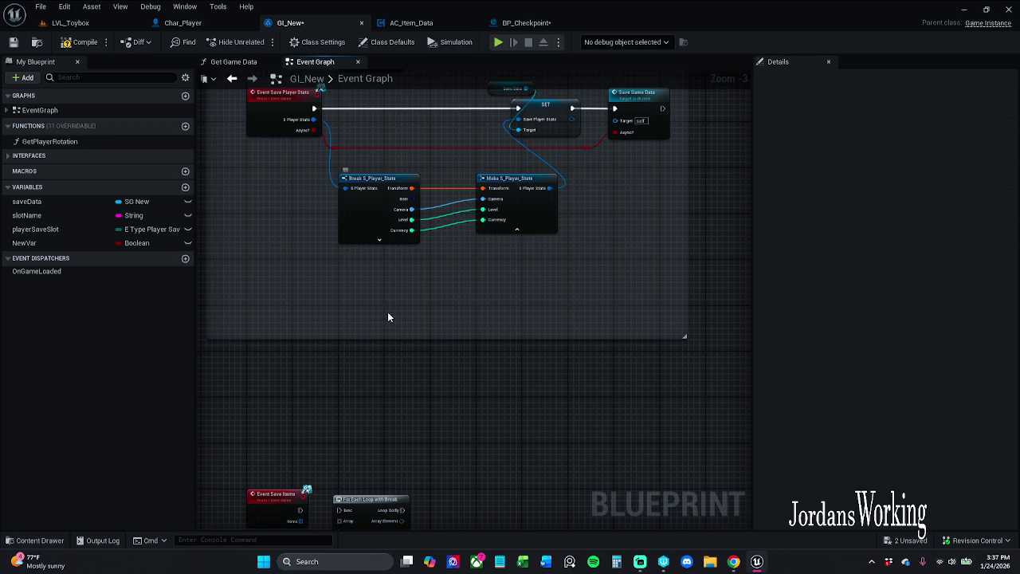
pyautogui.scroll(3, 484, 311)
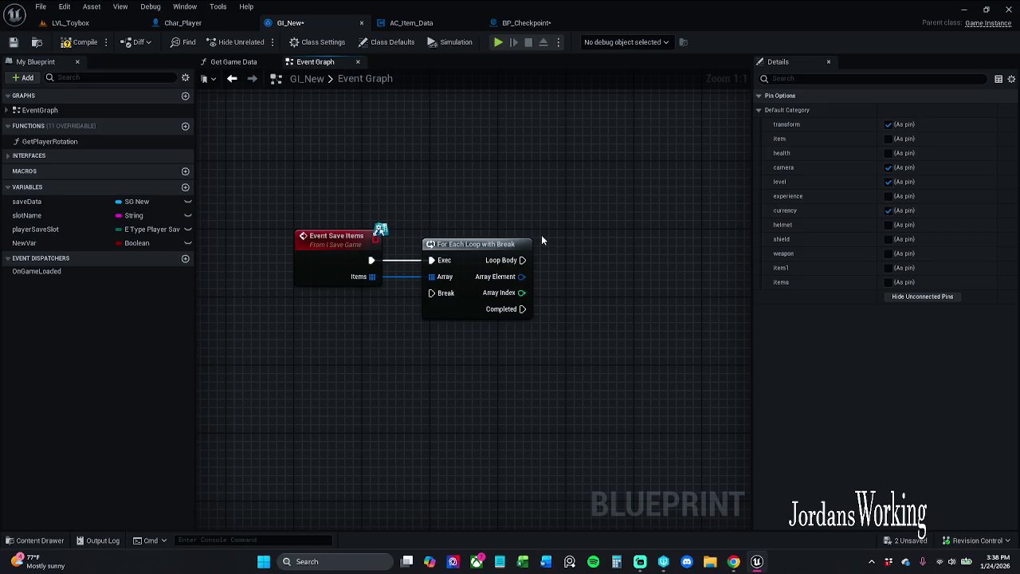
pyautogui.moveTo(531, 212); pyautogui.dragTo(403, 264)
pyautogui.scroll(-3, 402, 265)
pyautogui.scroll(3, 394, 263)
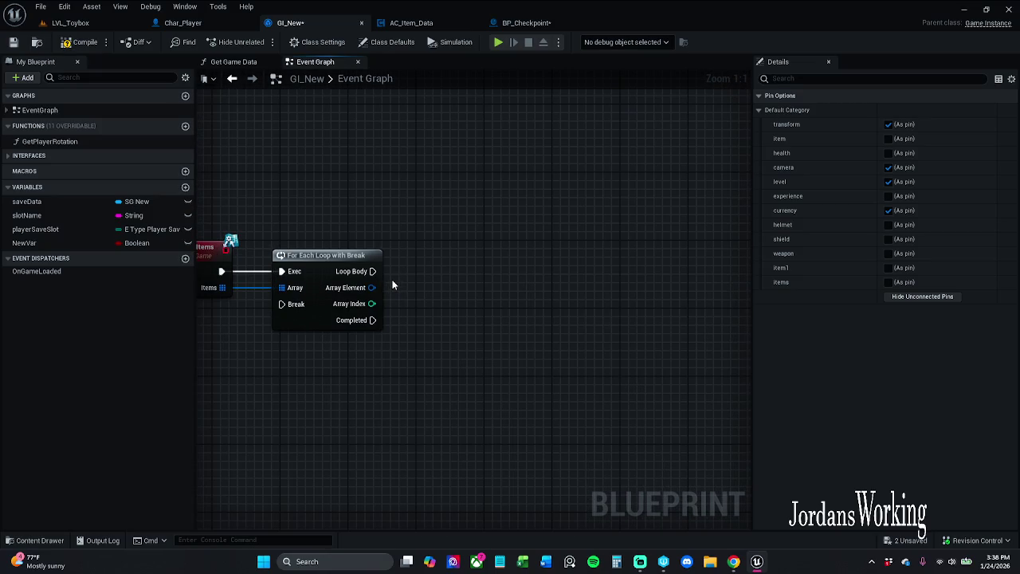
pyautogui.moveTo(403, 185); pyautogui.dragTo(487, 216)
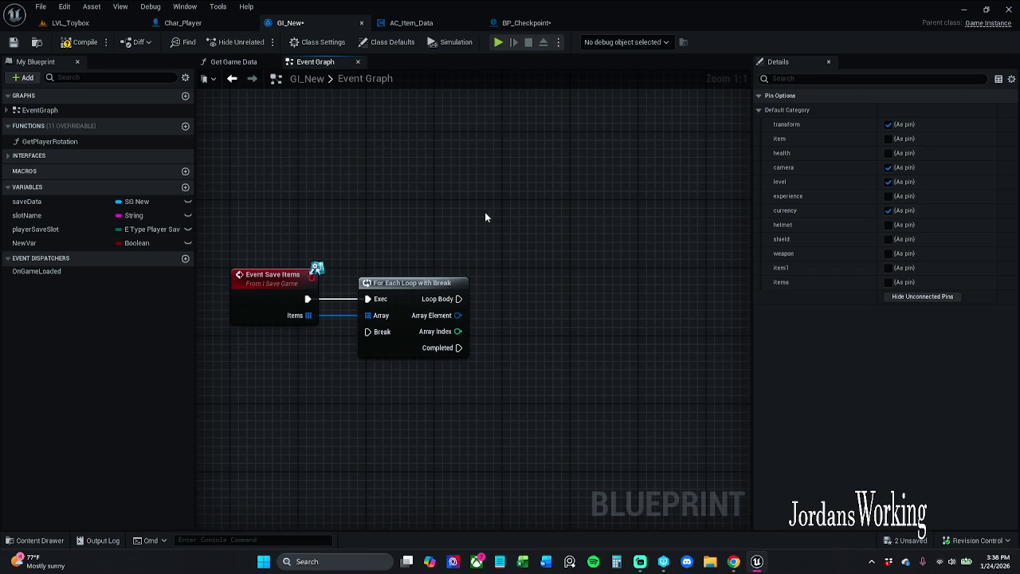
# - Save and close BP_Checkpoint, then save GI_New
pyautogui.click(524, 22)
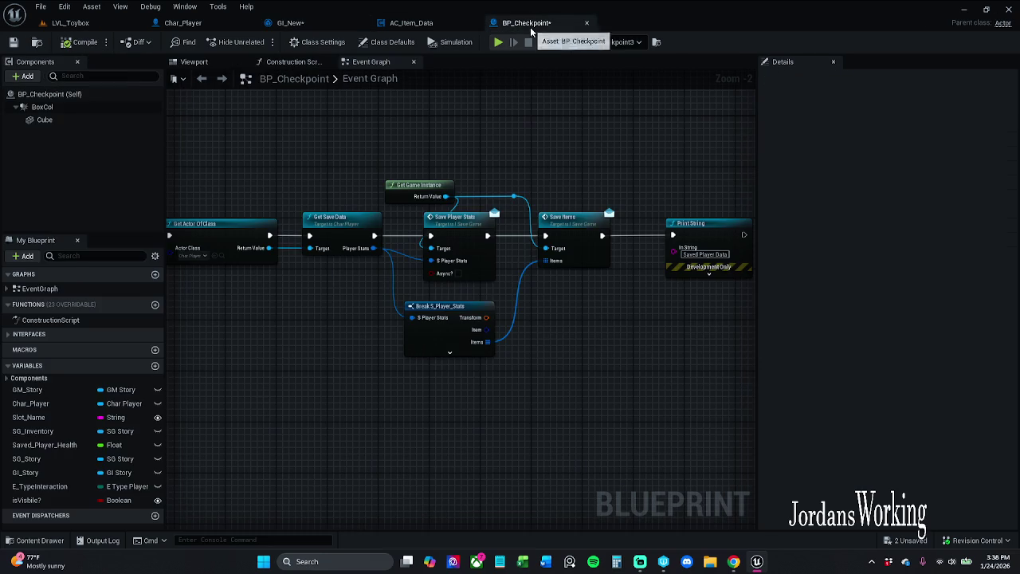
pyautogui.click(14, 41)
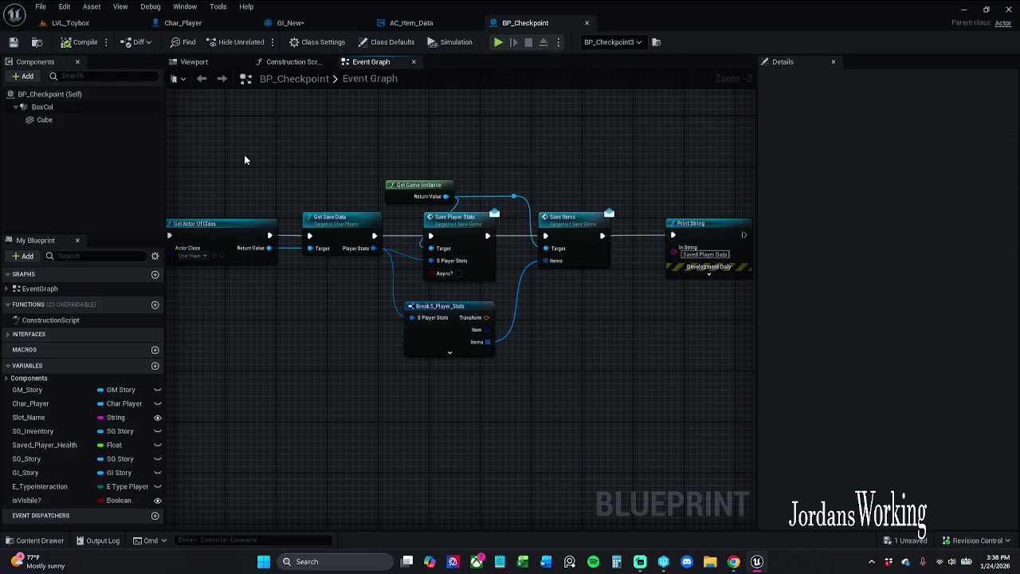
pyautogui.click(586, 22)
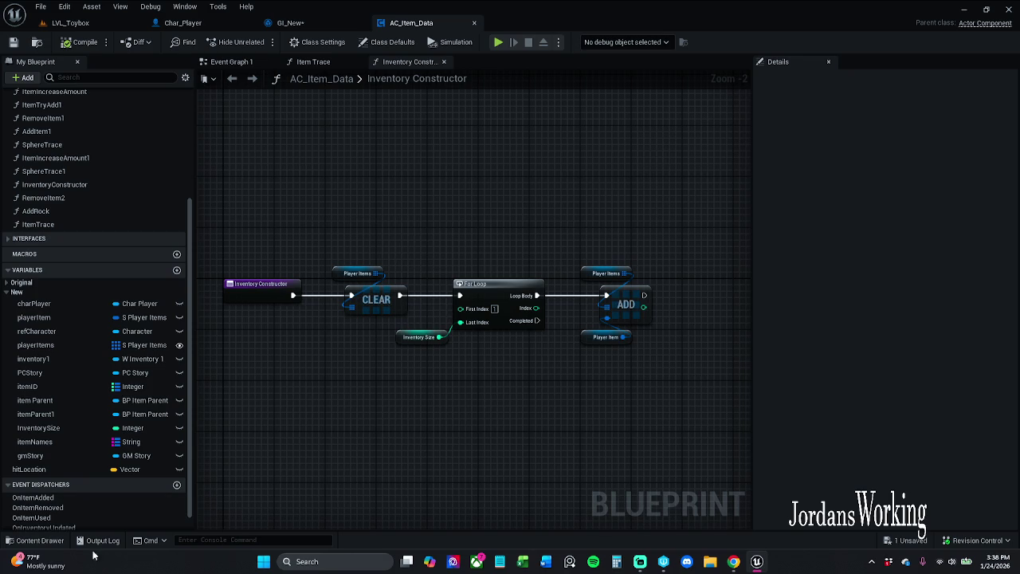
pyautogui.click(319, 22)
pyautogui.hotkey('ctrl', 's')
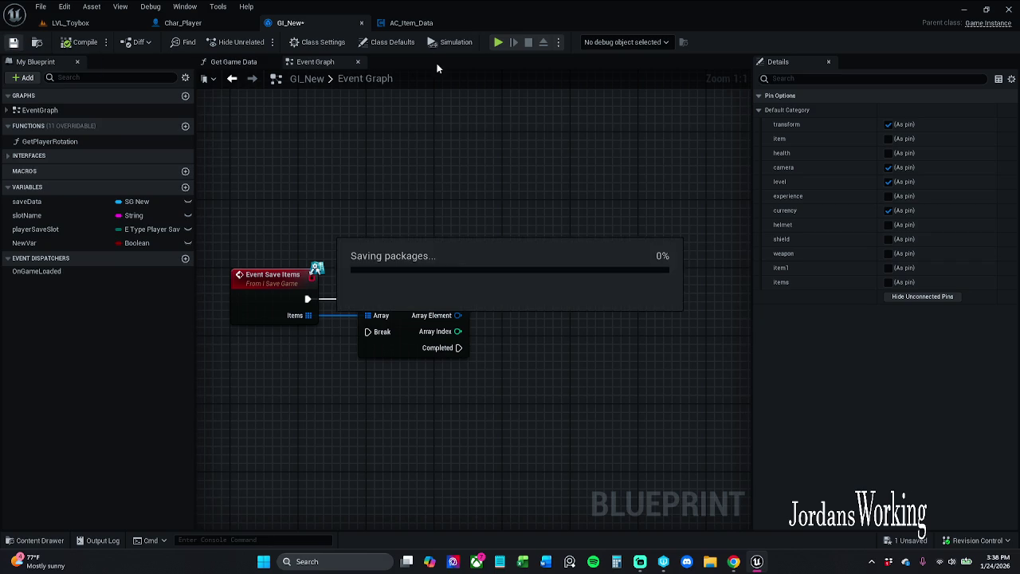
pyautogui.click(423, 22)
# - Browse _MyContent > Art > Widgets > InGameWidgets > Inventory in the Content Drawer and open W_Item_Slot1
pyautogui.click(50, 542)
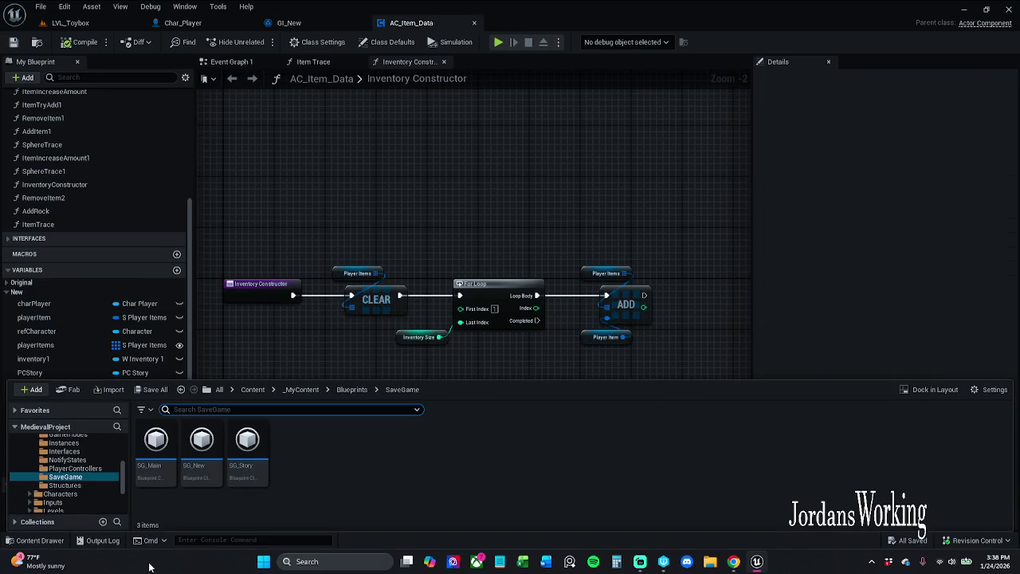
pyautogui.click(302, 390)
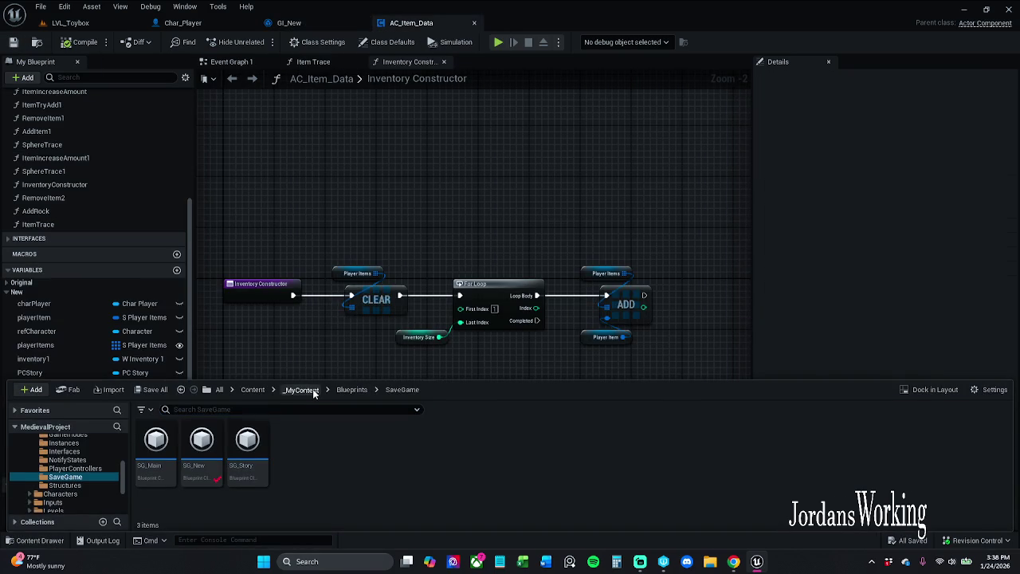
pyautogui.doubleClick(201, 447)
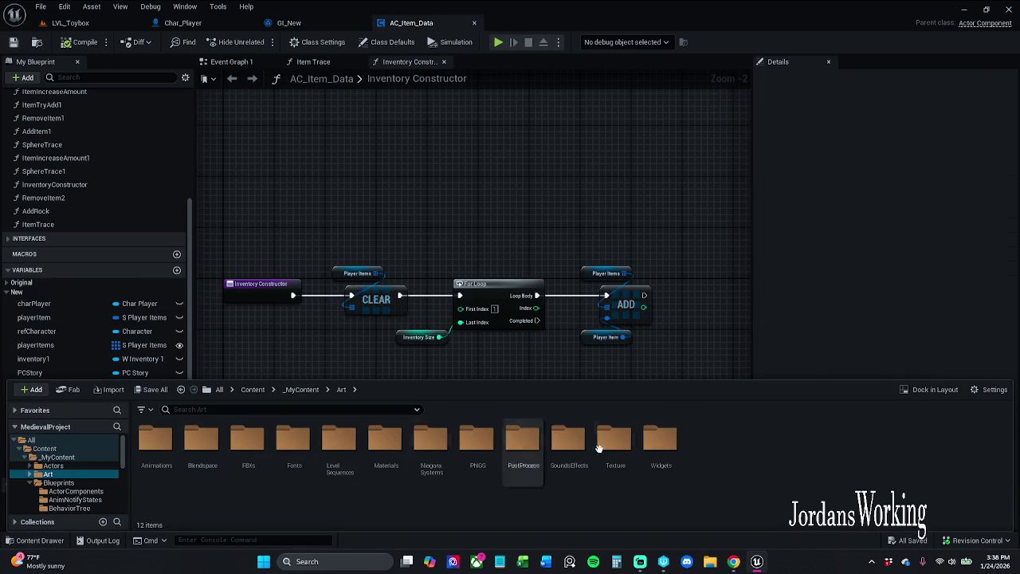
pyautogui.click(665, 459)
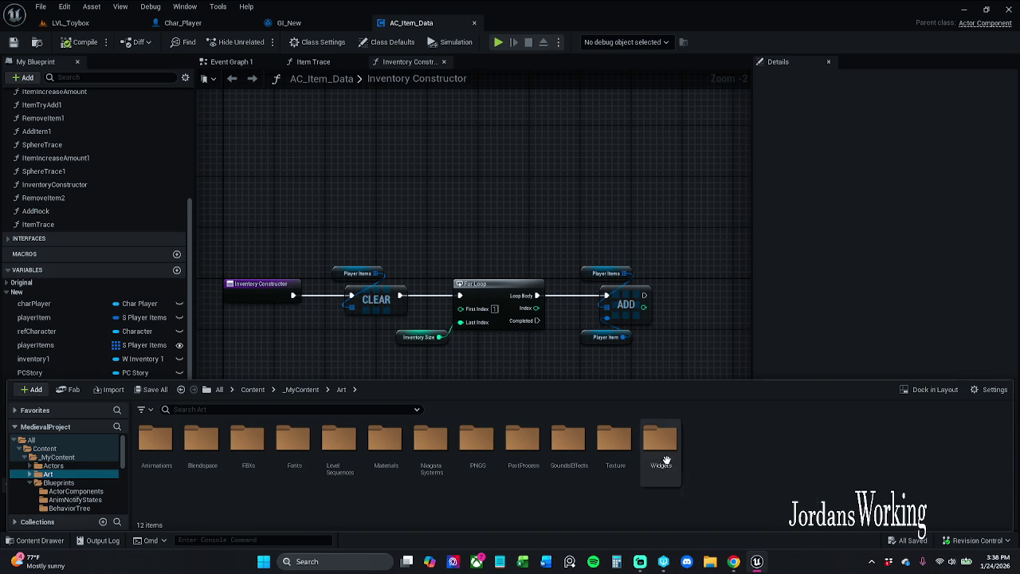
pyautogui.doubleClick(661, 446)
pyautogui.doubleClick(155, 450)
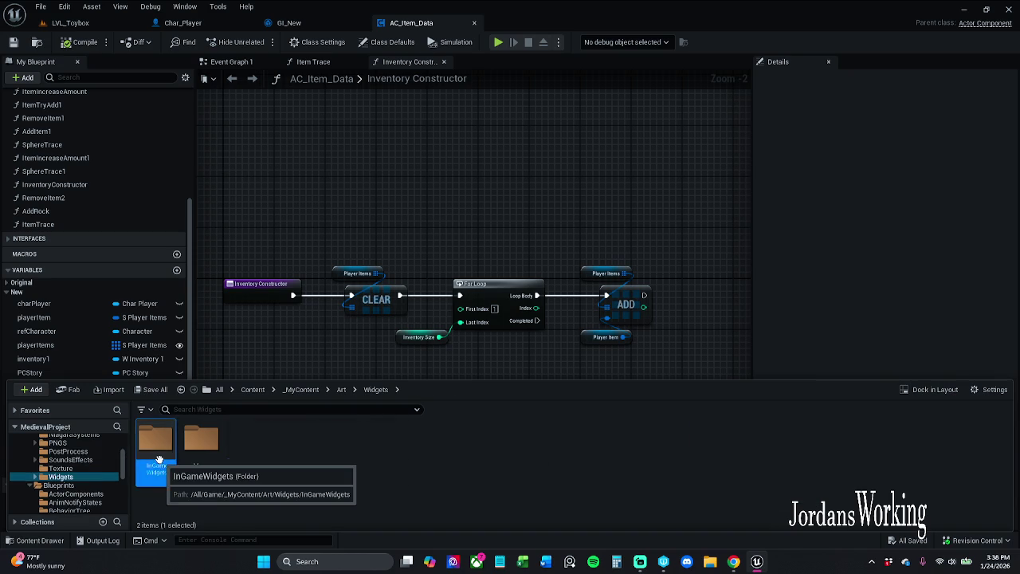
pyautogui.click(203, 461)
pyautogui.doubleClick(204, 462)
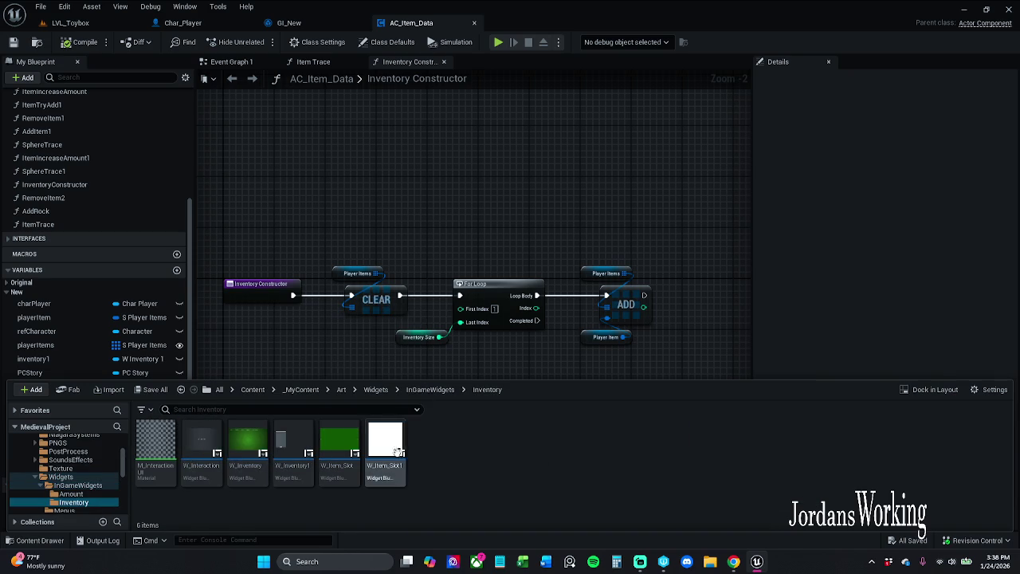
pyautogui.click(390, 448)
pyautogui.doubleClick(391, 447)
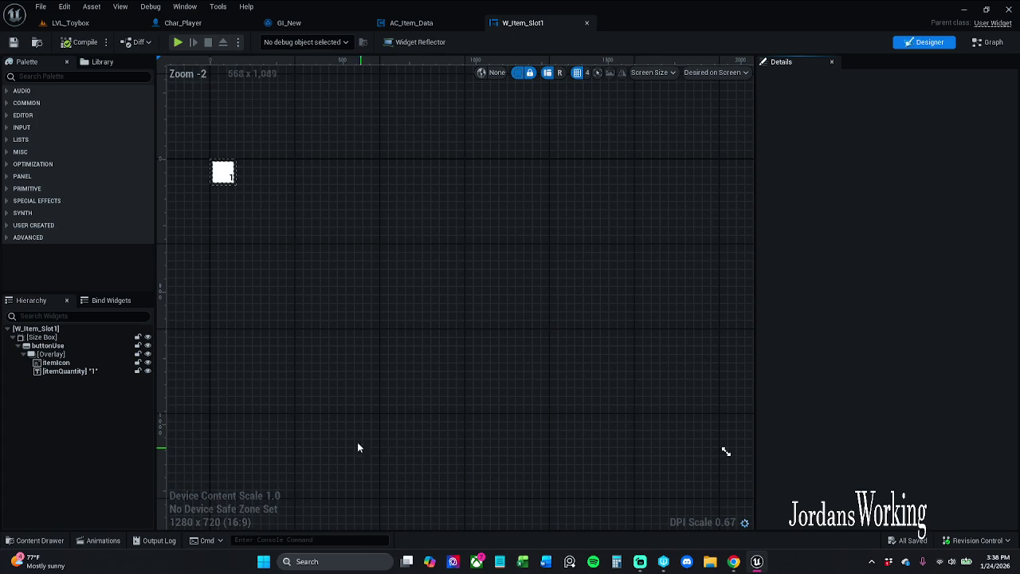
# - Select itemIcon, review its Brush binding options, and collapse the Brush and Color and Opacity sections
pyautogui.scroll(5, 305, 314)
pyautogui.scroll(5, 351, 196)
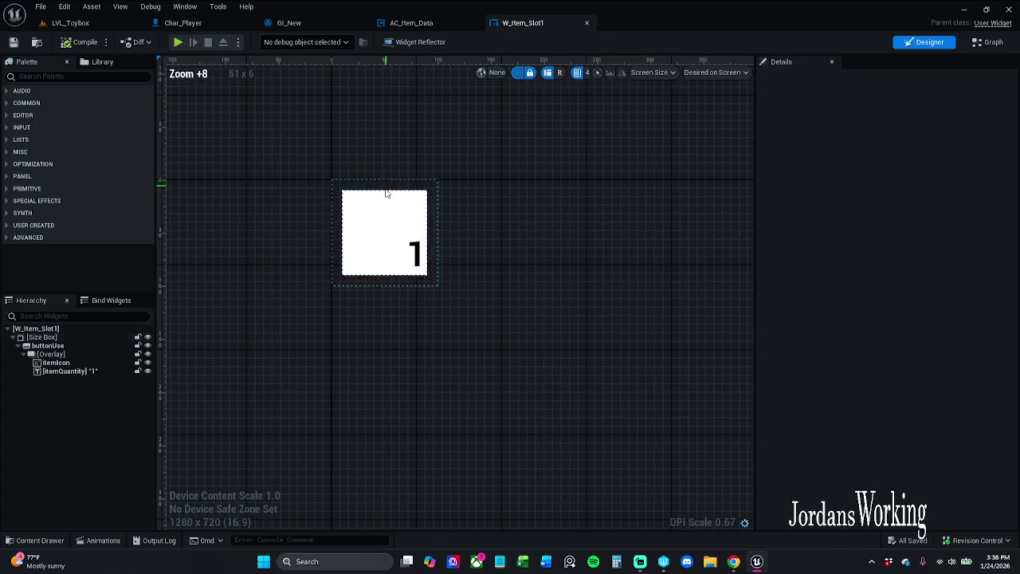
pyautogui.click(420, 215)
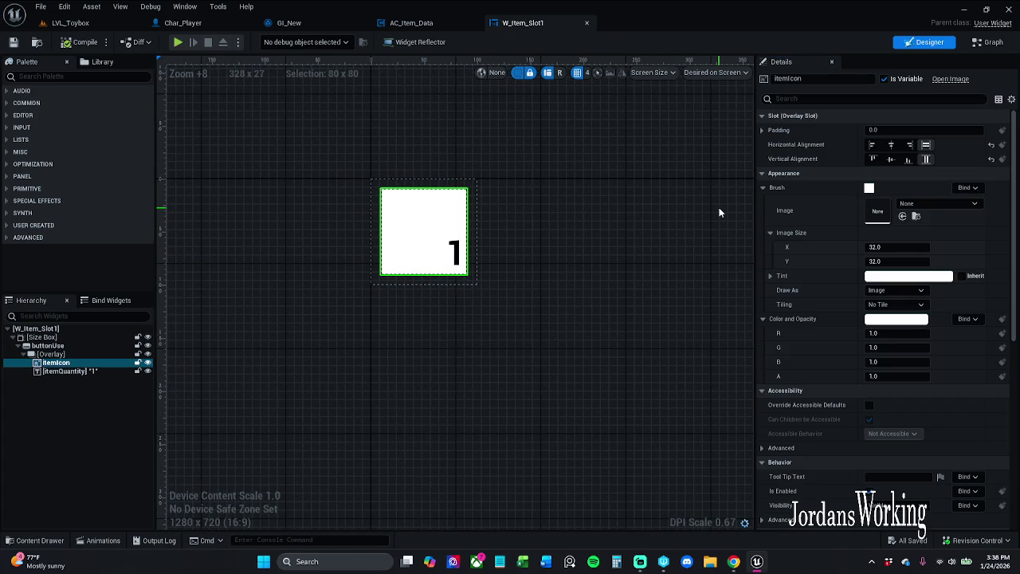
pyautogui.click(48, 345)
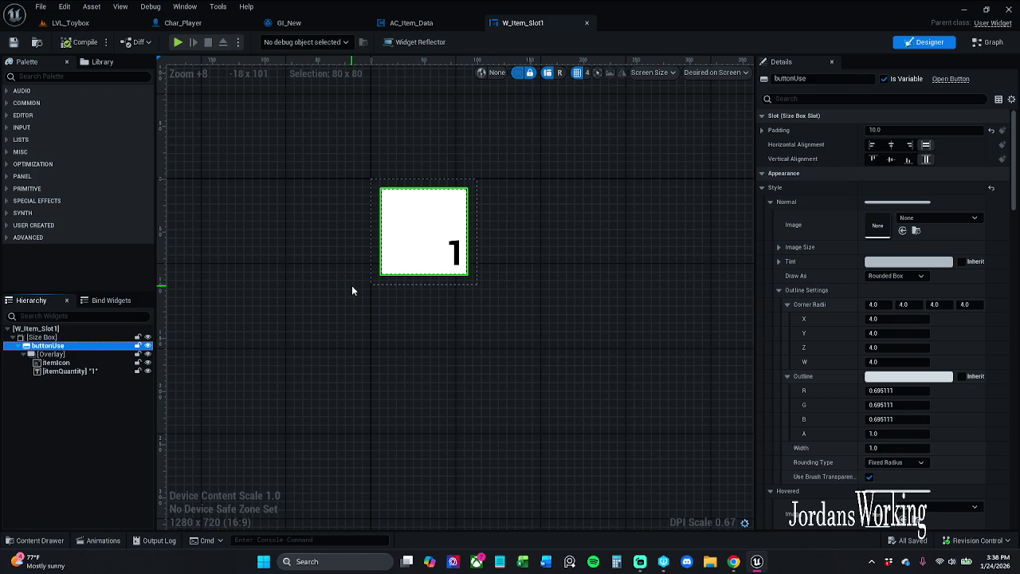
pyautogui.click(55, 363)
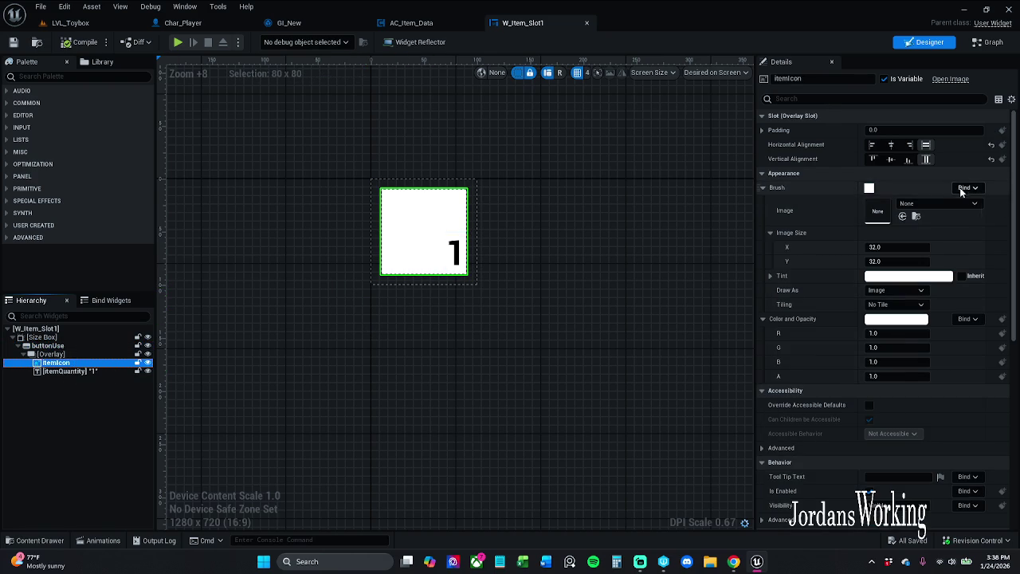
pyautogui.click(967, 187)
pyautogui.click(824, 192)
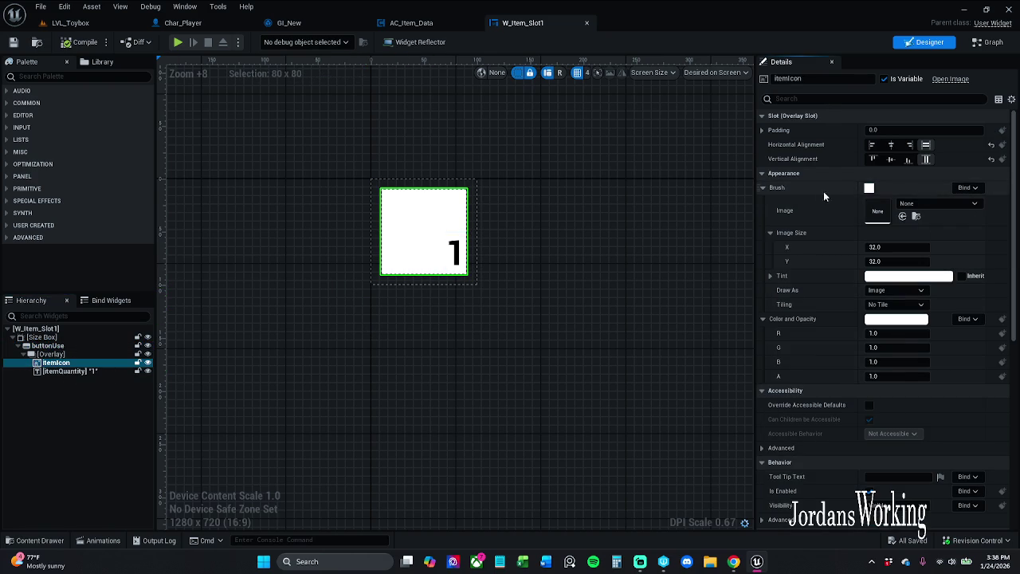
pyautogui.click(762, 188)
pyautogui.click(763, 202)
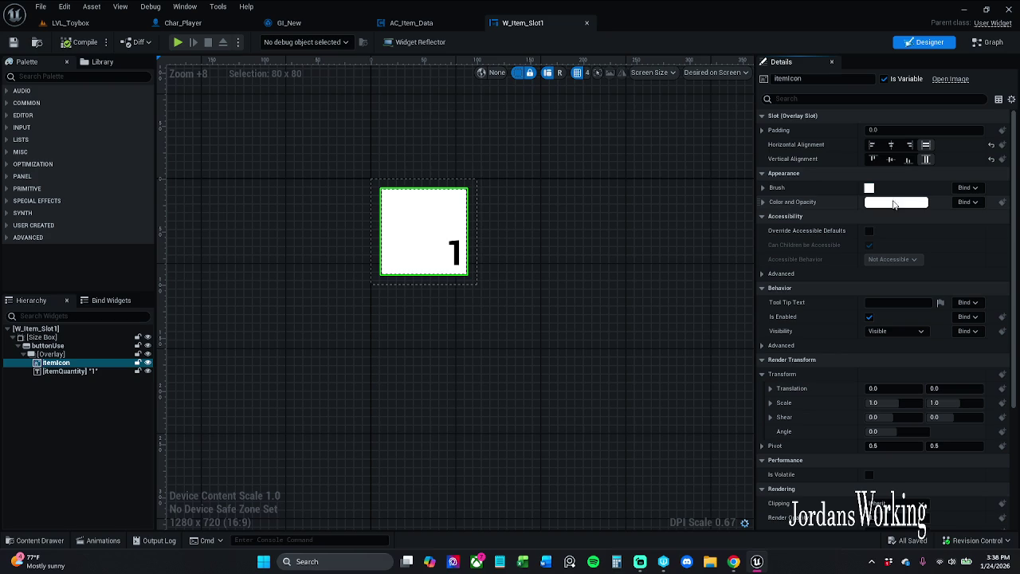
pyautogui.click(966, 188)
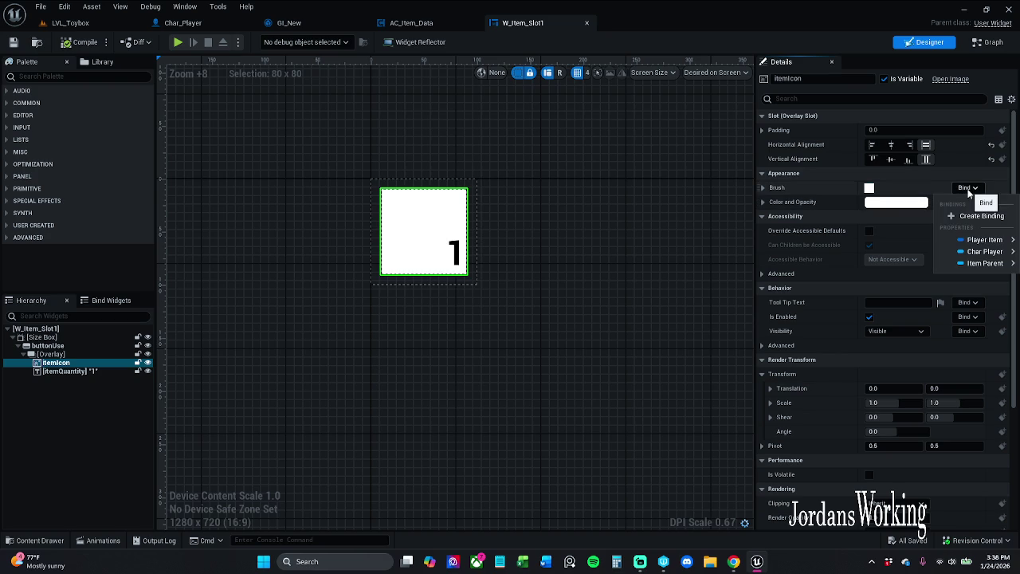
pyautogui.click(967, 191)
# - Try a black tint on the icon, discard it to keep white, and check Color and Opacity bindings
pyautogui.click(914, 206)
pyautogui.moveTo(835, 275); pyautogui.dragTo(825, 354)
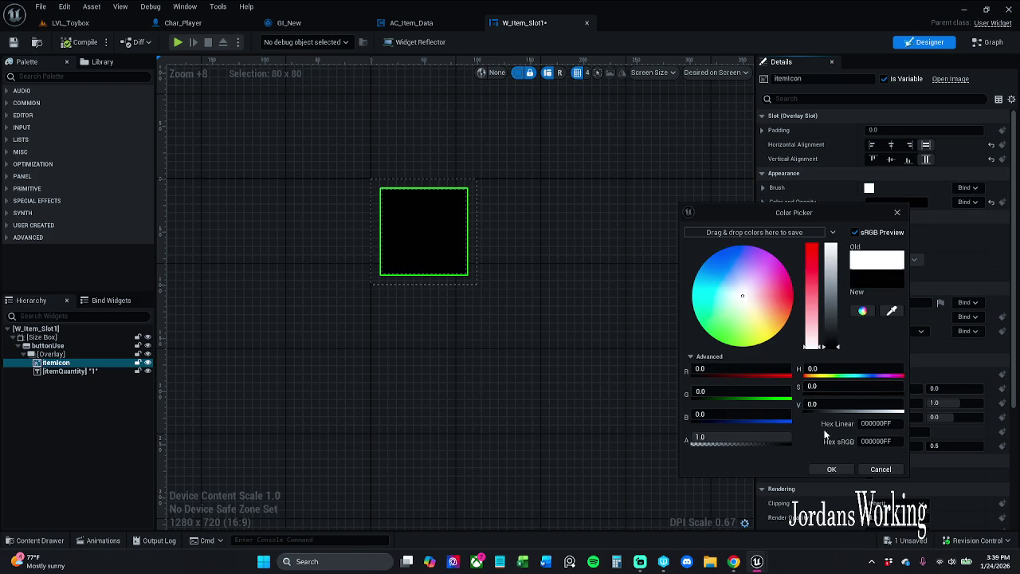
pyautogui.click(879, 469)
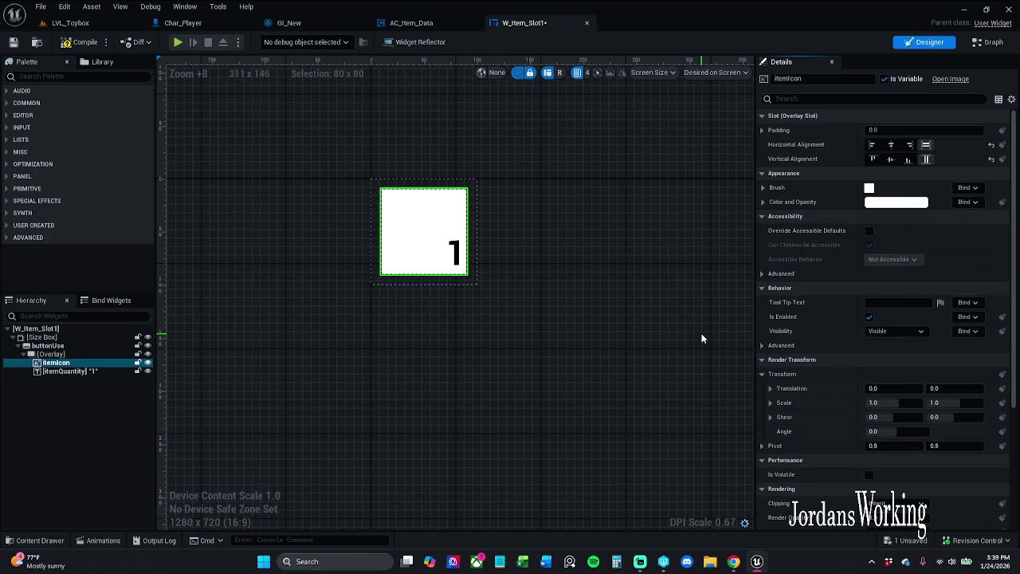
pyautogui.click(969, 201)
pyautogui.moveTo(1009, 256)
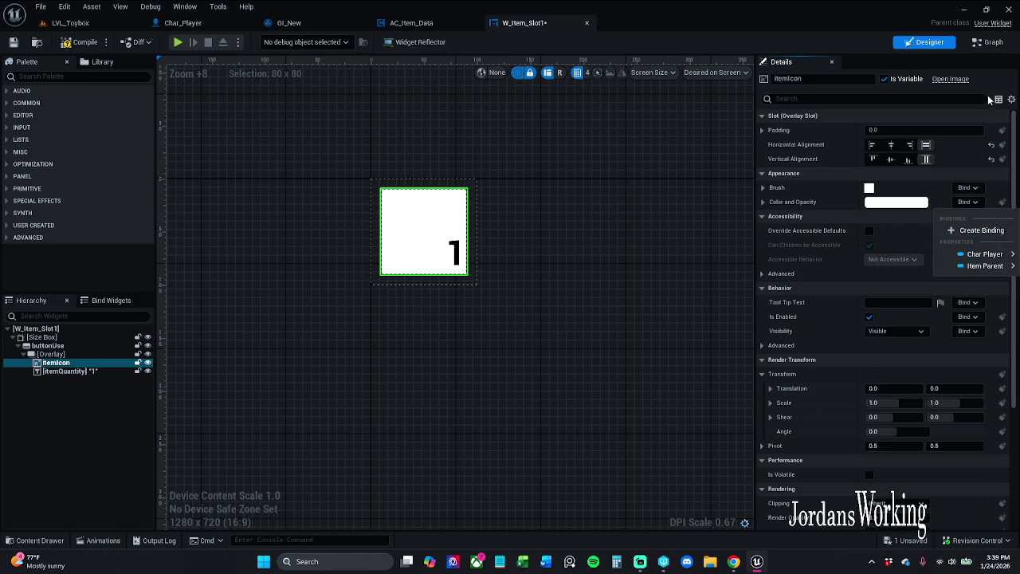
# - Browse the Inventory widgets folder, then review itemQuantity's existing text binding without changing it
pyautogui.click(35, 540)
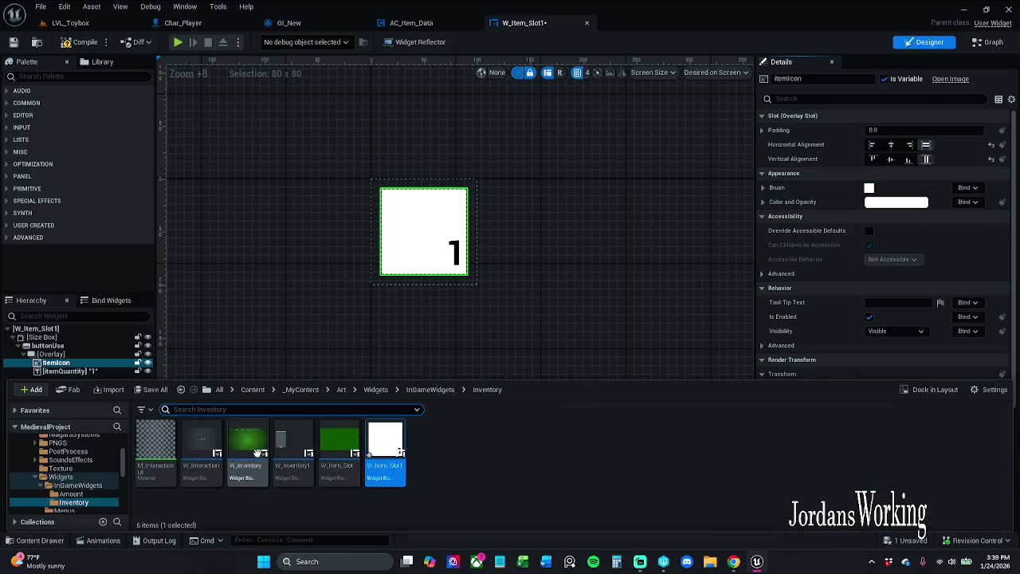
pyautogui.click(563, 288)
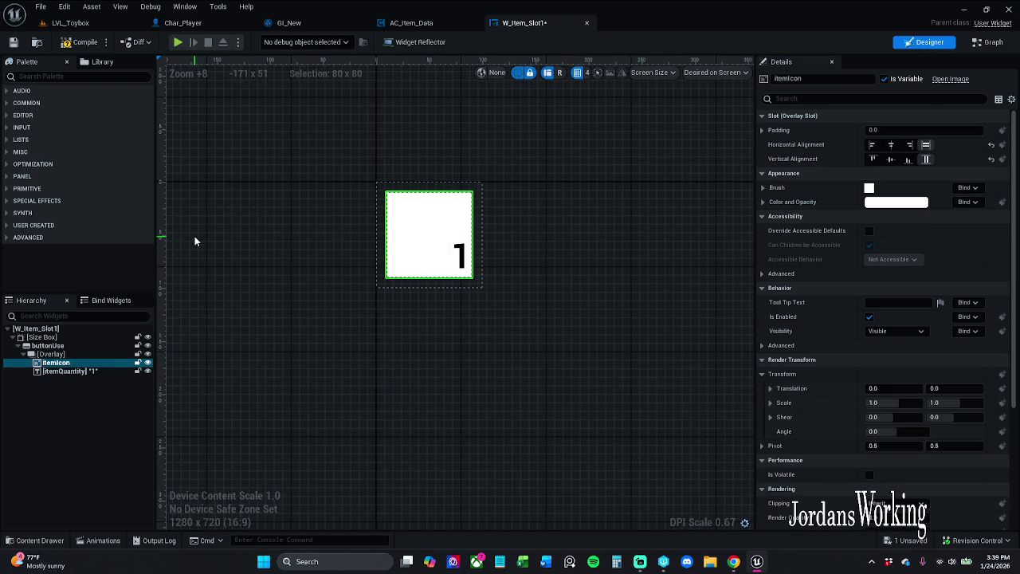
pyautogui.click(93, 372)
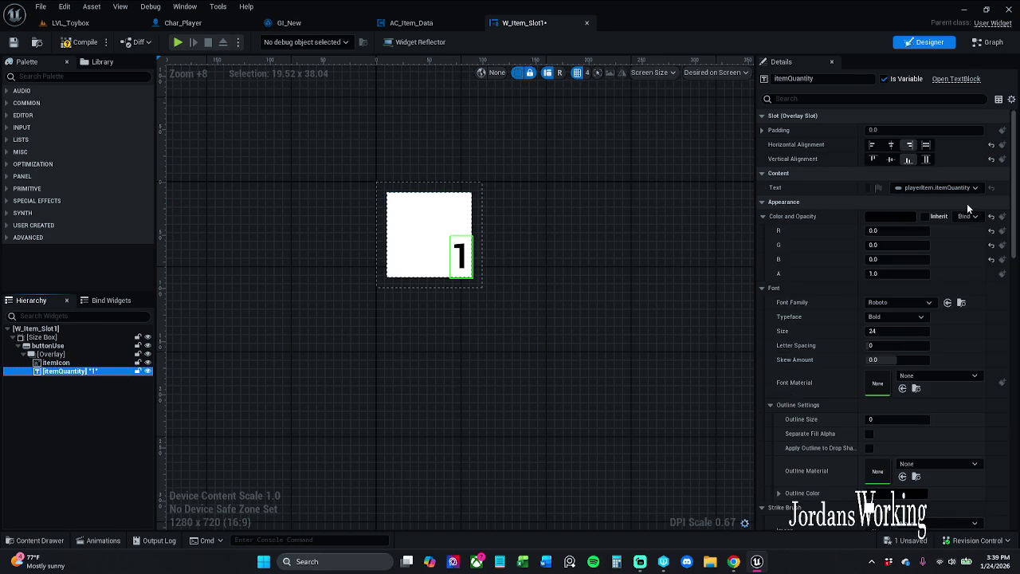
pyautogui.click(935, 193)
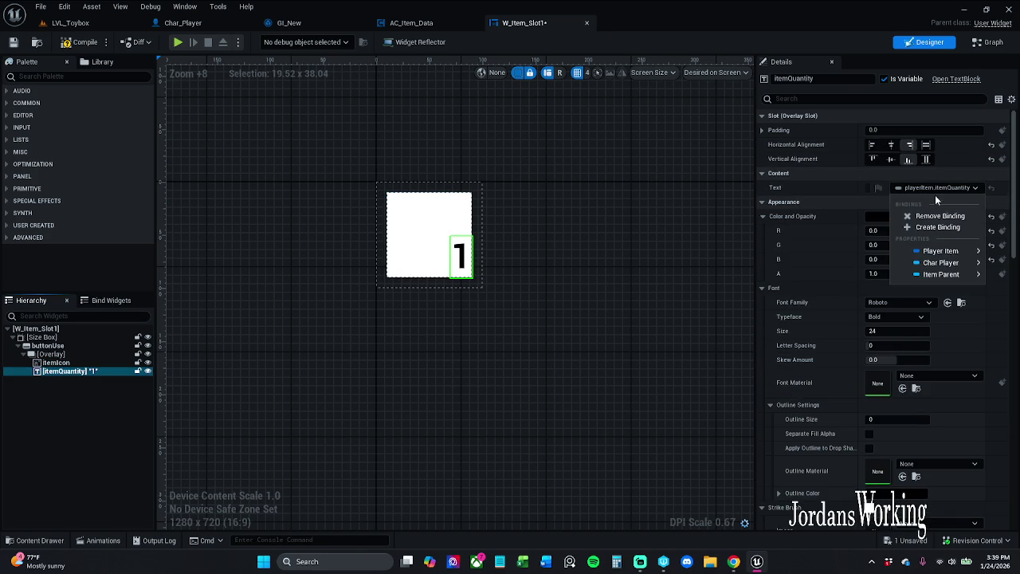
pyautogui.click(937, 190)
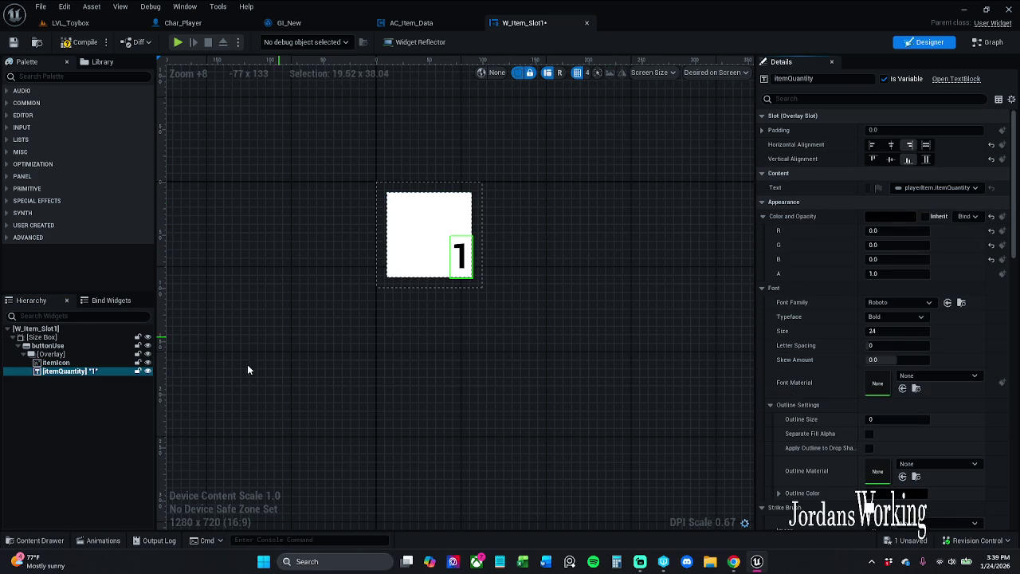
# - Duplicate itemQuantity to compare binding options with itemIcon, then delete the itemQuantity_1 copy
pyautogui.click(74, 363)
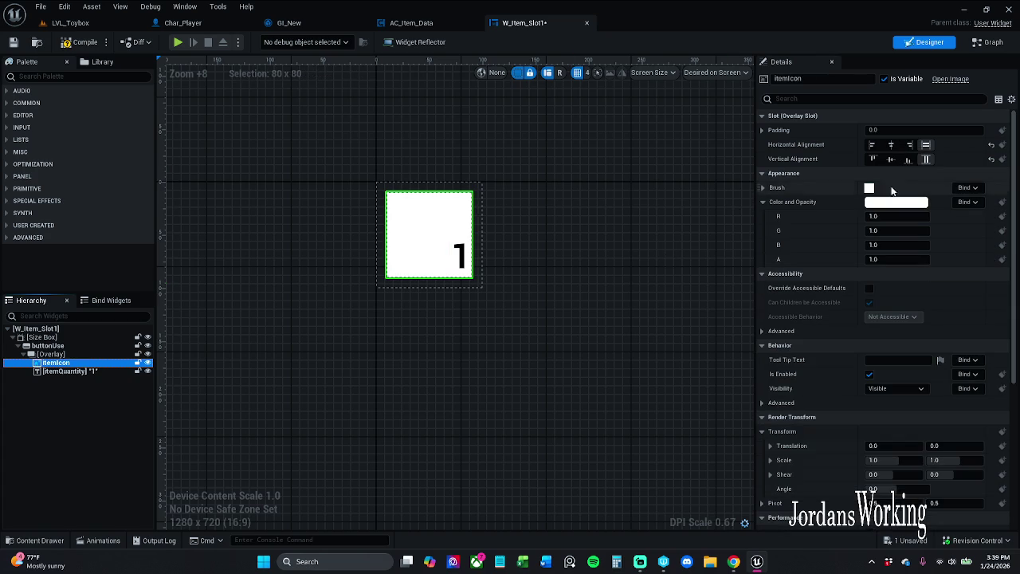
pyautogui.click(98, 372)
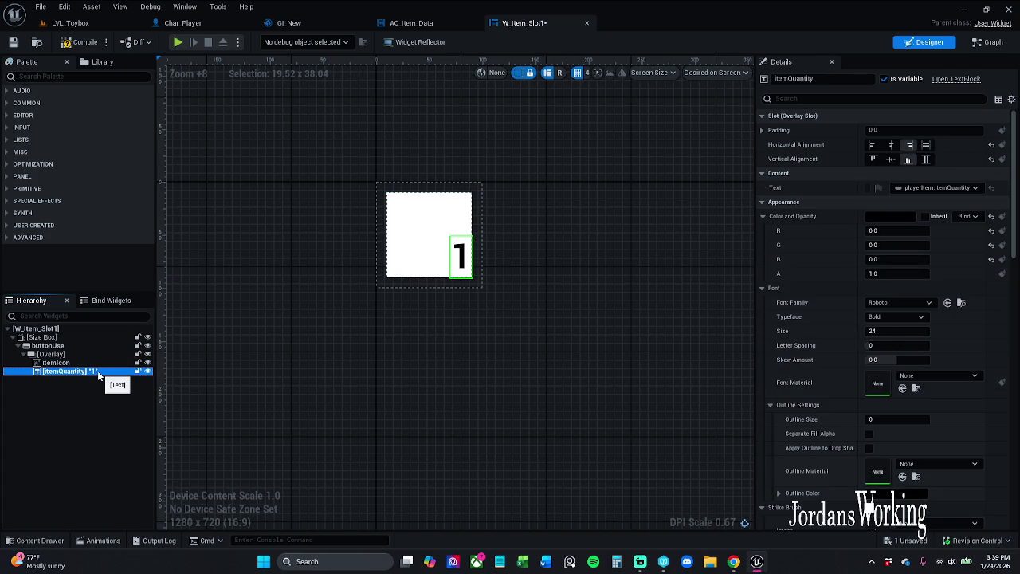
pyautogui.click(88, 363)
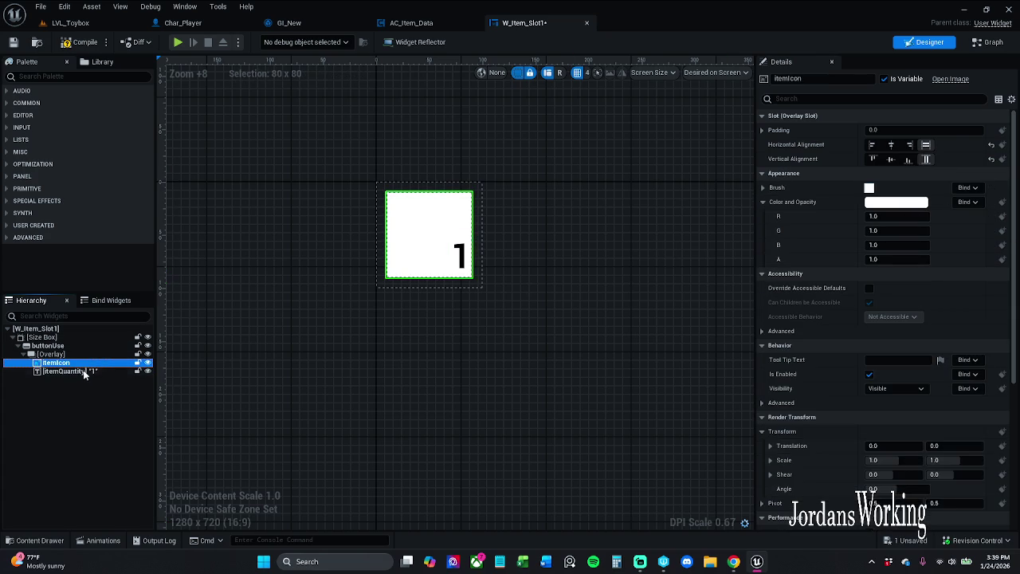
pyautogui.click(87, 373)
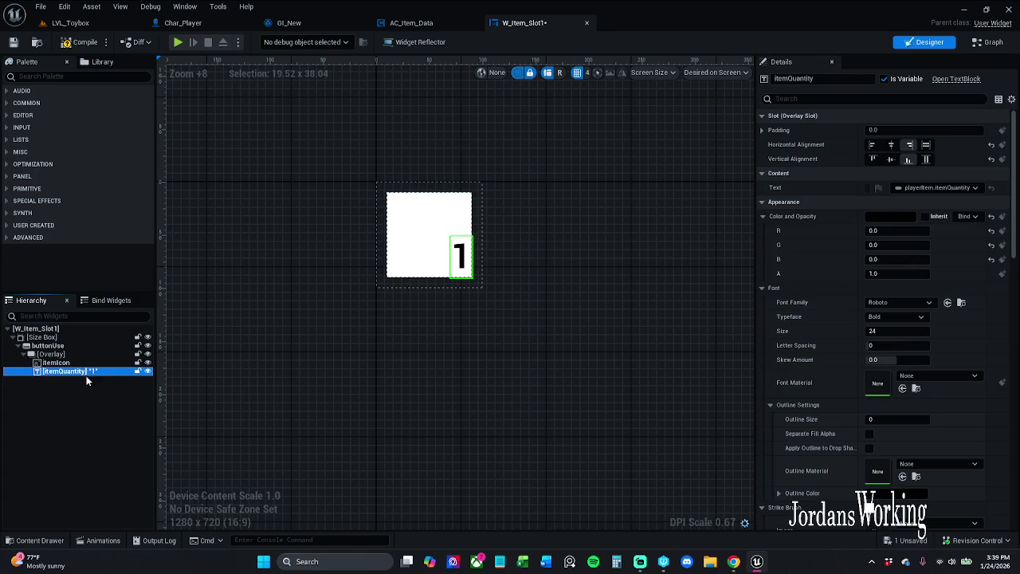
pyautogui.hotkey('ctrl', 'd')
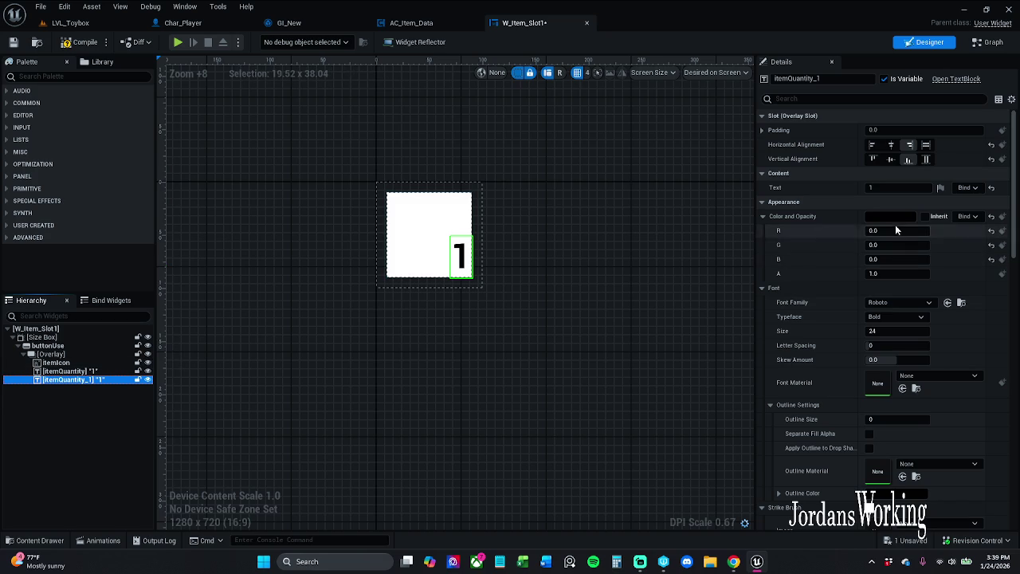
pyautogui.click(967, 188)
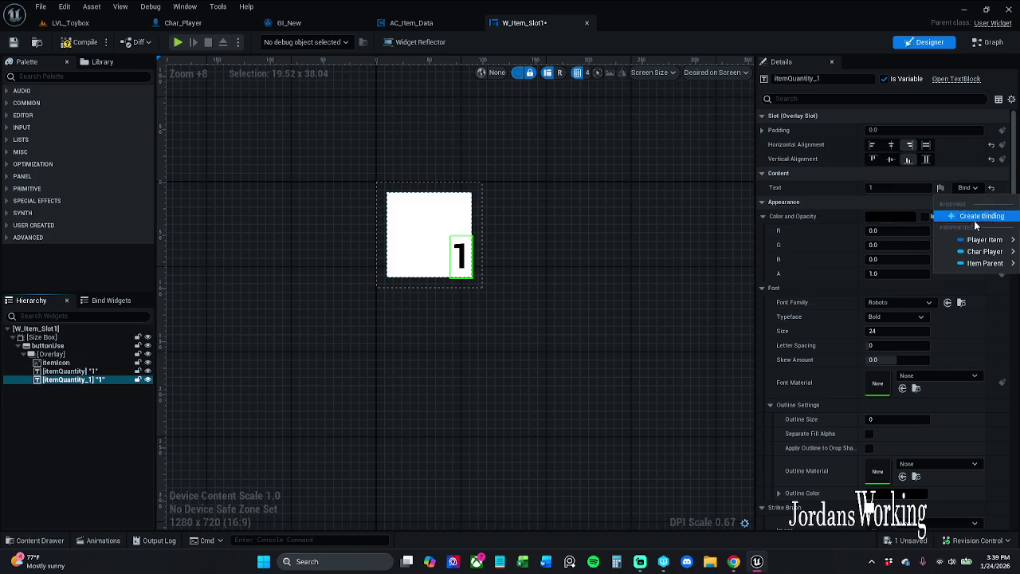
pyautogui.moveTo(986, 242)
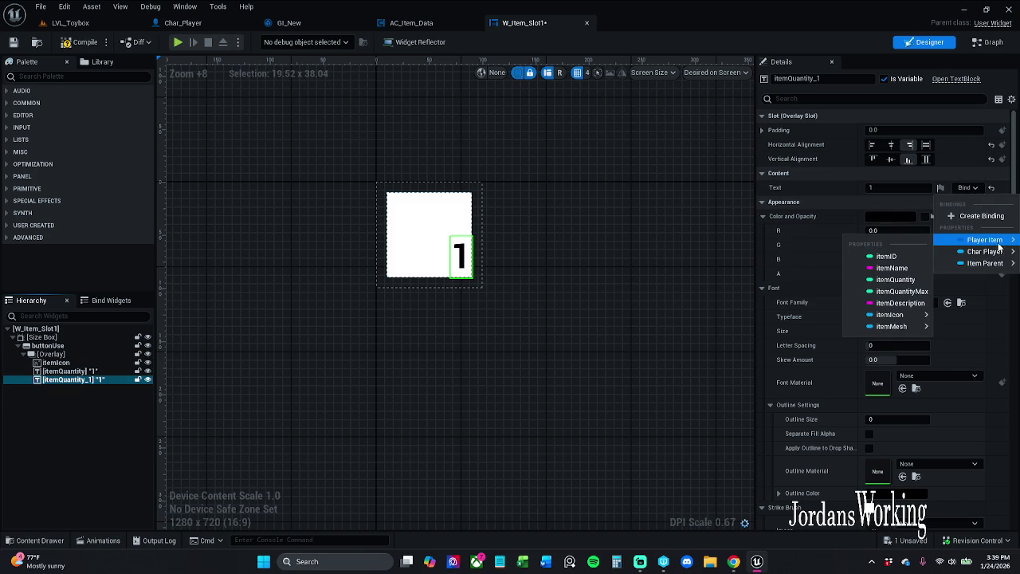
pyautogui.click(56, 363)
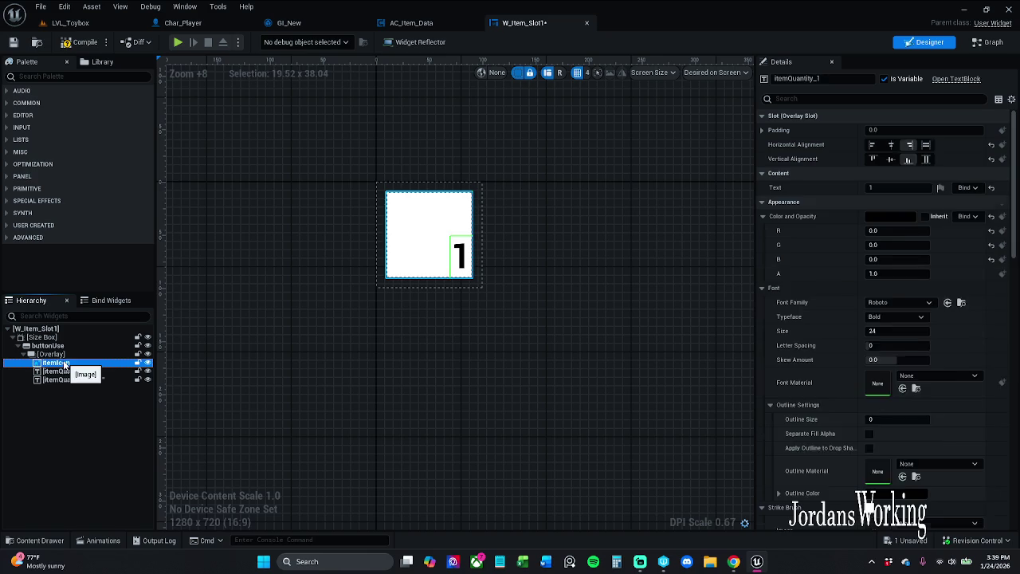
pyautogui.click(965, 188)
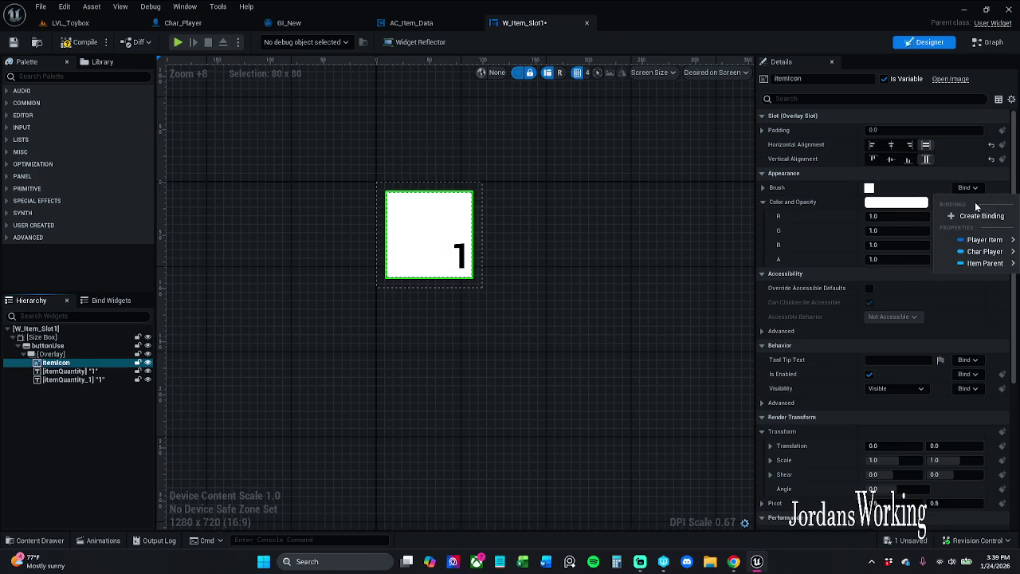
pyautogui.click(96, 380)
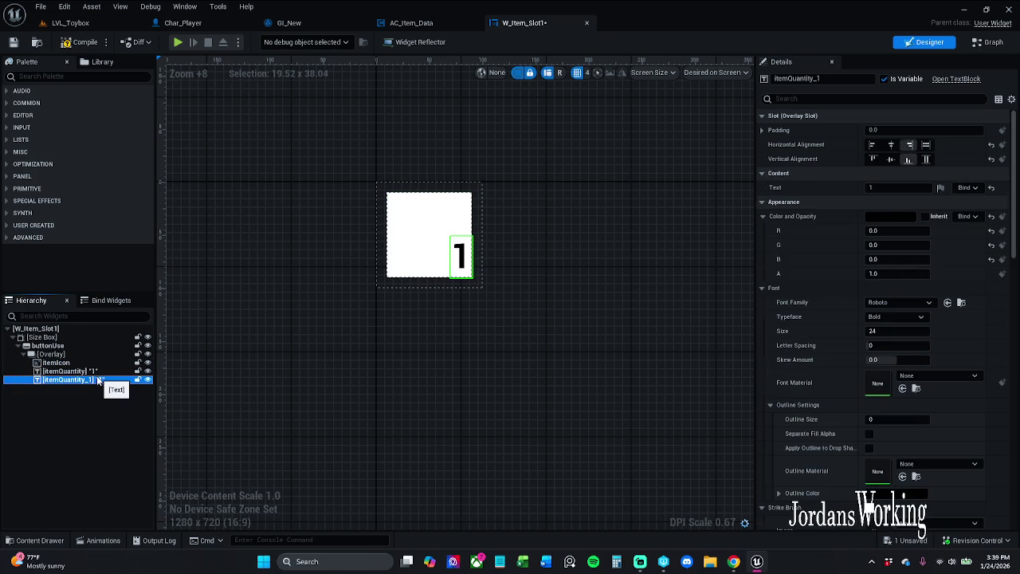
pyautogui.press('Delete')
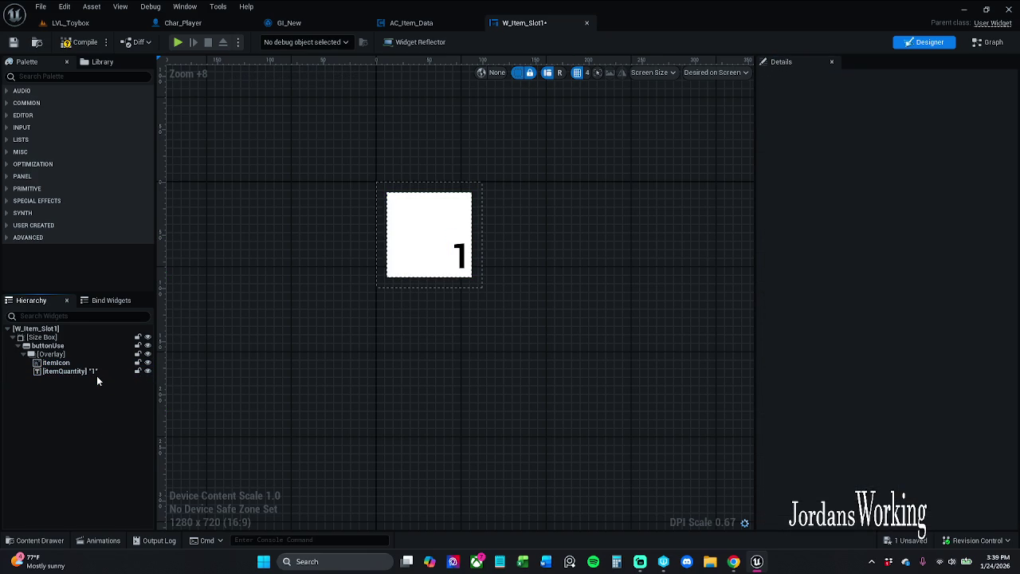
# - Bind the itemIcon Brush to playerItem.itemIcon, check out and save the widget, and return to LVL_Toybox
pyautogui.click(72, 364)
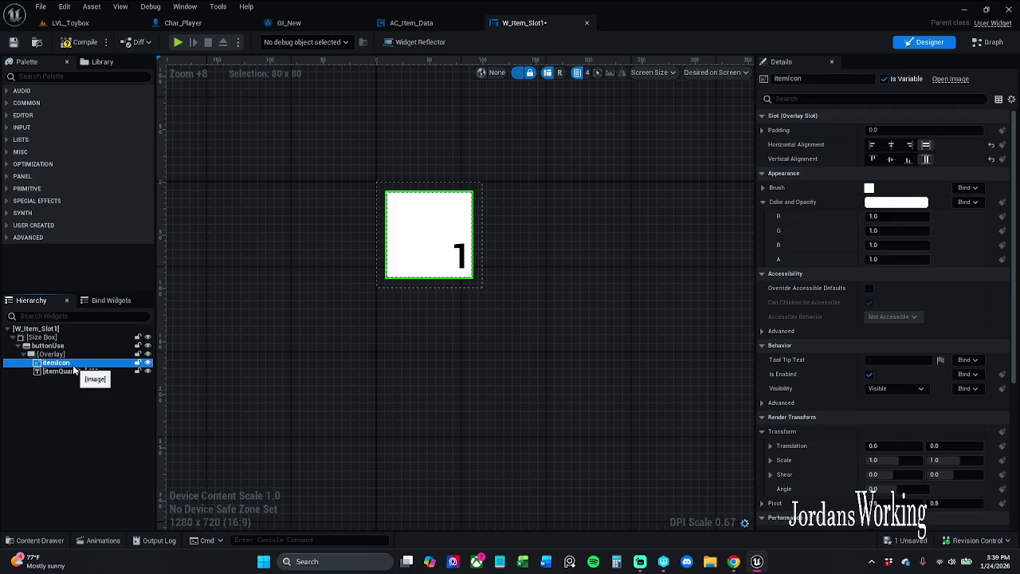
pyautogui.click(967, 202)
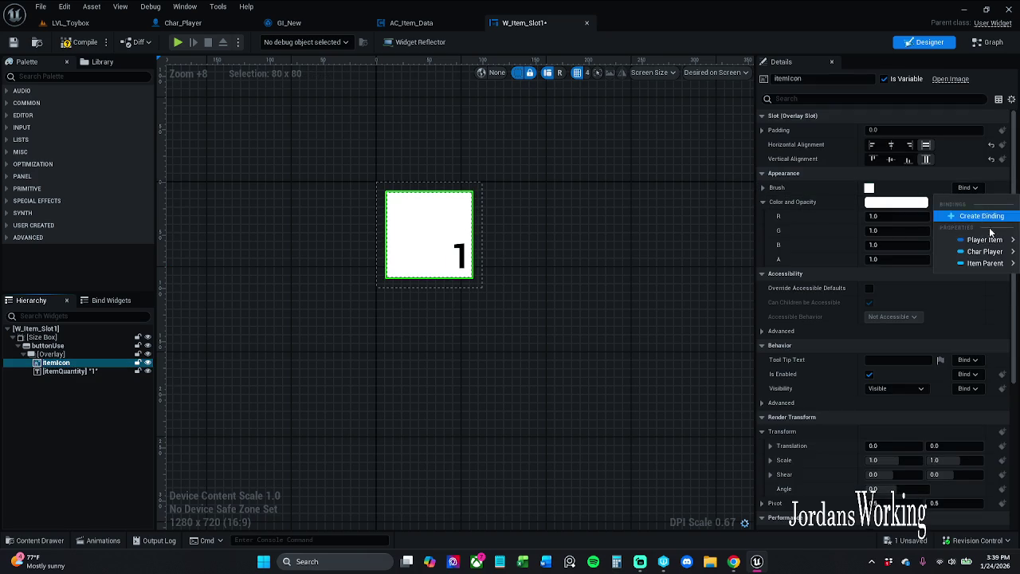
pyautogui.moveTo(995, 242)
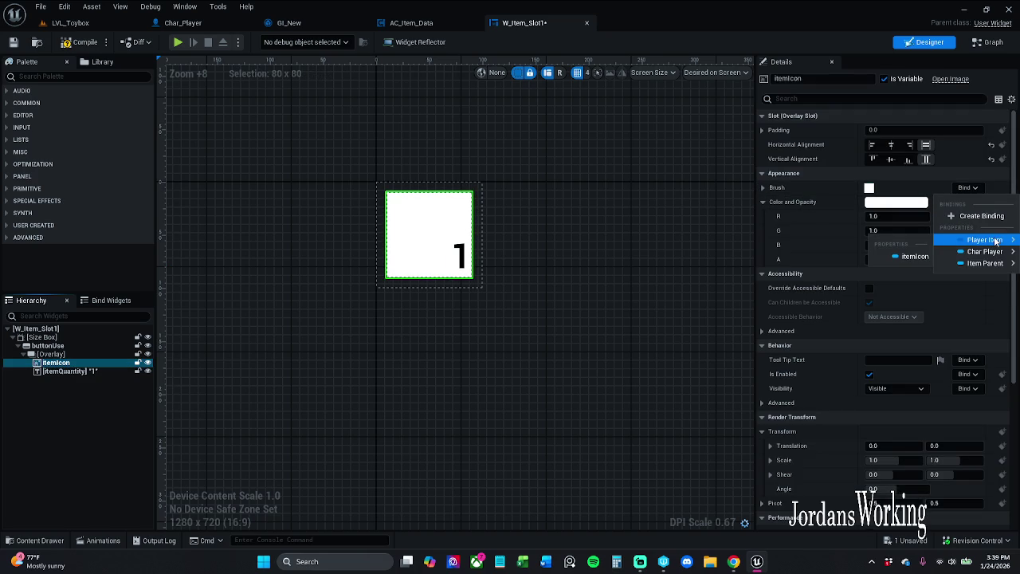
pyautogui.click(915, 255)
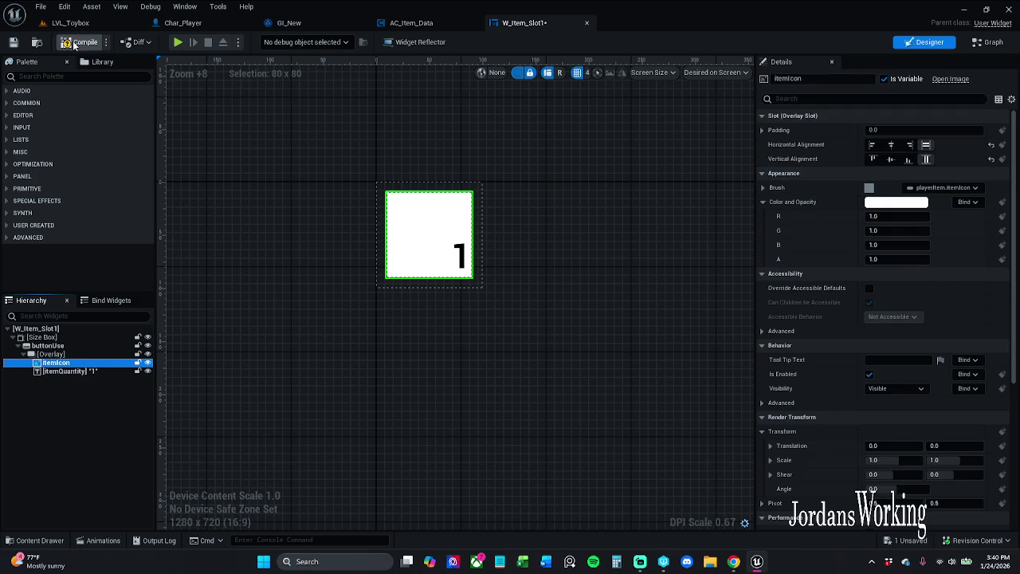
pyautogui.click(13, 43)
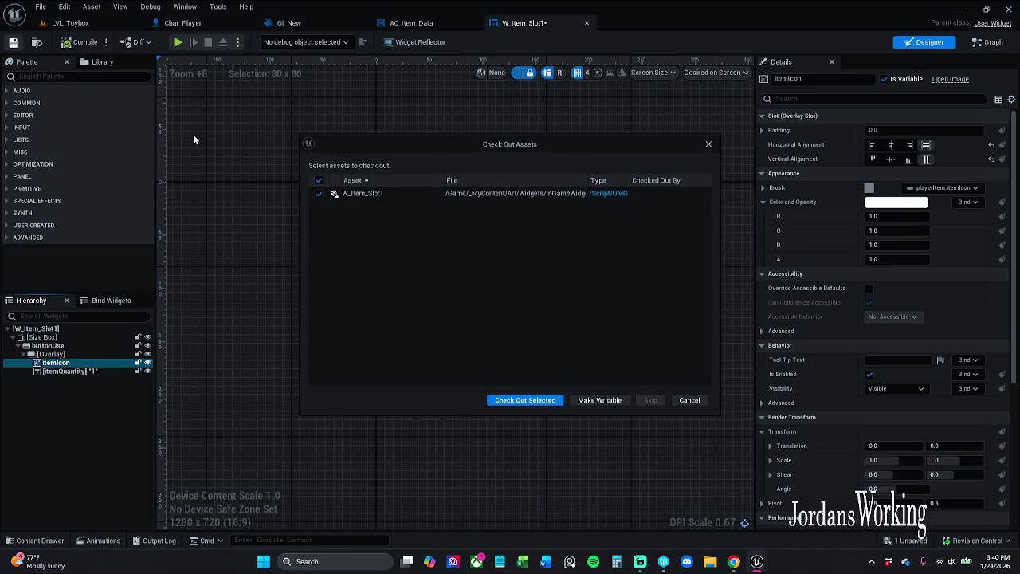
pyautogui.click(525, 400)
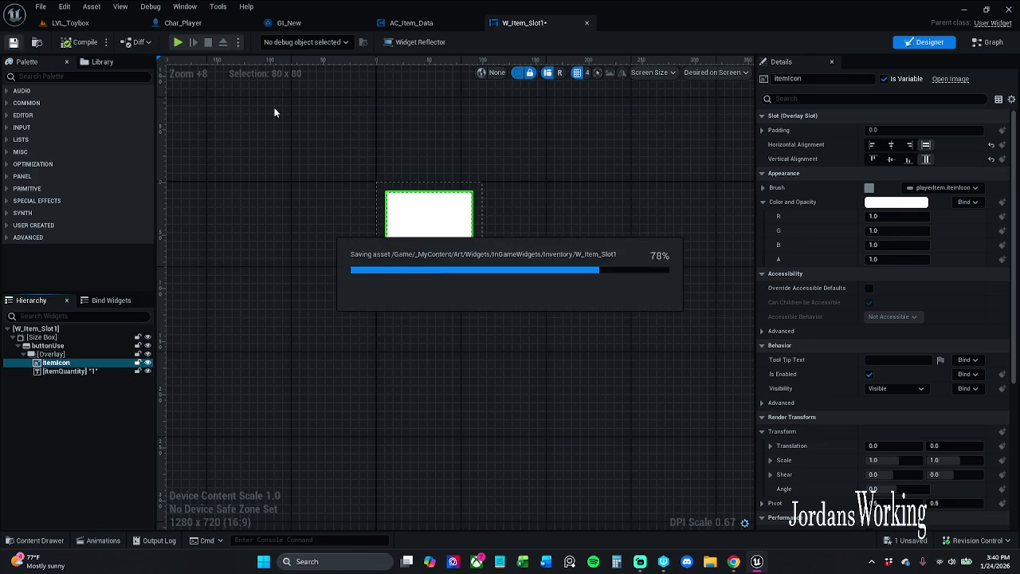
pyautogui.click(84, 23)
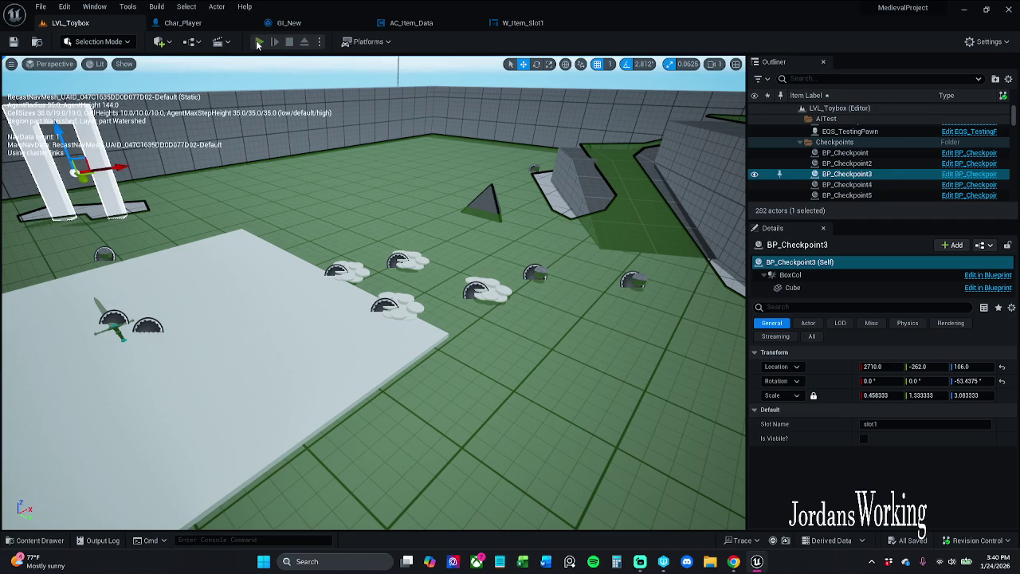
# - Play the level, pick up the nearby item and check its icon in the inventory
pyautogui.click(260, 42)
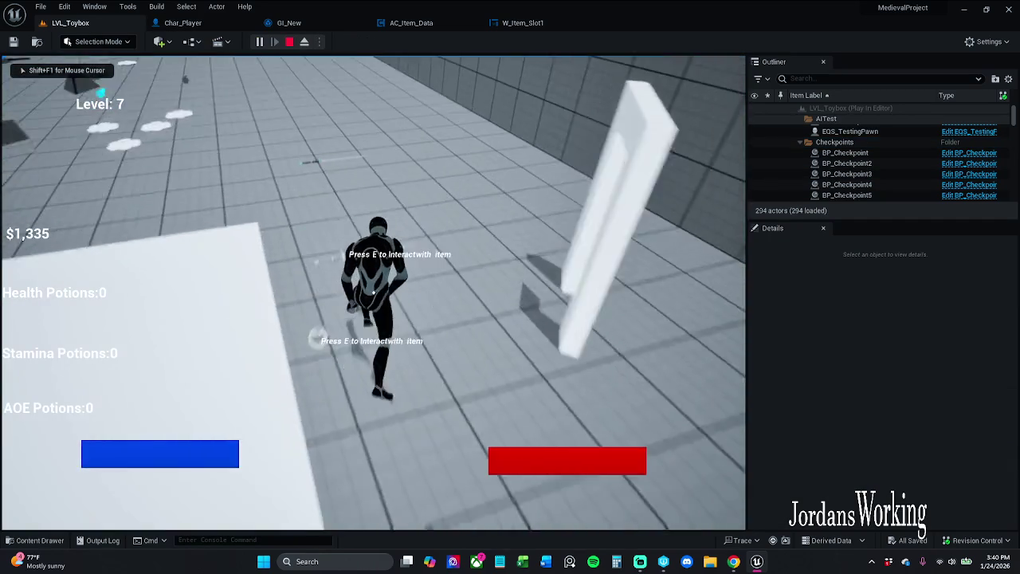
pyautogui.press('f')
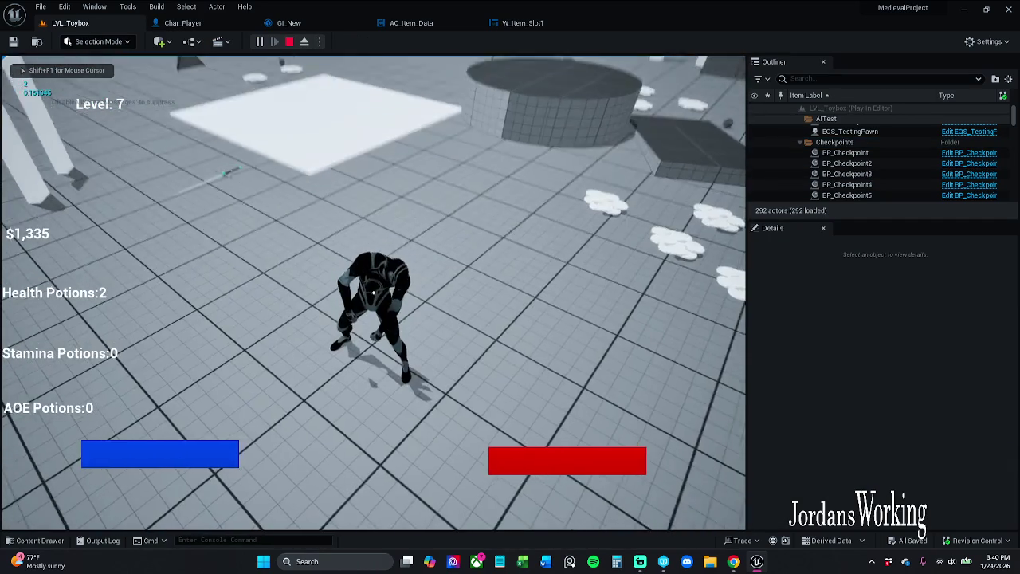
pyautogui.press('i')
pyautogui.click(146, 457)
pyautogui.press('w')
pyautogui.press('w')
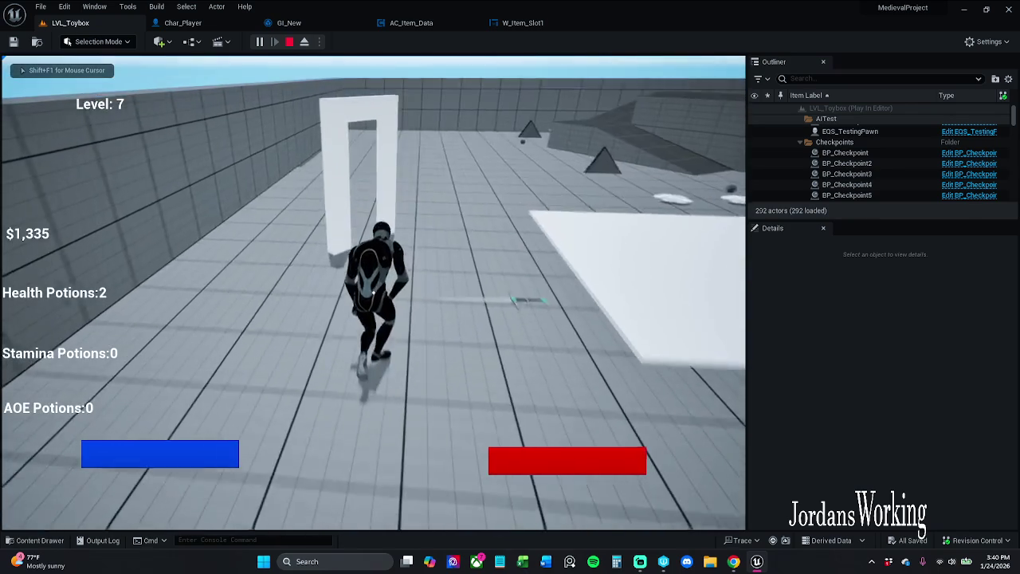
pyautogui.press('i')
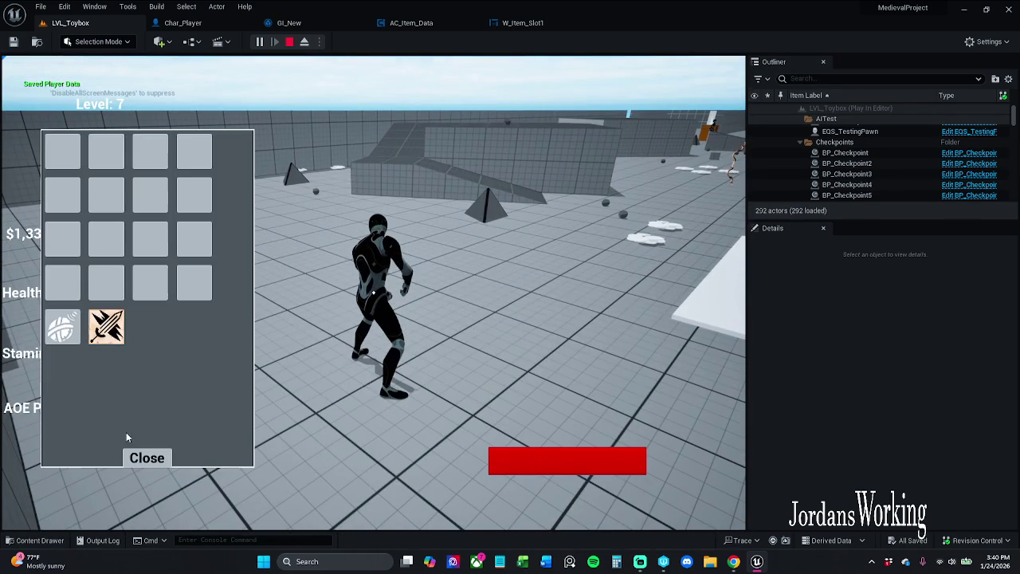
pyautogui.click(156, 464)
pyautogui.press('Escape')
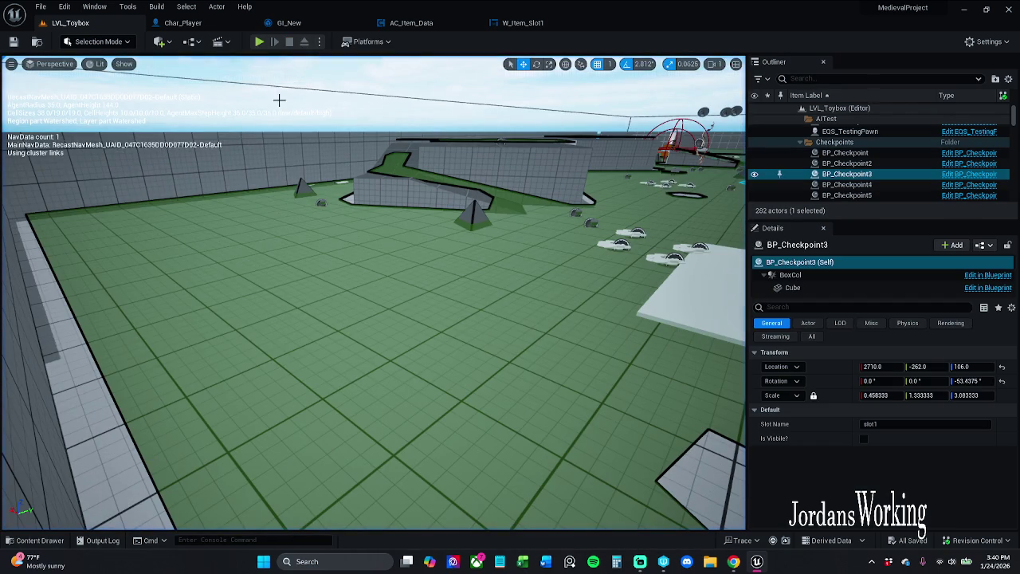
# - Replay and check the inventory again, then stop and return to W_Item_Slot1
pyautogui.click(259, 43)
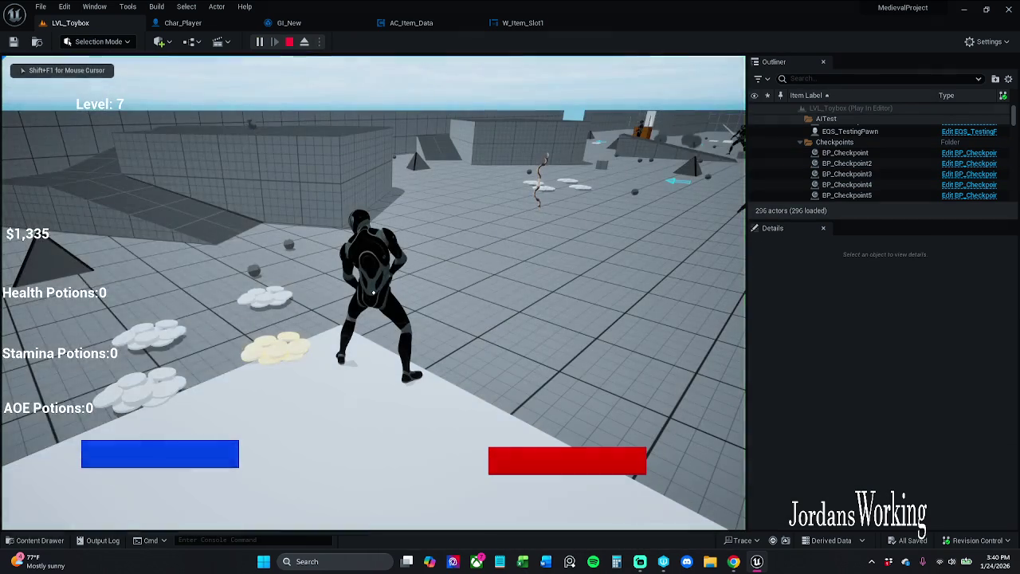
pyautogui.press('i')
pyautogui.click(148, 457)
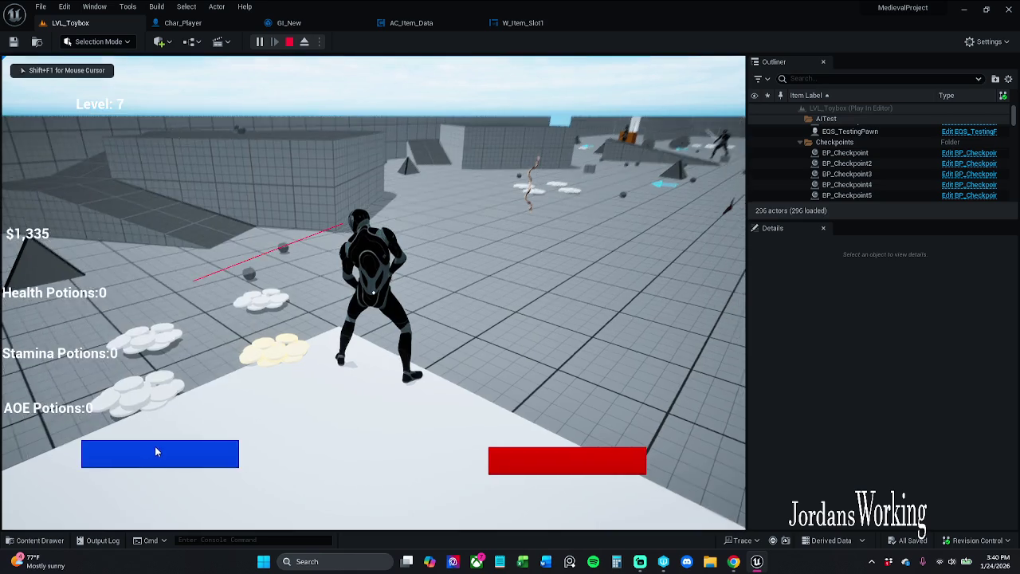
pyautogui.press('Escape')
pyautogui.click(521, 23)
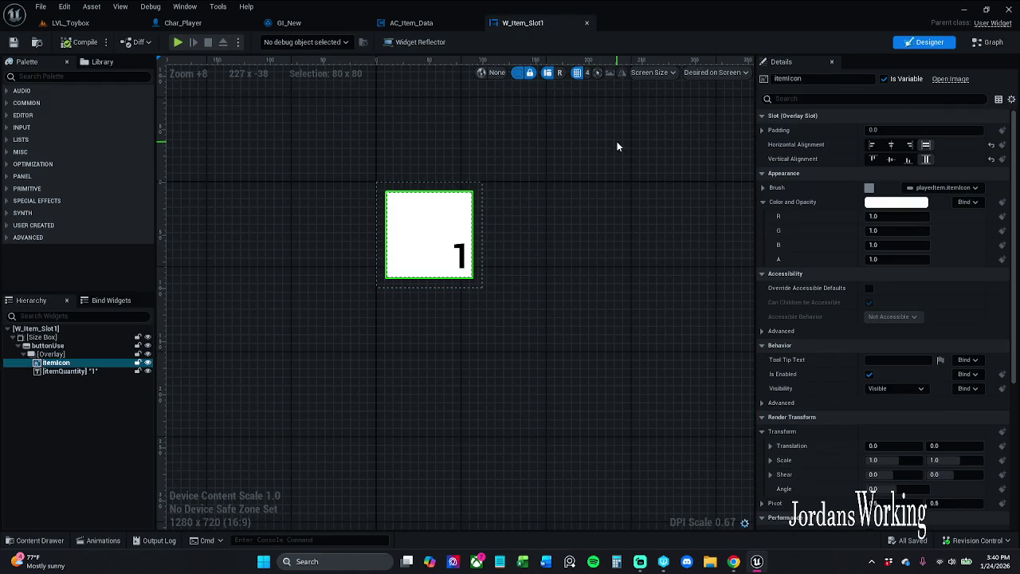
# - Remove the Brush binding from W_Item_Slot1's itemIcon image, save the widget, and switch to its Event Graph
pyautogui.click(67, 371)
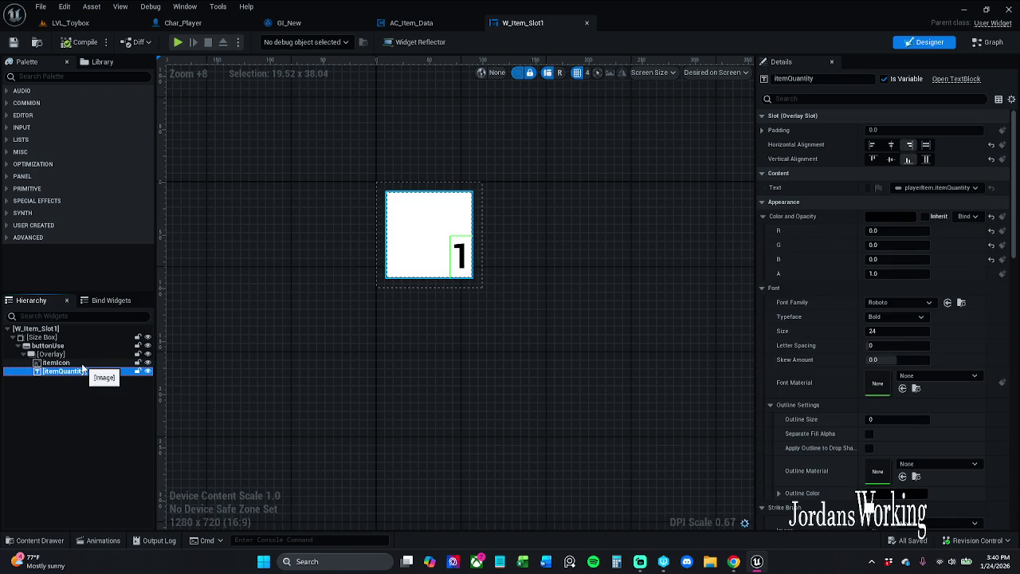
pyautogui.click(81, 363)
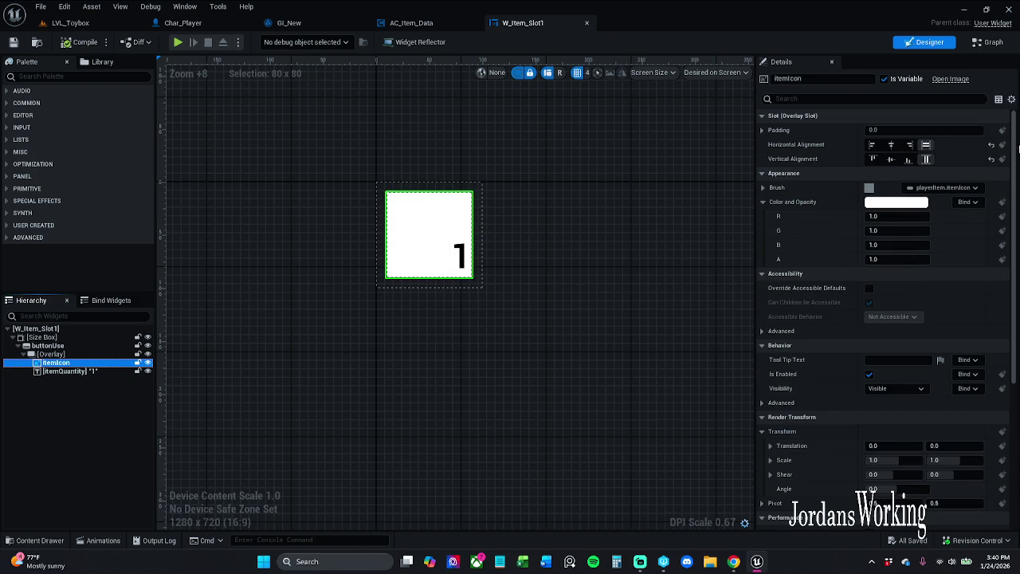
pyautogui.click(960, 173)
pyautogui.click(960, 173)
pyautogui.click(968, 202)
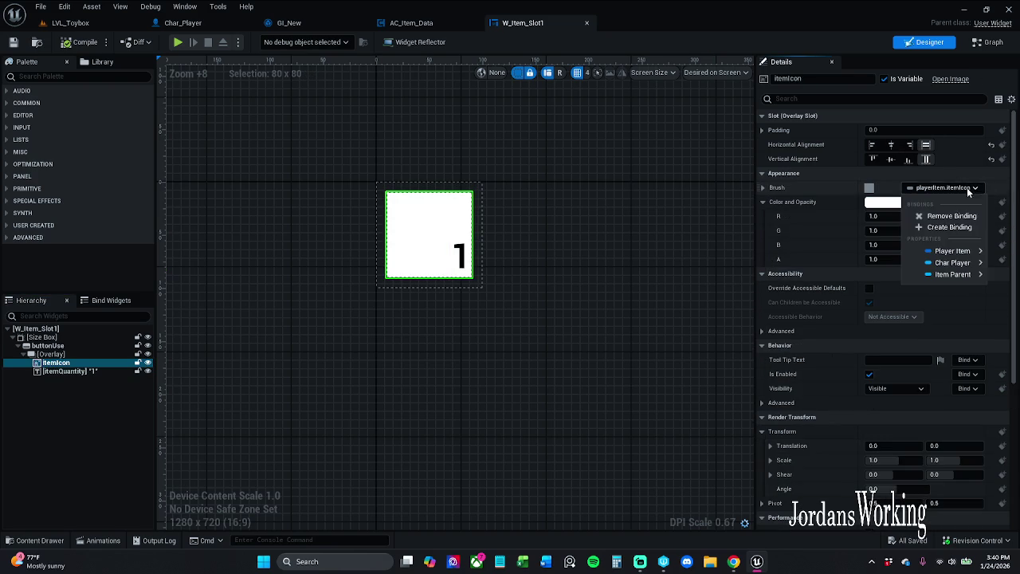
pyautogui.click(968, 221)
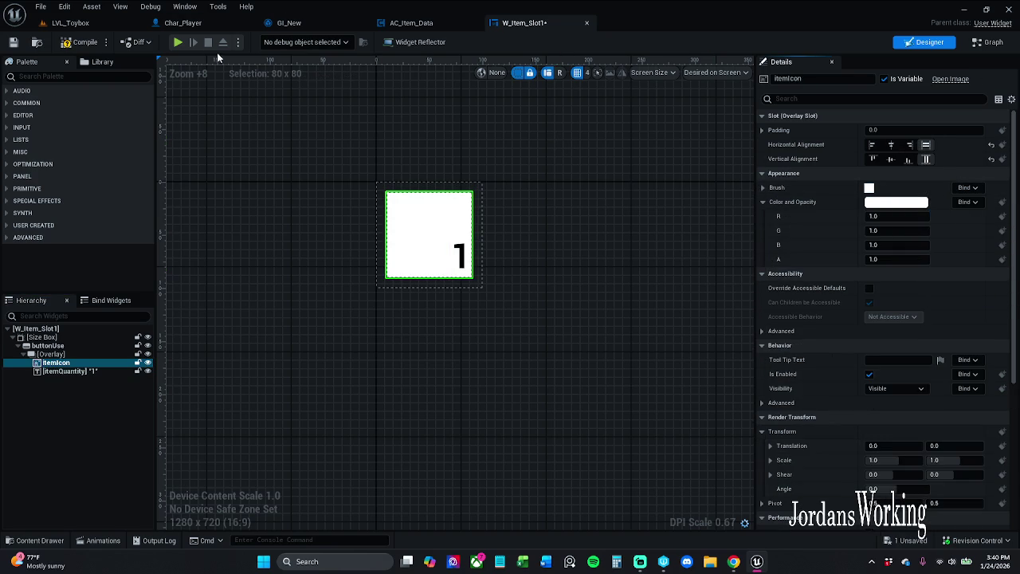
pyautogui.click(13, 42)
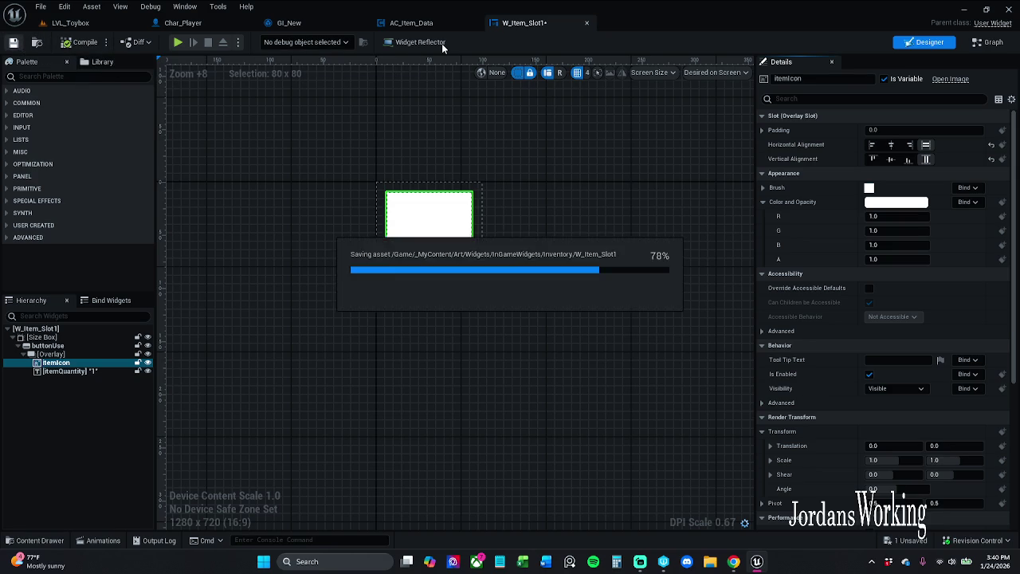
pyautogui.click(988, 42)
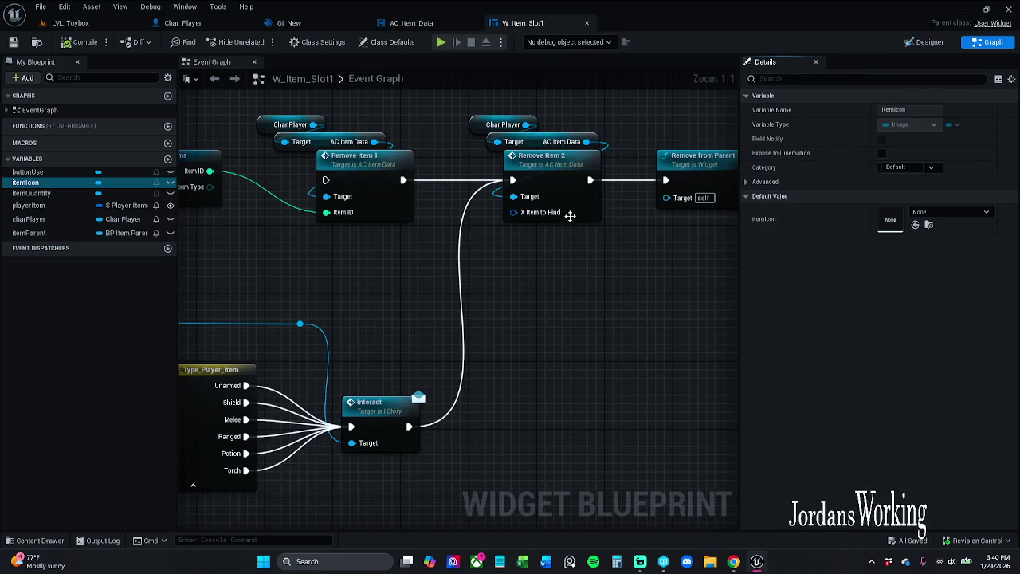
pyautogui.scroll(-3, 642, 285)
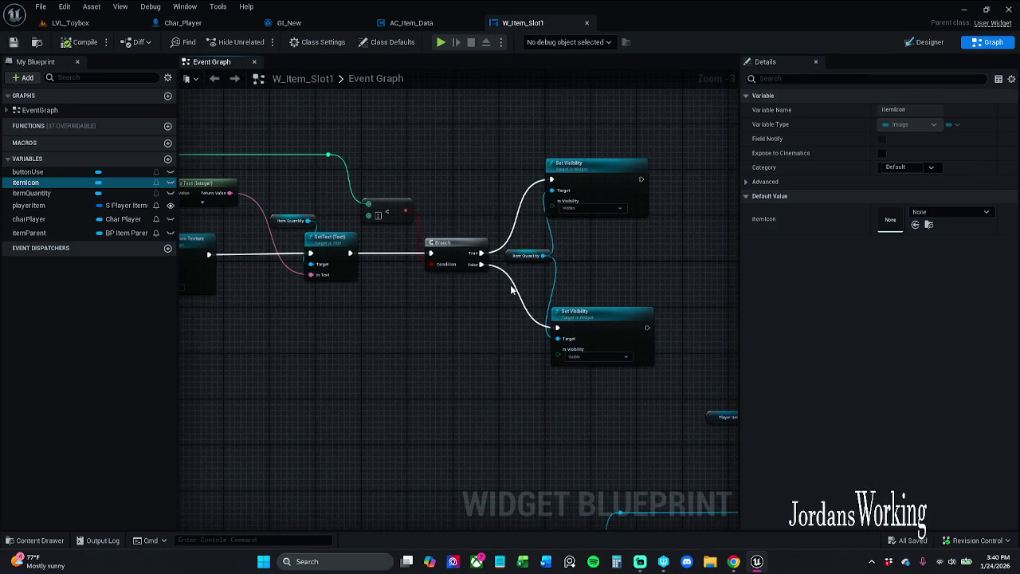
pyautogui.scroll(-2, 496, 335)
pyautogui.scroll(2, 406, 191)
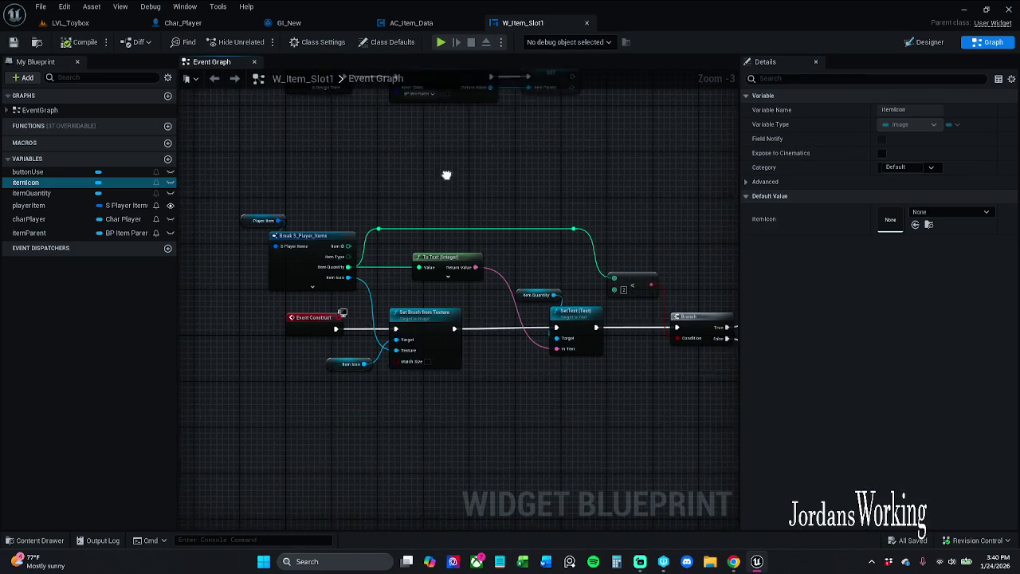
pyautogui.scroll(3, 363, 285)
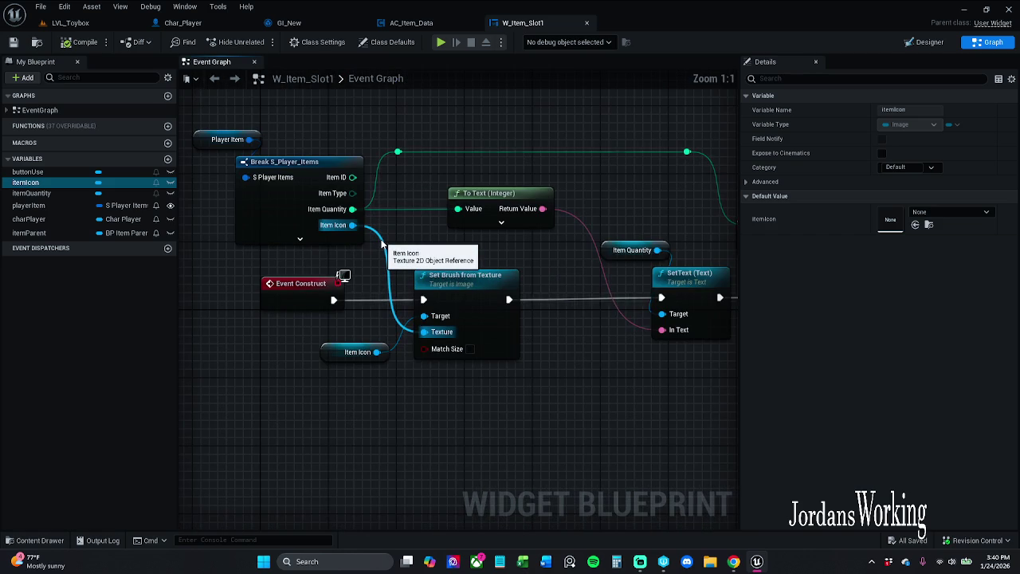
pyautogui.moveTo(375, 384); pyautogui.dragTo(465, 324)
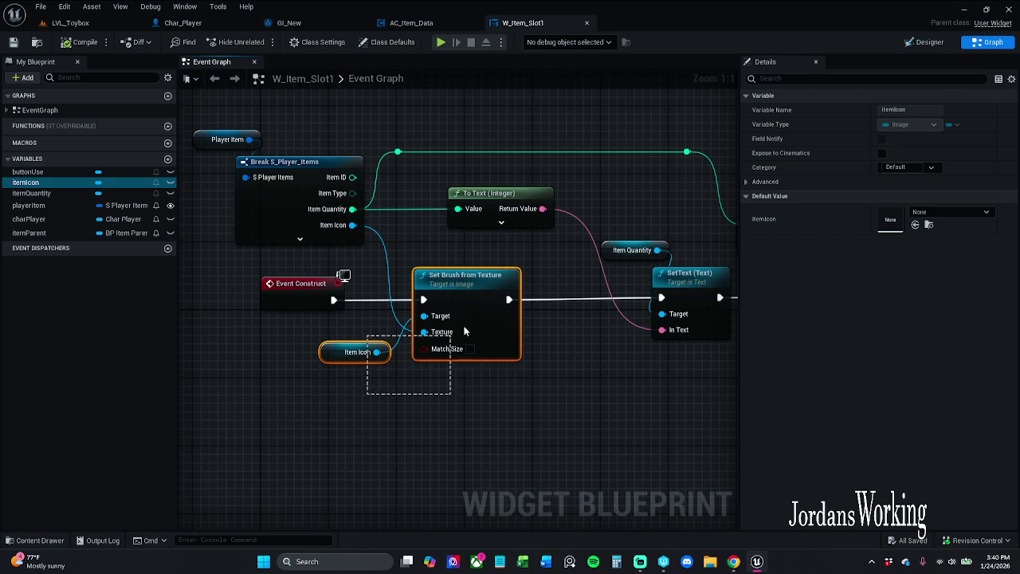
pyautogui.click(450, 379)
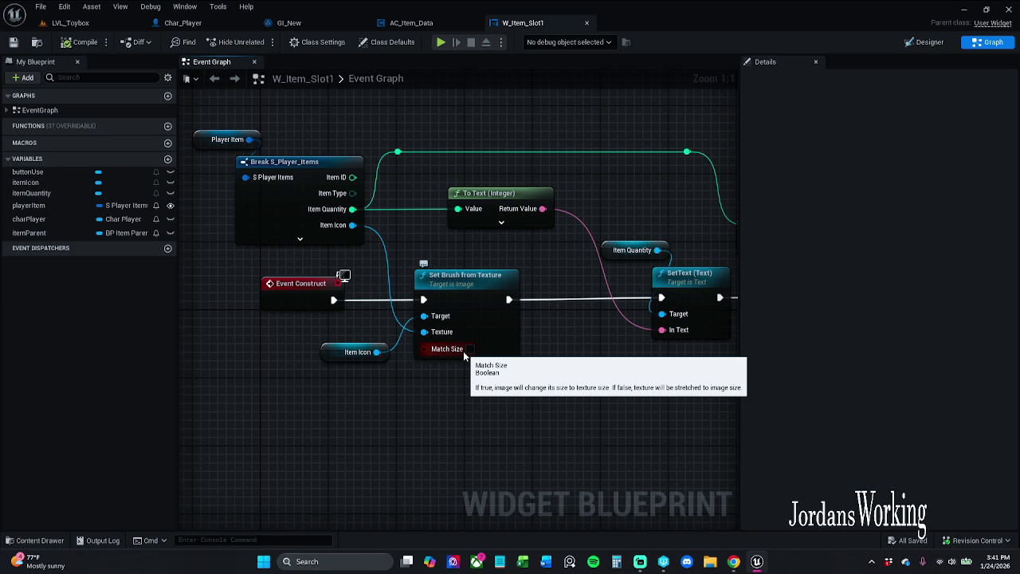
# - Show W_Item_Slot1's Designer layout with the itemIcon image and quantity text '1'
pyautogui.moveTo(463, 351)
pyautogui.mouseDown()
pyautogui.moveTo(471, 388)
pyautogui.moveTo(492, 383)
pyautogui.mouseUp()
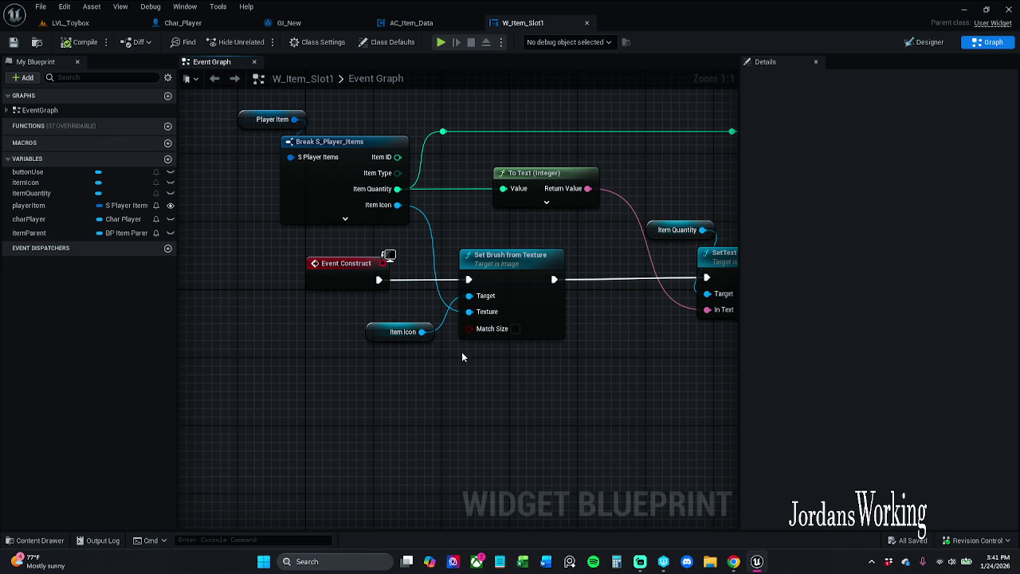
pyautogui.click(910, 51)
pyautogui.scroll(6, 334, 183)
pyautogui.scroll(-2, 351, 198)
pyautogui.click(988, 41)
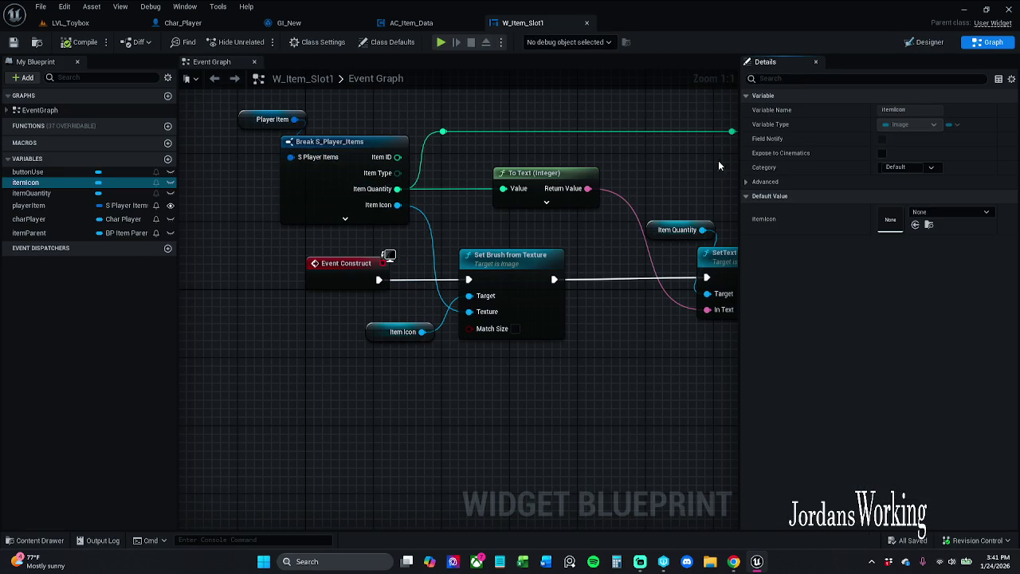
pyautogui.click(924, 41)
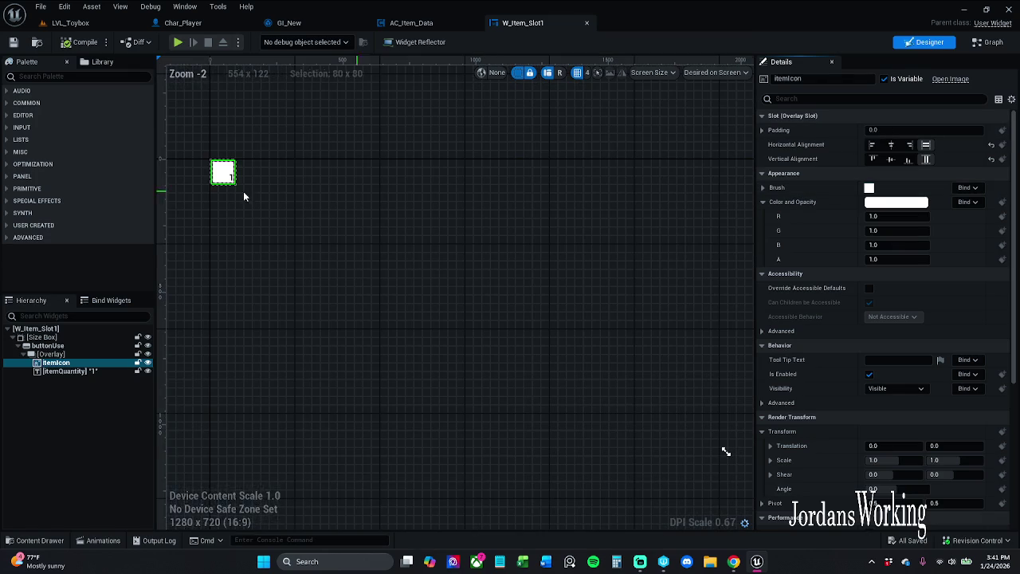
# - Check that the itemQuantity text is still bound to playerItem.itemQuantity, leaving it unchanged
pyautogui.scroll(6, 396, 216)
pyautogui.click(428, 204)
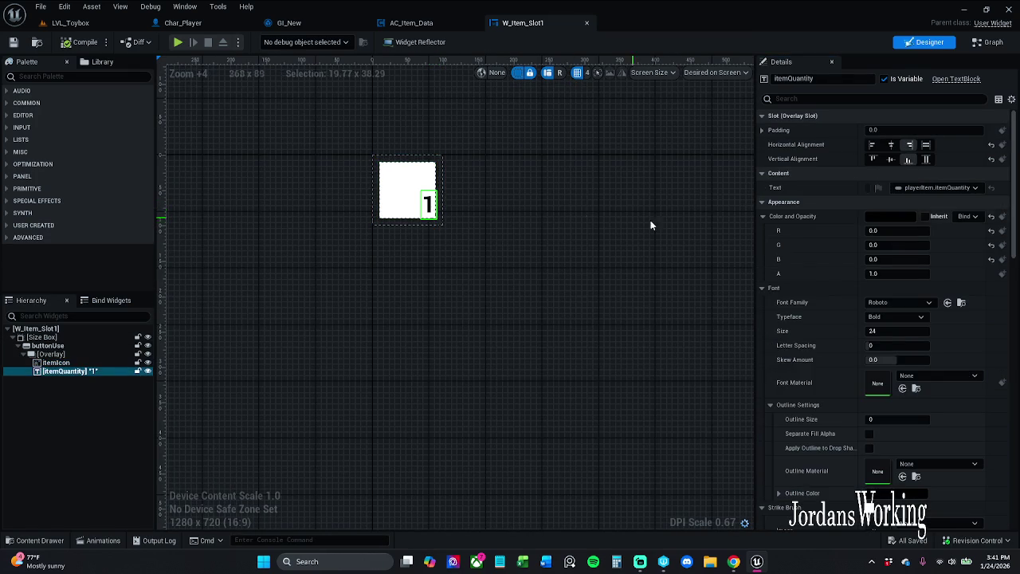
pyautogui.click(962, 188)
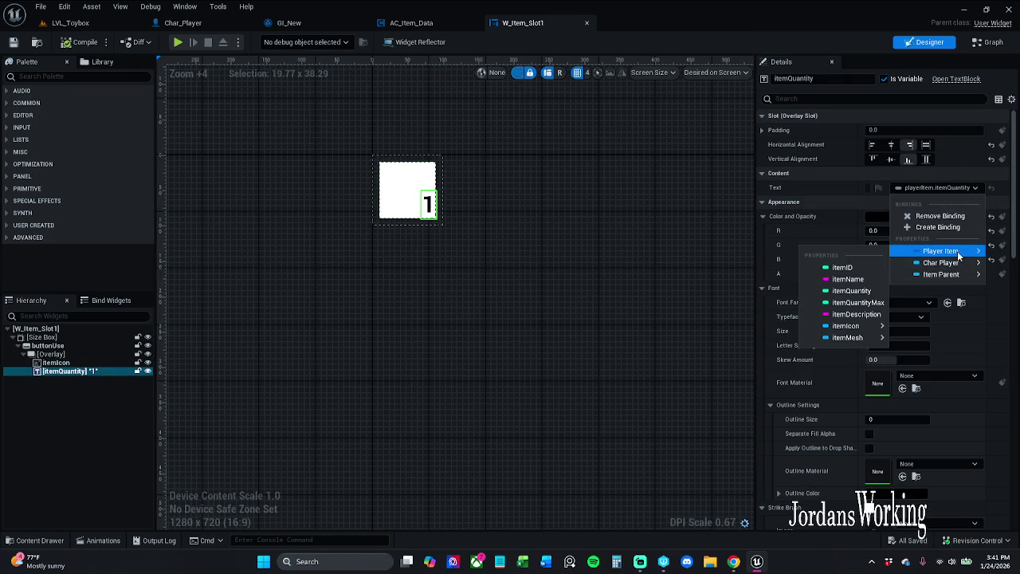
pyautogui.click(952, 187)
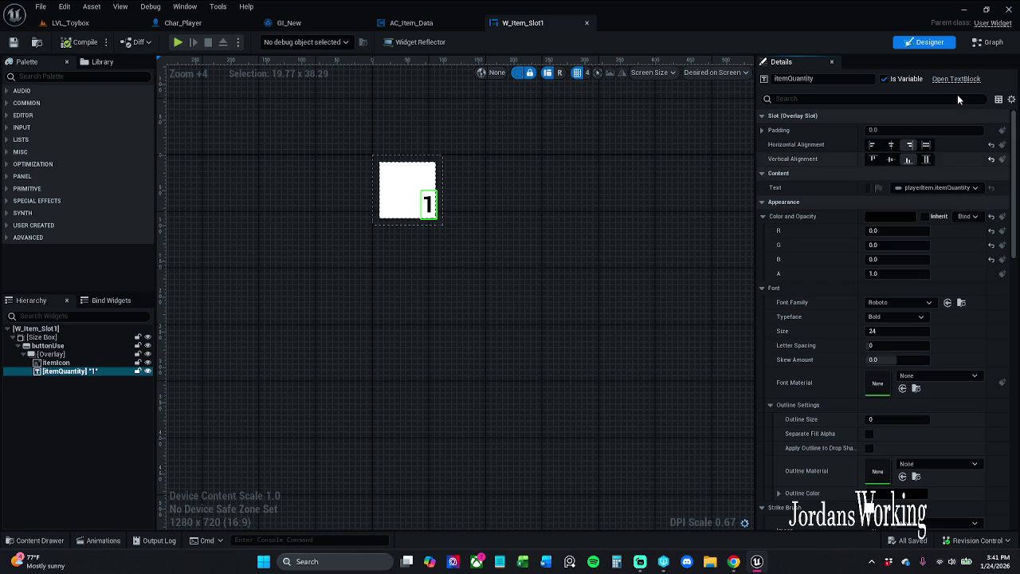
pyautogui.click(988, 41)
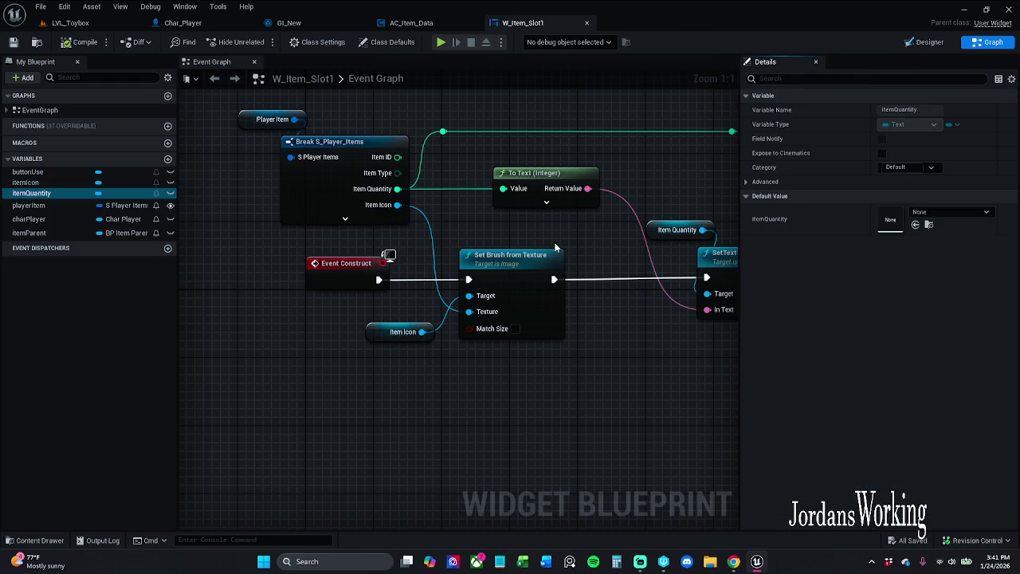
# - Move the Player Item and Break S_Player_Items nodes slightly left to tidy the graph
pyautogui.scroll(-1, 348, 152)
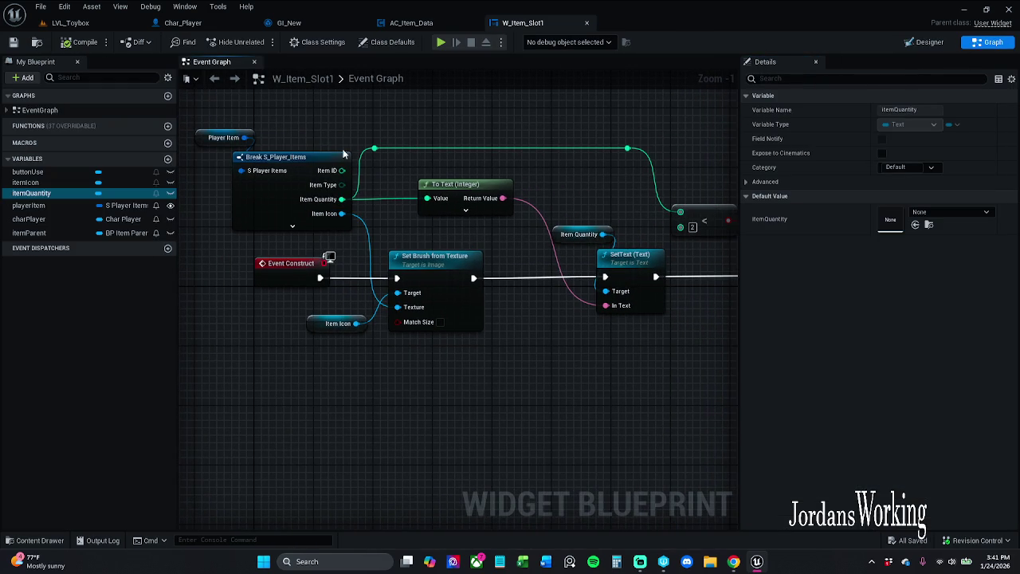
pyautogui.click(325, 156)
pyautogui.click(325, 132)
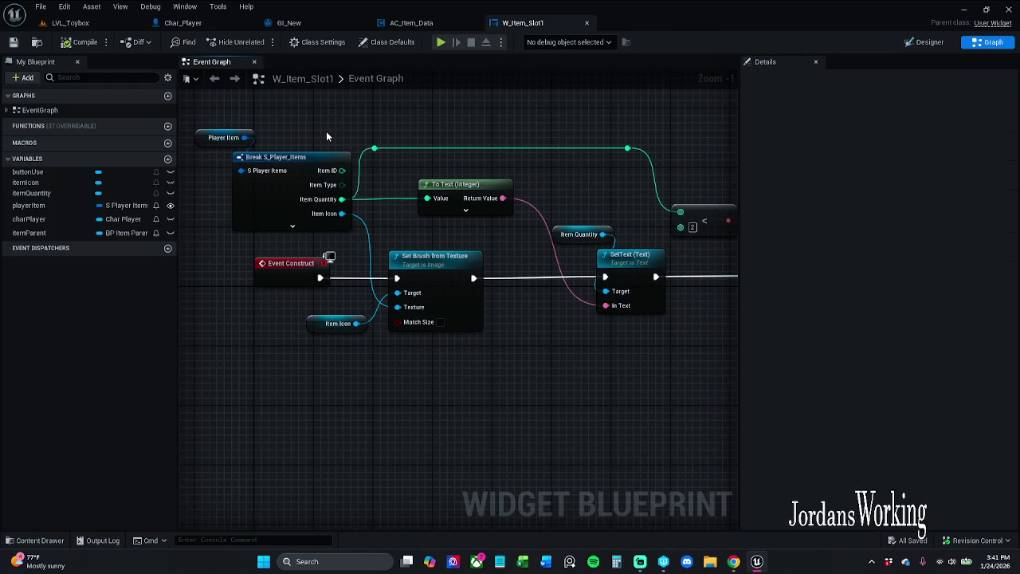
pyautogui.moveTo(326, 131); pyautogui.dragTo(425, 150)
pyautogui.moveTo(291, 144)
pyautogui.mouseDown()
pyautogui.moveTo(314, 201)
pyautogui.moveTo(454, 255)
pyautogui.mouseUp()
pyautogui.moveTo(409, 187); pyautogui.dragTo(395, 188)
pyautogui.click(472, 178)
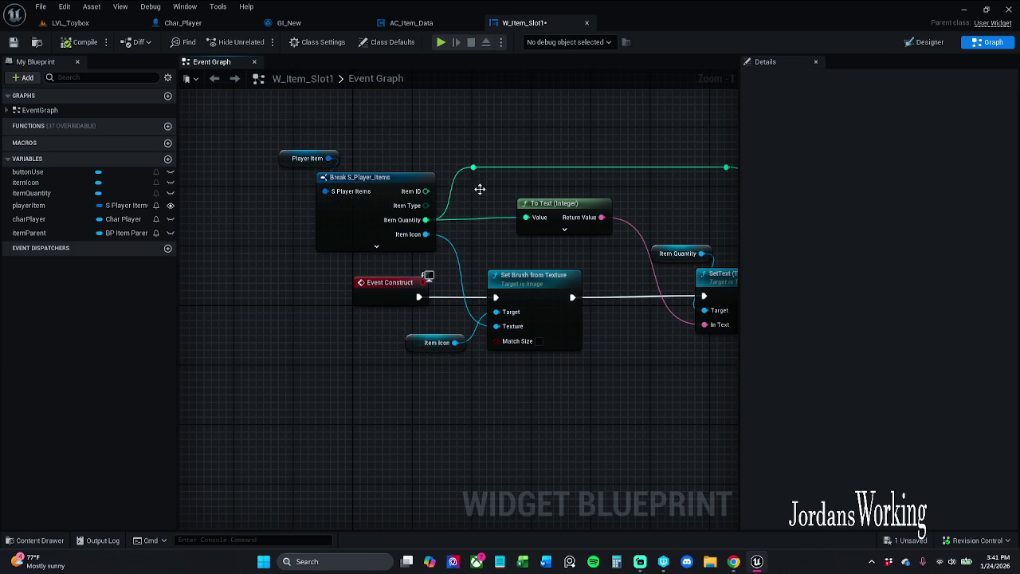
pyautogui.click(557, 200)
pyautogui.keyDown('shift'); pyautogui.click(347, 201); pyautogui.keyUp('shift')
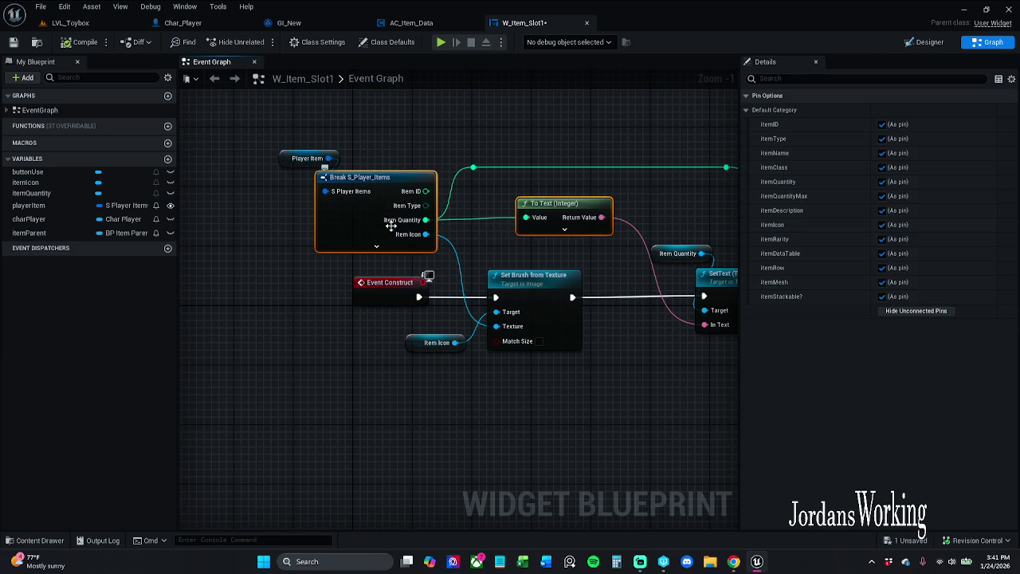
pyautogui.click(538, 140)
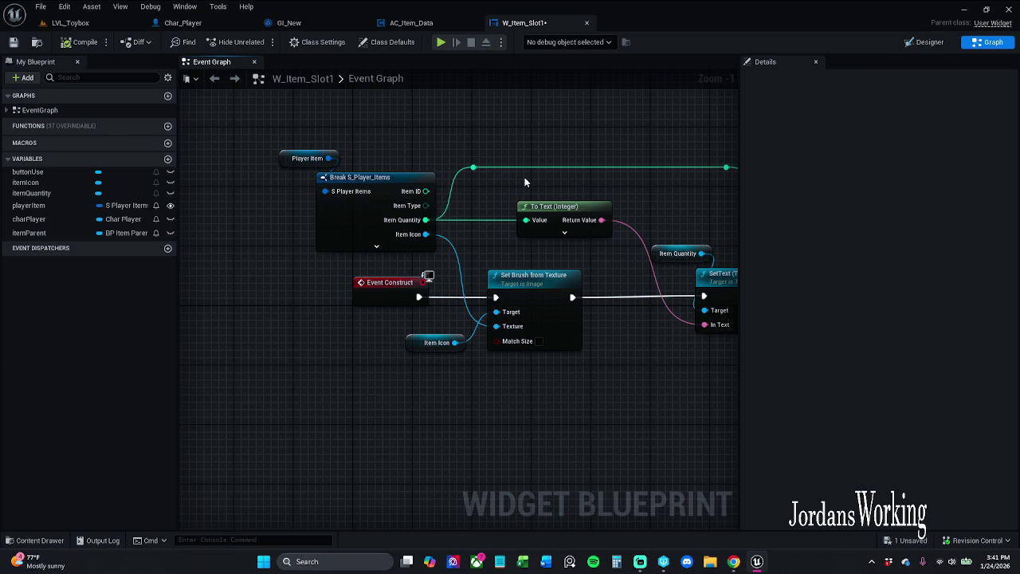
# - Edit the Less node's B value, then return to the LVL_Toybox level
pyautogui.moveTo(537, 180); pyautogui.dragTo(426, 180)
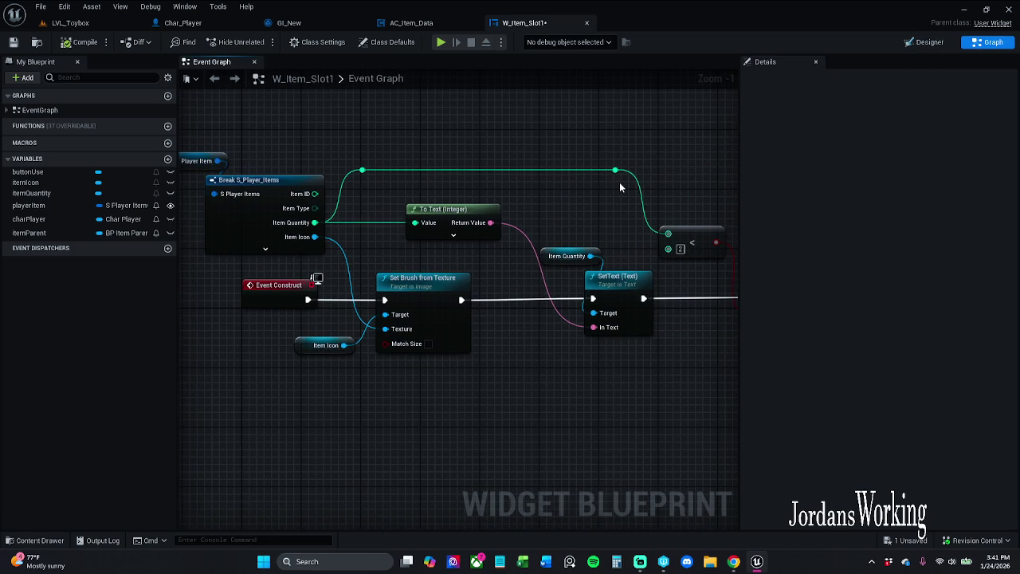
pyautogui.moveTo(618, 189); pyautogui.dragTo(467, 187)
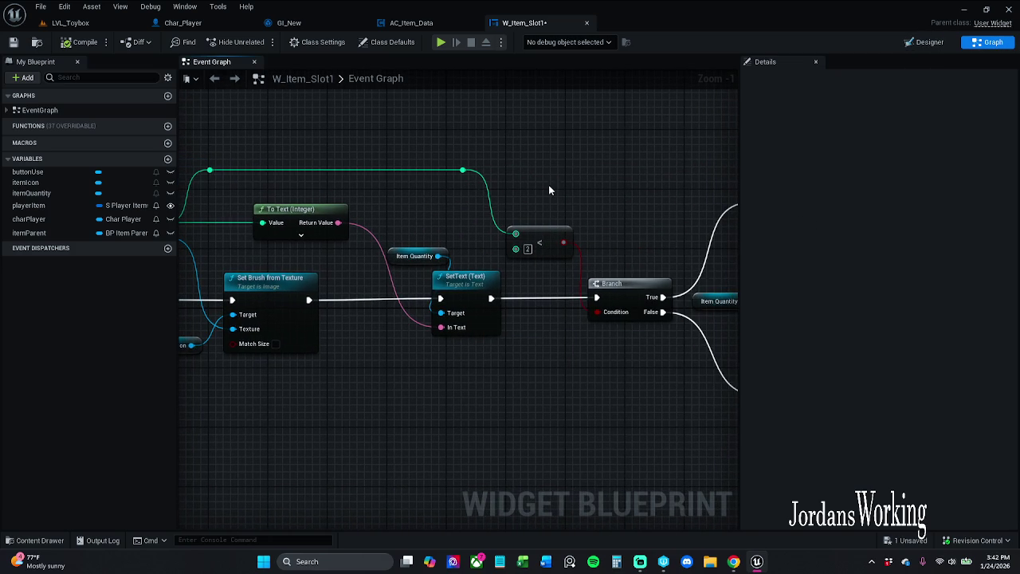
pyautogui.moveTo(549, 206); pyautogui.dragTo(513, 228)
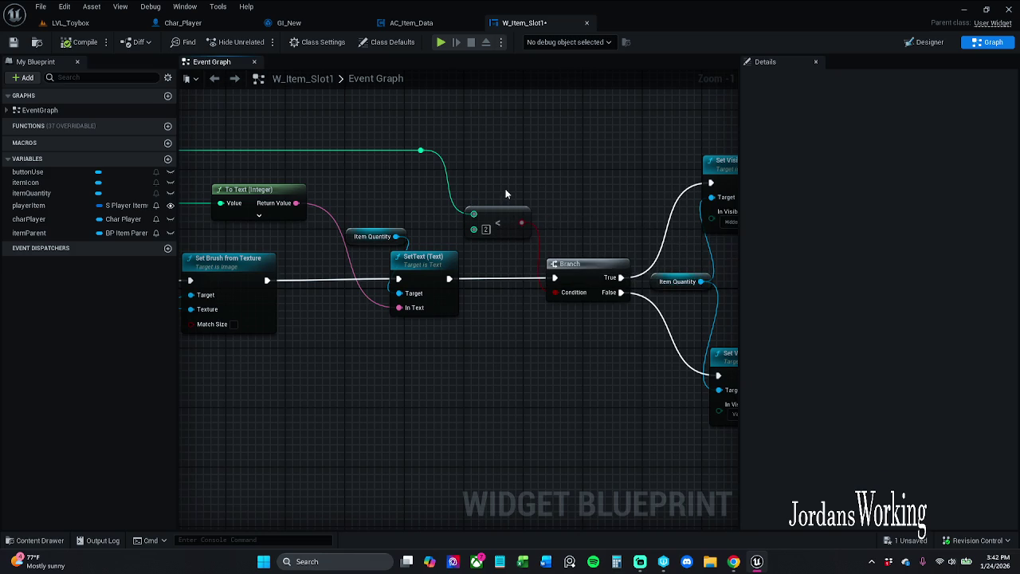
pyautogui.moveTo(505, 194); pyautogui.dragTo(594, 206)
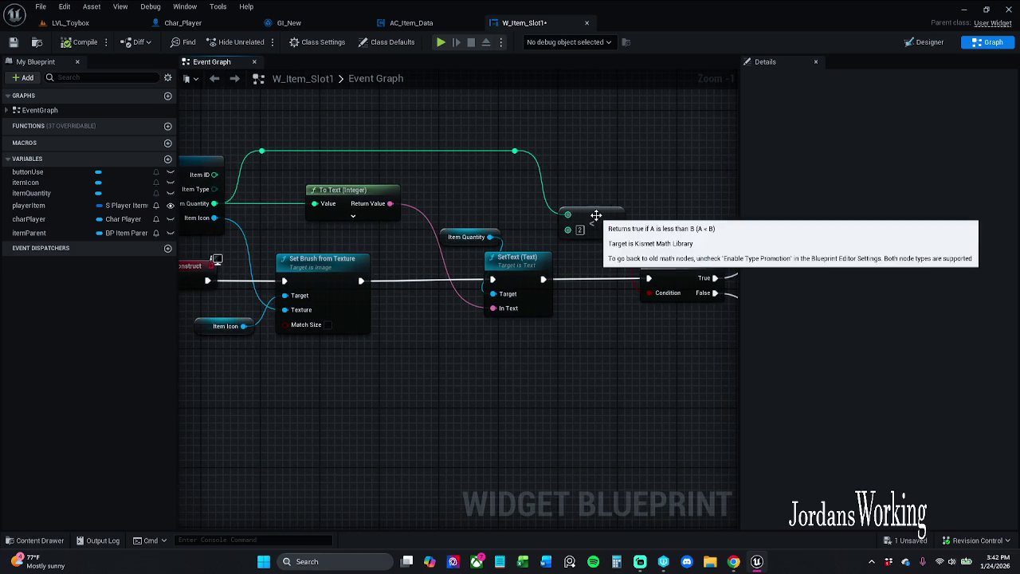
pyautogui.moveTo(586, 237); pyautogui.dragTo(607, 233)
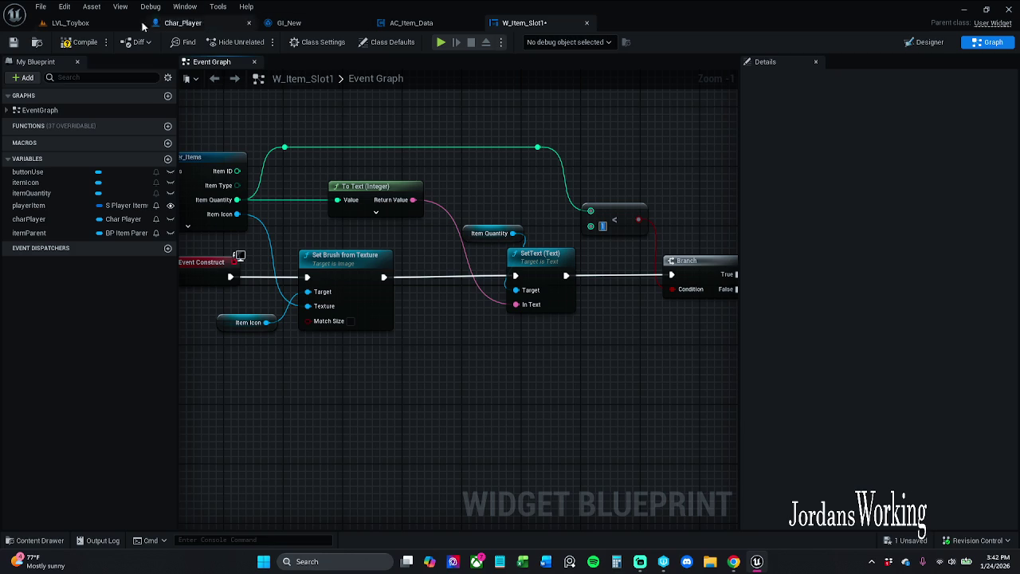
pyautogui.click(86, 46)
pyautogui.click(602, 227)
pyautogui.write('2')
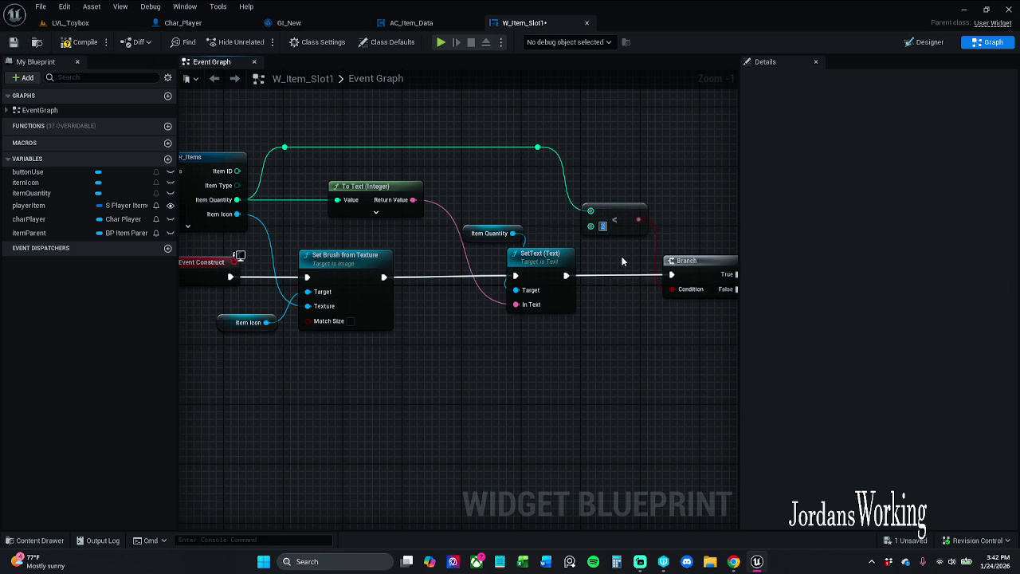
pyautogui.click(70, 23)
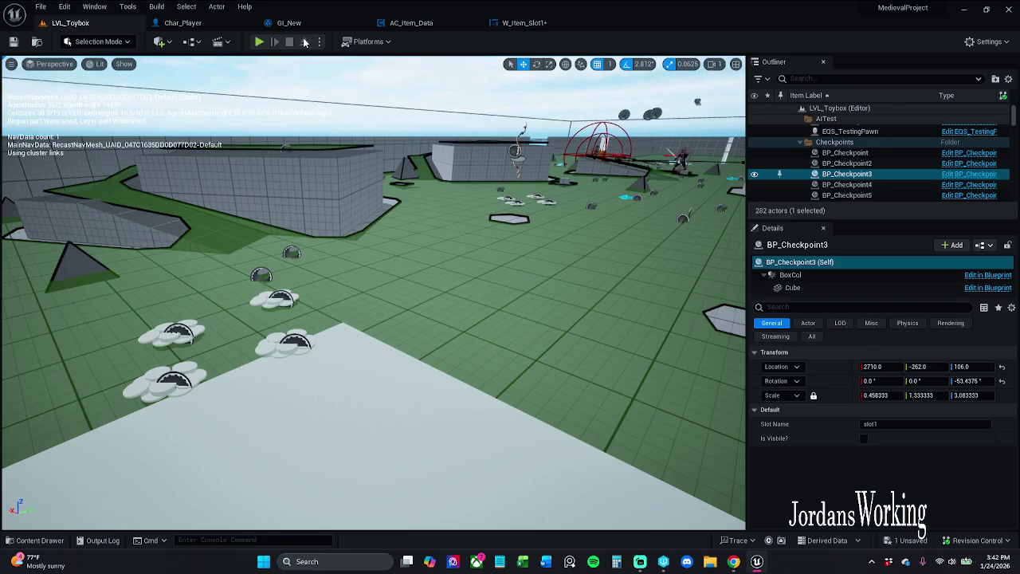
# - Play-test picking up health potions and opening the inventory, then view the slot graph
pyautogui.click(259, 42)
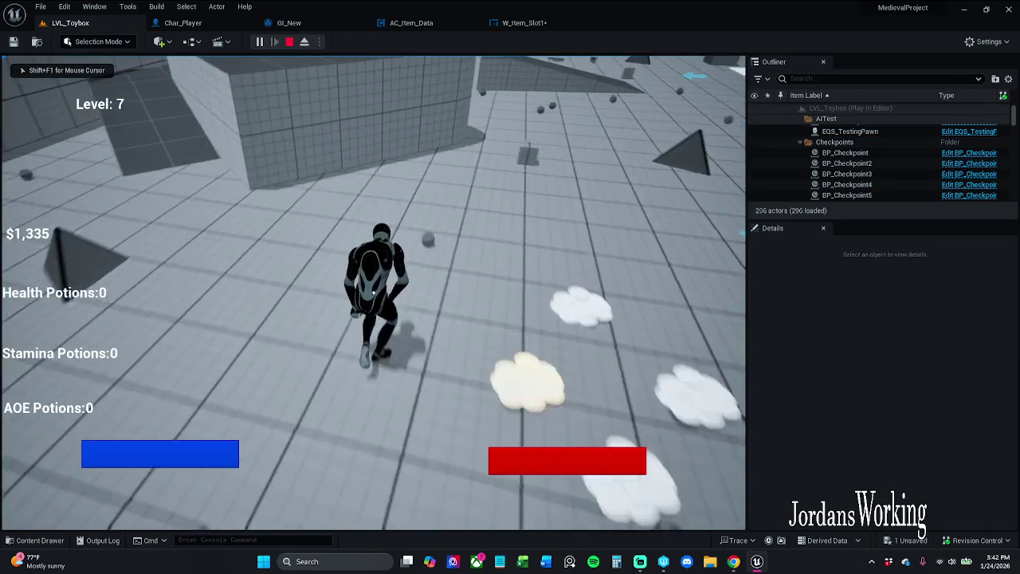
pyautogui.press('e')
pyautogui.press('i')
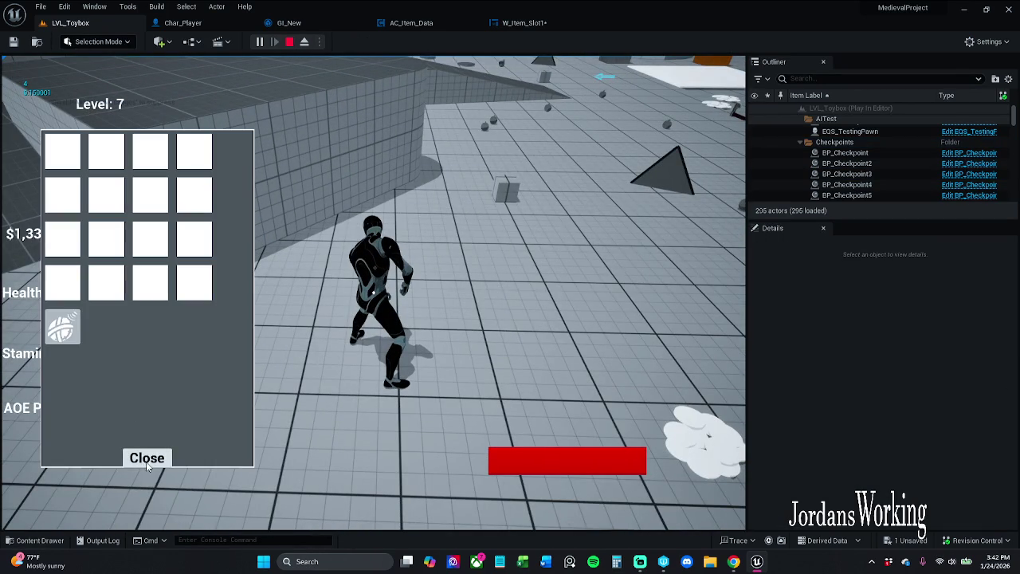
pyautogui.click(146, 456)
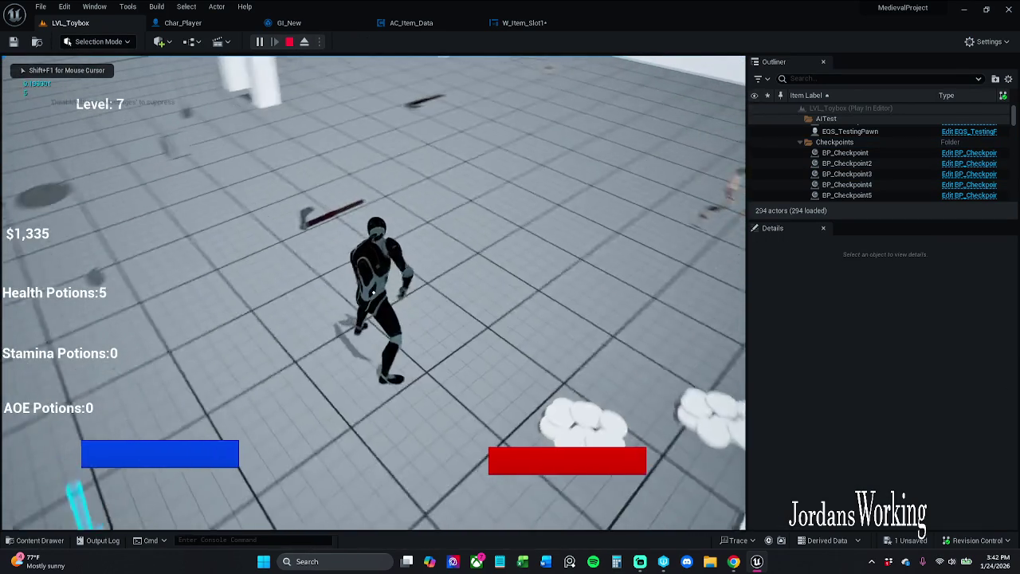
pyautogui.press('i')
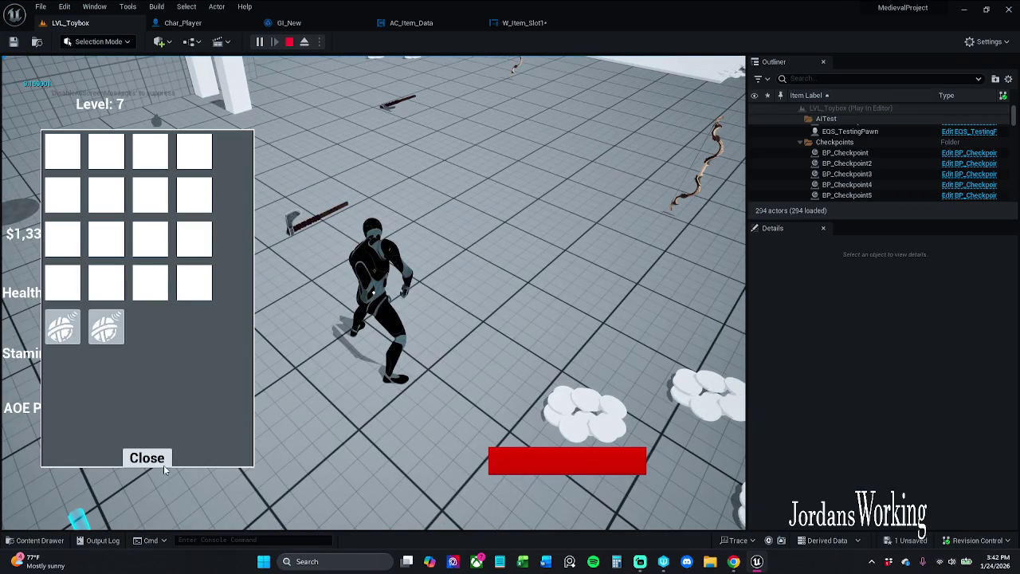
pyautogui.press('Escape')
pyautogui.click(525, 18)
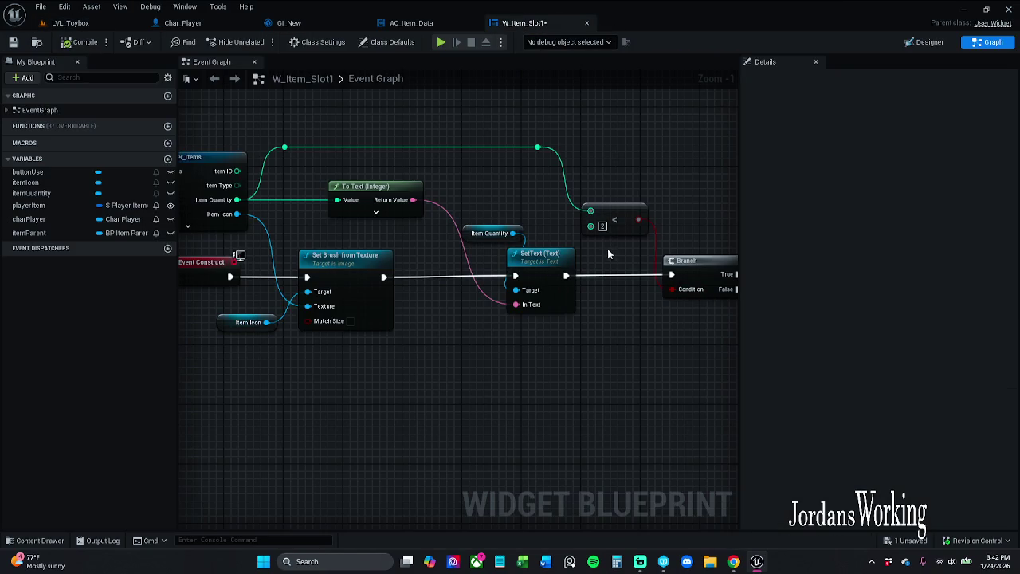
pyautogui.moveTo(610, 254); pyautogui.dragTo(574, 266)
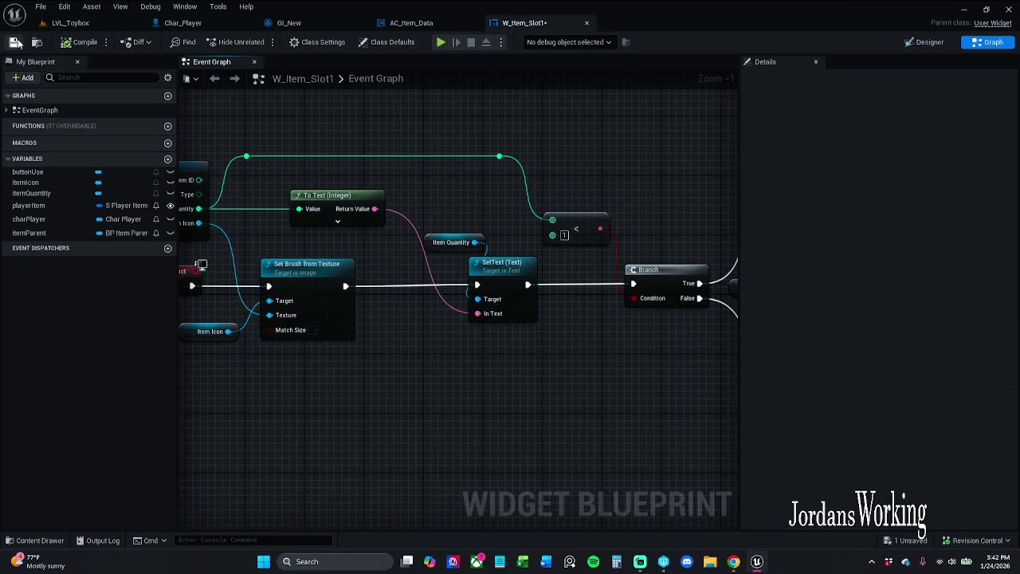
# - Play-test again, collecting more potions and checking the inventory, then set the less-than value to 2
pyautogui.click(72, 22)
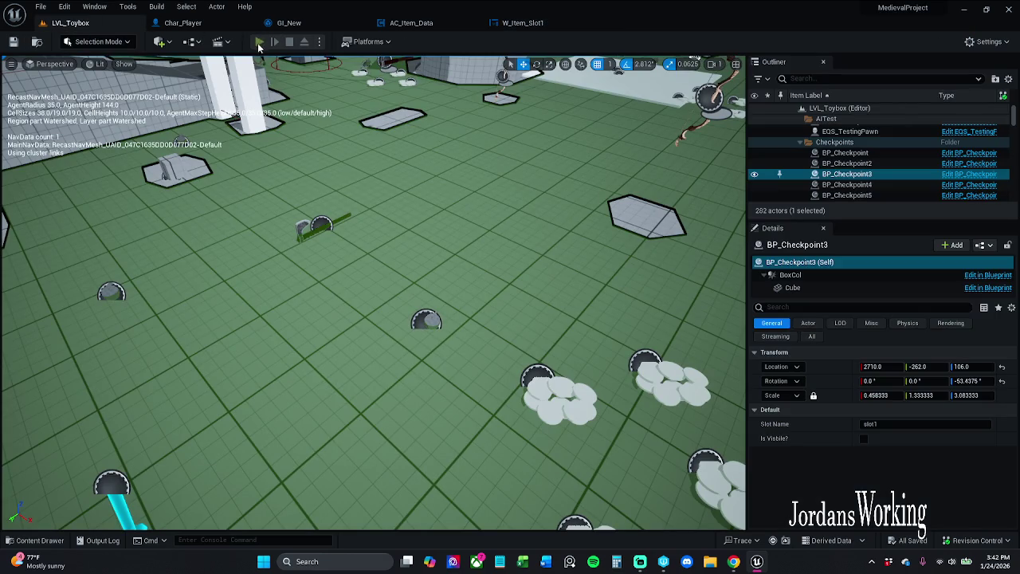
pyautogui.click(260, 43)
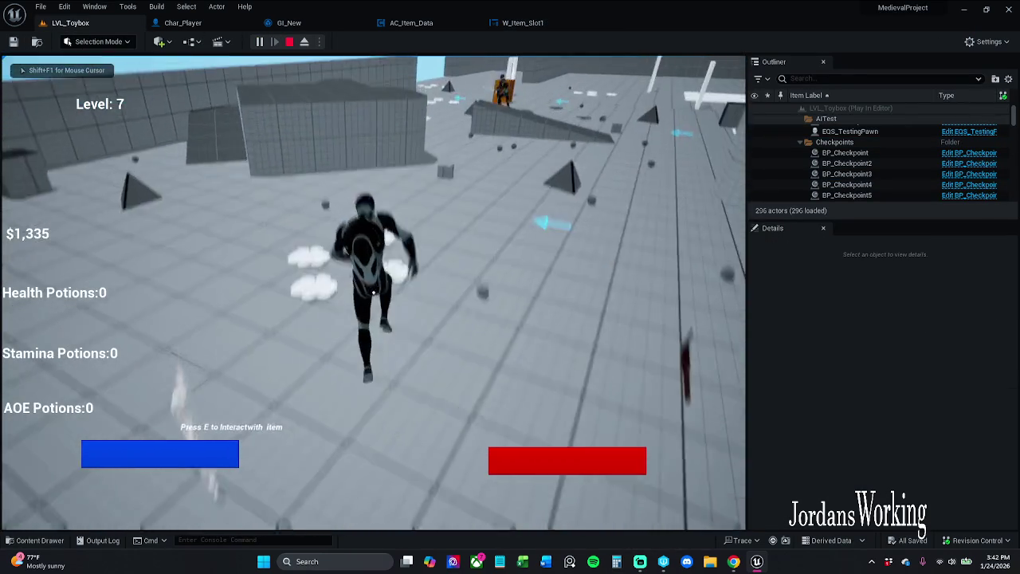
pyautogui.press('space')
pyautogui.press('w')
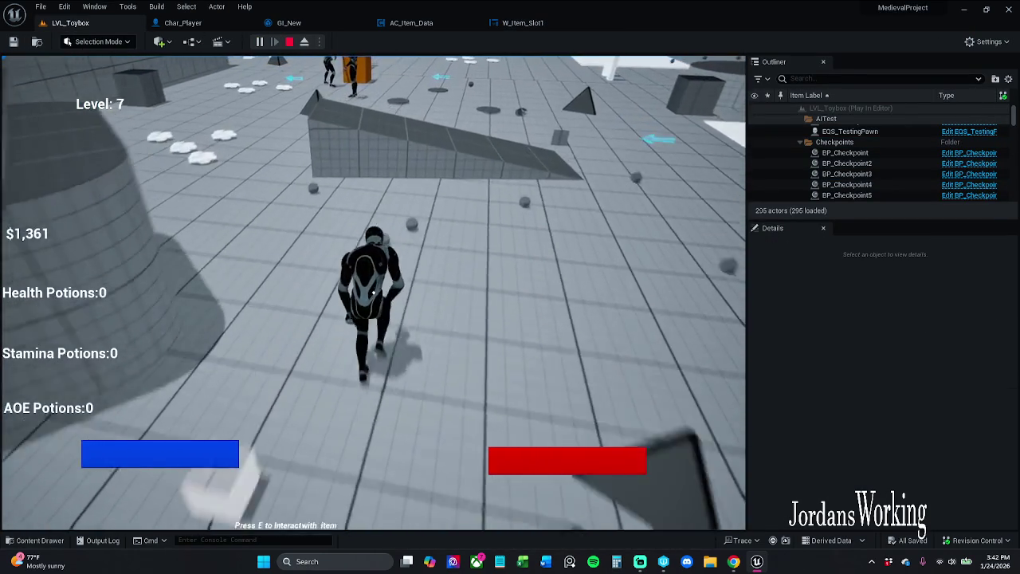
pyautogui.press('e')
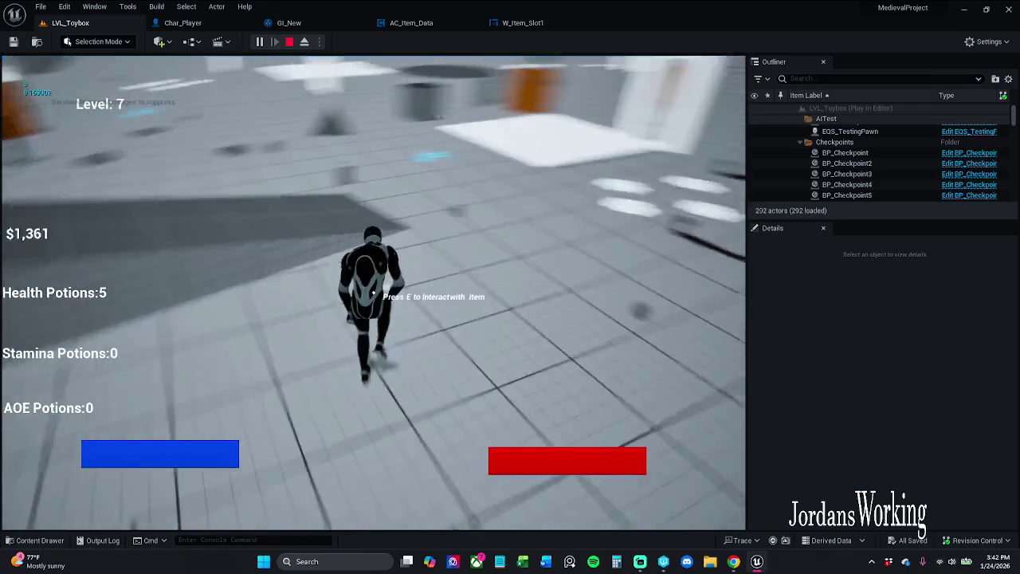
pyautogui.press('w')
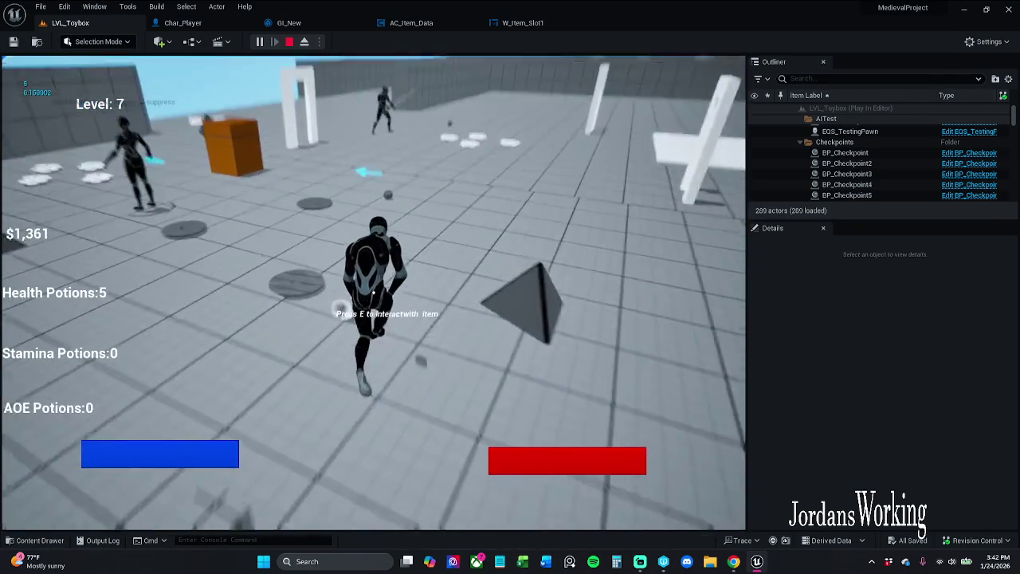
pyautogui.press('w')
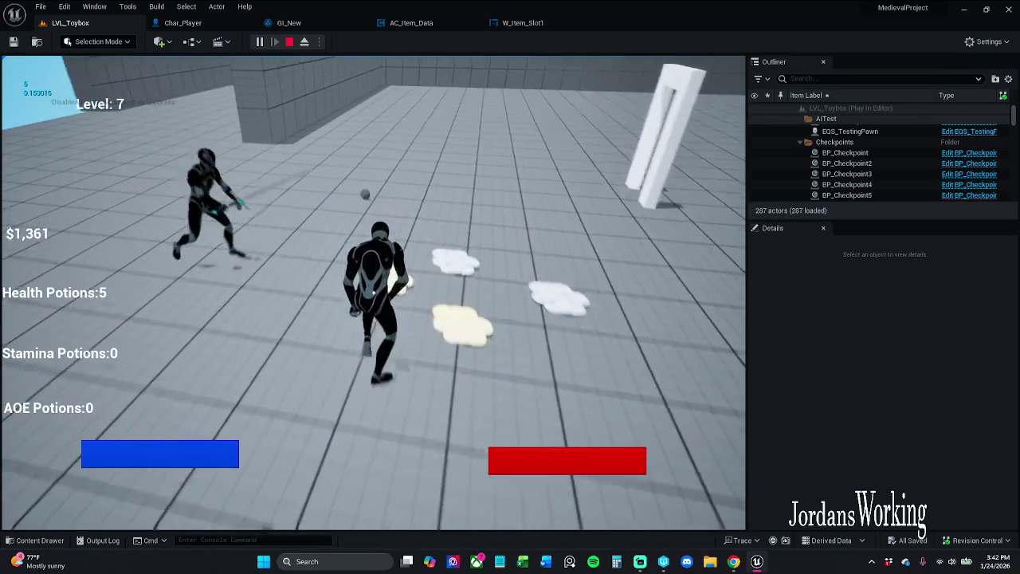
pyautogui.press('w')
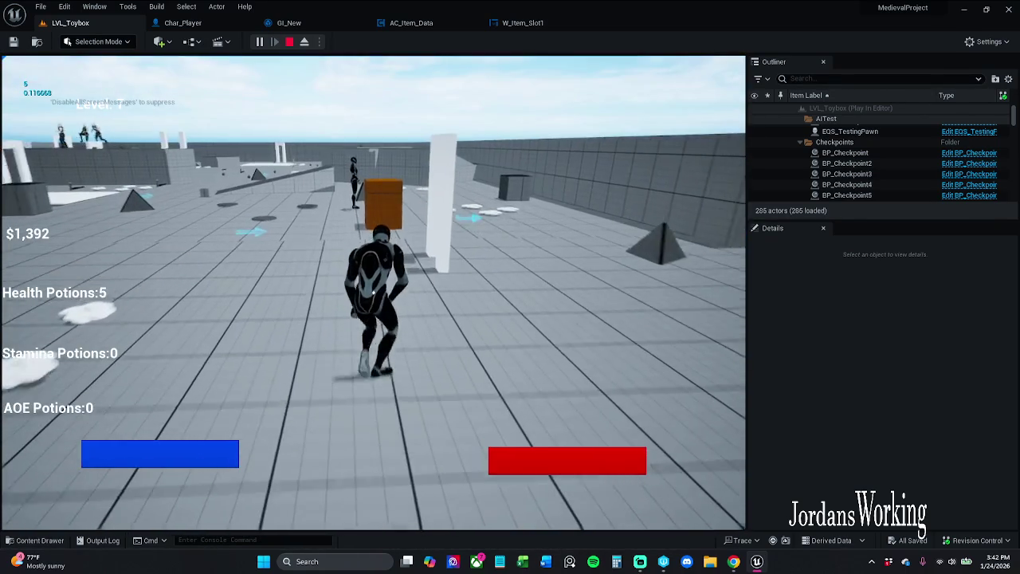
pyautogui.press('i')
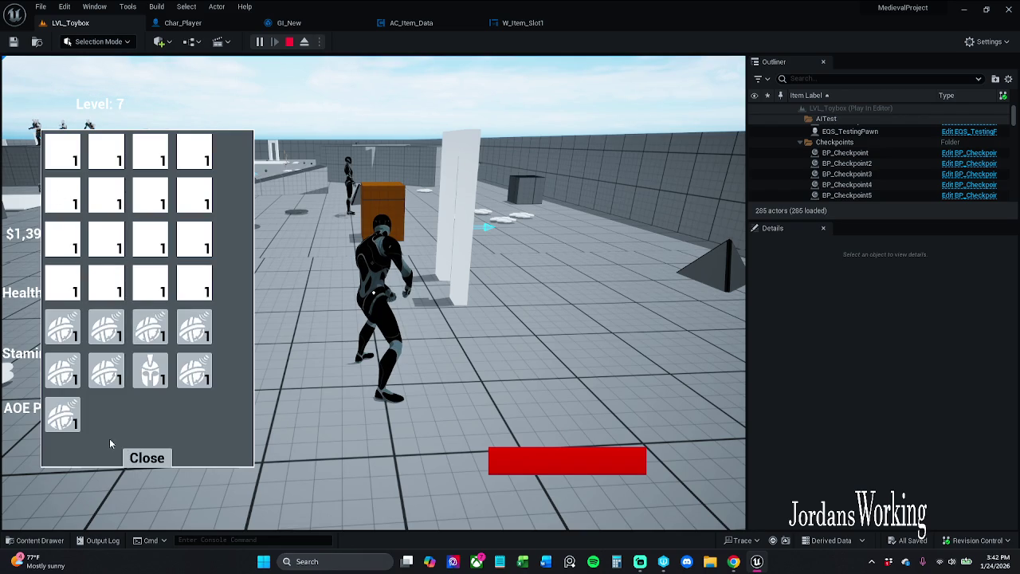
pyautogui.click(147, 458)
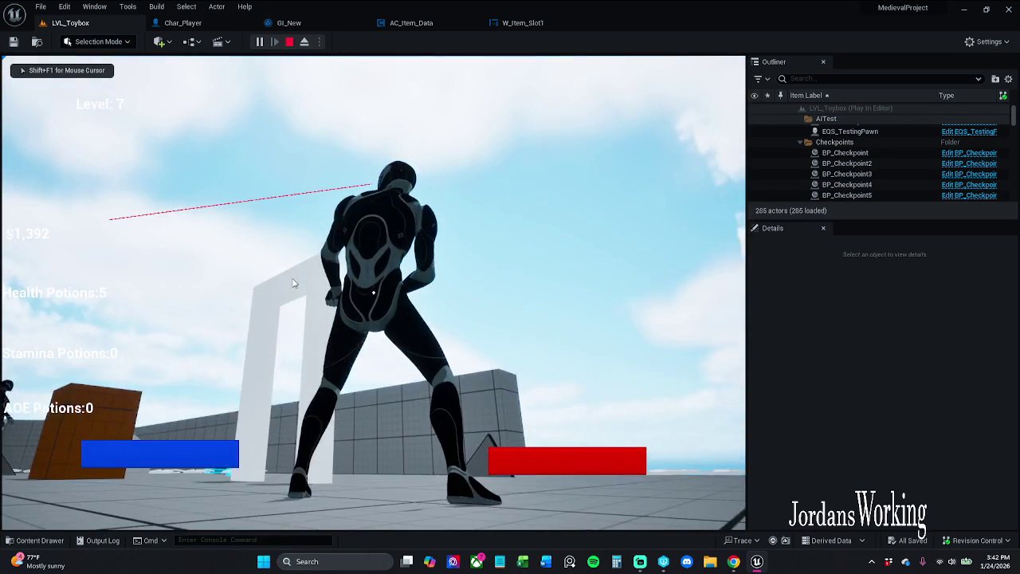
pyautogui.press('Escape')
pyautogui.click(522, 22)
pyautogui.click(563, 235)
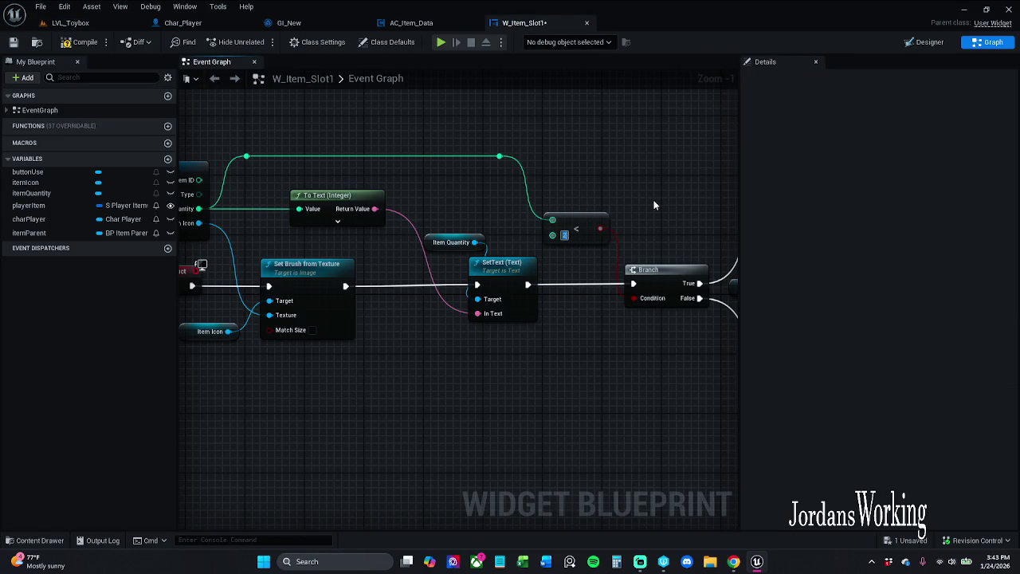
# - Save W_Item_Slot1 and zoom out to see the Branch and visibility nodes
pyautogui.moveTo(655, 205); pyautogui.dragTo(745, 214)
pyautogui.click(14, 42)
pyautogui.scroll(-2, 542, 152)
pyautogui.moveTo(610, 166); pyautogui.dragTo(442, 163)
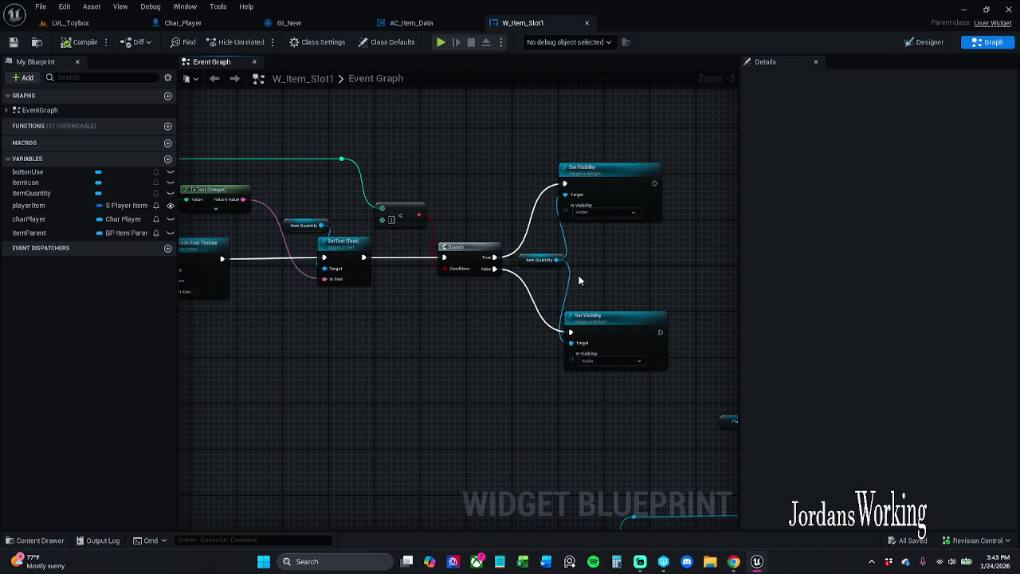
# - Play-test potion pickups and the inventory in LVL_Toybox, then return to W_Item_Slot1
pyautogui.click(70, 22)
pyautogui.click(259, 41)
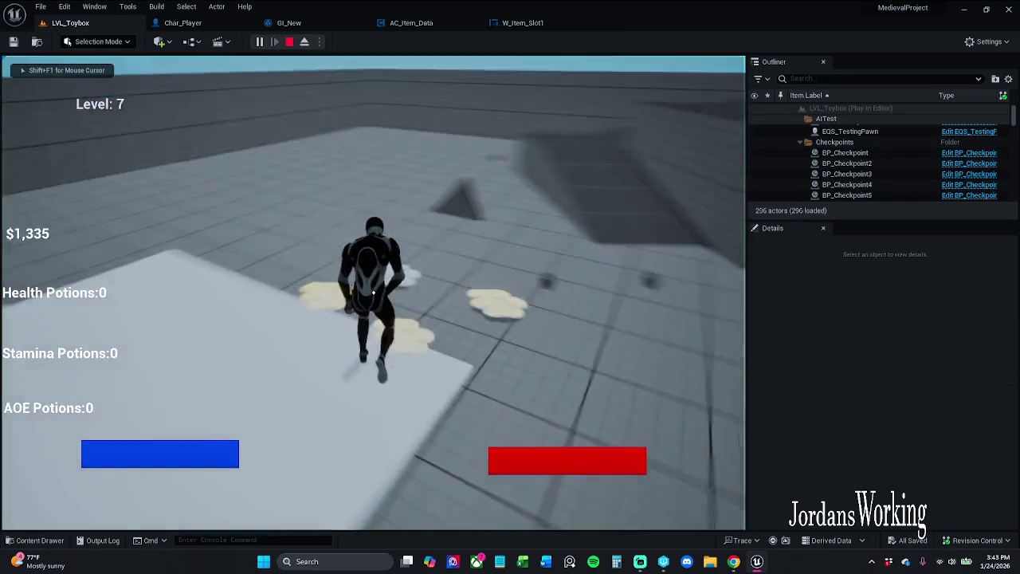
pyautogui.press('e')
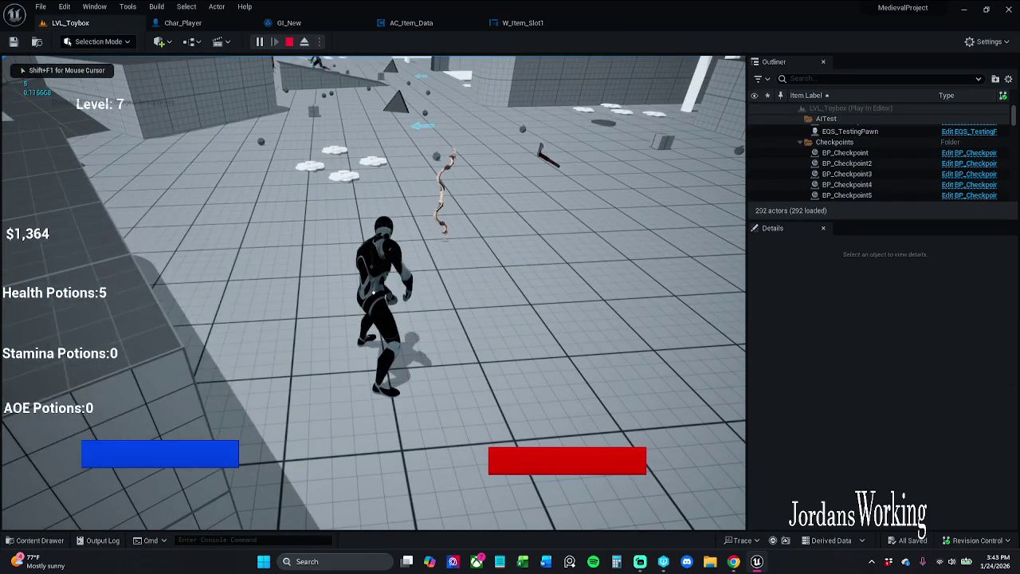
pyautogui.press('i')
pyautogui.press('Escape')
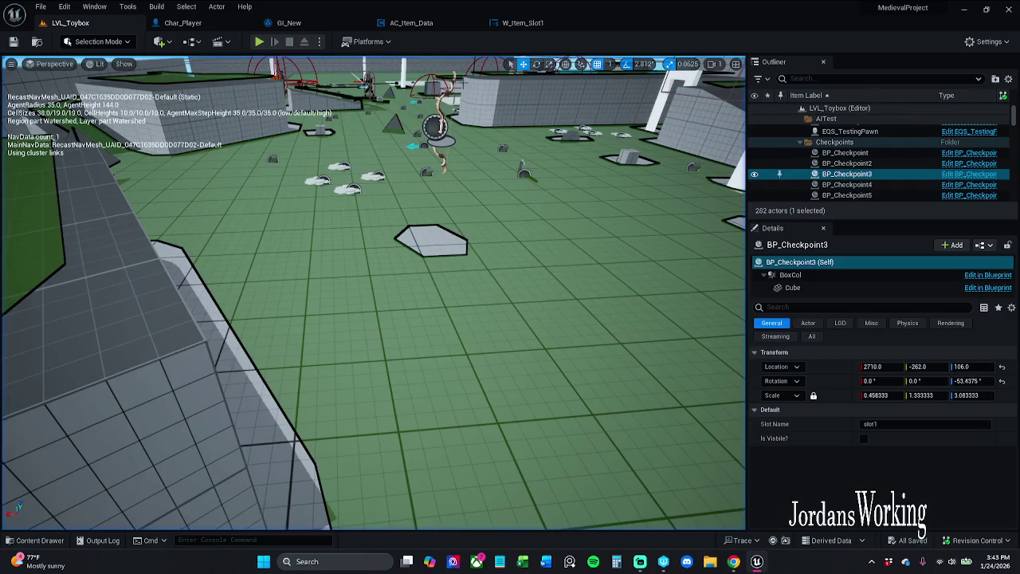
pyautogui.click(522, 22)
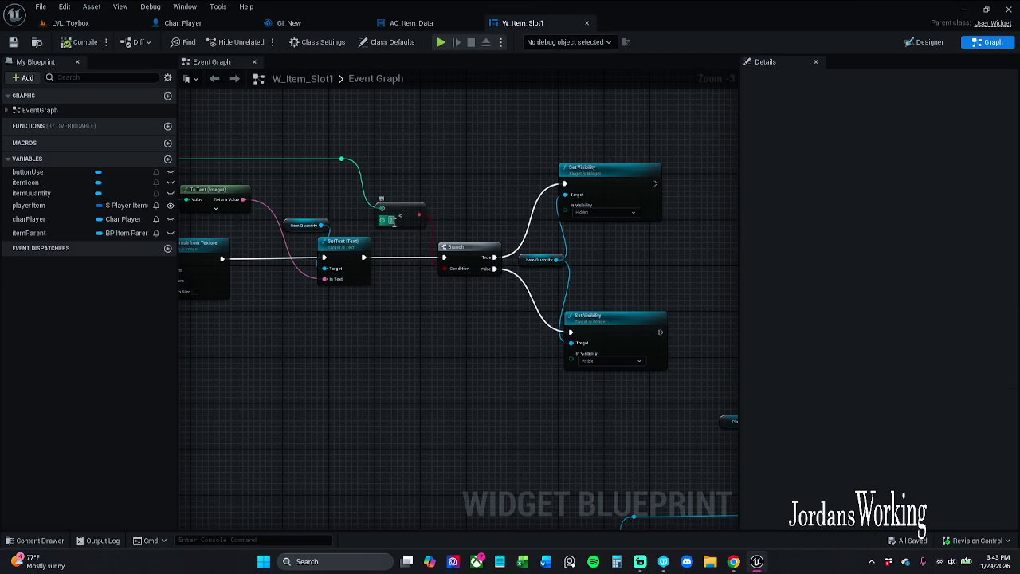
# - Add a Greater node on the item quantity, wire it into the Branch condition, and compile
pyautogui.click(390, 220)
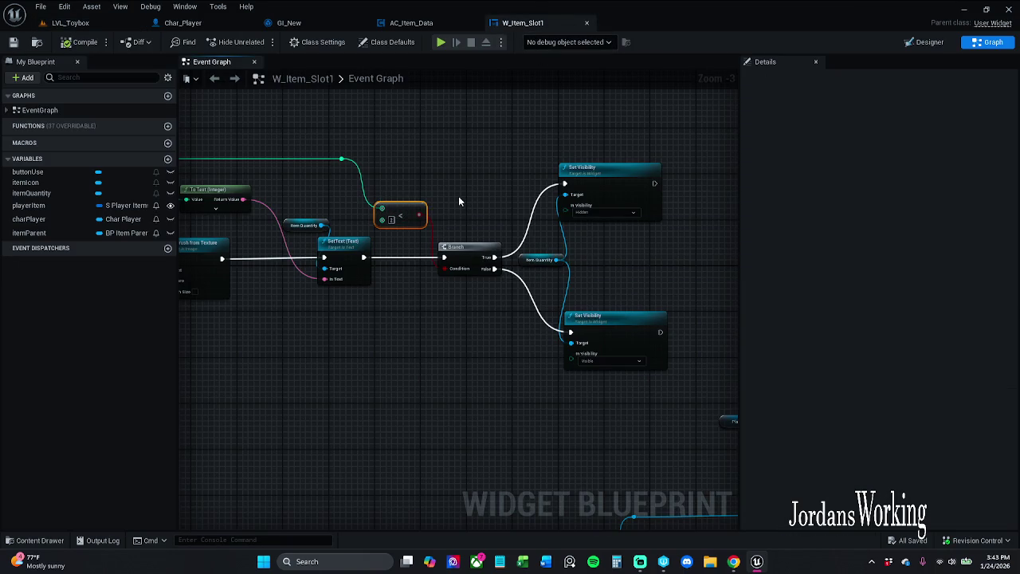
pyautogui.moveTo(403, 217); pyautogui.dragTo(412, 164)
pyautogui.click(386, 221)
pyautogui.moveTo(341, 159); pyautogui.dragTo(386, 225)
pyautogui.write('>')
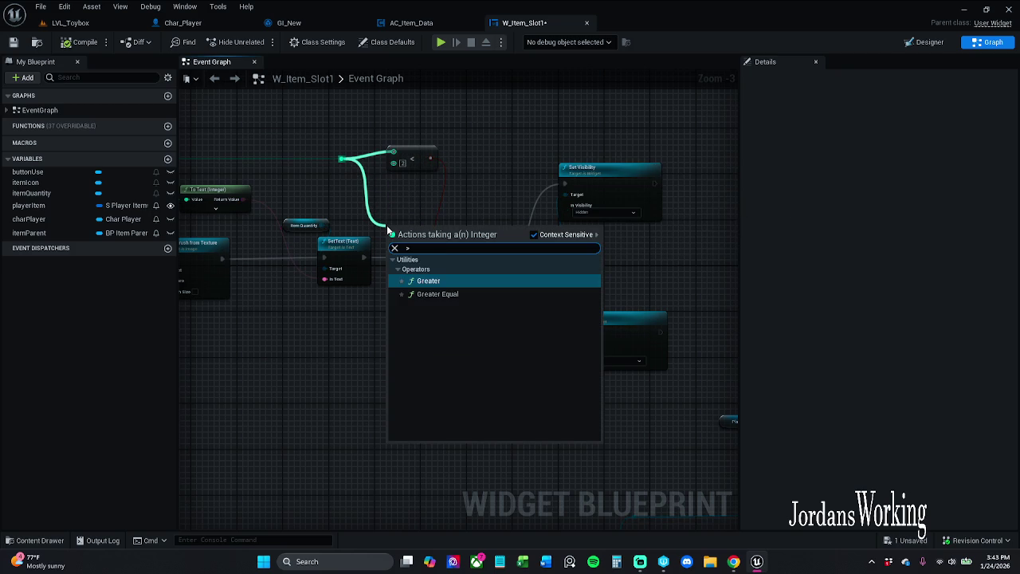
pyautogui.press('Return')
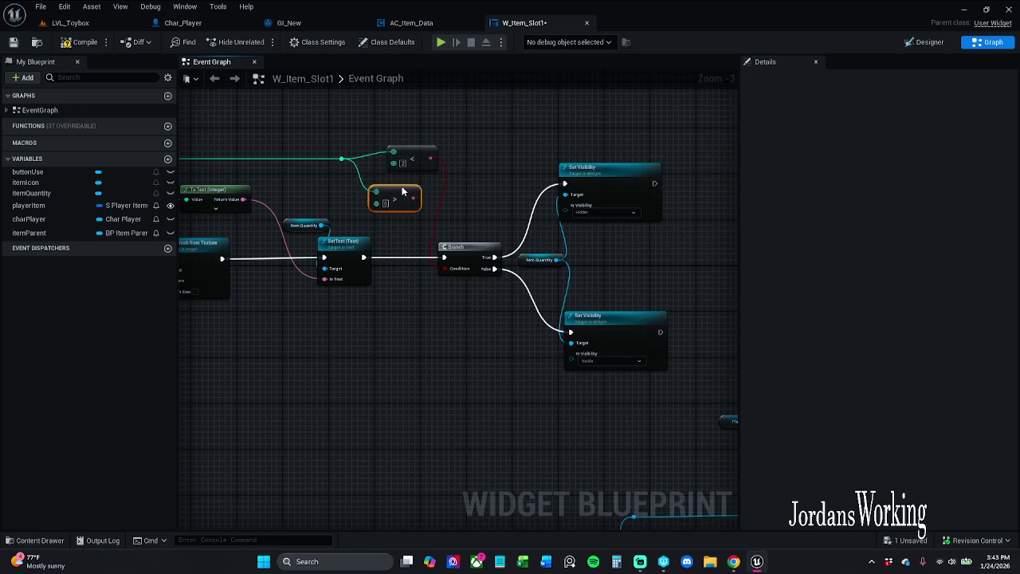
pyautogui.moveTo(394, 194); pyautogui.dragTo(393, 199)
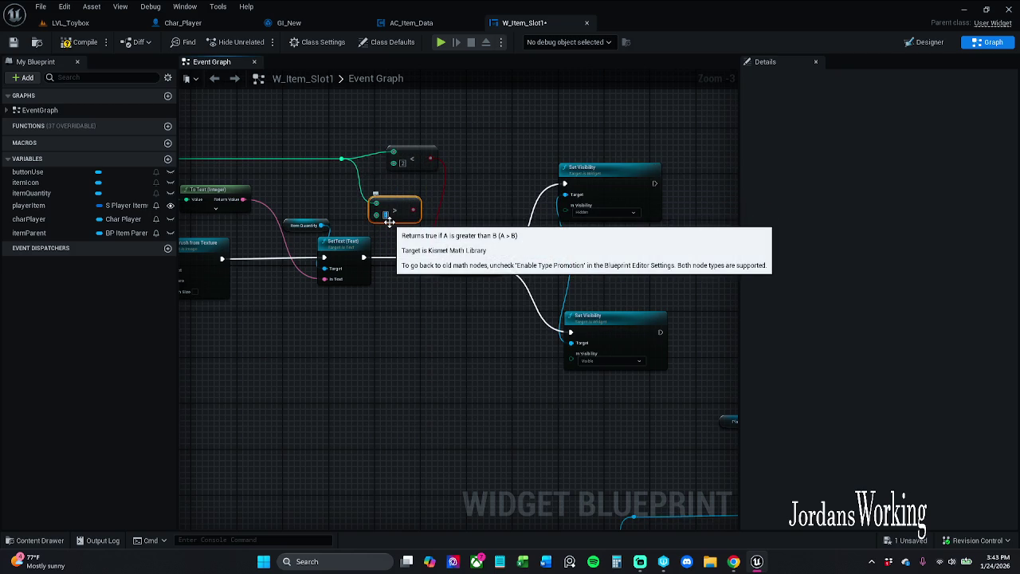
pyautogui.moveTo(414, 209); pyautogui.dragTo(446, 269)
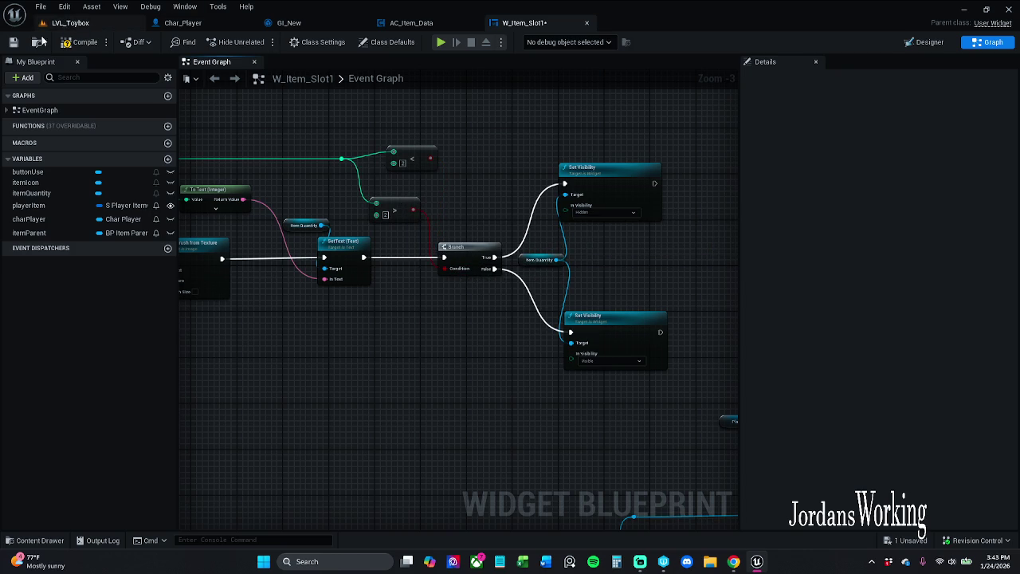
pyautogui.click(74, 46)
# - Play-test potion pickups and the inventory panel in LVL_Toybox
pyautogui.click(70, 22)
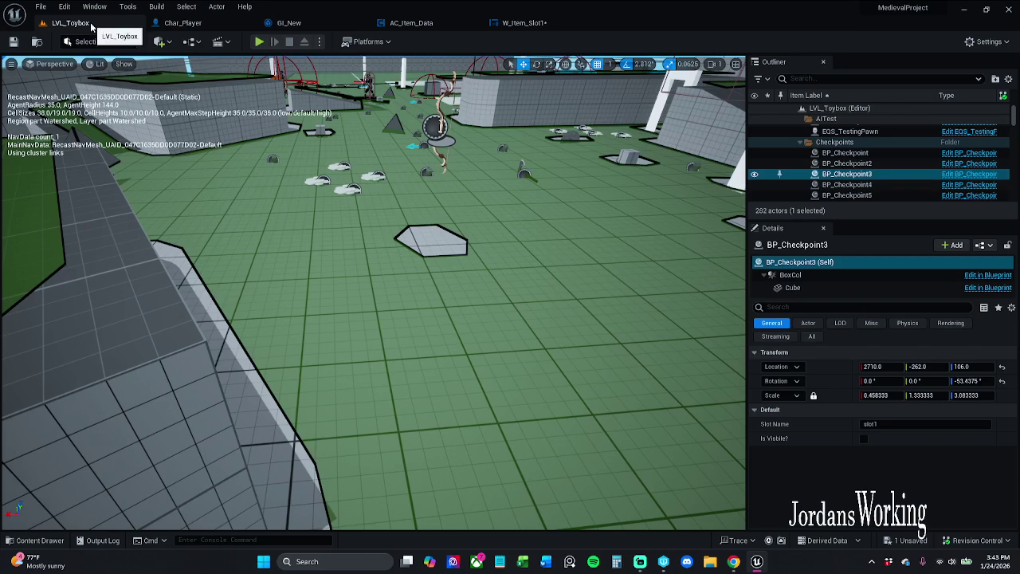
pyautogui.click(258, 42)
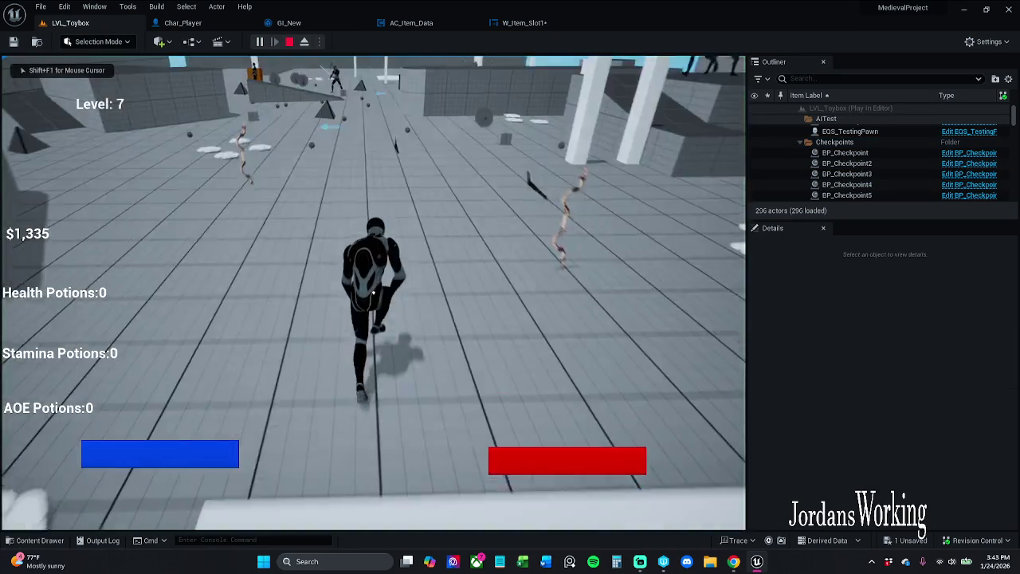
pyautogui.press('w')
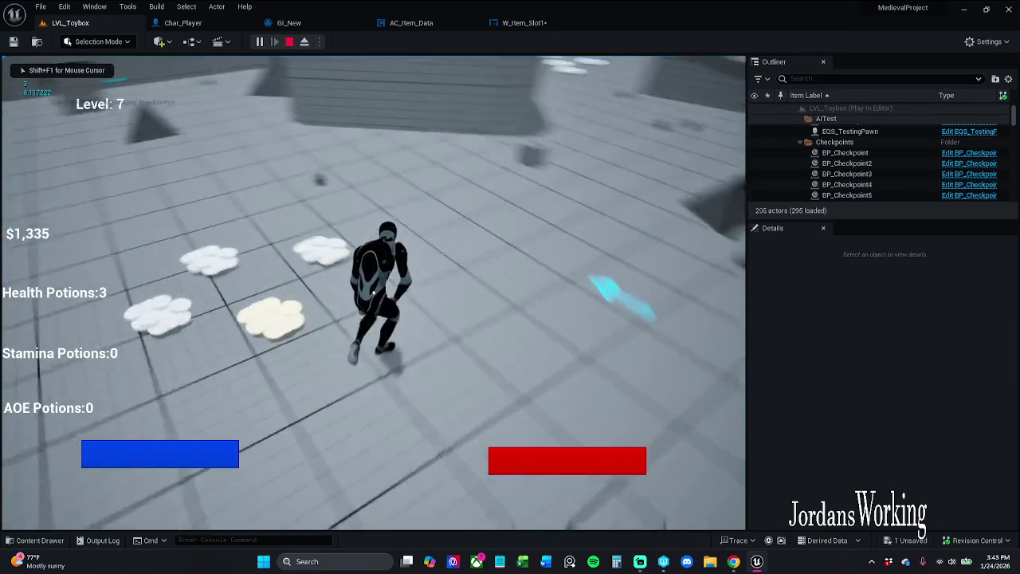
pyautogui.press('i')
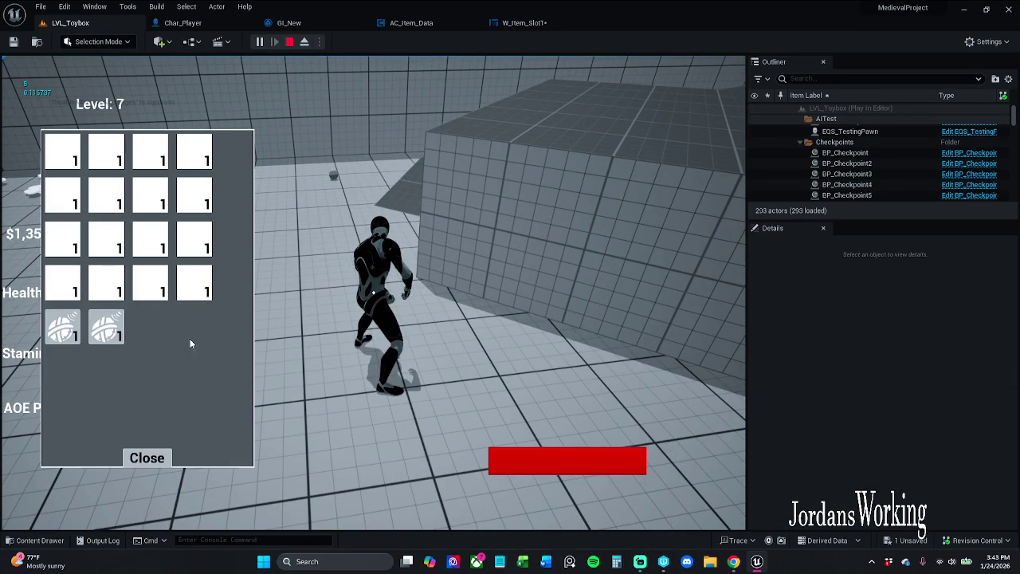
pyautogui.press('Escape')
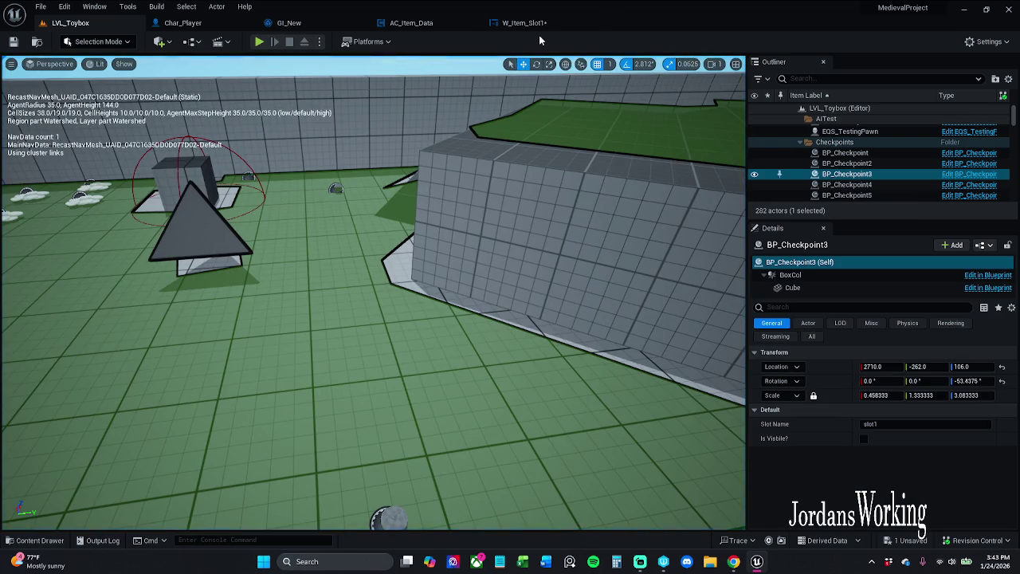
# - Rewire Branch True to the lower Set Visibility node, then go back to LVL_Toybox
pyautogui.click(535, 23)
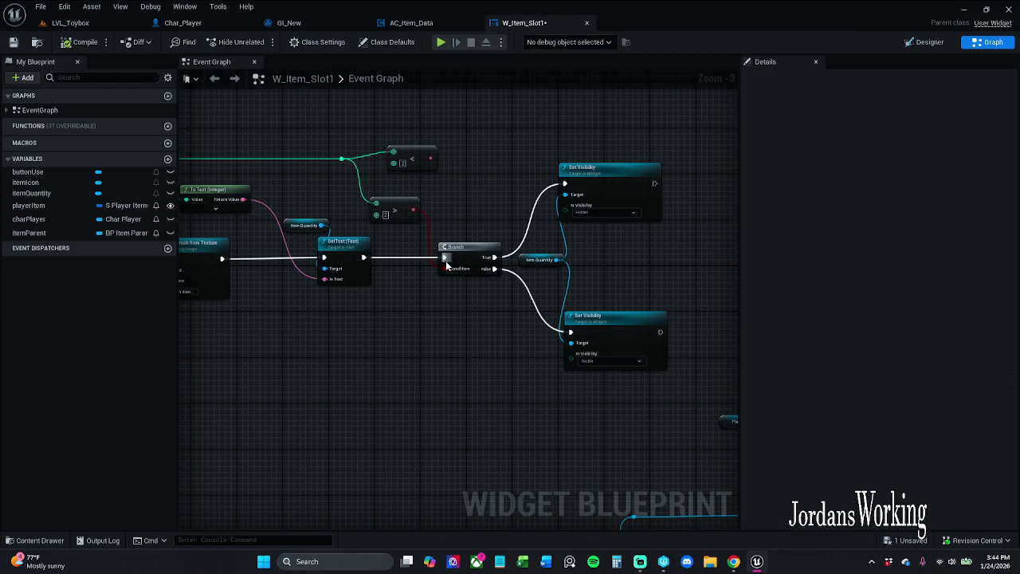
pyautogui.moveTo(495, 268)
pyautogui.mouseDown()
pyautogui.moveTo(509, 261)
pyautogui.moveTo(492, 258)
pyautogui.moveTo(536, 187)
pyautogui.moveTo(578, 200)
pyautogui.moveTo(570, 194)
pyautogui.moveTo(510, 269)
pyautogui.moveTo(495, 268)
pyautogui.mouseUp()
pyautogui.press('Escape')
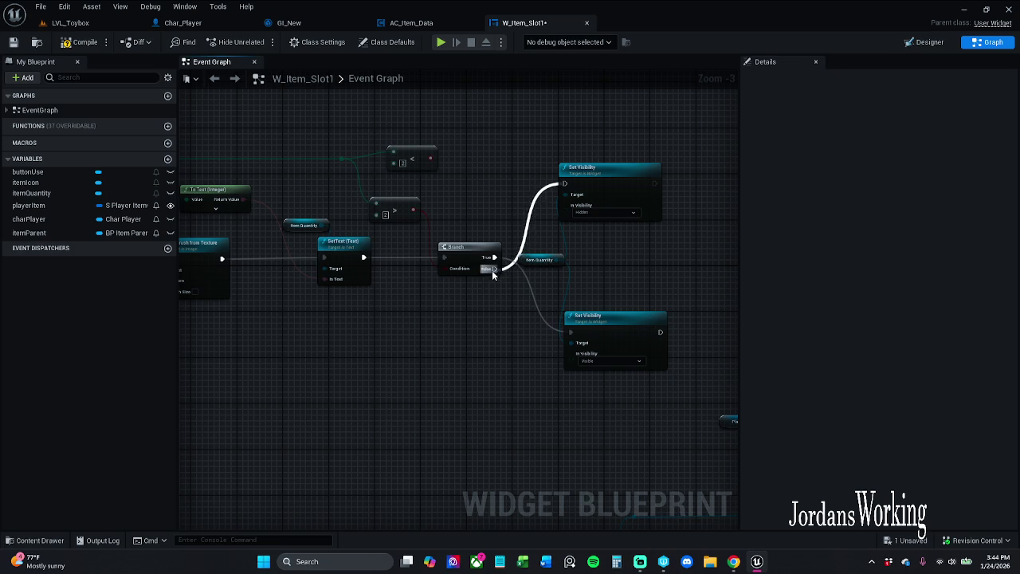
pyautogui.click(71, 22)
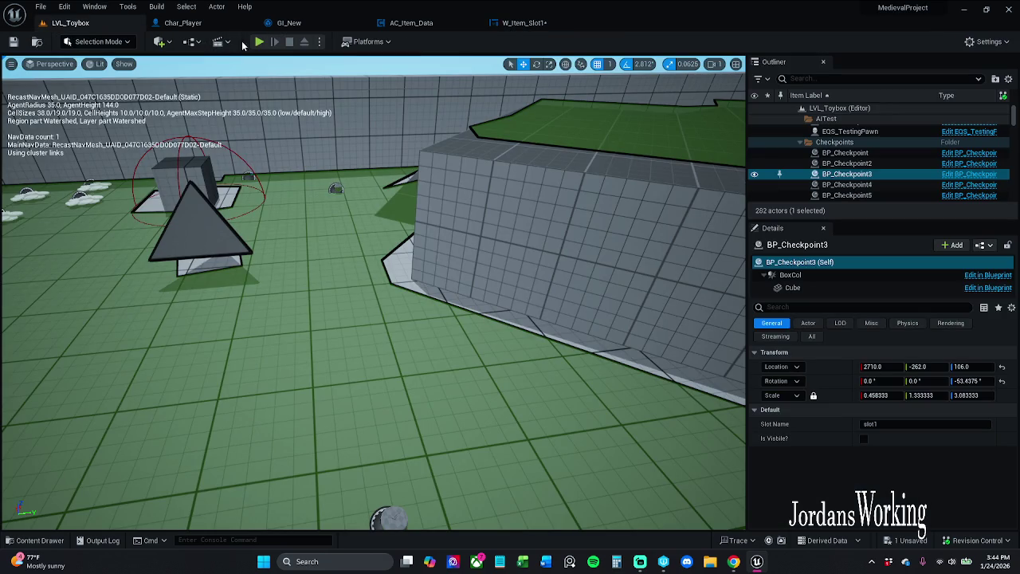
# - Play-test the level, running to collect health potions and checking the inventory several times
pyautogui.click(263, 43)
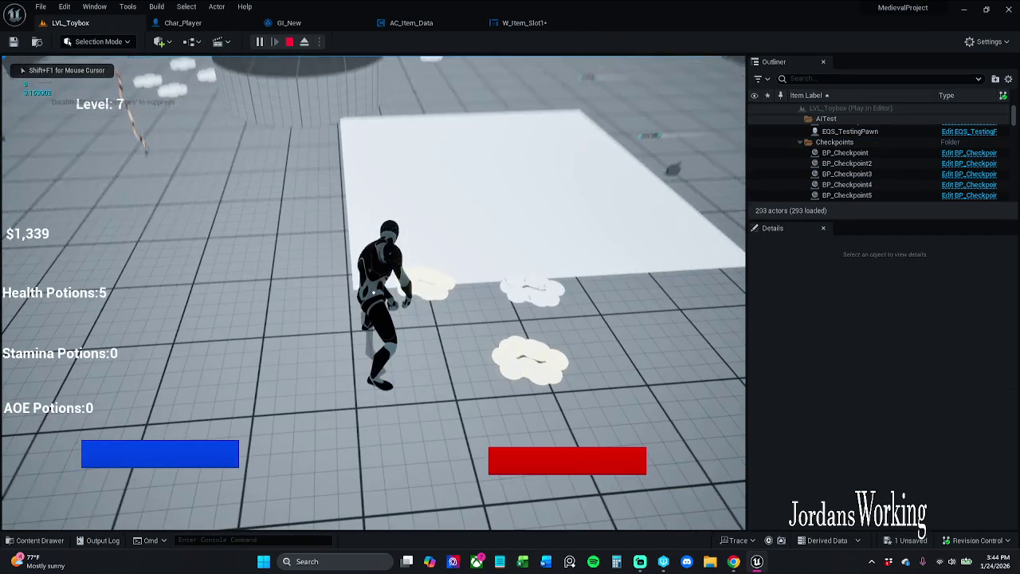
pyautogui.press('i')
pyautogui.click(289, 41)
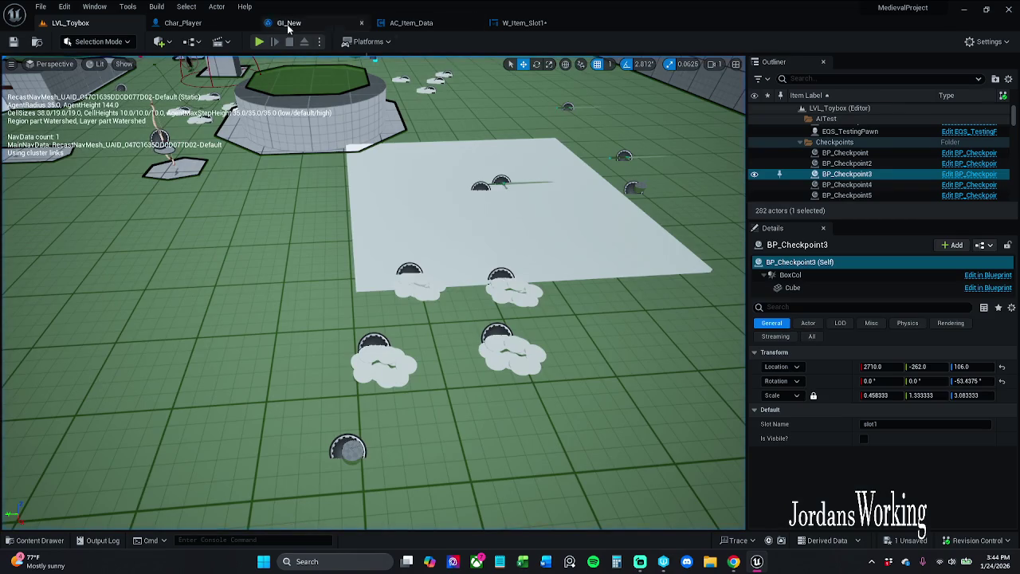
pyautogui.hotkey('alt', 'p')
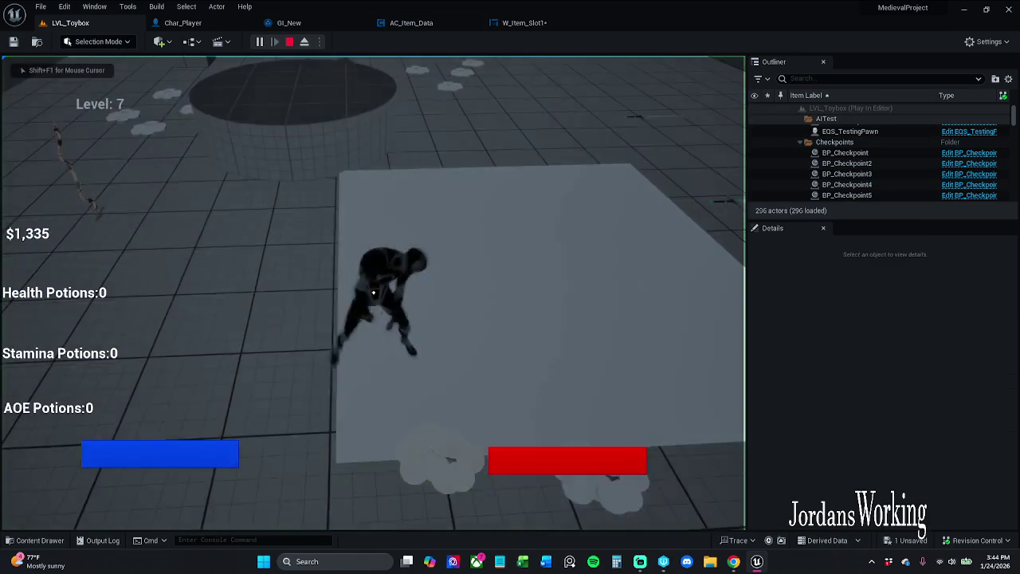
pyautogui.press('w')
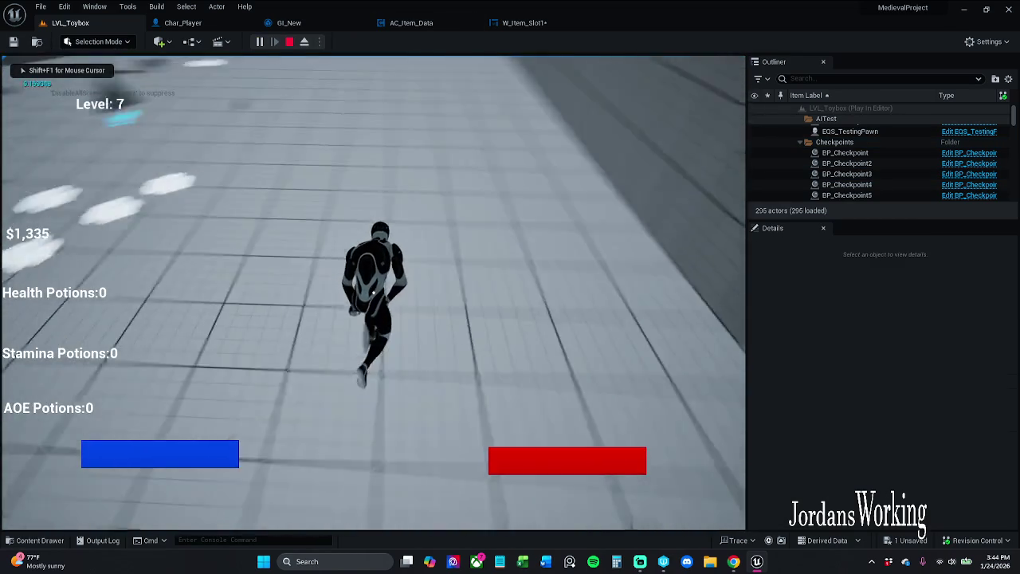
pyautogui.press('w')
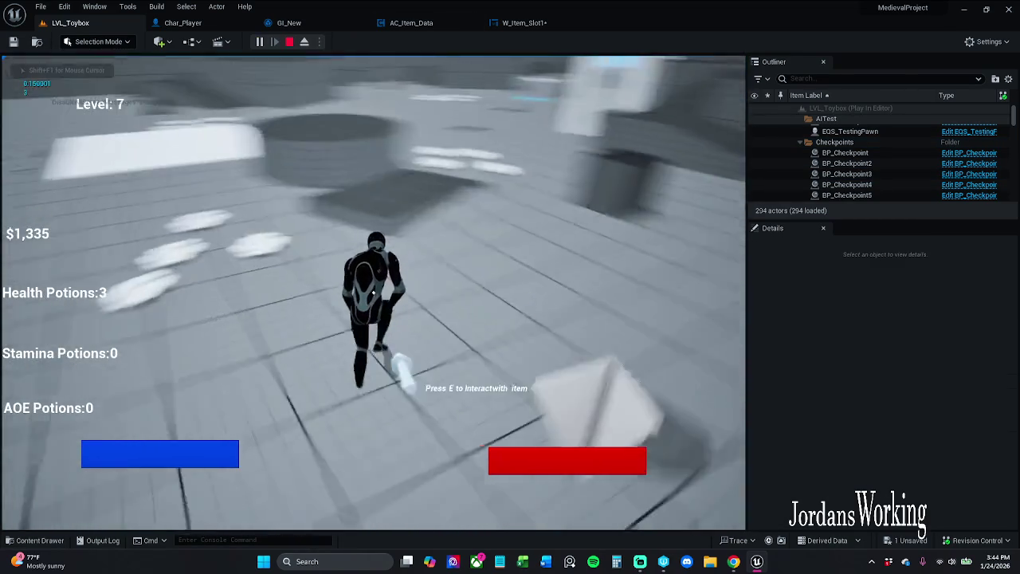
pyautogui.press('i')
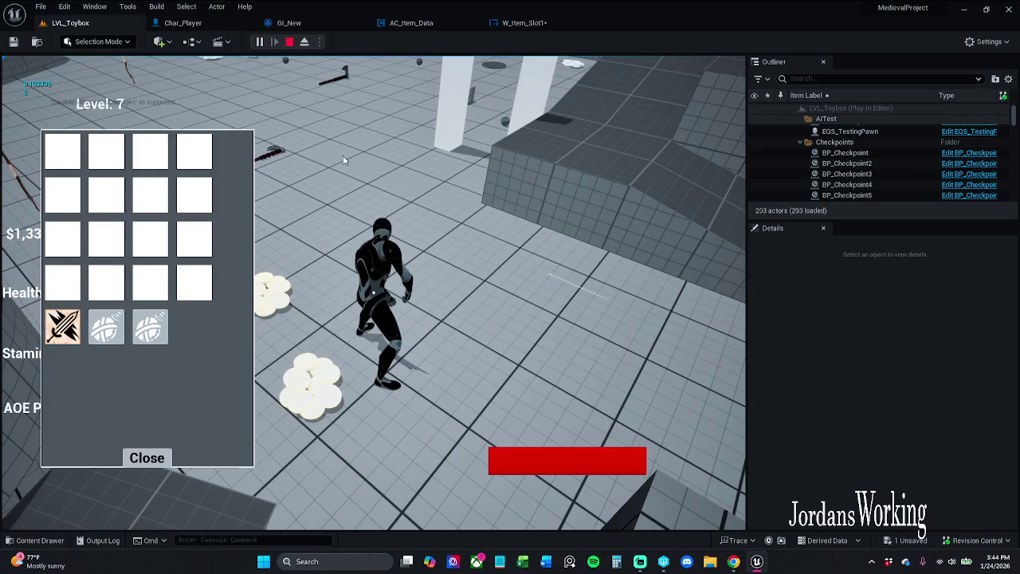
pyautogui.click(152, 461)
pyautogui.press('w')
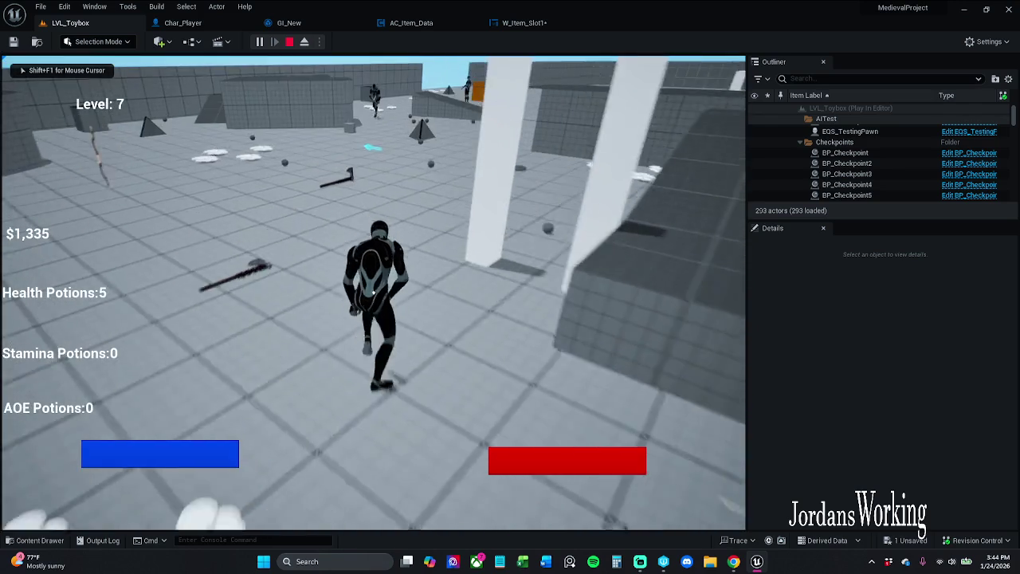
pyautogui.press('w')
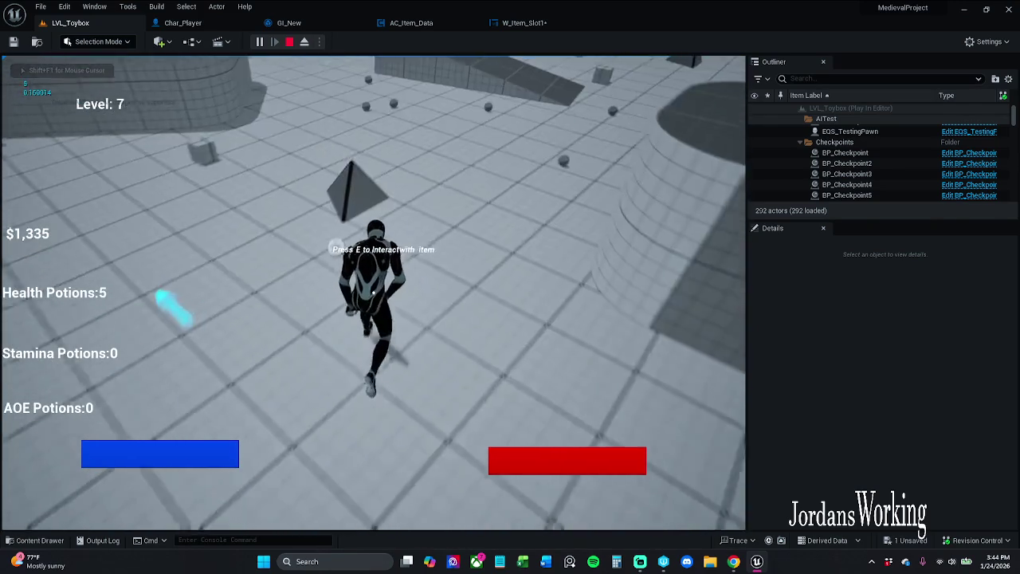
pyautogui.press('w')
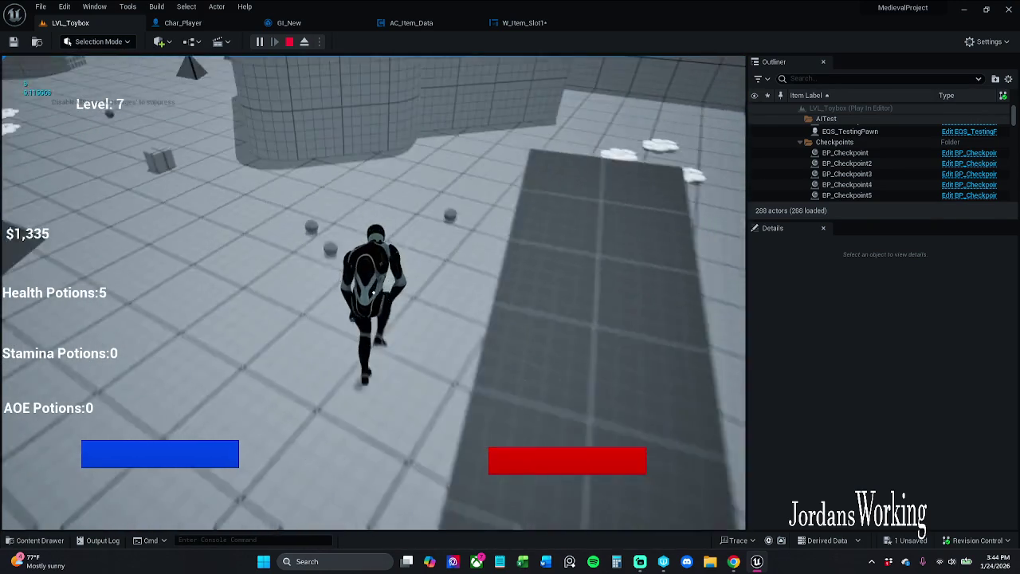
pyautogui.press('w')
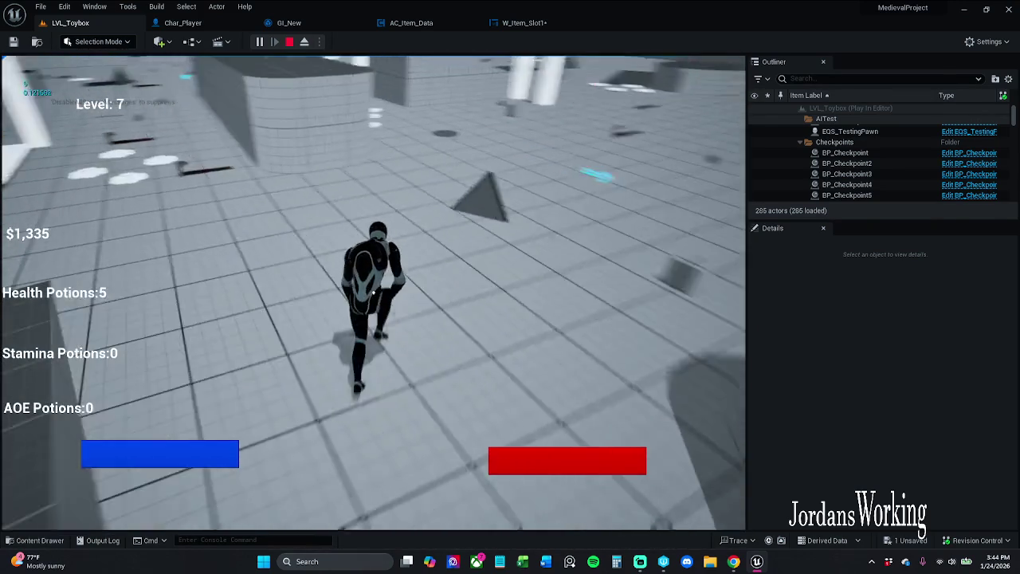
pyautogui.press('i')
pyautogui.press('Escape')
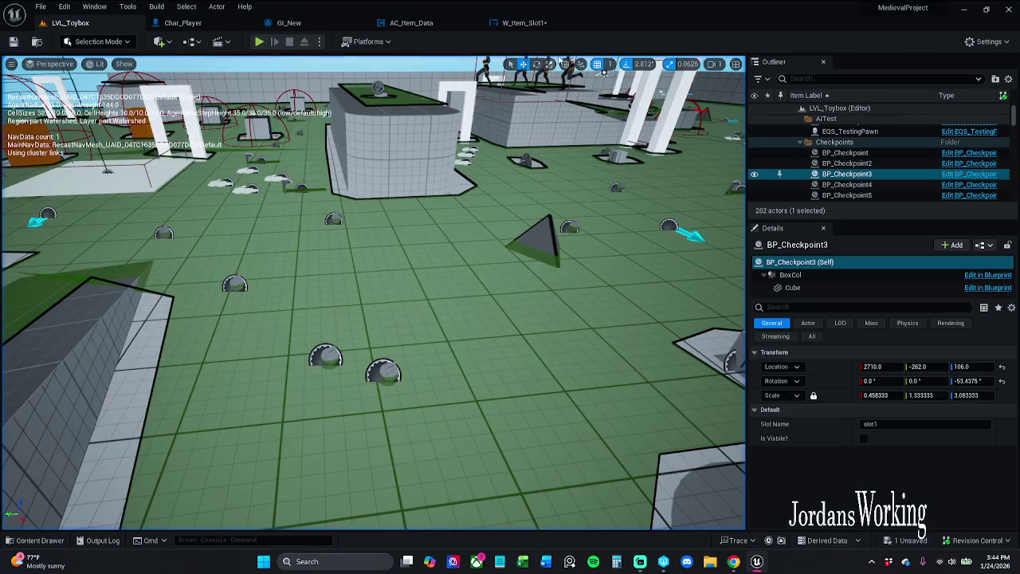
# - Connect the Branch's False output to the lower Set Visibility node in W_Item_Slot1
pyautogui.click(523, 23)
pyautogui.moveTo(493, 257)
pyautogui.mouseDown()
pyautogui.moveTo(569, 199)
pyautogui.moveTo(560, 181)
pyautogui.moveTo(556, 212)
pyautogui.mouseUp()
pyautogui.moveTo(493, 270); pyautogui.dragTo(570, 331)
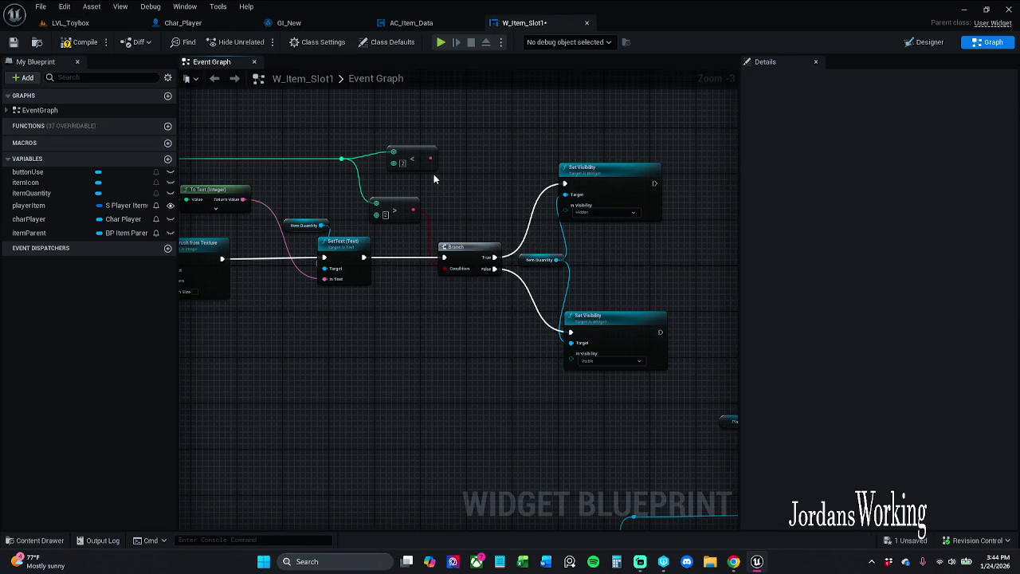
# - Feed the less-than node into the Branch condition, delete the Greater node, save, and close W_Item_Slot1
pyautogui.moveTo(431, 159); pyautogui.dragTo(447, 270)
pyautogui.press('Delete')
pyautogui.moveTo(428, 150); pyautogui.dragTo(399, 203)
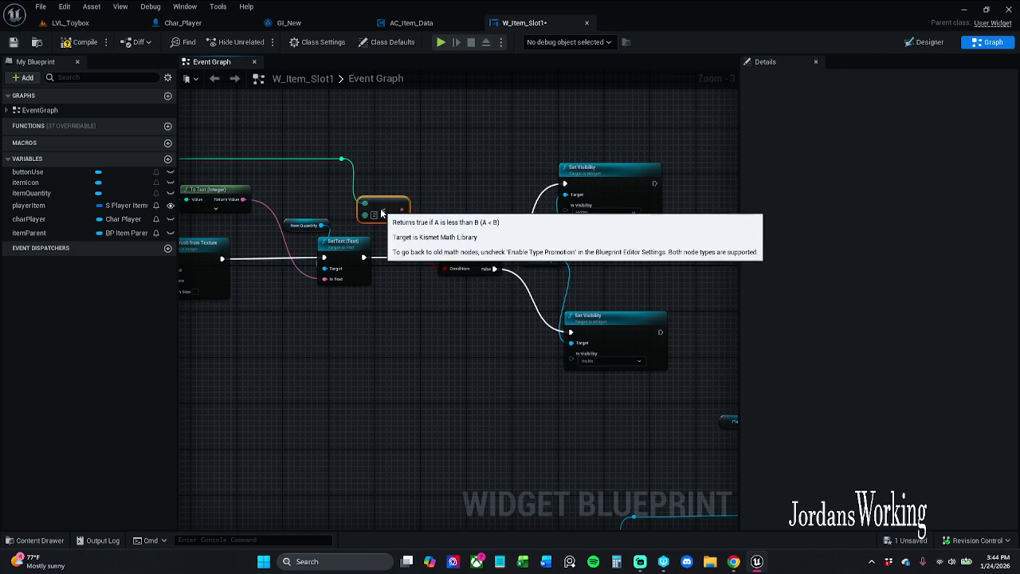
pyautogui.click(445, 168)
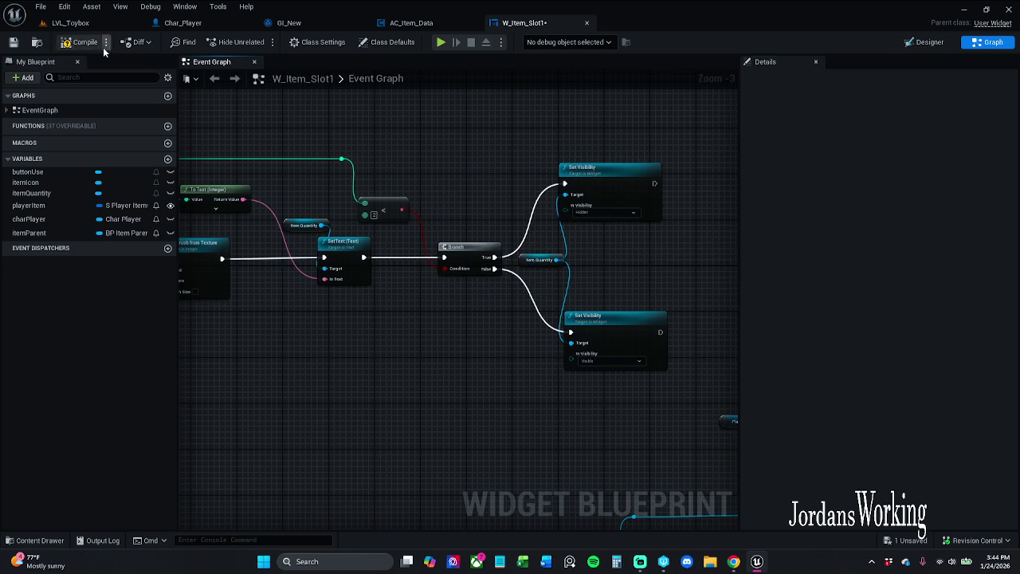
pyautogui.click(14, 43)
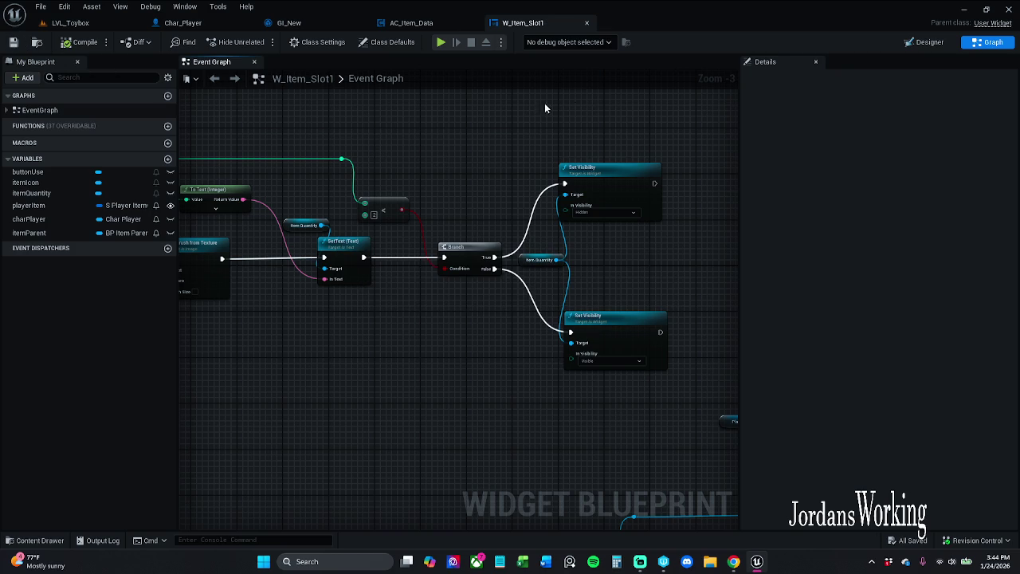
pyautogui.click(587, 23)
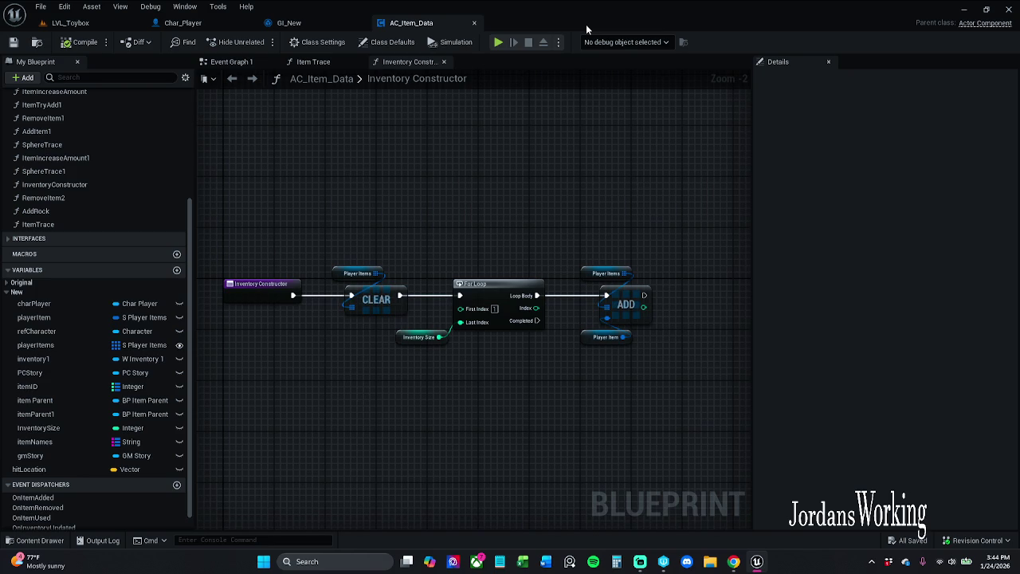
# - Survey GI_New's save and load sections, then centre the Event Save Items For Each Loop
pyautogui.click(289, 23)
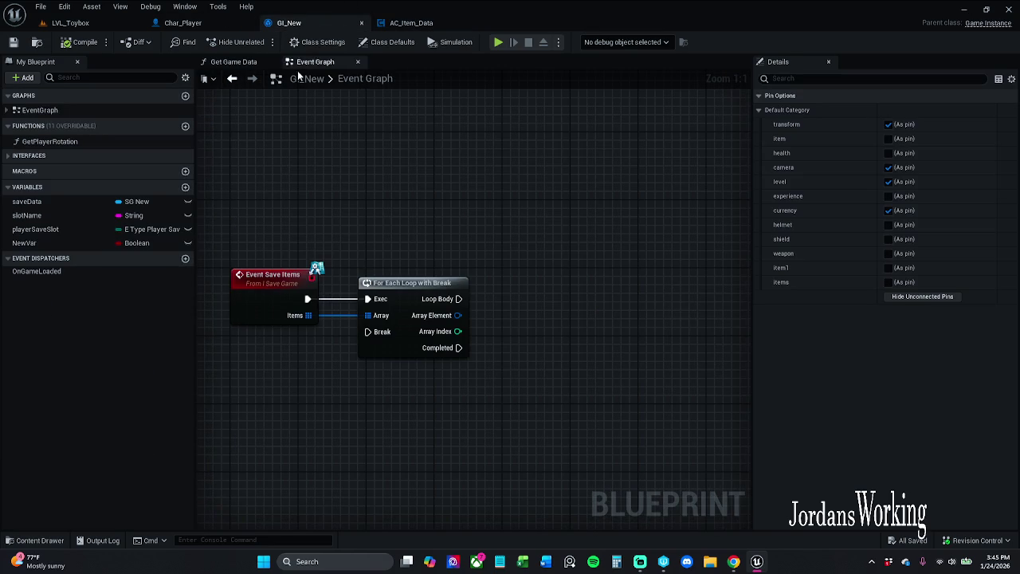
pyautogui.moveTo(455, 196)
pyautogui.mouseDown()
pyautogui.moveTo(391, 214)
pyautogui.moveTo(478, 210)
pyautogui.mouseUp()
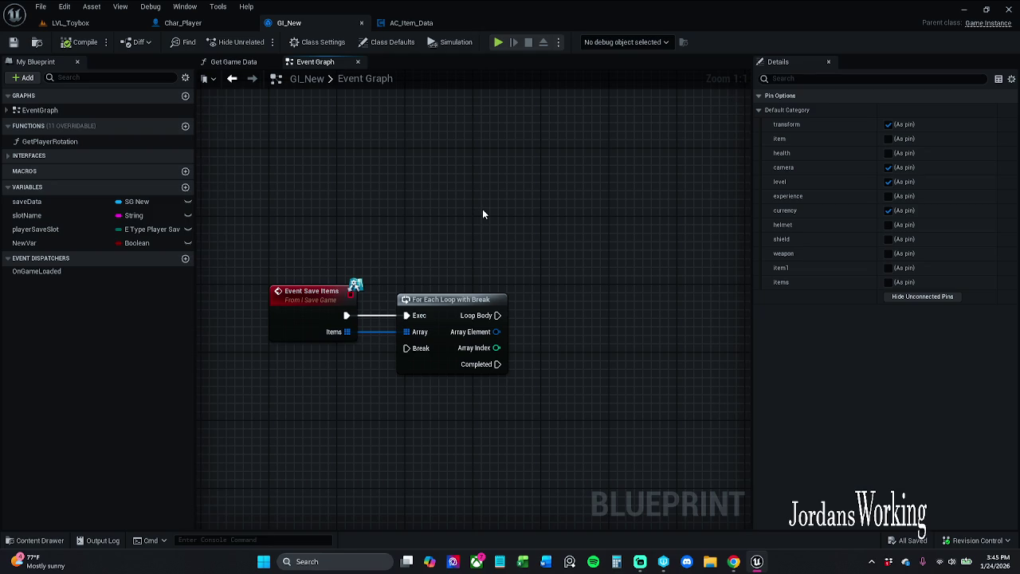
pyautogui.moveTo(482, 214); pyautogui.dragTo(416, 147)
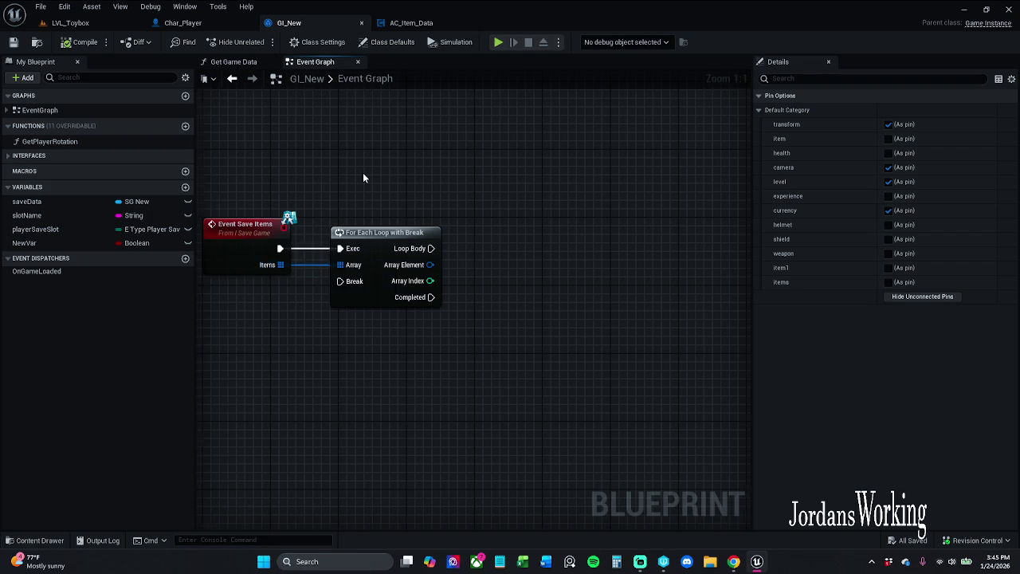
pyautogui.scroll(-4, 351, 239)
pyautogui.moveTo(344, 289); pyautogui.dragTo(348, 358)
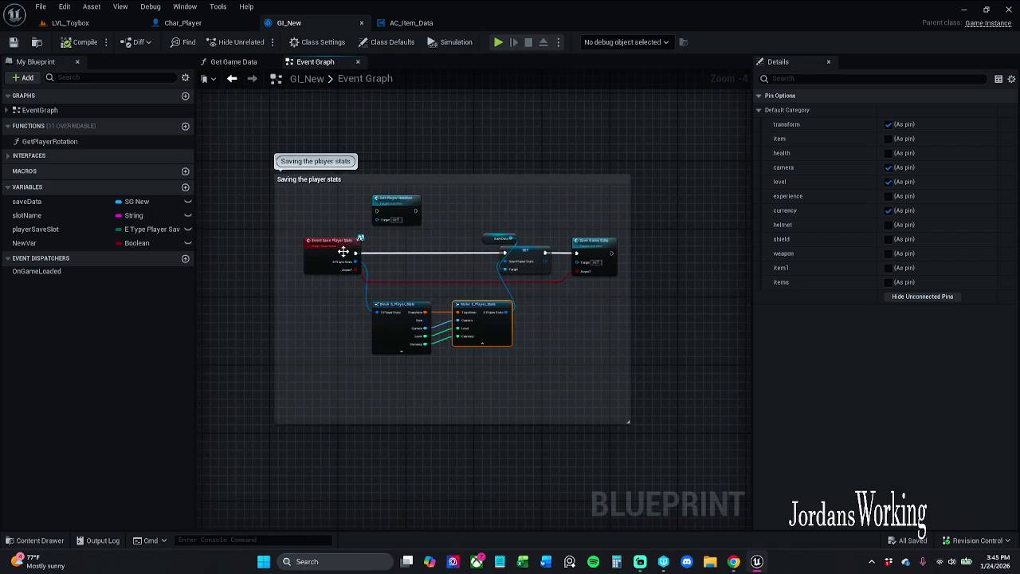
pyautogui.scroll(3, 346, 274)
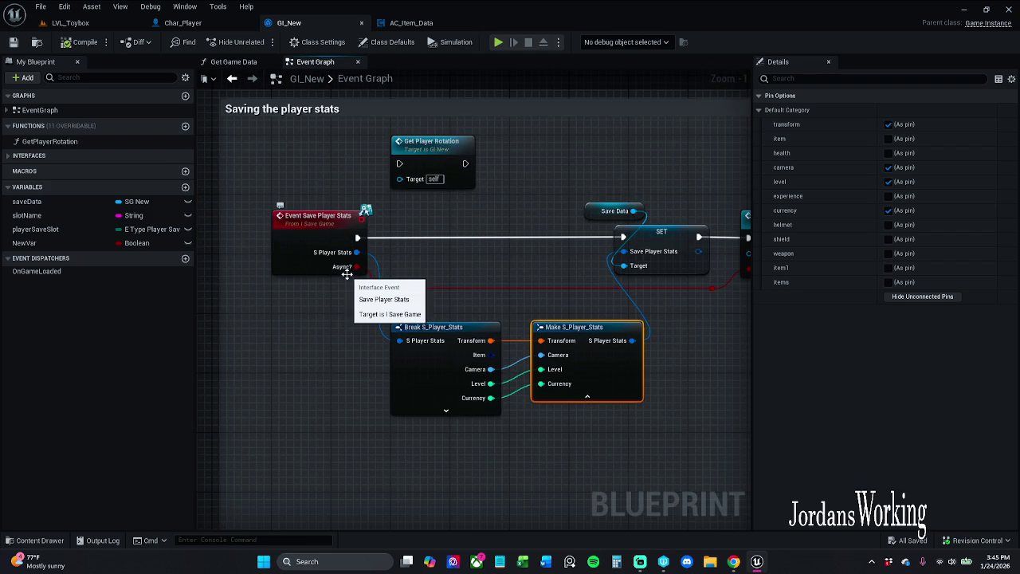
pyautogui.moveTo(346, 274); pyautogui.dragTo(259, 423)
pyautogui.scroll(-3, 259, 423)
pyautogui.moveTo(293, 288); pyautogui.dragTo(334, 239)
pyautogui.moveTo(349, 120)
pyautogui.mouseDown()
pyautogui.moveTo(355, 520)
pyautogui.moveTo(400, 368)
pyautogui.mouseUp()
pyautogui.moveTo(433, 150)
pyautogui.mouseDown()
pyautogui.moveTo(432, 273)
pyautogui.moveTo(417, 382)
pyautogui.moveTo(392, 213)
pyautogui.moveTo(406, 197)
pyautogui.mouseUp()
pyautogui.scroll(3, 392, 212)
pyautogui.moveTo(335, 295); pyautogui.dragTo(385, 332)
pyautogui.moveTo(353, 280); pyautogui.dragTo(403, 389)
# - Place an array Add node on the Items wire and feed it the loop's Array Element
pyautogui.write('add')
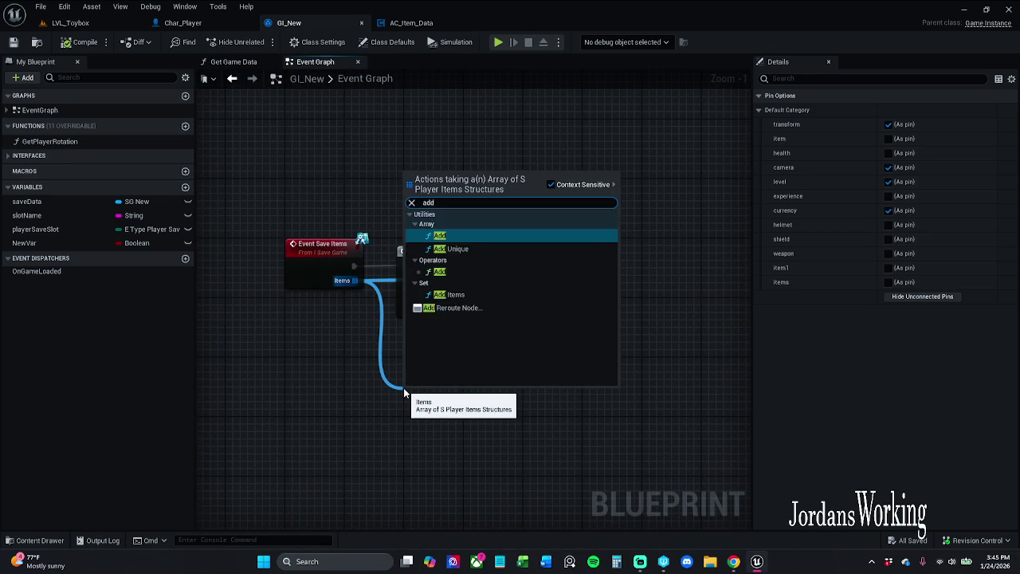
pyautogui.press('Return')
pyautogui.scroll(1, 472, 365)
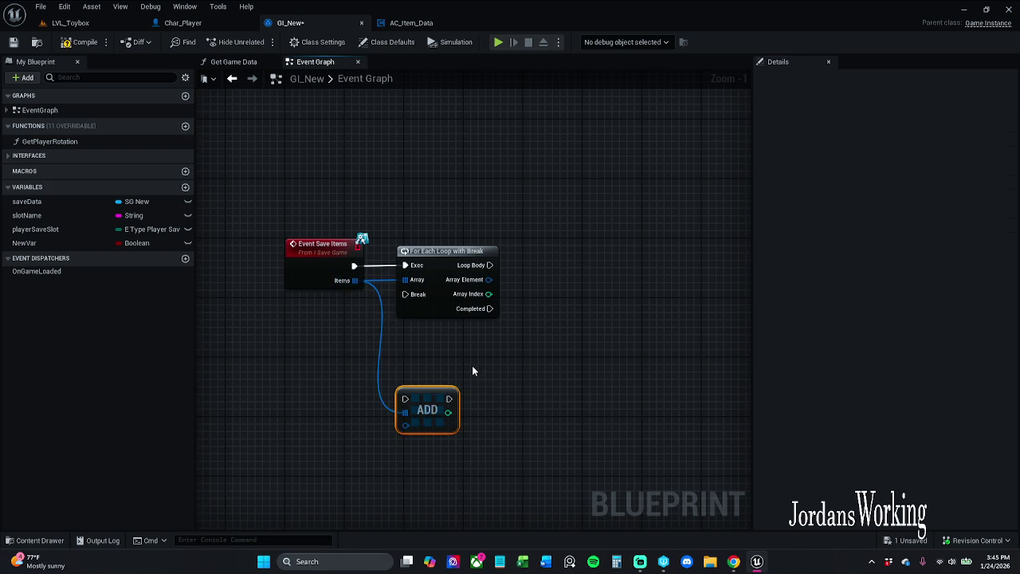
pyautogui.scroll(-1, 435, 326)
pyautogui.click(371, 247)
pyautogui.keyDown('ctrl'); pyautogui.click(303, 253); pyautogui.keyUp('ctrl')
pyautogui.click(405, 200)
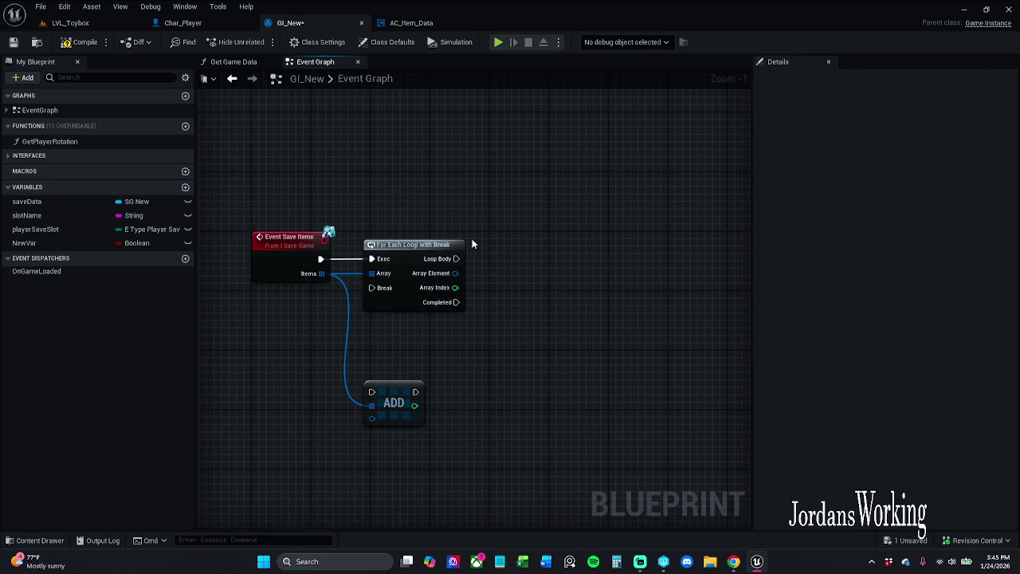
pyautogui.moveTo(455, 272)
pyautogui.mouseDown()
pyautogui.moveTo(477, 278)
pyautogui.moveTo(350, 411)
pyautogui.moveTo(370, 420)
pyautogui.moveTo(371, 406)
pyautogui.moveTo(575, 298)
pyautogui.moveTo(587, 251)
pyautogui.moveTo(500, 263)
pyautogui.moveTo(510, 357)
pyautogui.mouseUp()
# - Add two reroute points to the Items wire and straighten them into line
pyautogui.doubleClick(482, 275)
pyautogui.doubleClick(452, 343)
pyautogui.moveTo(452, 344)
pyautogui.mouseDown()
pyautogui.moveTo(354, 350)
pyautogui.moveTo(390, 352)
pyautogui.moveTo(368, 343)
pyautogui.mouseUp()
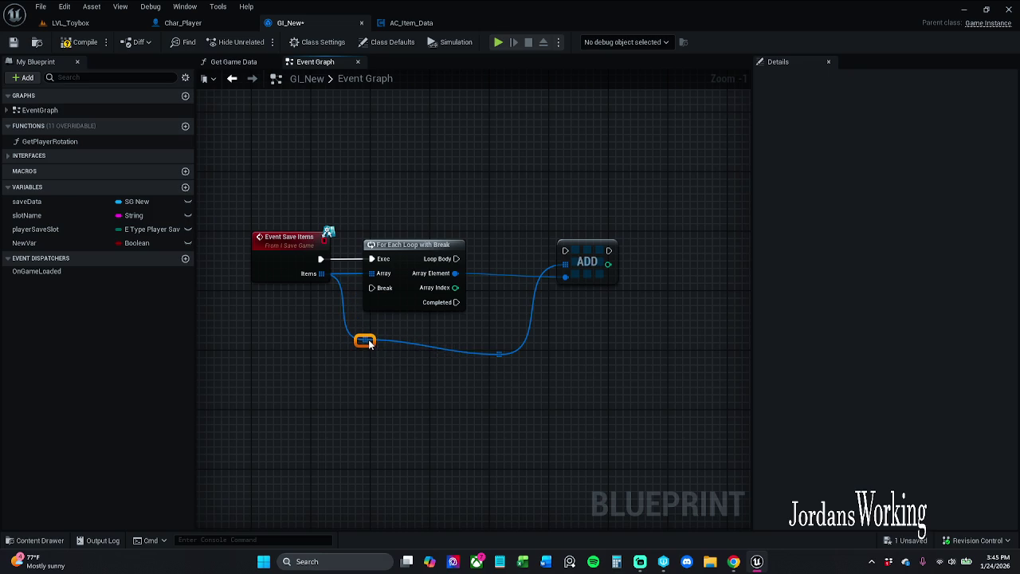
pyautogui.moveTo(471, 389); pyautogui.dragTo(530, 330)
pyautogui.moveTo(369, 360); pyautogui.dragTo(322, 329)
pyautogui.press('q')
pyautogui.click(437, 362)
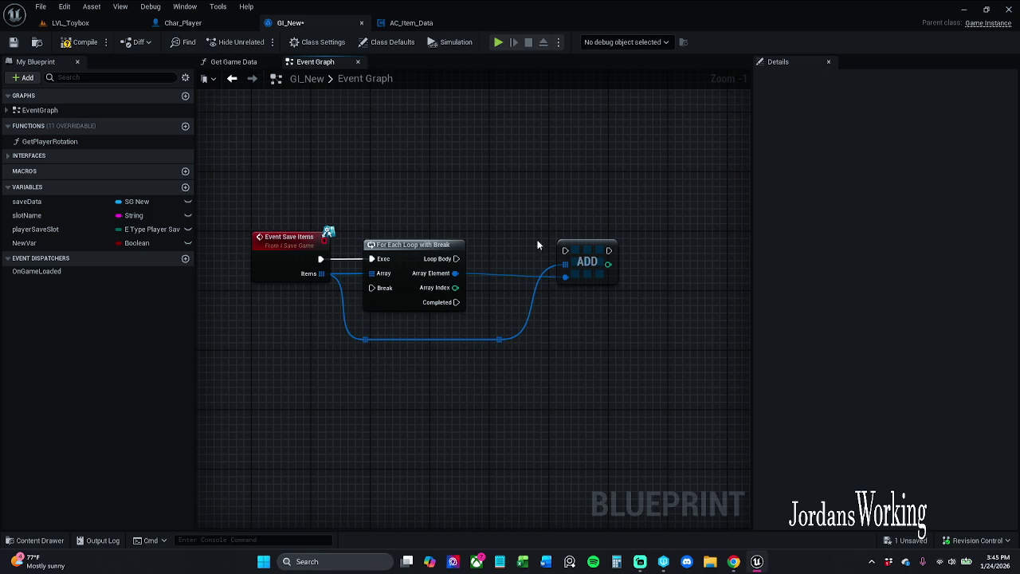
# - Move the ADD node beside the For Each Loop and rewire its Array Element input
pyautogui.moveTo(497, 227); pyautogui.dragTo(612, 346)
pyautogui.moveTo(587, 263); pyautogui.dragTo(456, 259)
pyautogui.moveTo(520, 280); pyautogui.dragTo(580, 195)
pyautogui.keyDown('ctrl'); pyautogui.click(422, 247); pyautogui.keyUp('ctrl')
pyautogui.moveTo(530, 255)
pyautogui.mouseDown()
pyautogui.moveTo(530, 263)
pyautogui.moveTo(454, 273)
pyautogui.mouseUp()
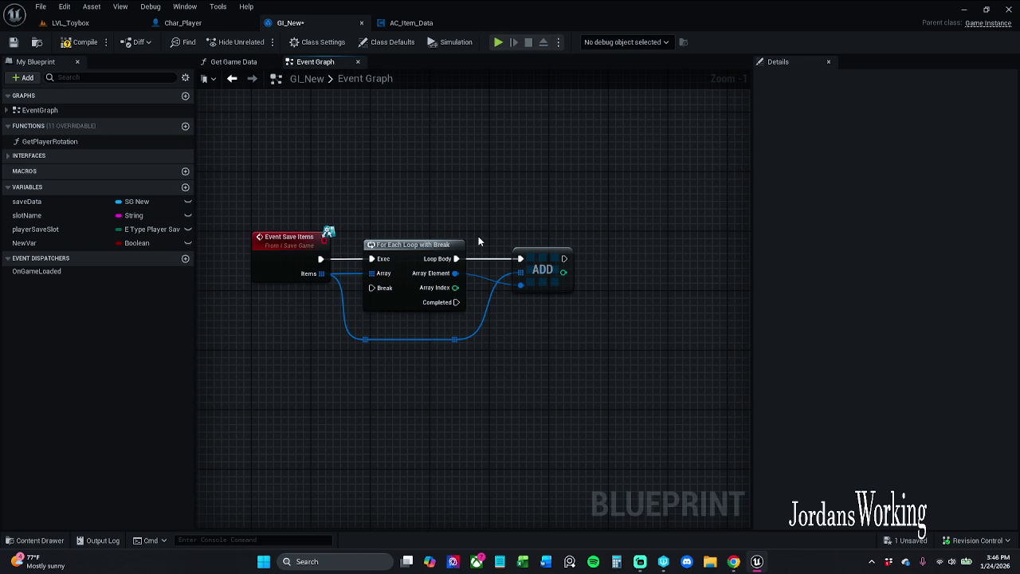
pyautogui.moveTo(478, 240); pyautogui.dragTo(390, 209)
pyautogui.click(428, 237)
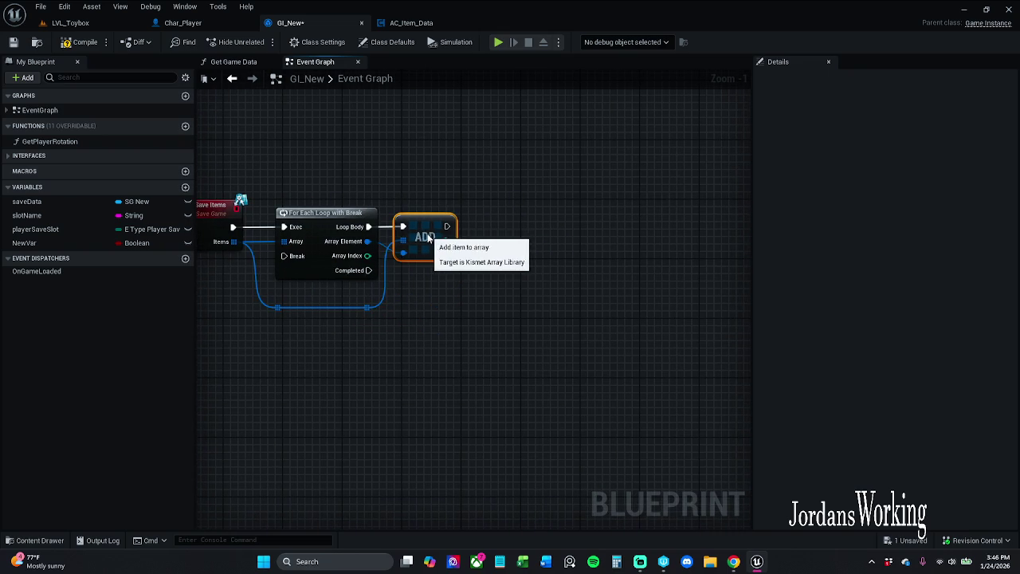
pyautogui.moveTo(428, 237); pyautogui.dragTo(436, 237)
pyautogui.click(367, 300)
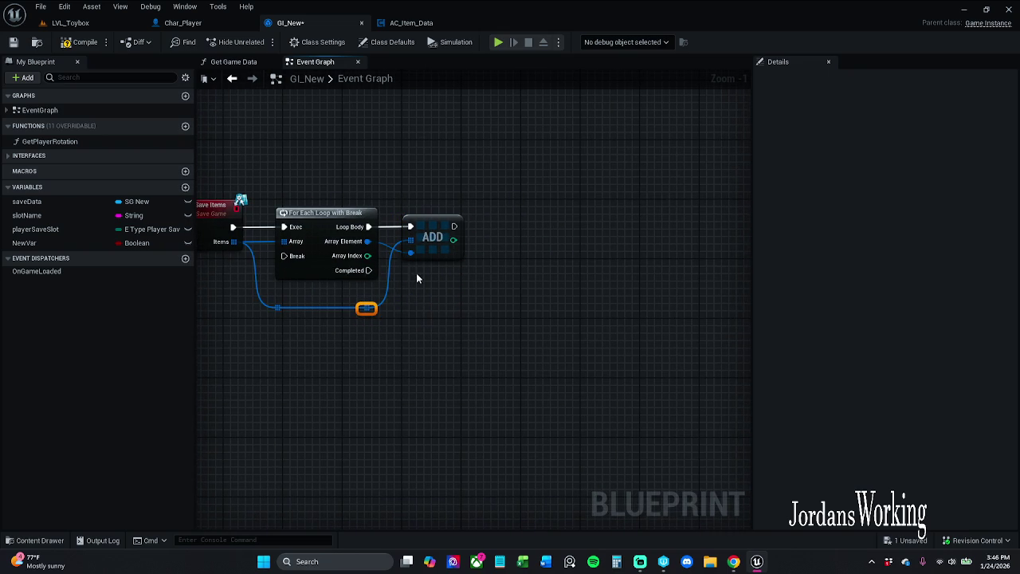
pyautogui.keyDown('ctrl'); pyautogui.click(430, 239); pyautogui.keyUp('ctrl')
pyautogui.moveTo(430, 239); pyautogui.dragTo(445, 239)
pyautogui.click(434, 299)
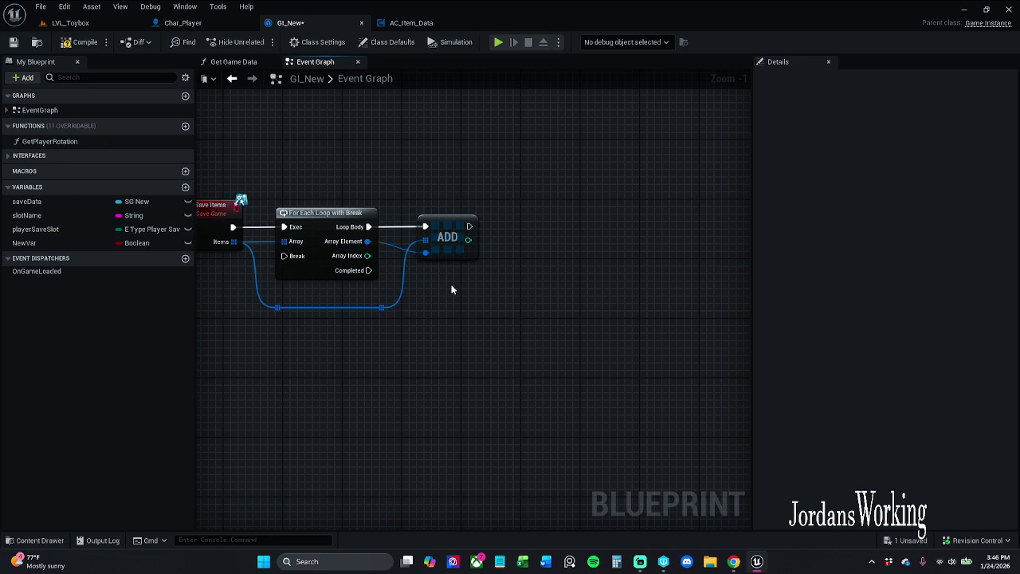
# - Delete the ADD node from the Event Save Items chain
pyautogui.moveTo(454, 295)
pyautogui.mouseDown()
pyautogui.moveTo(535, 304)
pyautogui.moveTo(482, 304)
pyautogui.mouseUp()
pyautogui.scroll(-1, 535, 304)
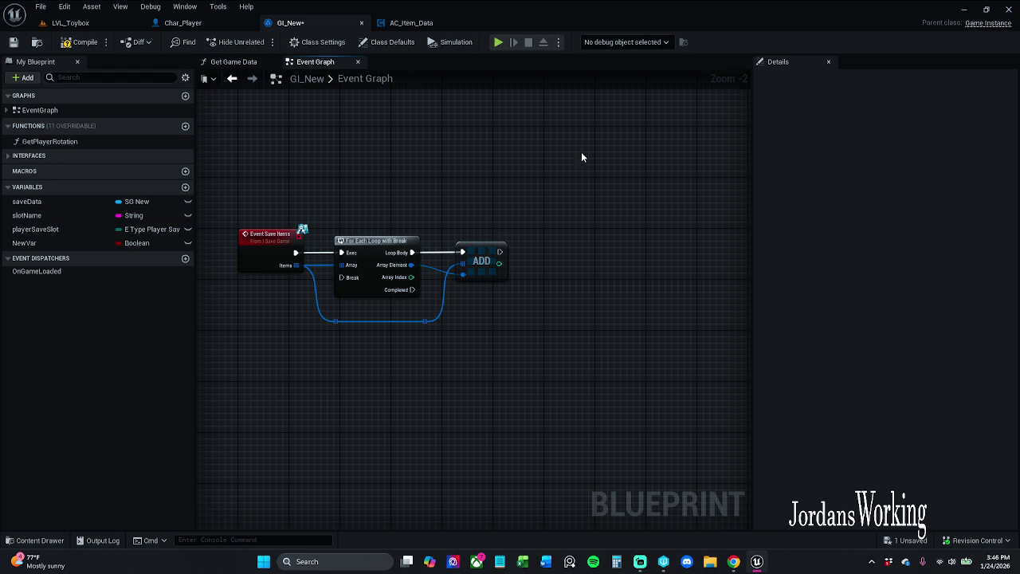
pyautogui.moveTo(489, 222); pyautogui.dragTo(515, 318)
pyautogui.press('Delete')
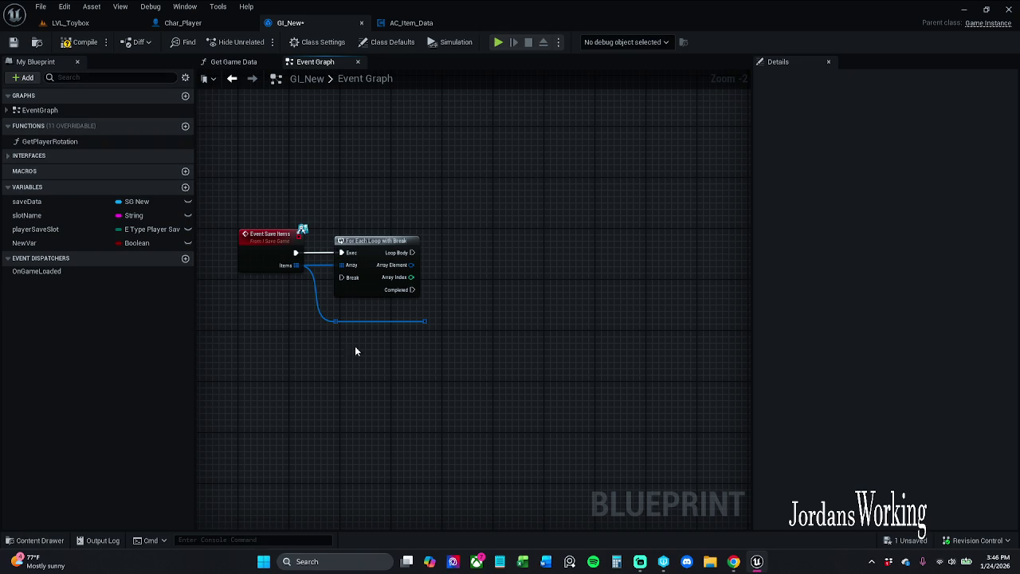
# - Review GI_New's Event Save Player Stats section and its Save Data variable node
pyautogui.click(33, 540)
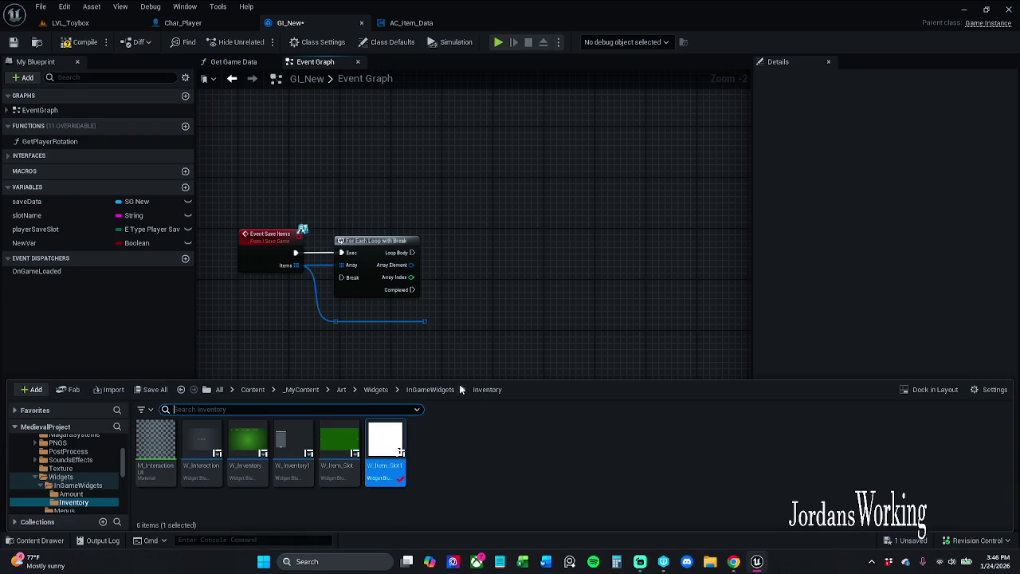
pyautogui.moveTo(457, 252)
pyautogui.mouseDown()
pyautogui.moveTo(502, 478)
pyautogui.moveTo(678, 427)
pyautogui.moveTo(695, 379)
pyautogui.moveTo(709, 440)
pyautogui.mouseUp()
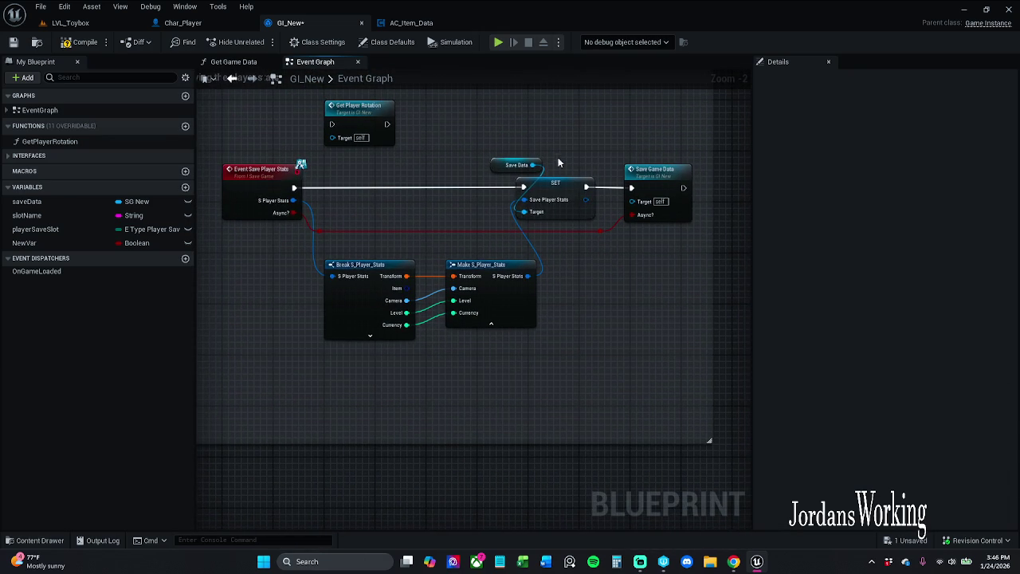
pyautogui.click(514, 163)
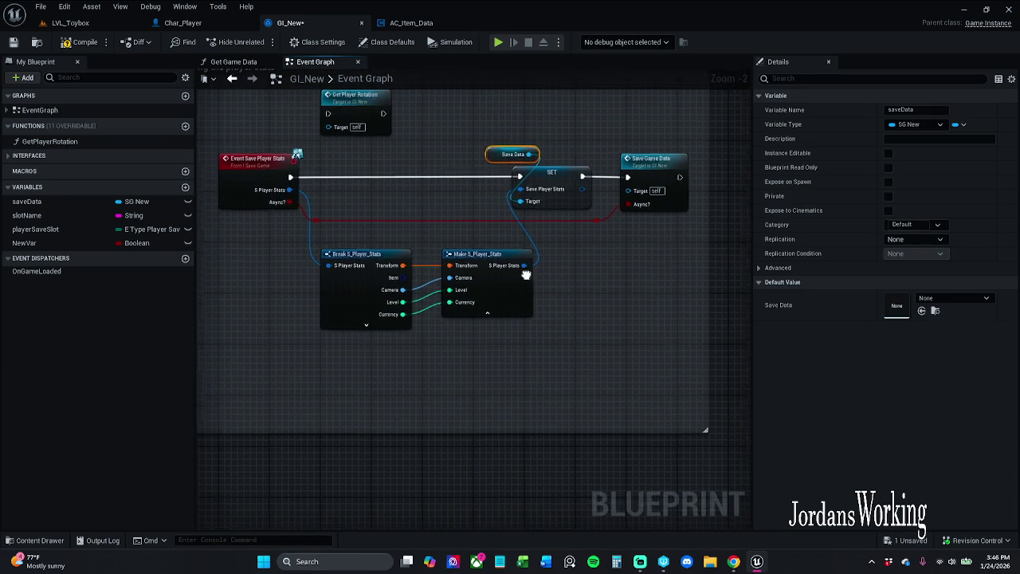
pyautogui.moveTo(426, 376); pyautogui.dragTo(436, 307)
# - Open SG_New from _MyContent > Blueprints > SaveGame and select its saveItems variable
pyautogui.click(32, 540)
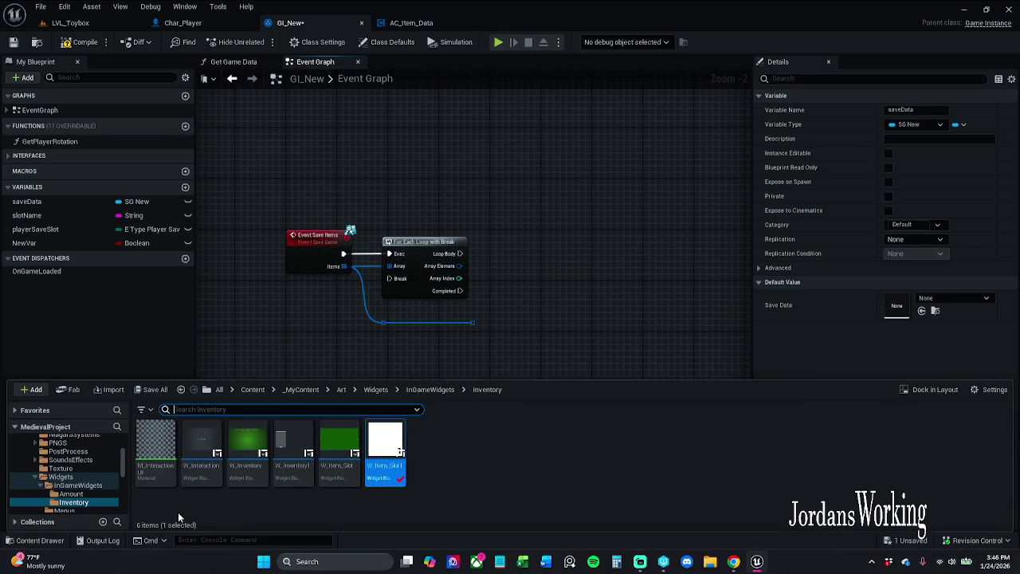
pyautogui.click(306, 390)
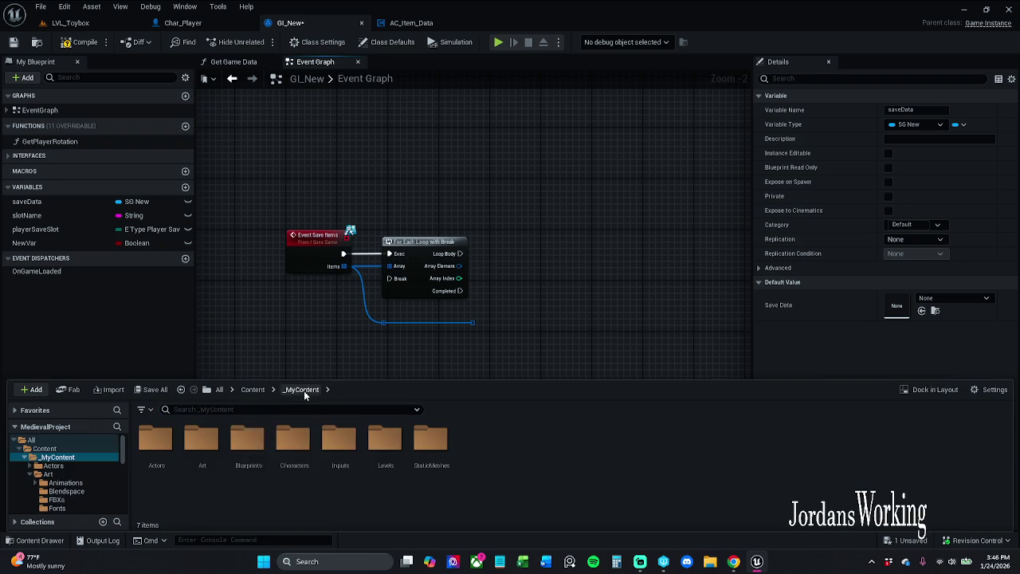
pyautogui.doubleClick(245, 462)
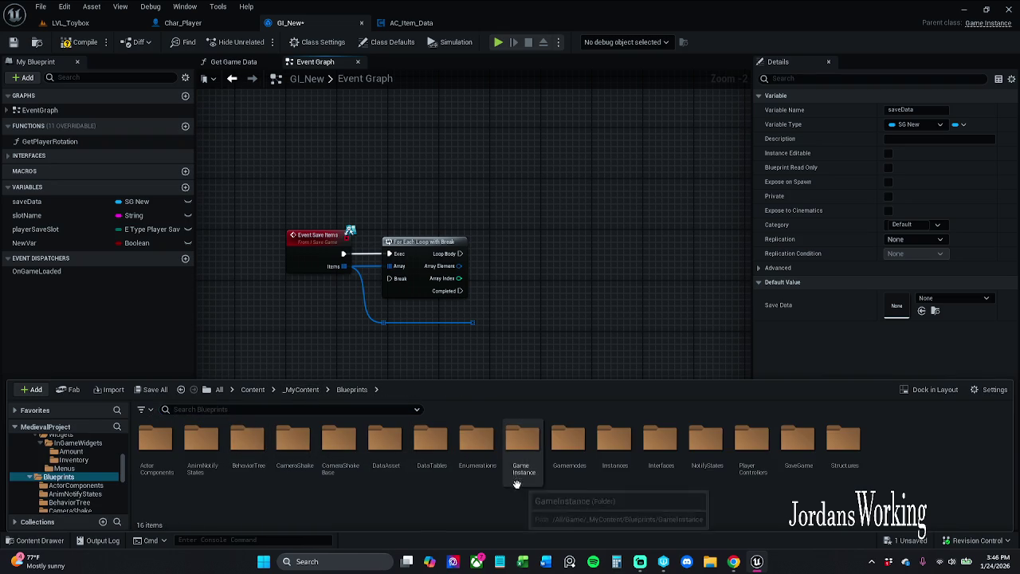
pyautogui.click(794, 466)
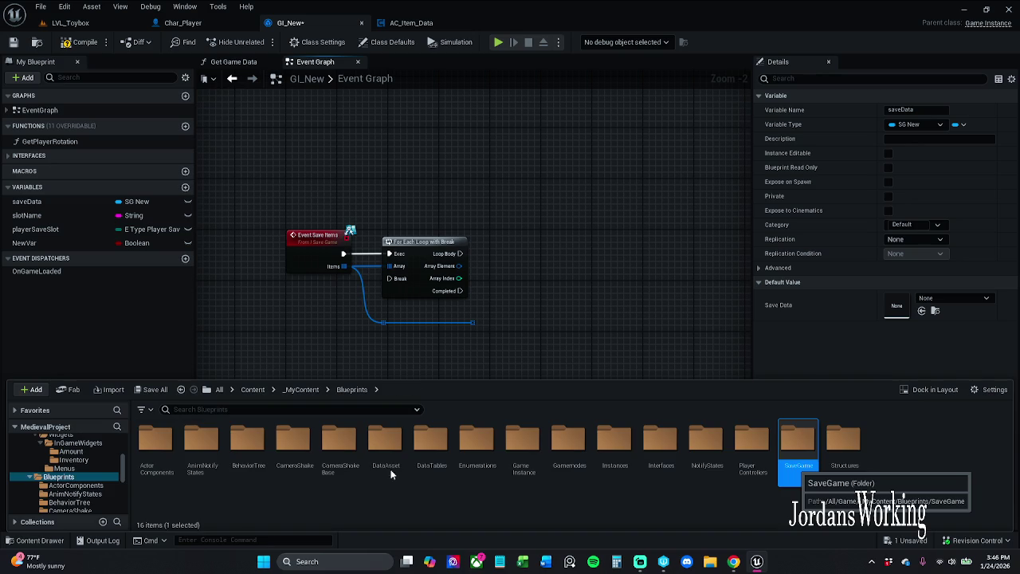
pyautogui.press('Return')
pyautogui.doubleClick(199, 447)
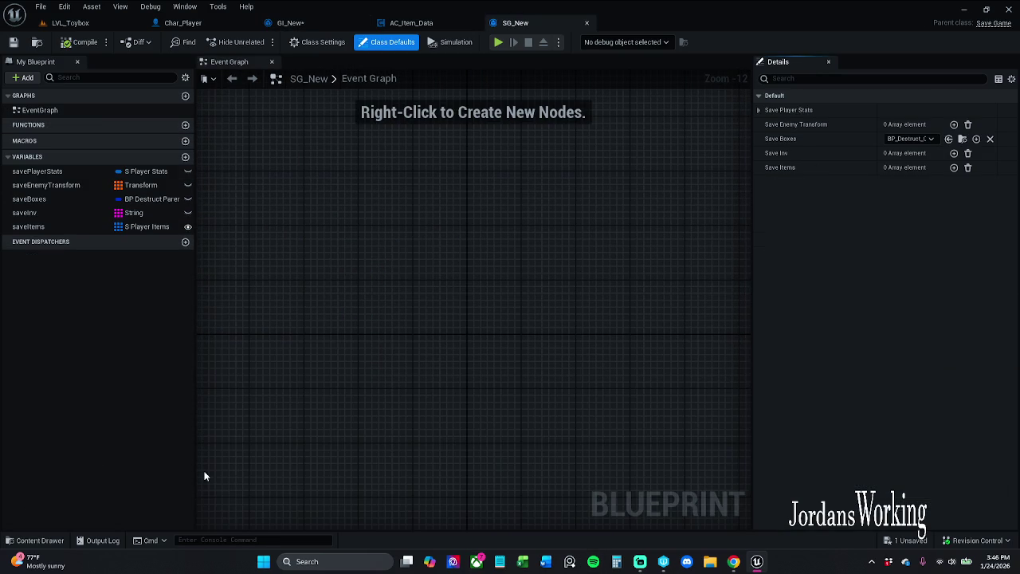
pyautogui.click(67, 226)
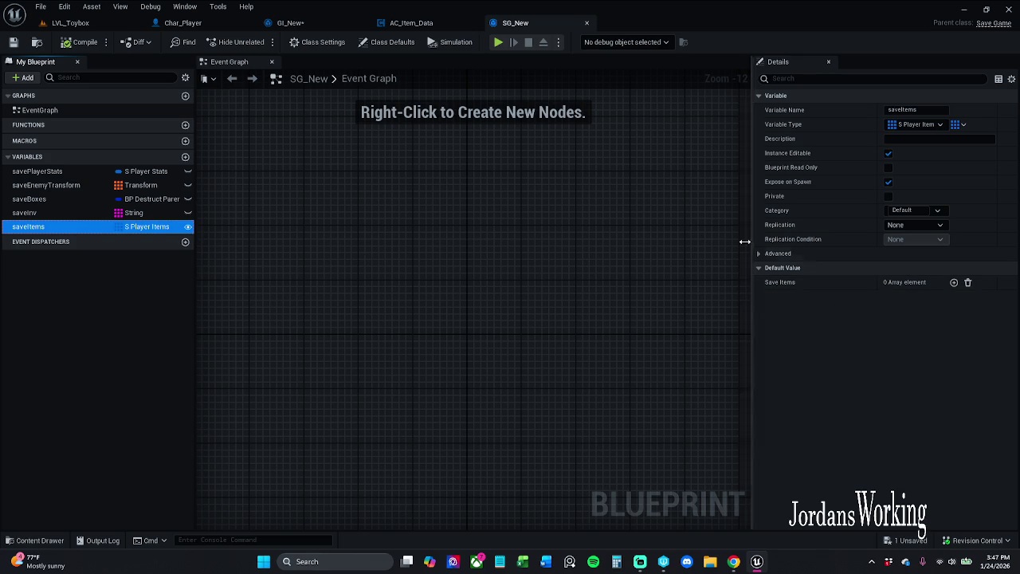
# - Look through AC_Item_Data's Item Trace graph and Event Graph 1
pyautogui.click(410, 23)
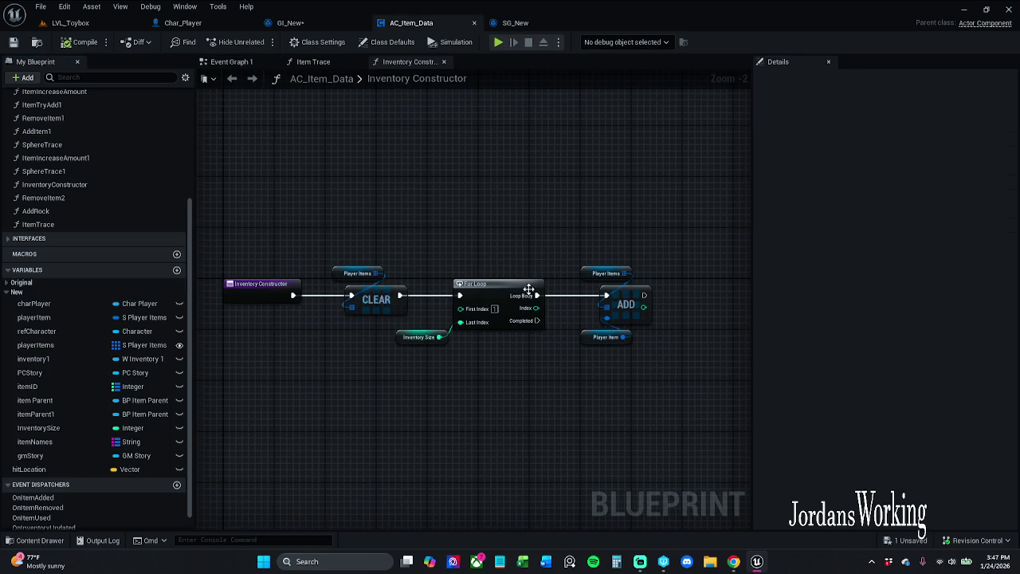
pyautogui.click(324, 28)
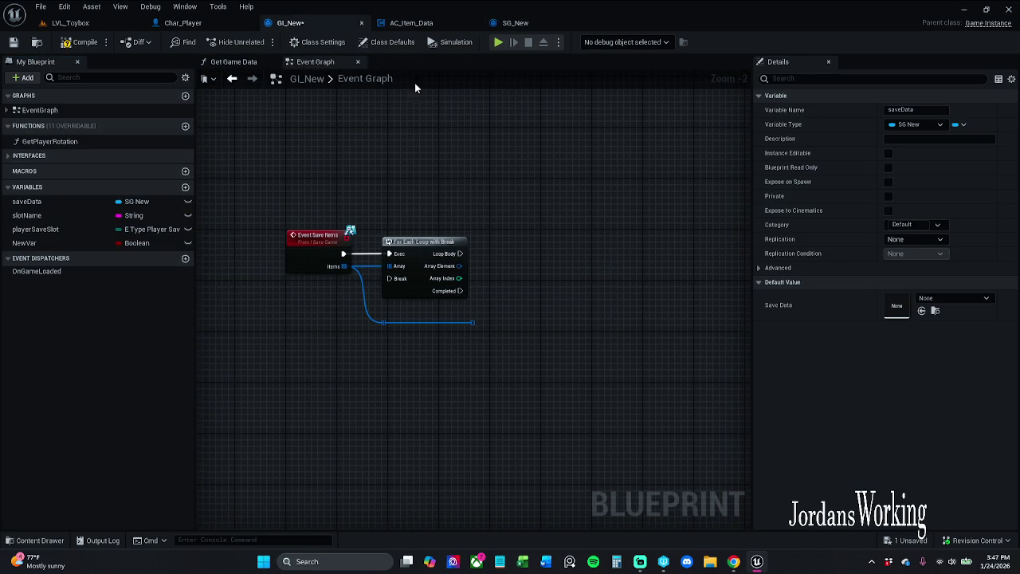
pyautogui.click(410, 22)
pyautogui.click(323, 61)
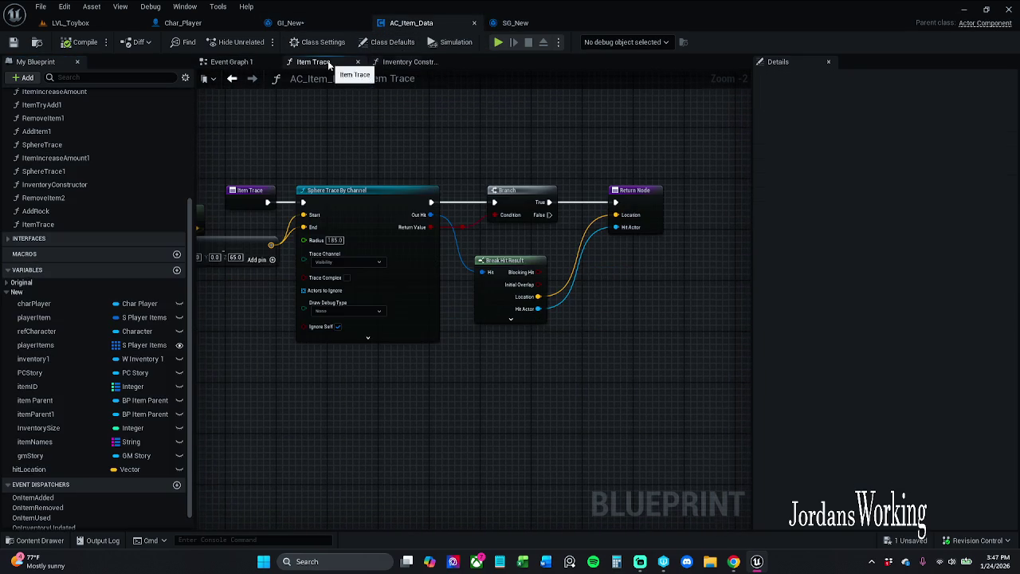
pyautogui.click(236, 62)
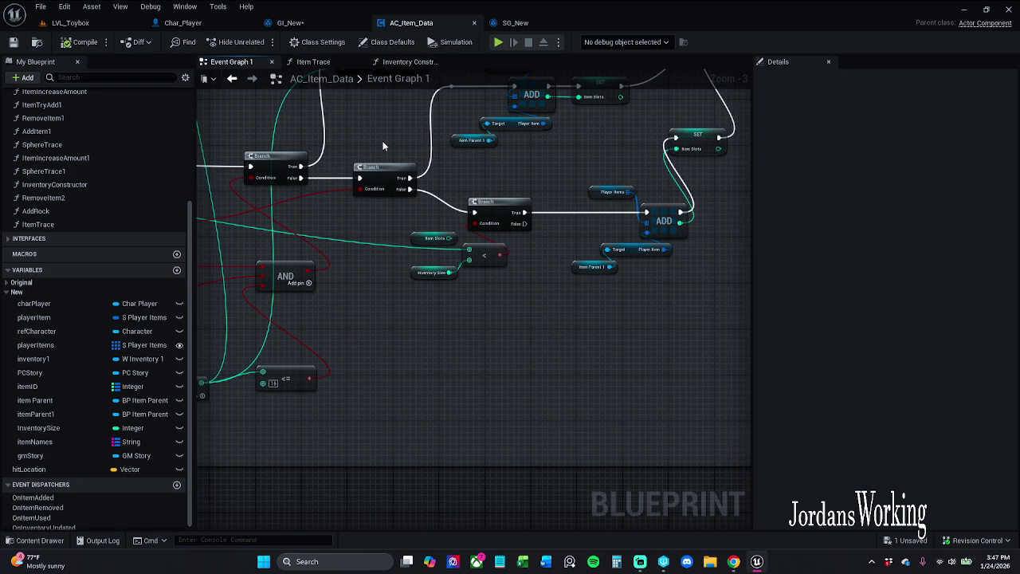
pyautogui.moveTo(383, 145)
pyautogui.mouseDown()
pyautogui.moveTo(326, 220)
pyautogui.moveTo(310, 280)
pyautogui.mouseUp()
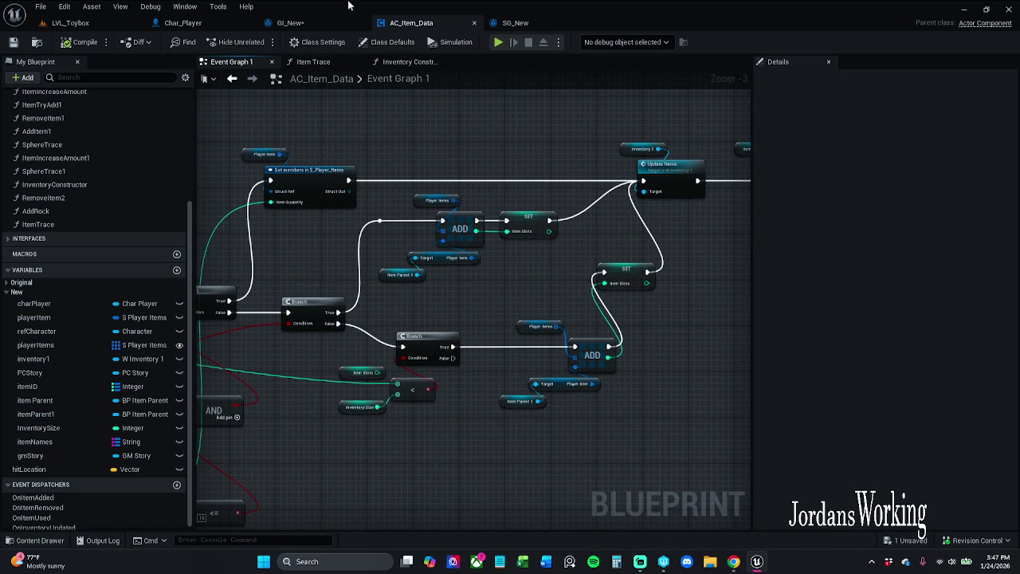
# - Find all references to savePlayerStats and jump to its setter in Get Player Rotation
pyautogui.click(304, 24)
pyautogui.moveTo(342, 128)
pyautogui.mouseDown()
pyautogui.moveTo(369, 294)
pyautogui.moveTo(273, 528)
pyautogui.moveTo(285, 510)
pyautogui.mouseUp()
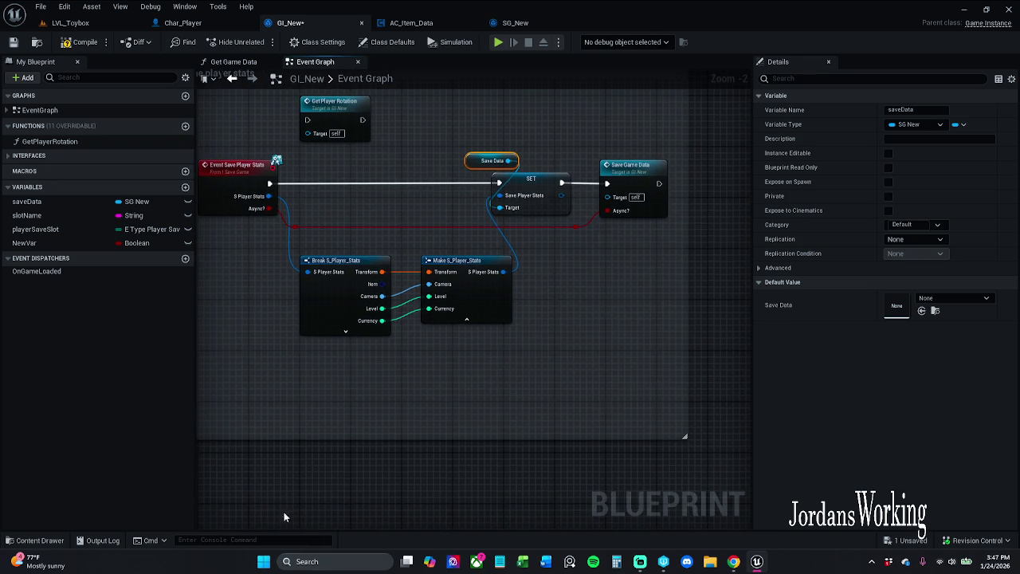
pyautogui.moveTo(539, 121); pyautogui.dragTo(539, 213)
pyautogui.rightClick(547, 180)
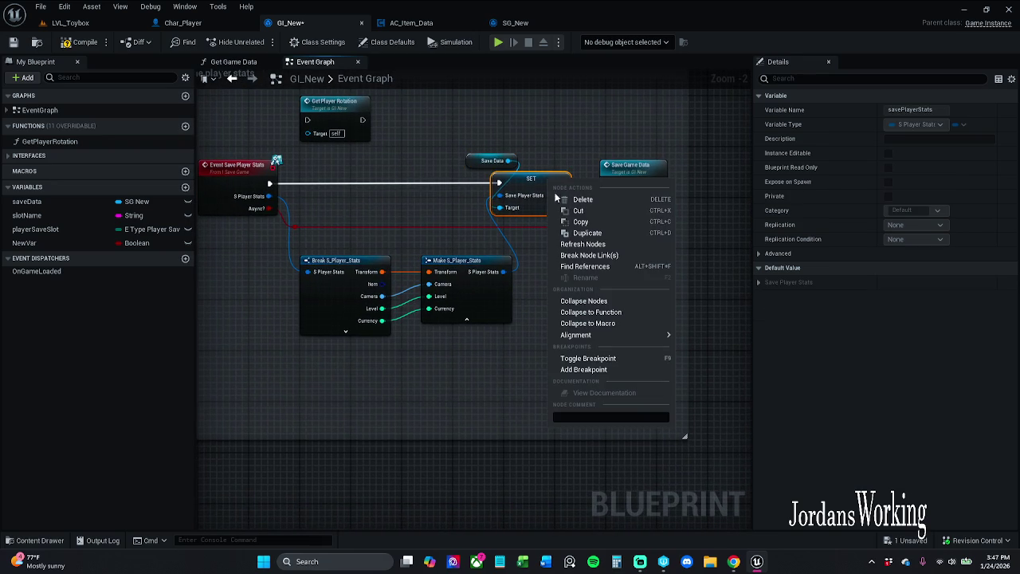
pyautogui.click(611, 267)
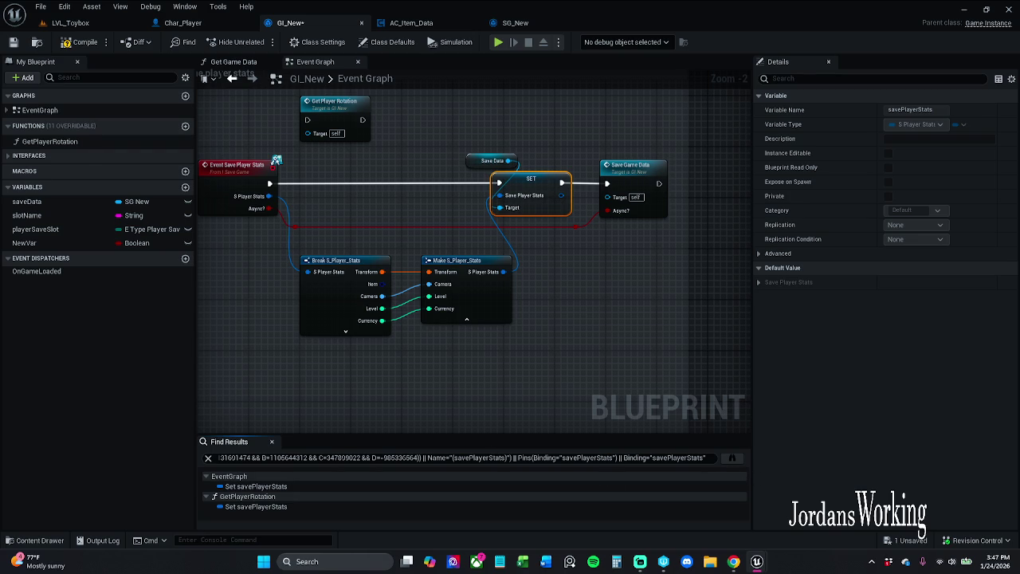
pyautogui.hotkey('ctrl', 'shift', 'f')
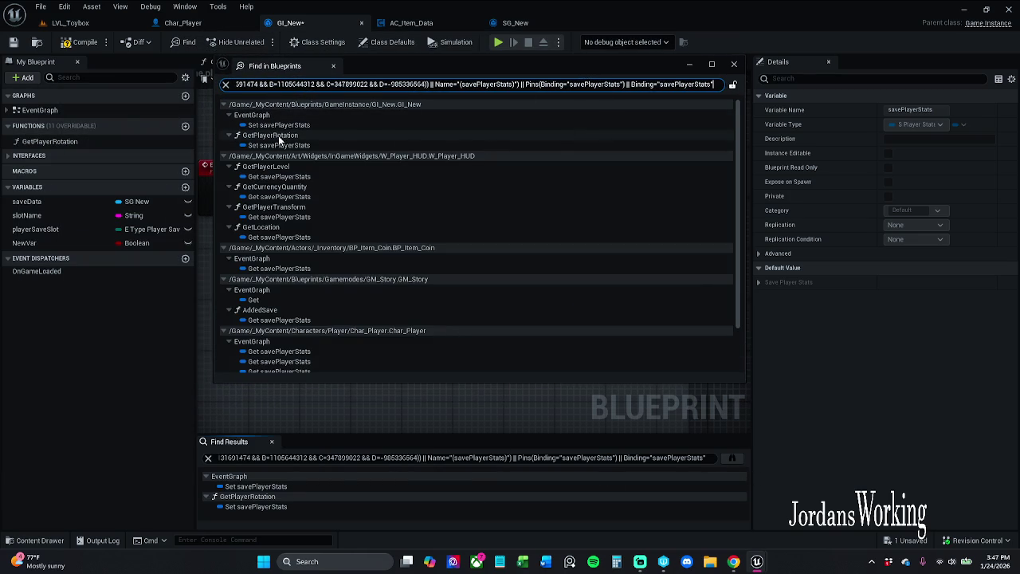
pyautogui.click(295, 125)
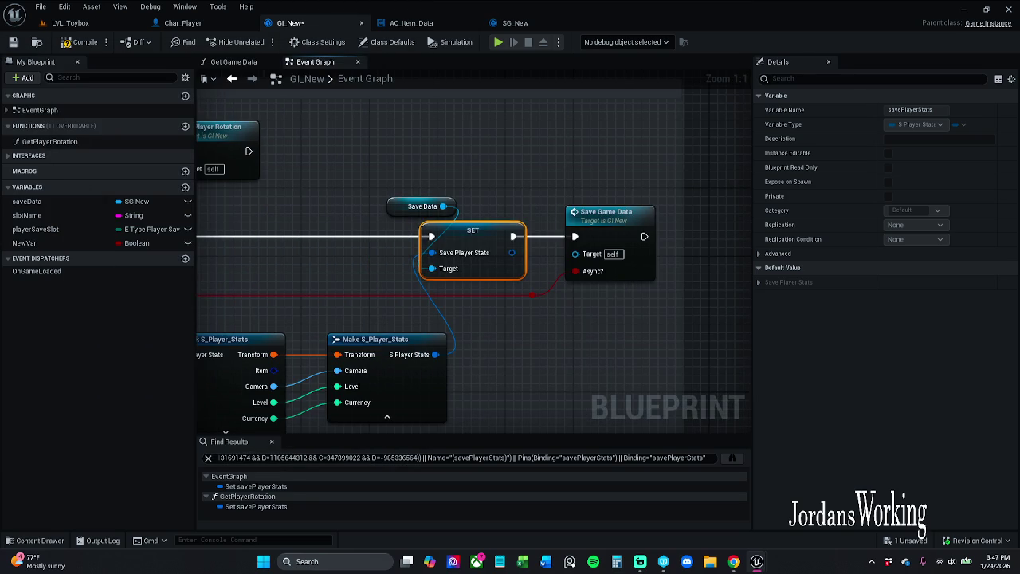
pyautogui.click(256, 507)
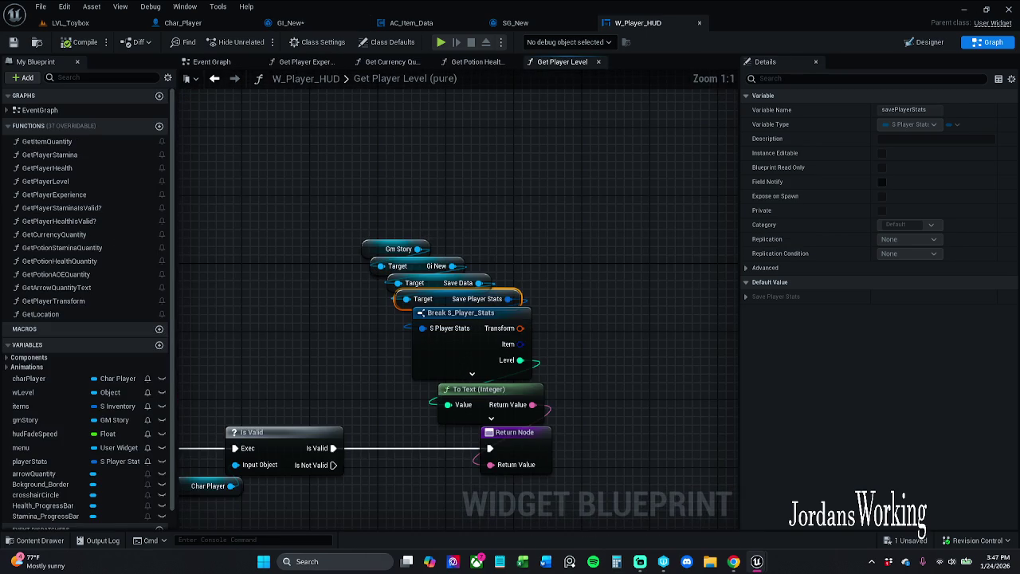
# - Rearrange the four save-data variable nodes and hide Break S_Player_Stats' unused pins
pyautogui.moveTo(365, 217)
pyautogui.mouseDown()
pyautogui.moveTo(443, 179)
pyautogui.moveTo(389, 181)
pyautogui.mouseUp()
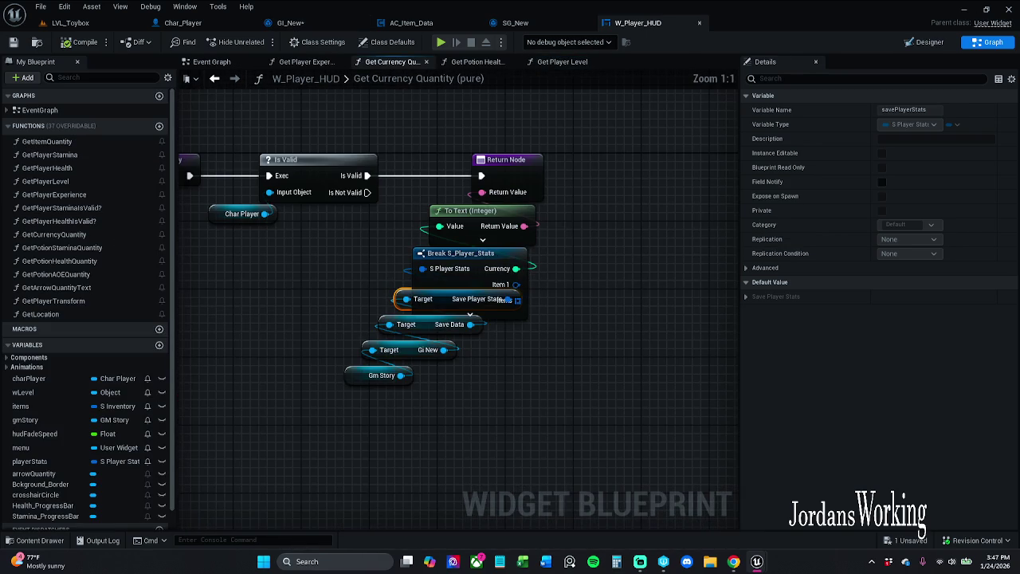
pyautogui.moveTo(314, 467)
pyautogui.mouseDown()
pyautogui.moveTo(375, 398)
pyautogui.moveTo(418, 290)
pyautogui.mouseUp()
pyautogui.moveTo(420, 343)
pyautogui.mouseDown()
pyautogui.moveTo(383, 402)
pyautogui.moveTo(386, 394)
pyautogui.mouseUp()
pyautogui.click(474, 289)
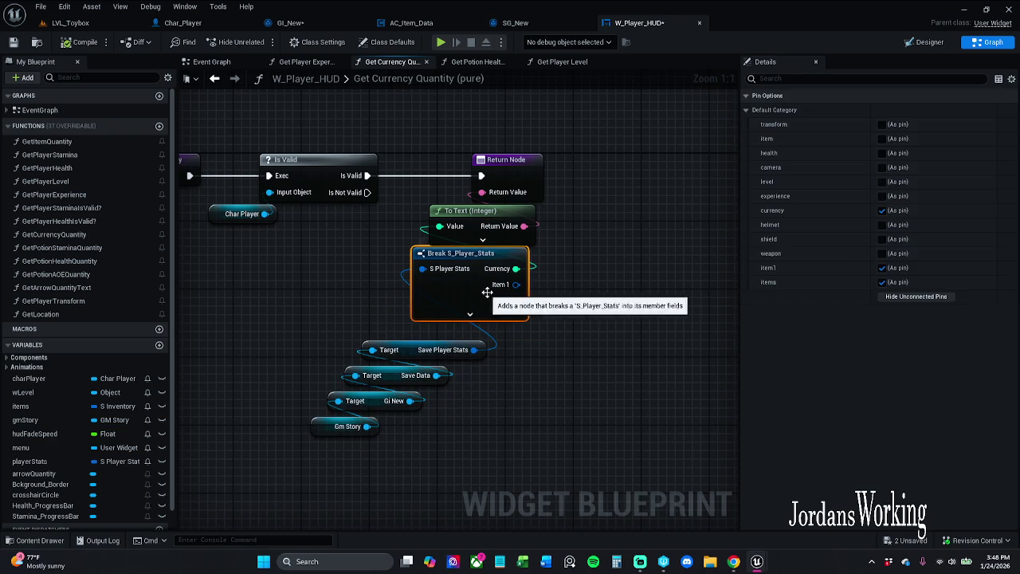
pyautogui.moveTo(321, 476); pyautogui.dragTo(448, 312)
pyautogui.click(471, 410)
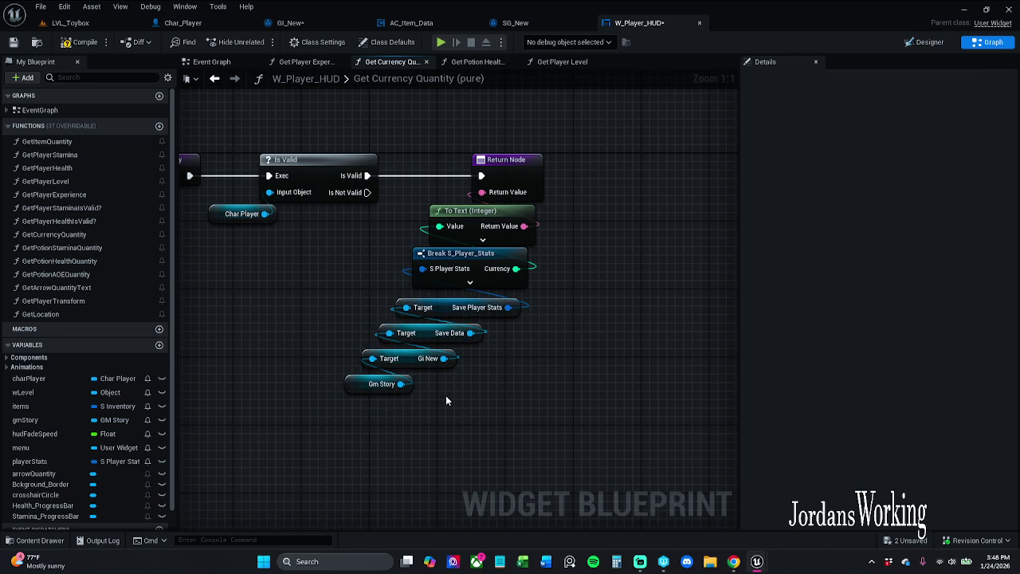
pyautogui.moveTo(445, 397); pyautogui.dragTo(546, 406)
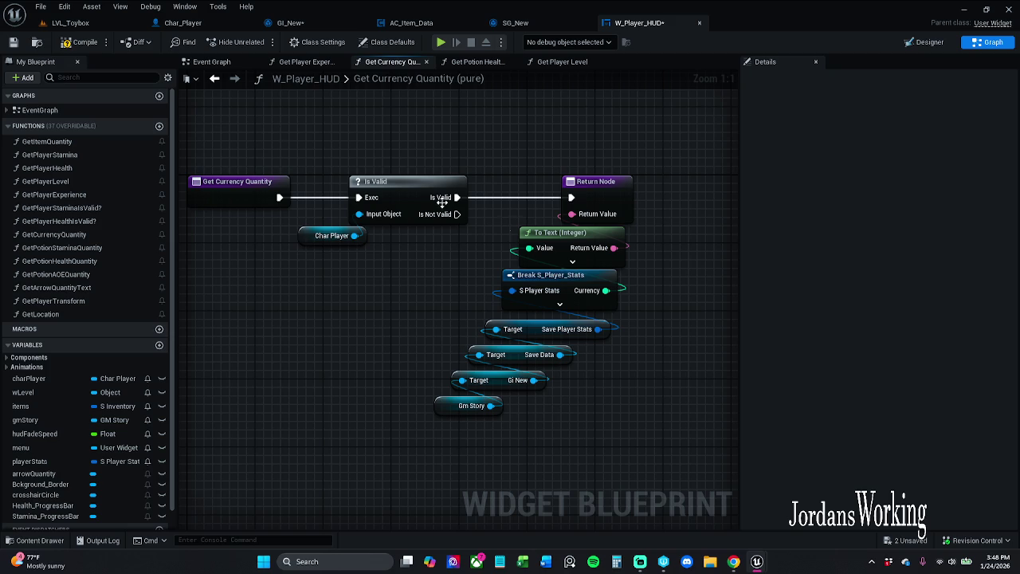
# - Compile W_Player_HUD, check the Save Data and Gi New nodes, then save and check it out
pyautogui.click(79, 41)
pyautogui.moveTo(411, 465)
pyautogui.mouseDown()
pyautogui.moveTo(449, 425)
pyautogui.moveTo(615, 330)
pyautogui.mouseUp()
pyautogui.click(605, 406)
pyautogui.click(567, 355)
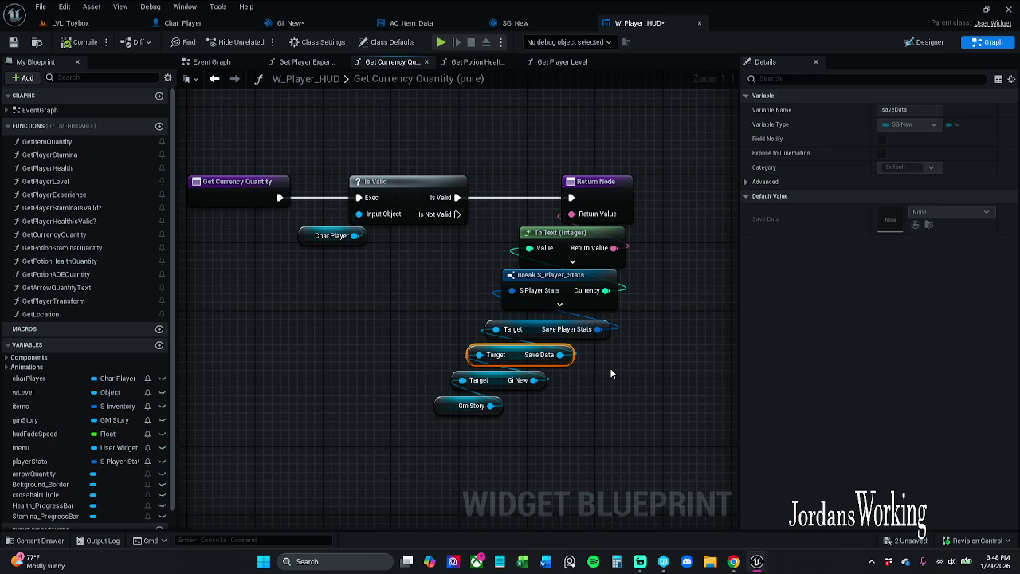
pyautogui.click(611, 390)
pyautogui.click(550, 357)
pyautogui.moveTo(443, 448)
pyautogui.mouseDown()
pyautogui.moveTo(532, 395)
pyautogui.moveTo(538, 381)
pyautogui.mouseUp()
pyautogui.click(557, 429)
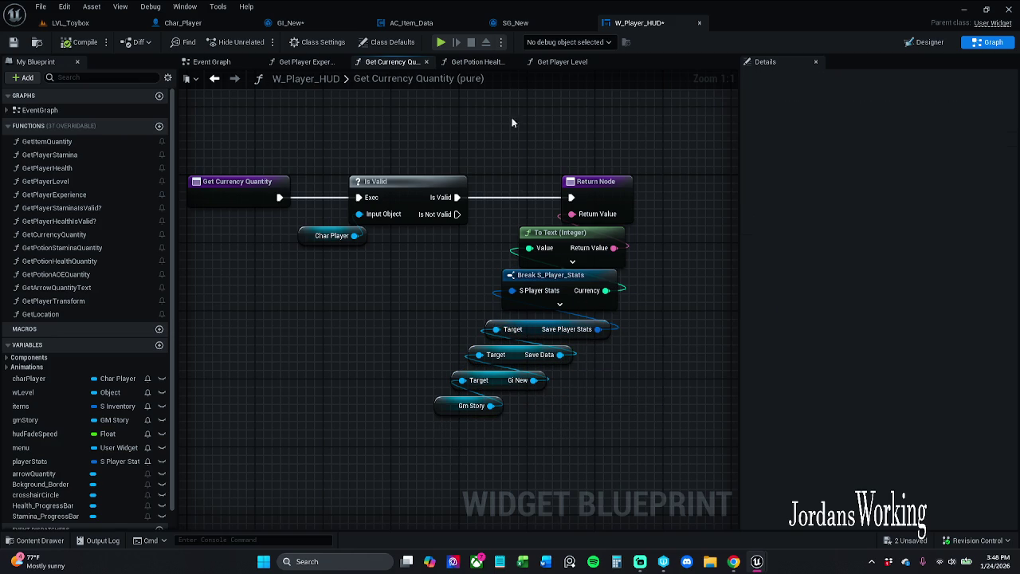
pyautogui.click(520, 381)
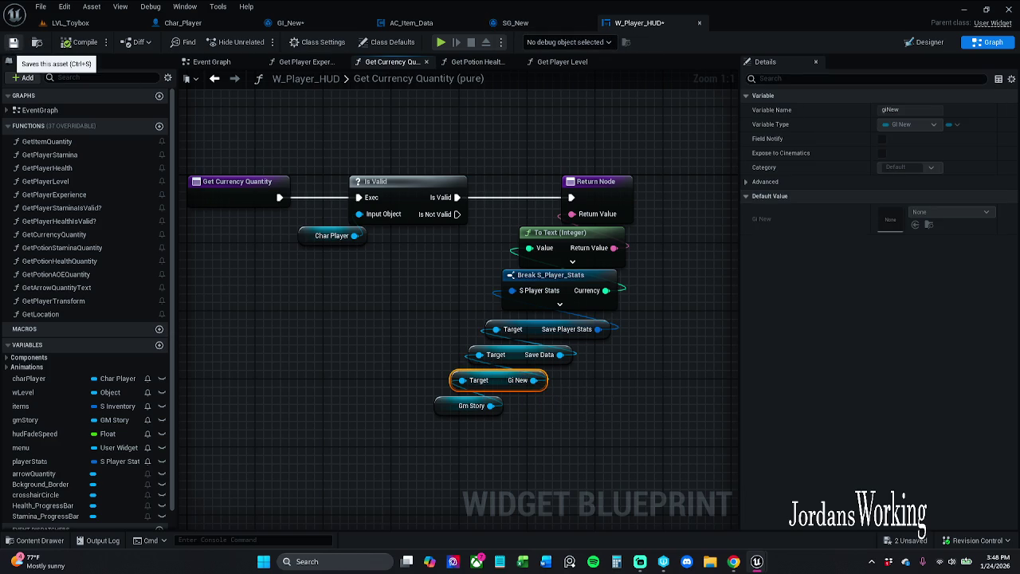
pyautogui.hotkey('ctrl', 's')
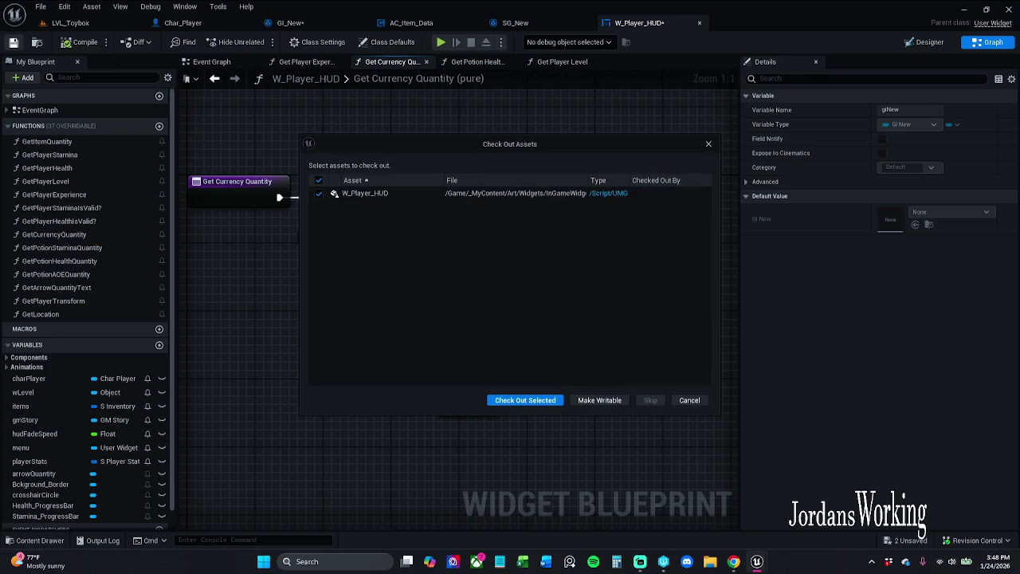
pyautogui.click(526, 400)
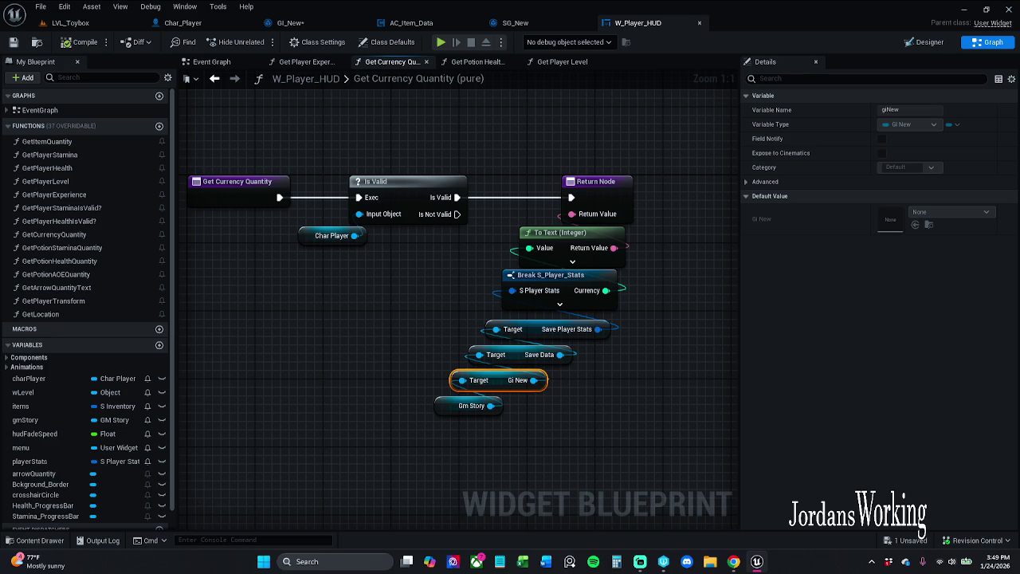
# - Close W_Player_HUD, give SG_New's Save Items array 8 elements, save, and return to LVL_Toybox
pyautogui.click(701, 22)
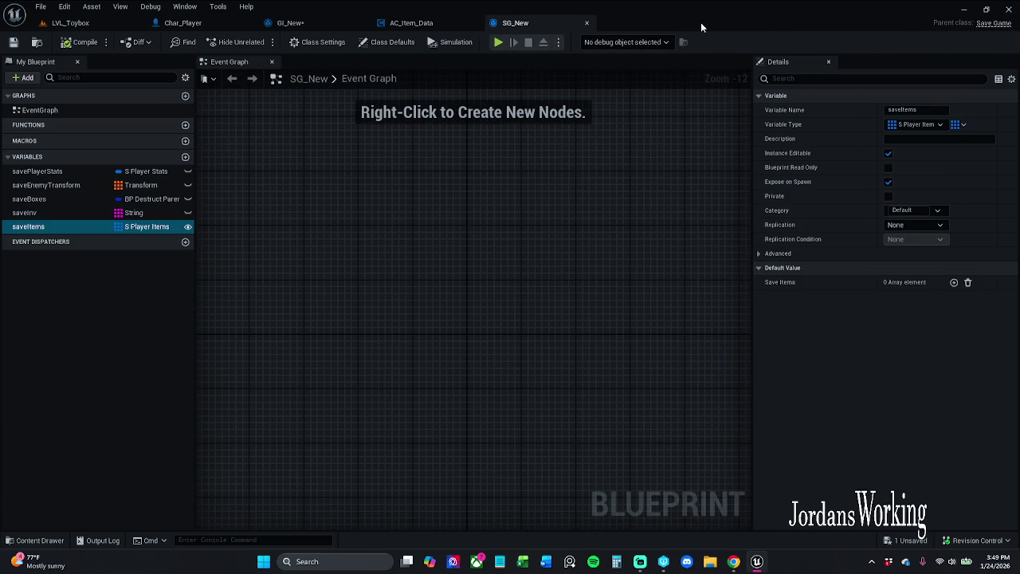
pyautogui.click(953, 283)
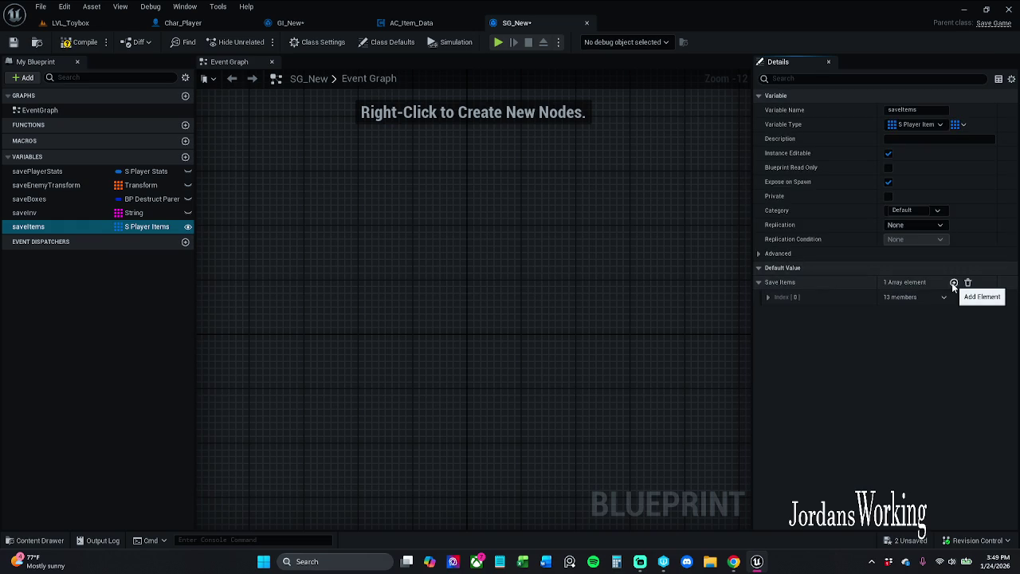
pyautogui.click(953, 283)
pyautogui.click(953, 282)
pyautogui.click(953, 282)
pyautogui.click(952, 283)
pyautogui.click(952, 283)
pyautogui.click(953, 283)
pyautogui.click(952, 282)
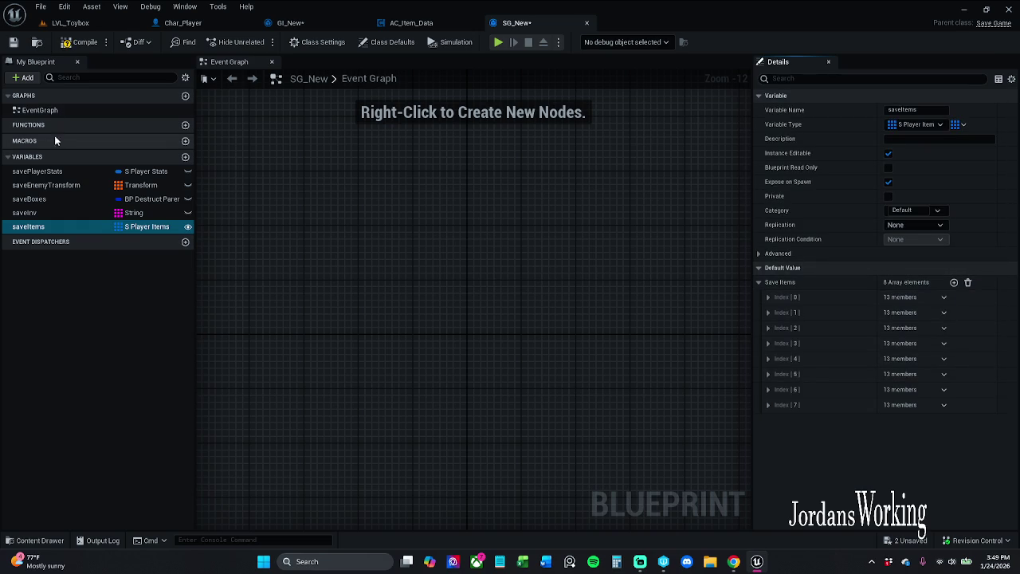
pyautogui.click(13, 43)
pyautogui.click(90, 23)
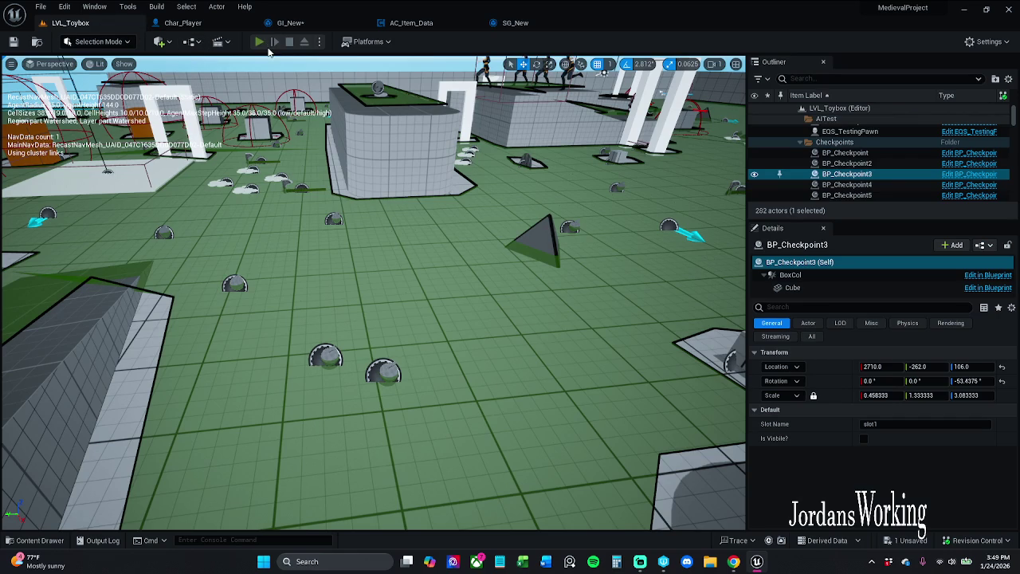
# - Play LVL_Toybox, walk around and open the inventory, then dismiss the runtime error log
pyautogui.click(260, 43)
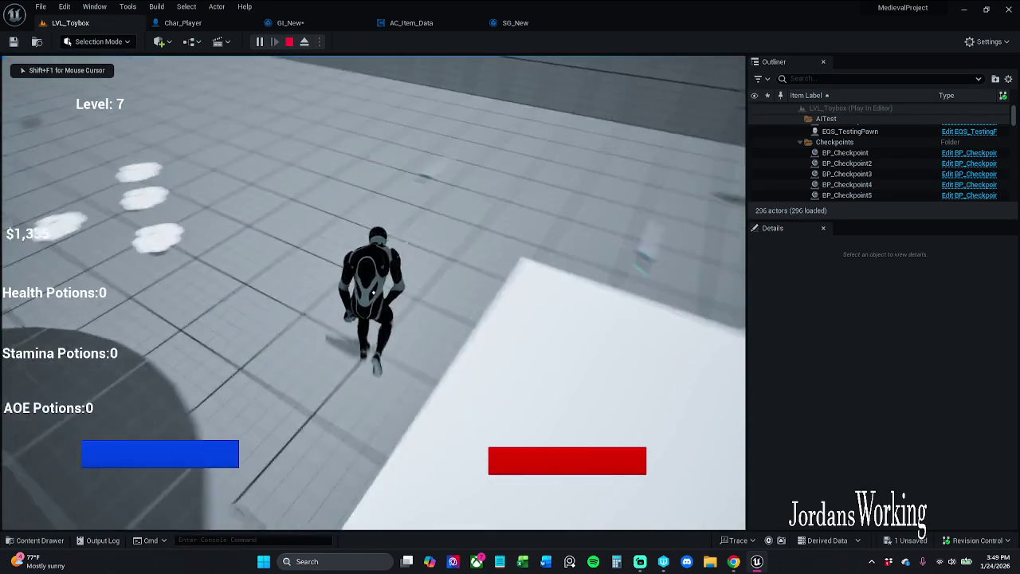
pyautogui.press('w')
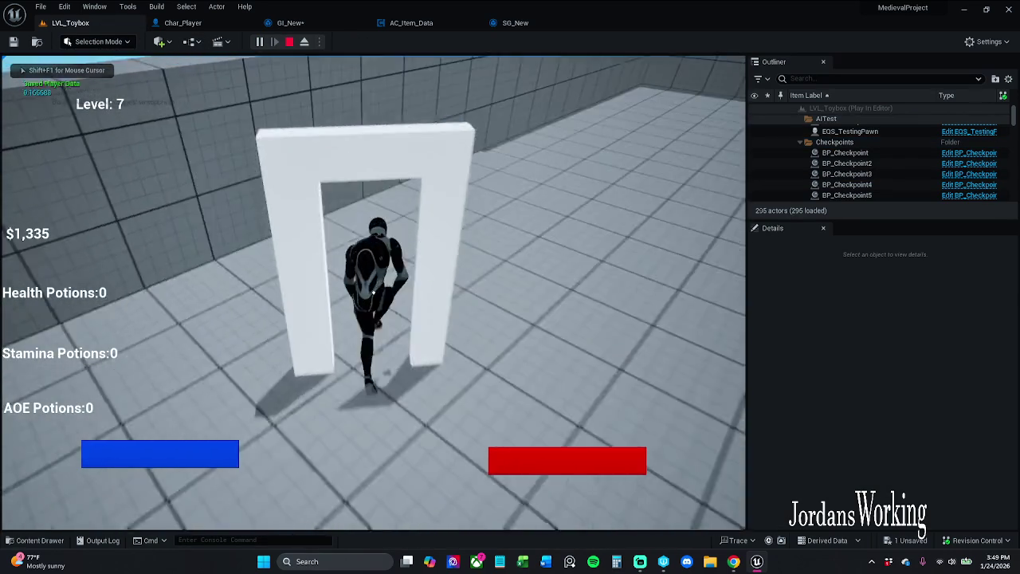
pyautogui.press('i')
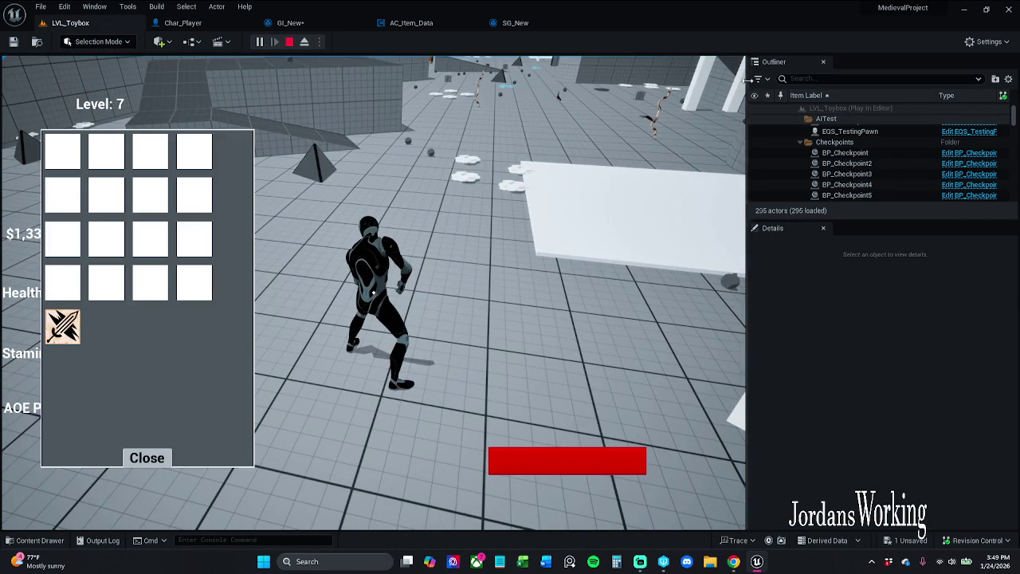
pyautogui.press('Escape')
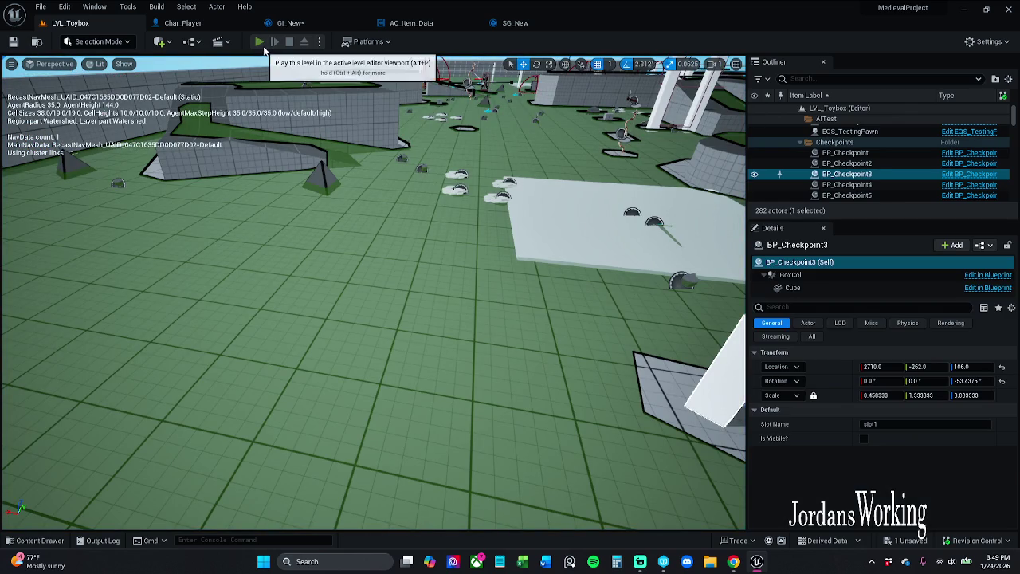
pyautogui.click(264, 49)
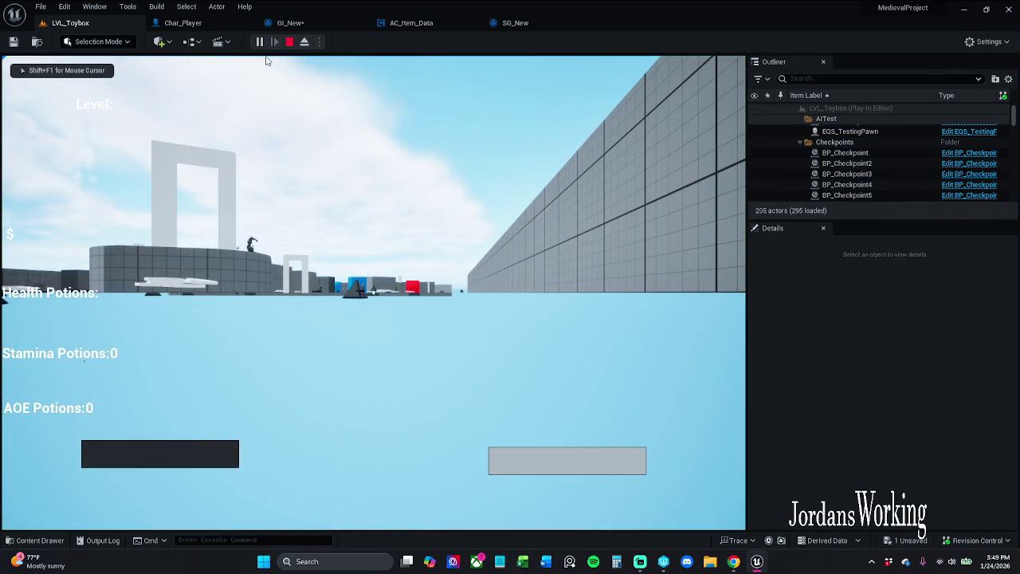
pyautogui.press('Escape')
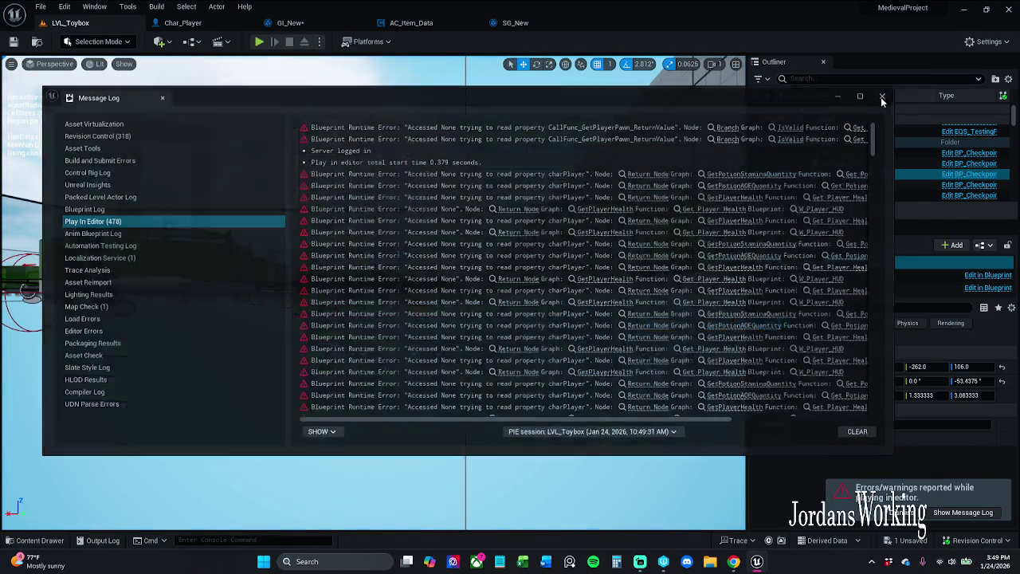
pyautogui.click(884, 96)
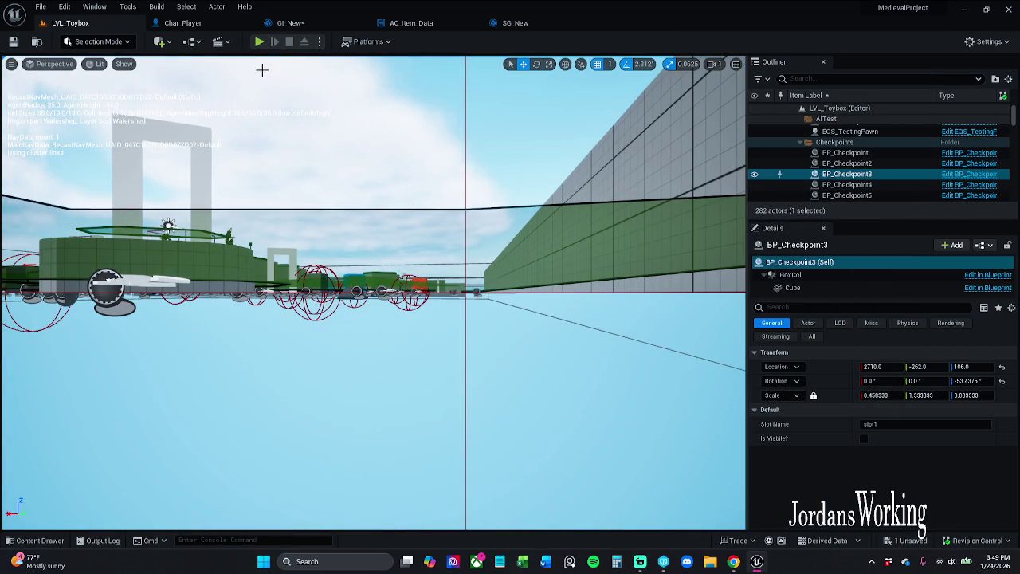
# - Retest in play mode with the inventory open, then stop and go back to GI_New
pyautogui.click(260, 43)
pyautogui.press('w')
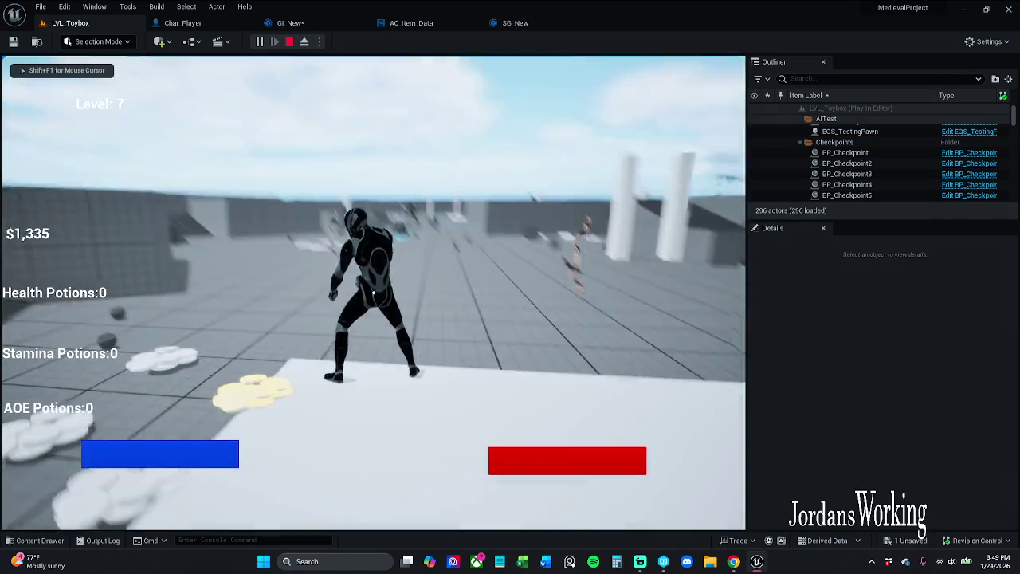
pyautogui.press('e')
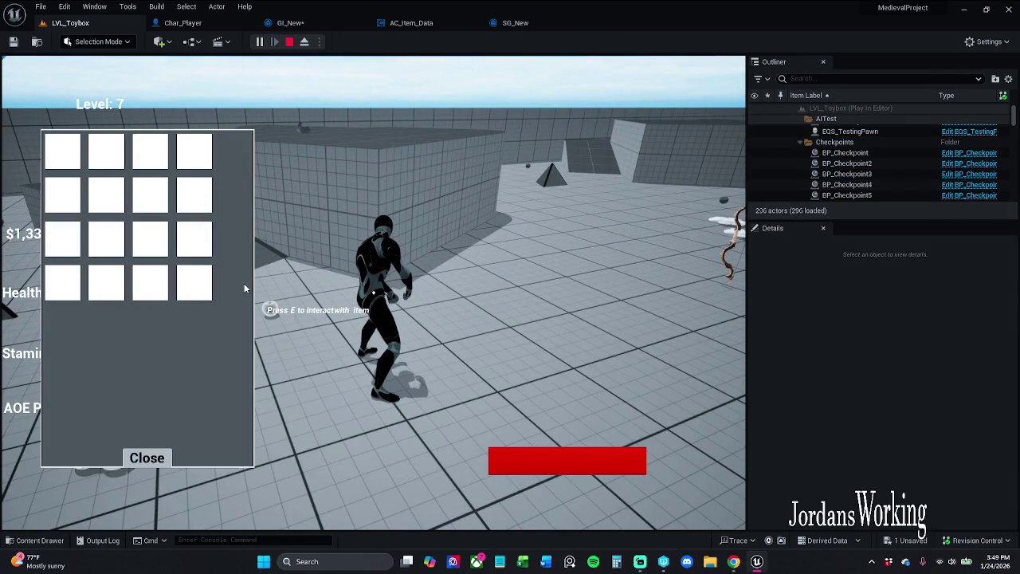
pyautogui.click(289, 41)
pyautogui.click(294, 23)
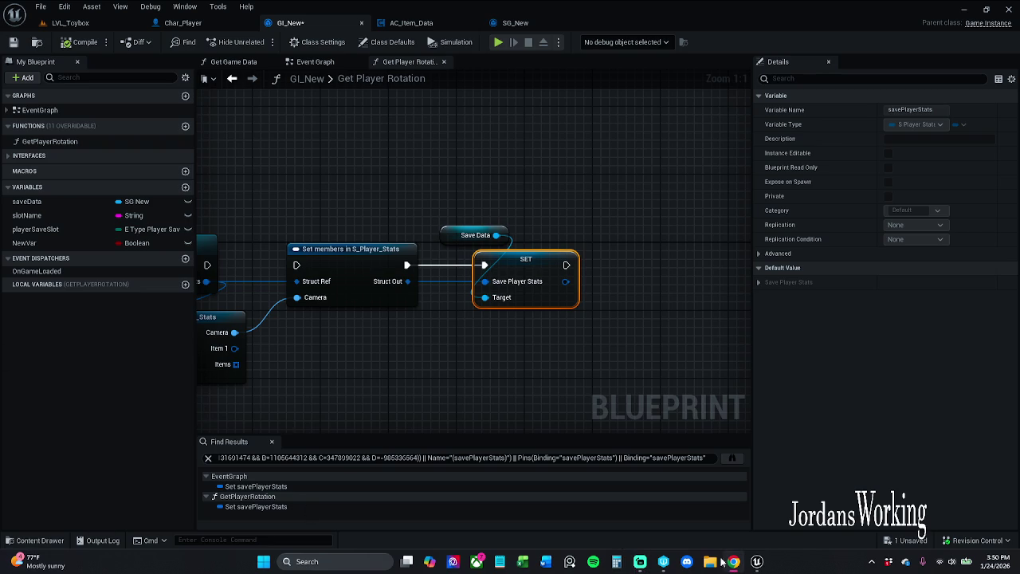
pyautogui.click(641, 562)
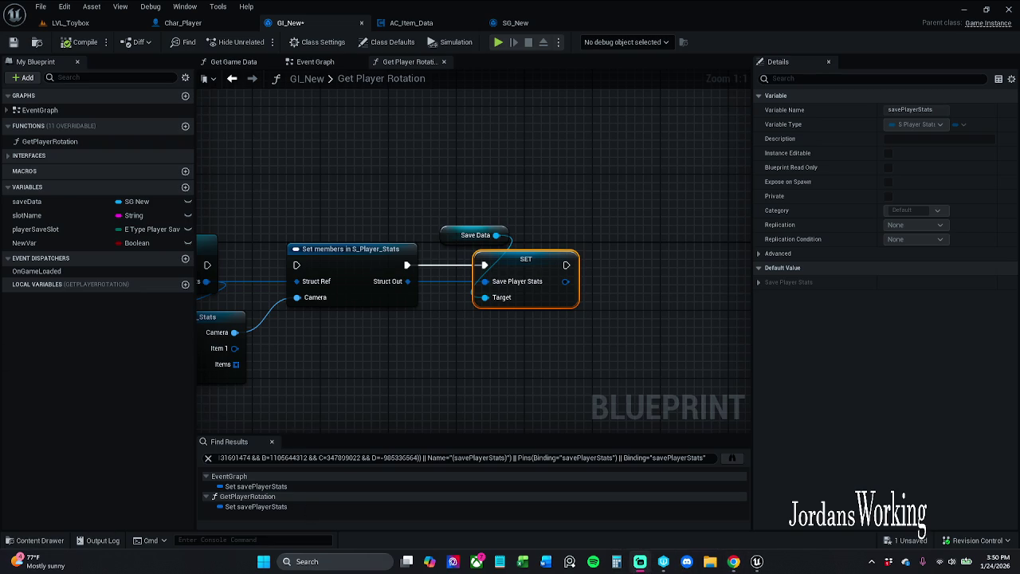